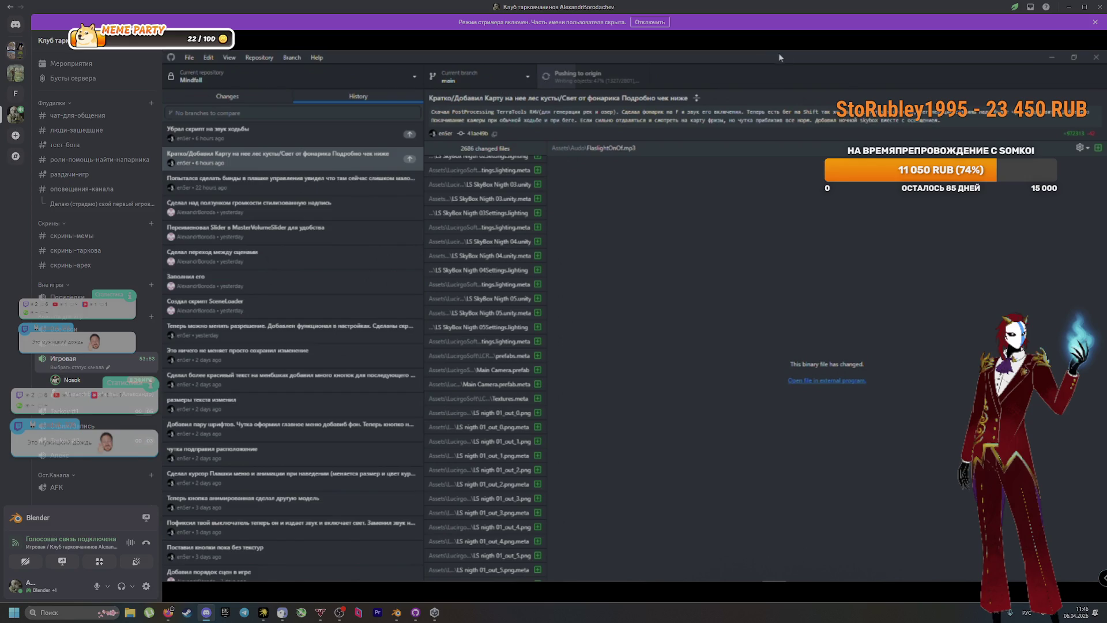
# Shrink GitHub Desktop off full screen, scroll the changed files list, then bring the window back up
pyautogui.moveTo(794, 55); pyautogui.dragTo(666, 171)
pyautogui.scroll(-10, 715, 335)
pyautogui.scroll(-5, 741, 370)
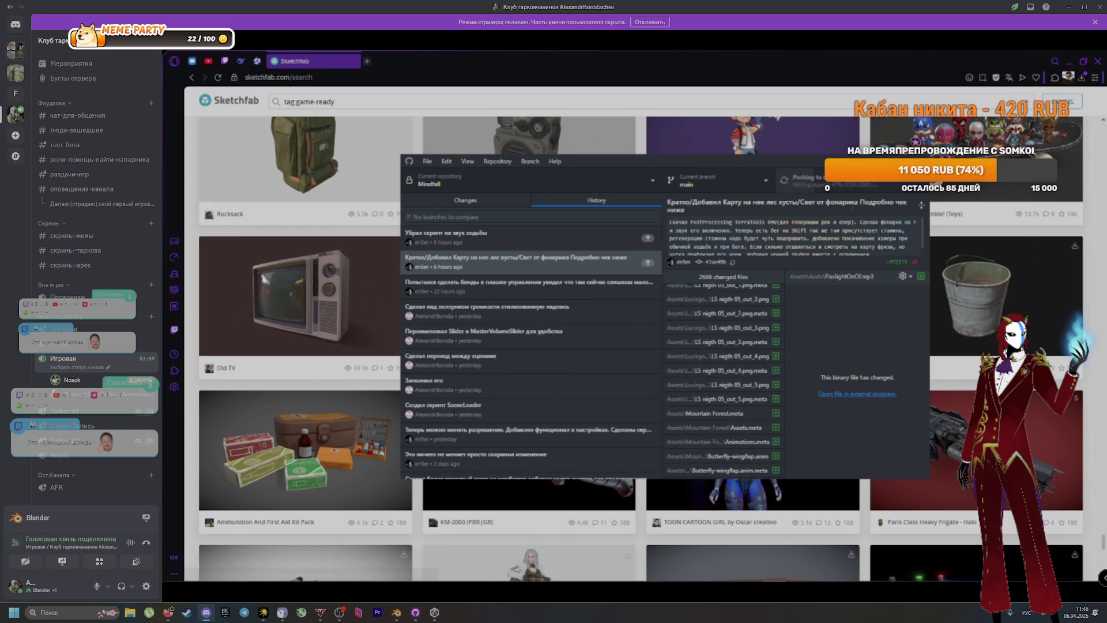
pyautogui.scroll(-10, 767, 375)
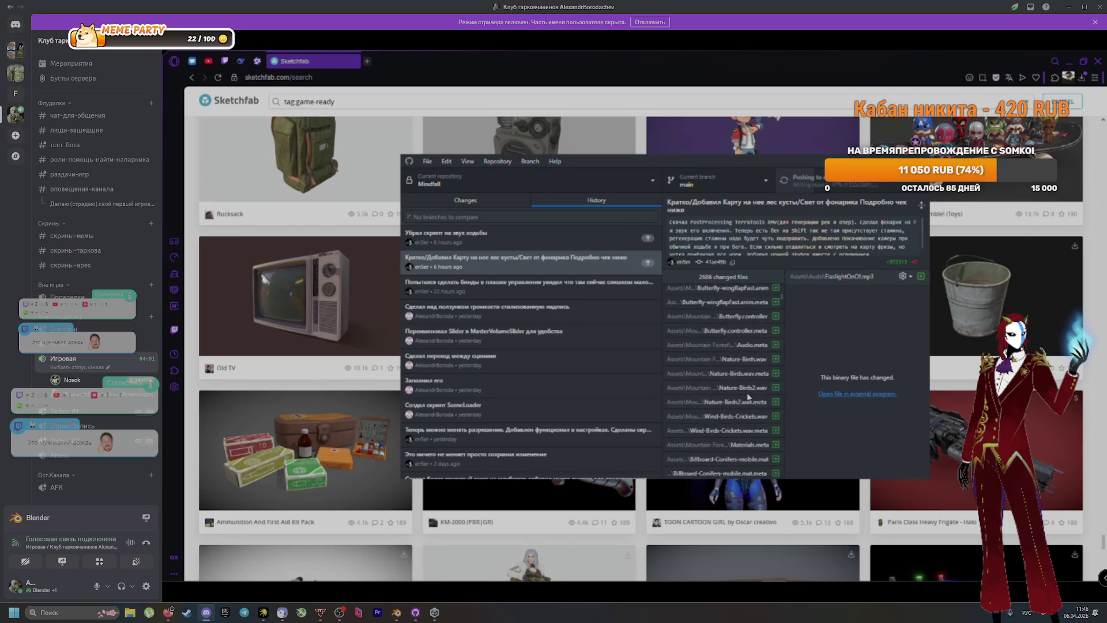
pyautogui.scroll(-8, 744, 398)
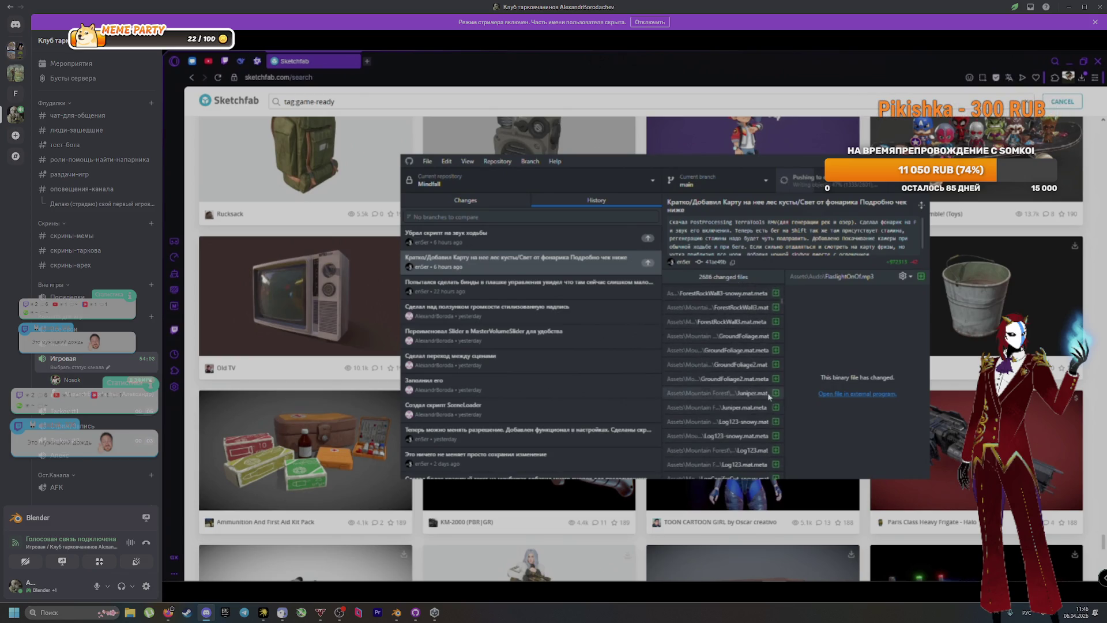
pyautogui.scroll(-10, 726, 390)
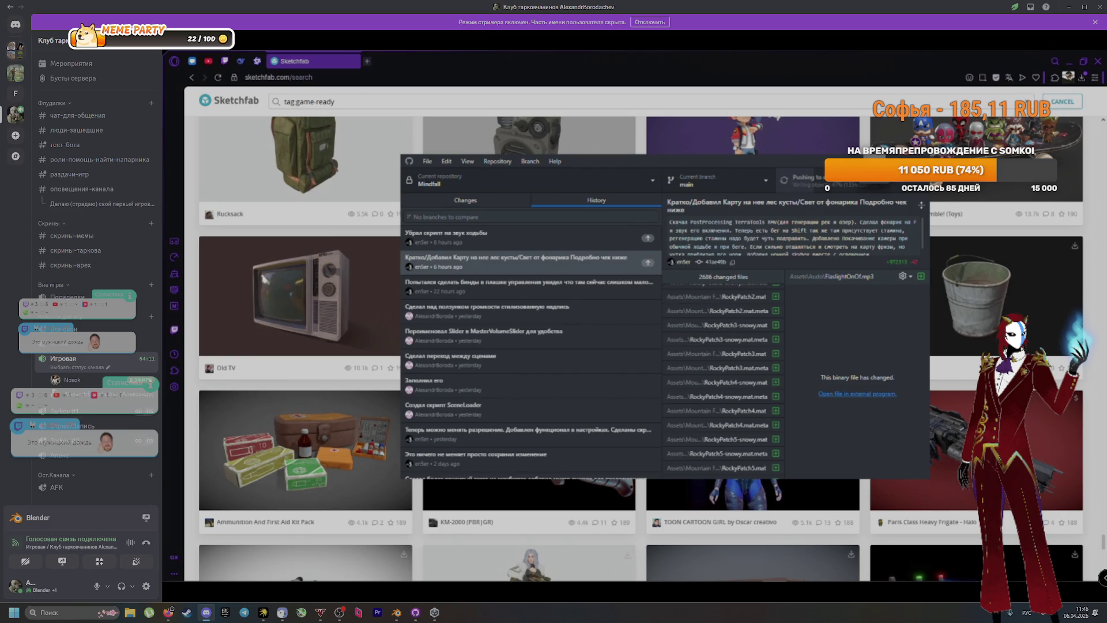
pyautogui.click(855, 54)
pyautogui.click(779, 573)
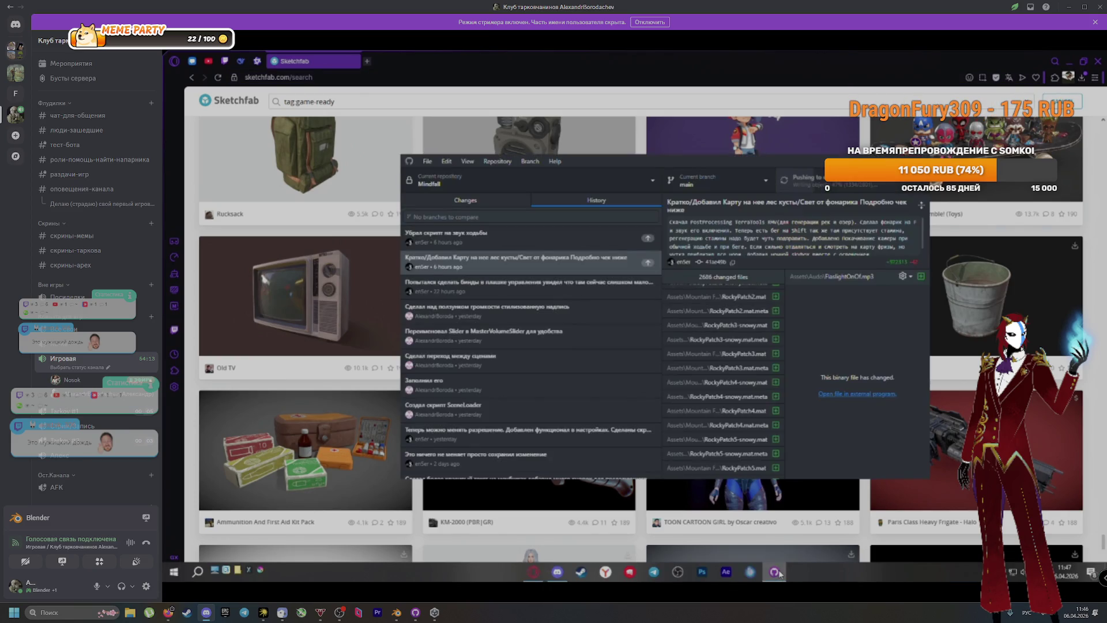
# Bring the game-ready results forward, open Frost Huntress, and rotate it to see its back
pyautogui.click(807, 65)
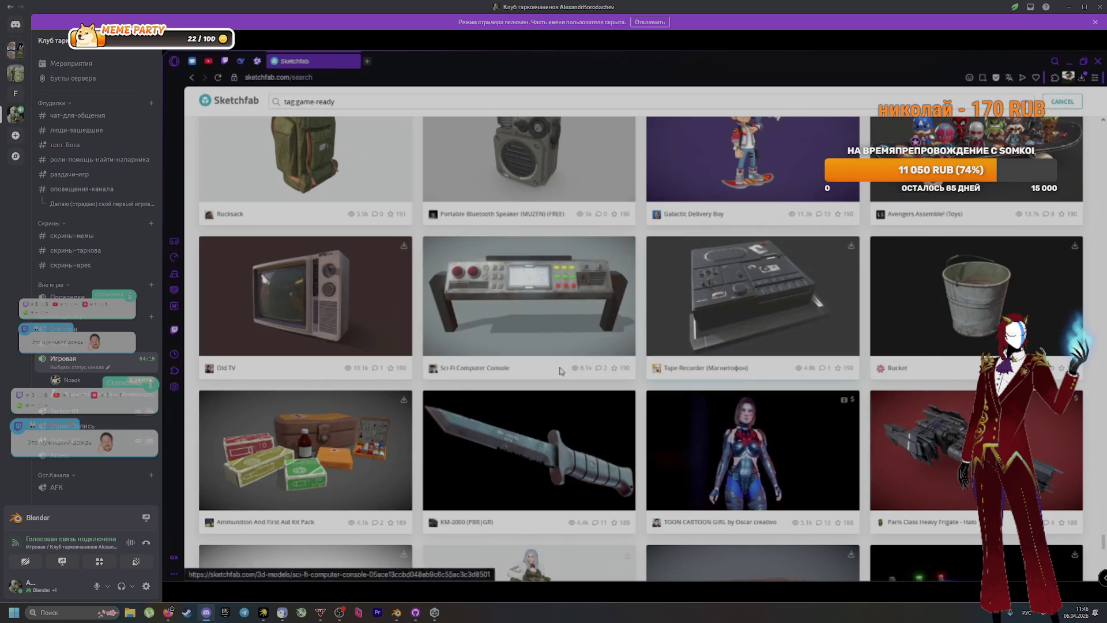
pyautogui.scroll(-5, 612, 361)
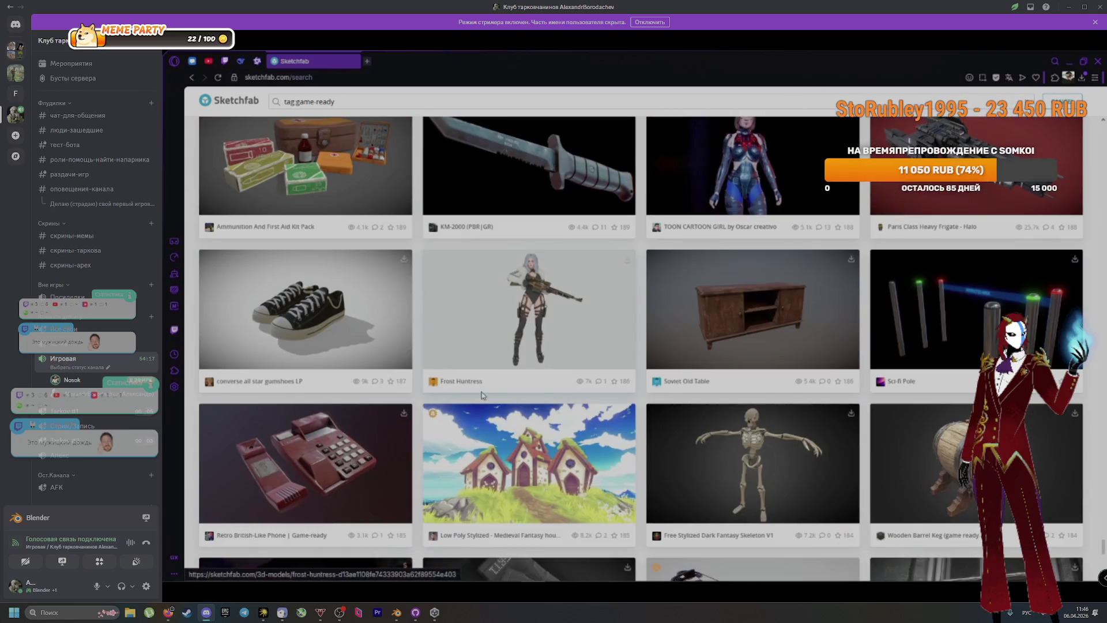
pyautogui.scroll(-1, 482, 396)
pyautogui.click(550, 252)
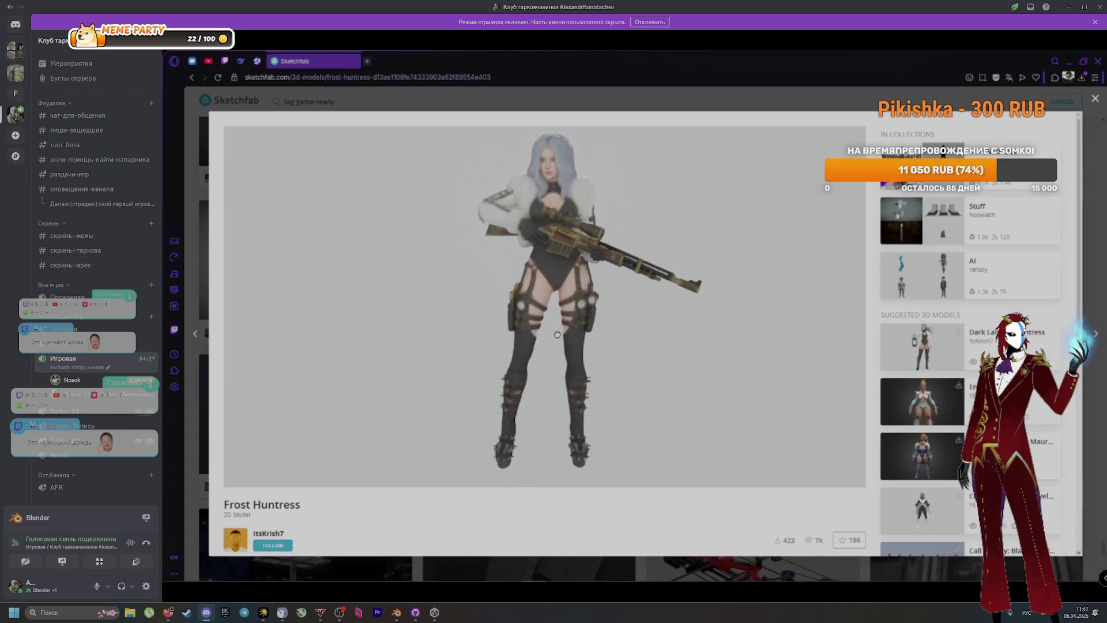
pyautogui.moveTo(546, 335); pyautogui.dragTo(419, 335)
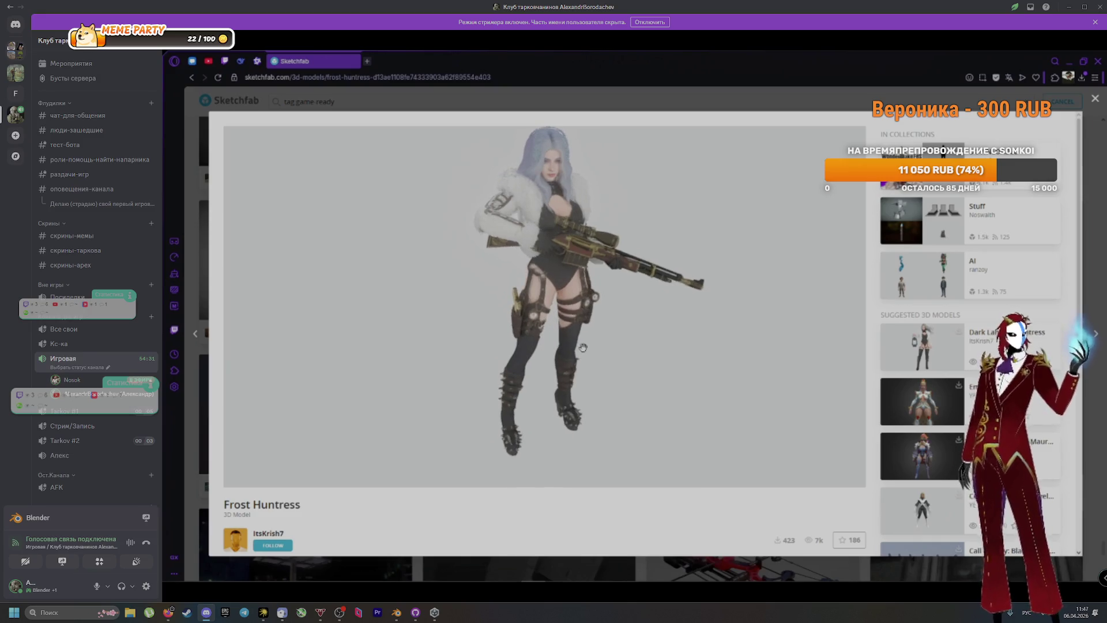
pyautogui.scroll(-2, 917, 422)
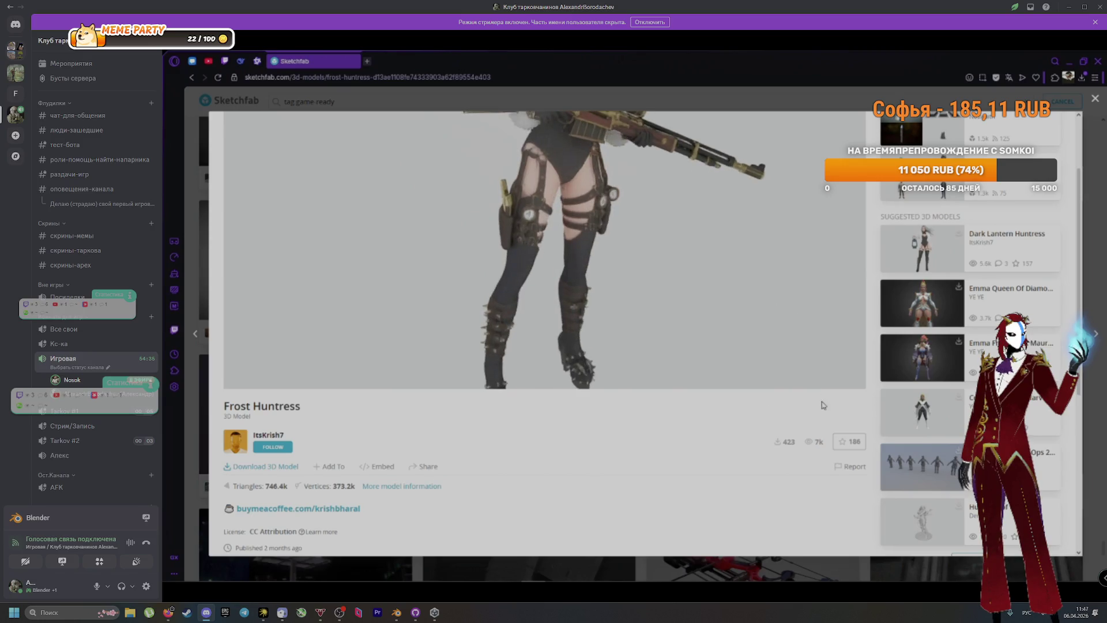
pyautogui.scroll(2, 823, 404)
# Show Frost Huntress's vertex normals and wireframe, zoom in, then close it back to the results
pyautogui.click(818, 475)
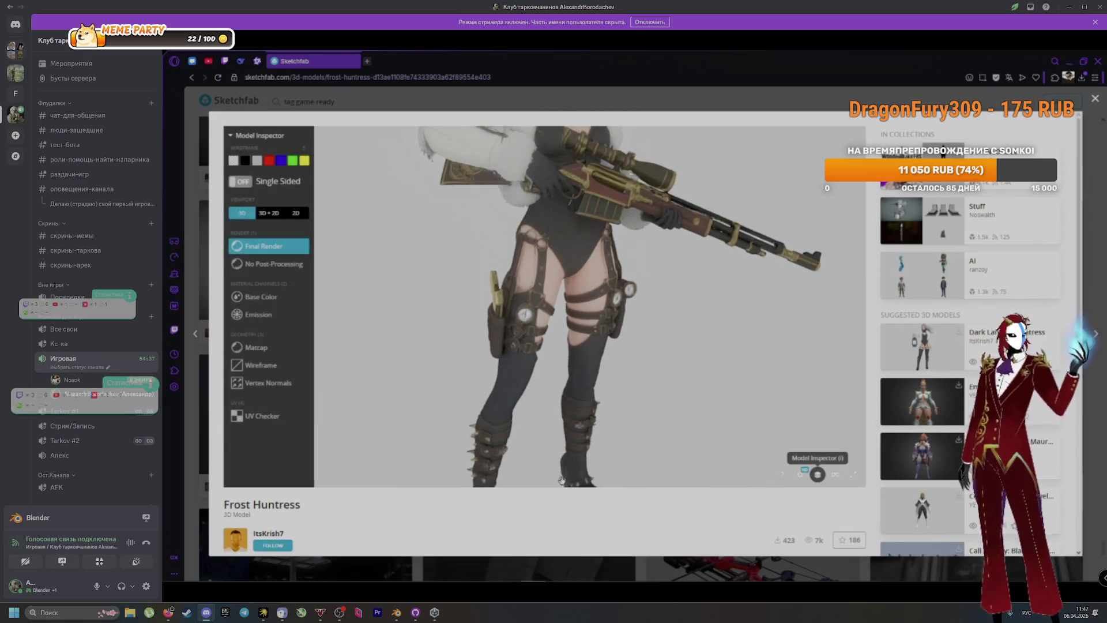
pyautogui.click(268, 384)
pyautogui.click(263, 366)
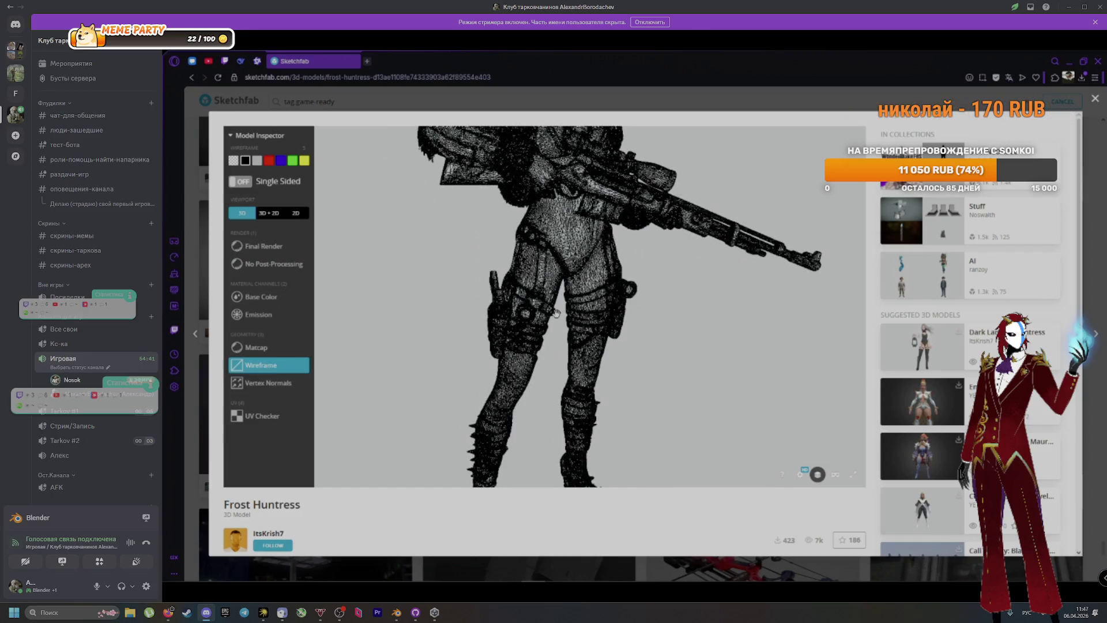
pyautogui.scroll(4, 557, 312)
pyautogui.scroll(5, 556, 312)
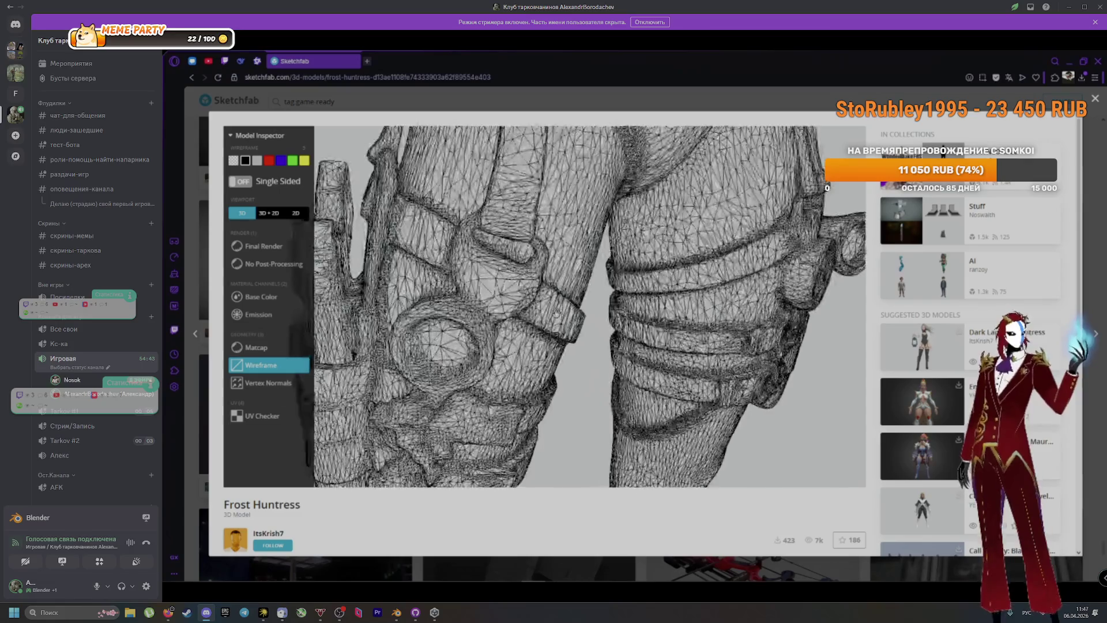
pyautogui.scroll(5, 818, 474)
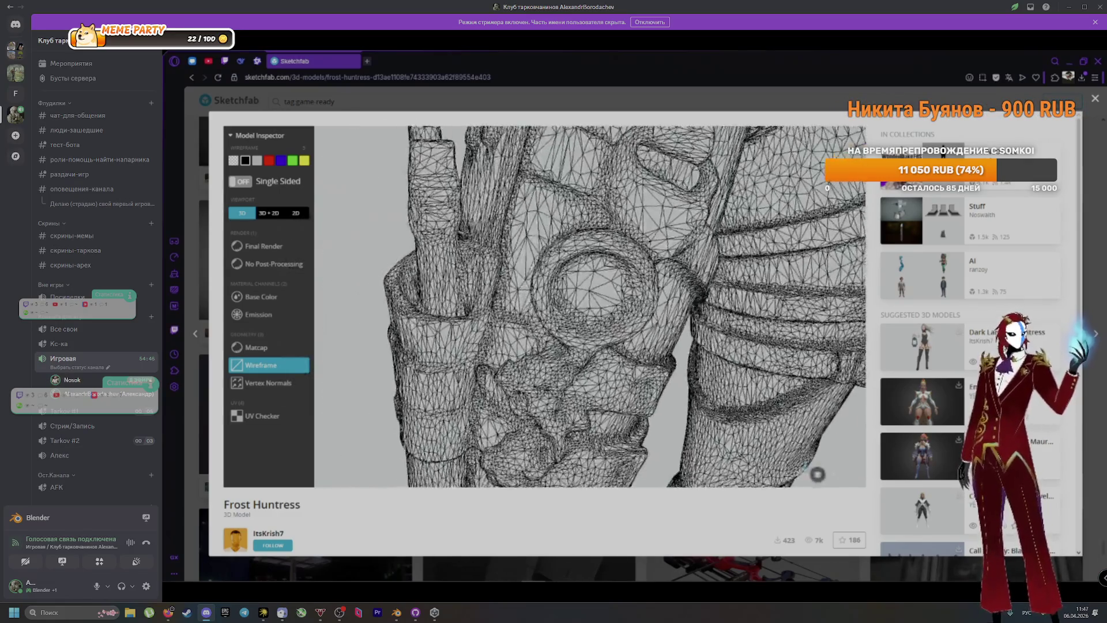
pyautogui.scroll(6, 818, 474)
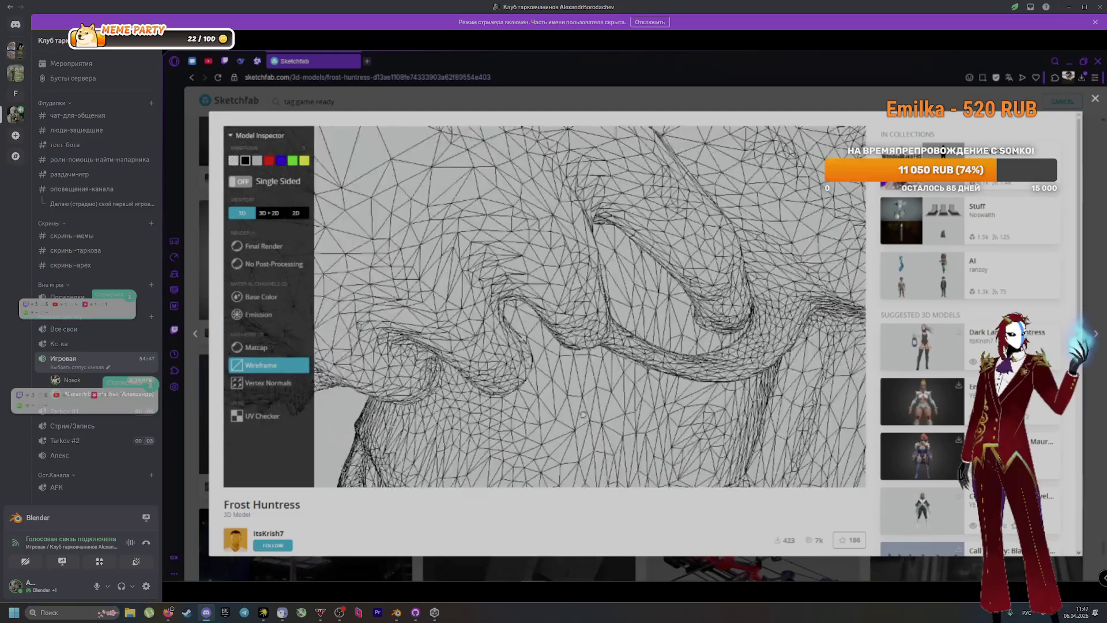
pyautogui.scroll(8, 815, 470)
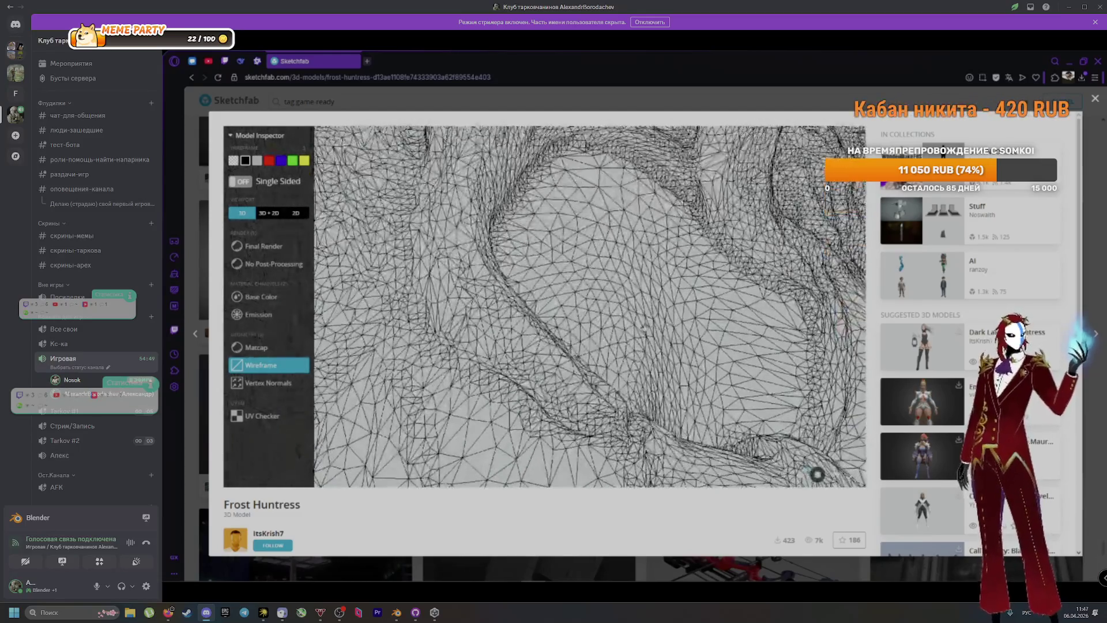
pyautogui.click(1095, 98)
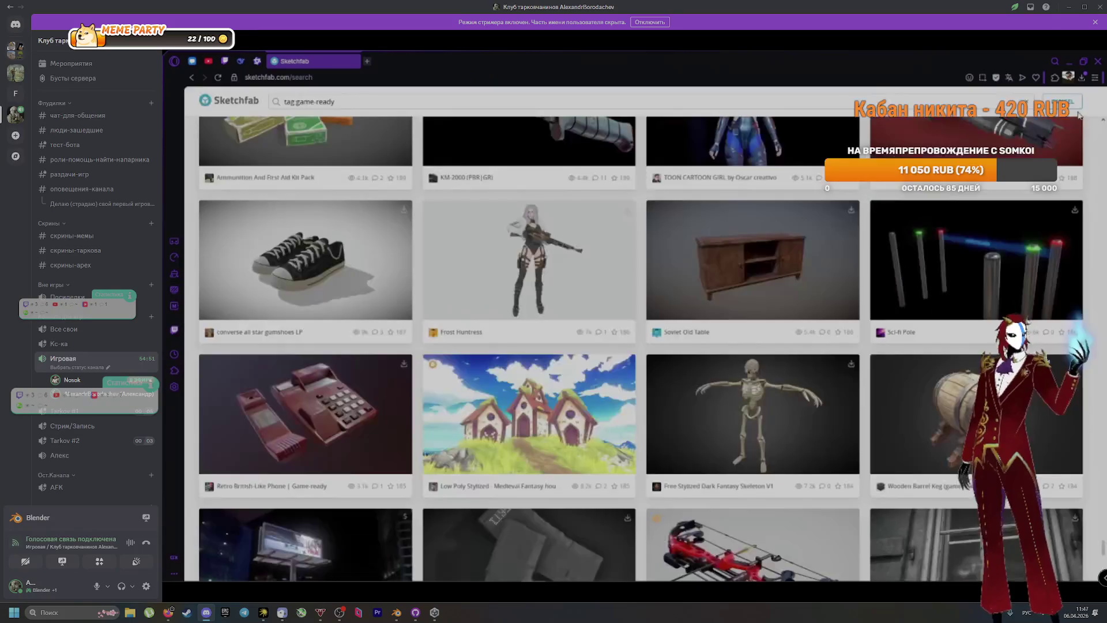
# Scroll the results and open the King Kong animated model
pyautogui.scroll(-8, 808, 311)
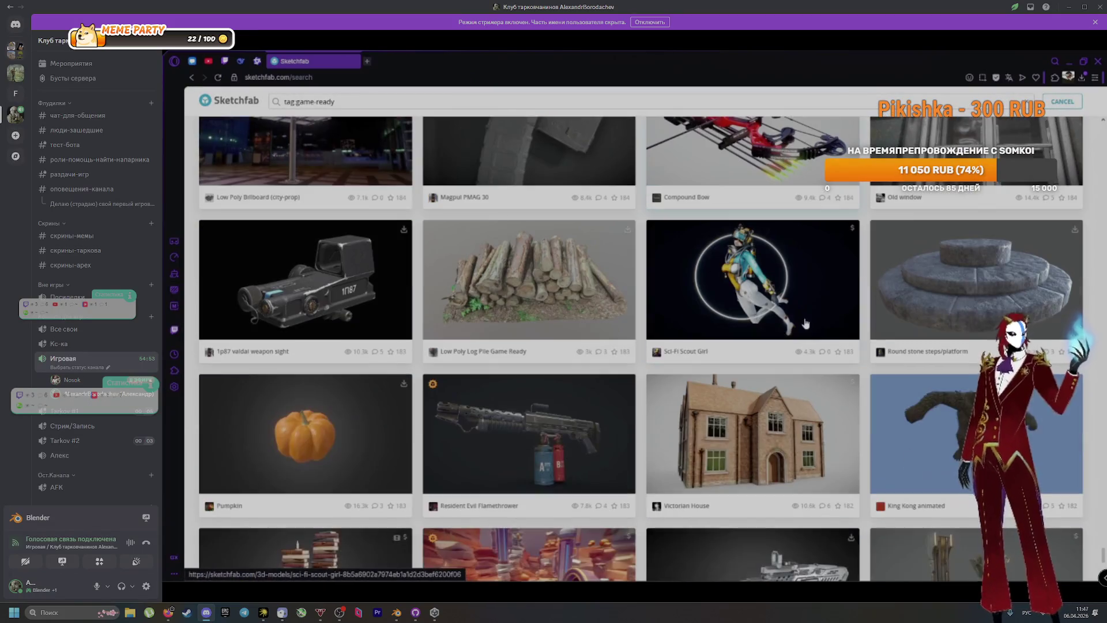
pyautogui.click(943, 452)
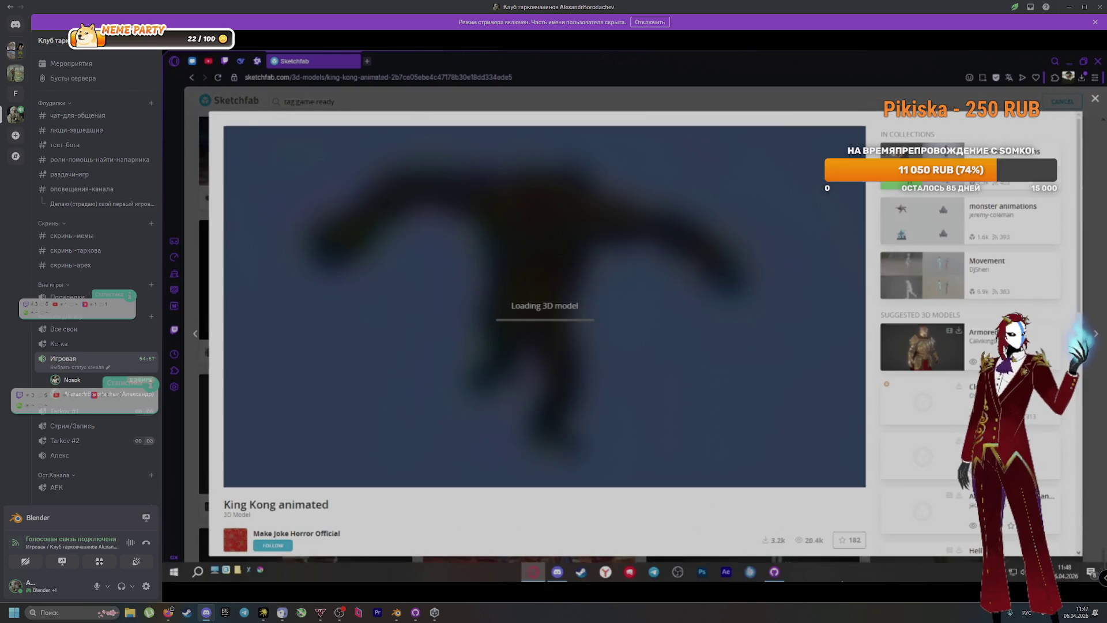
pyautogui.click(775, 572)
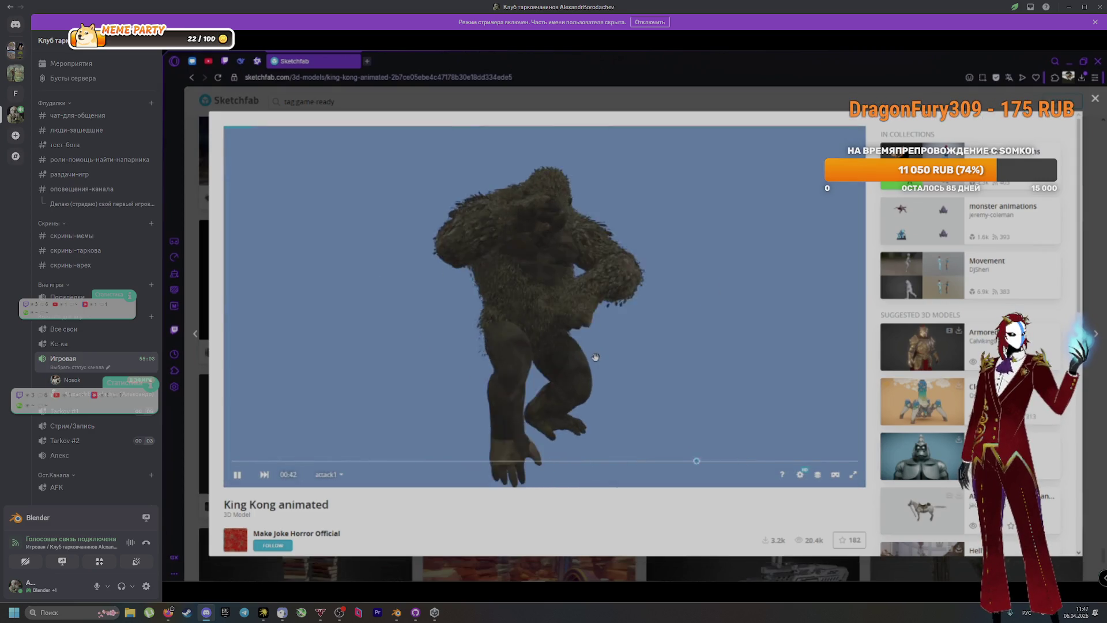
# Switch King Kong's animation from attack2 to block and pause it
pyautogui.click(330, 473)
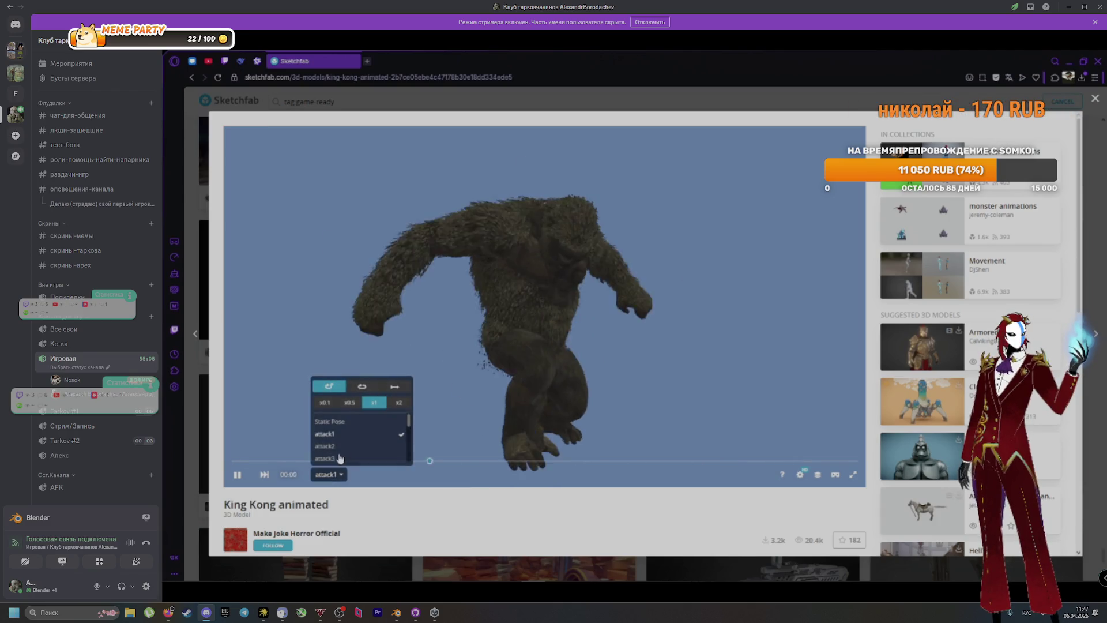
pyautogui.click(346, 447)
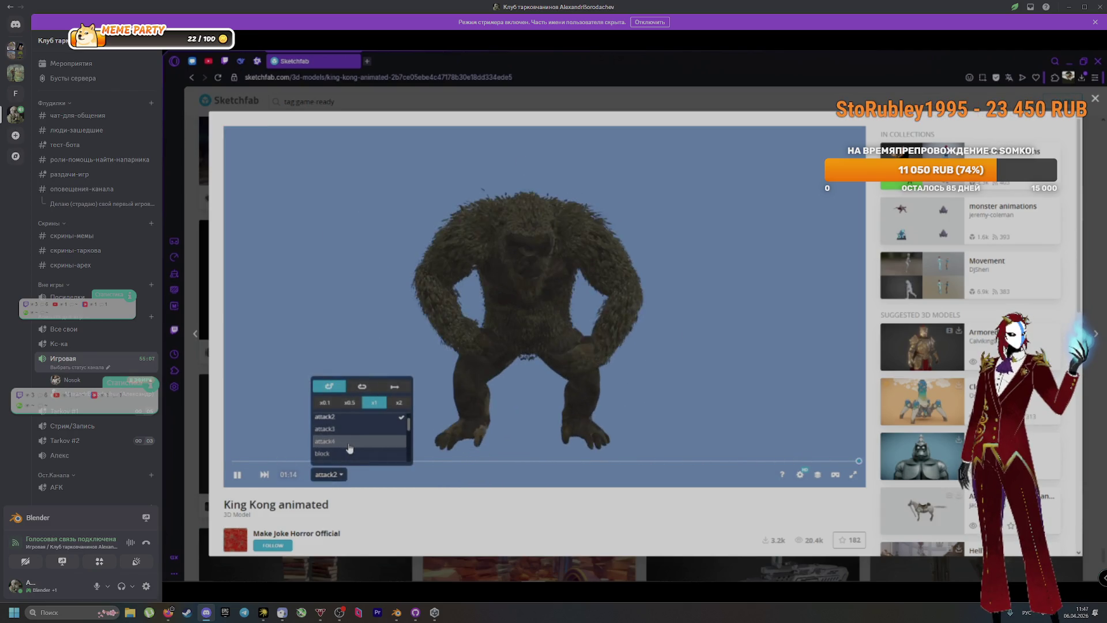
pyautogui.click(341, 437)
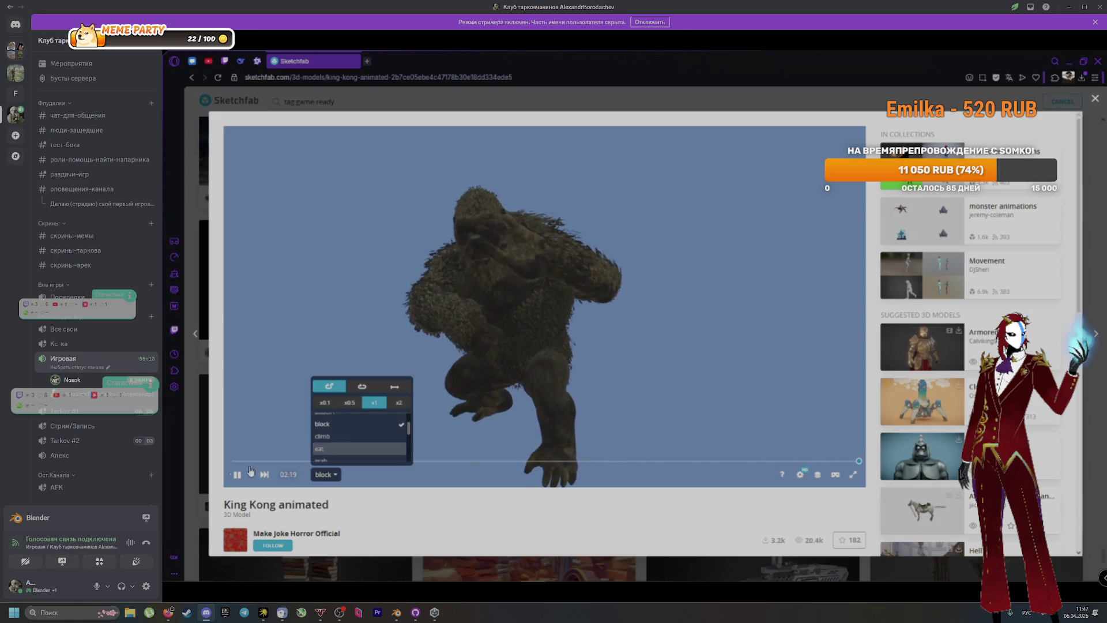
pyautogui.click(236, 476)
pyautogui.click(818, 475)
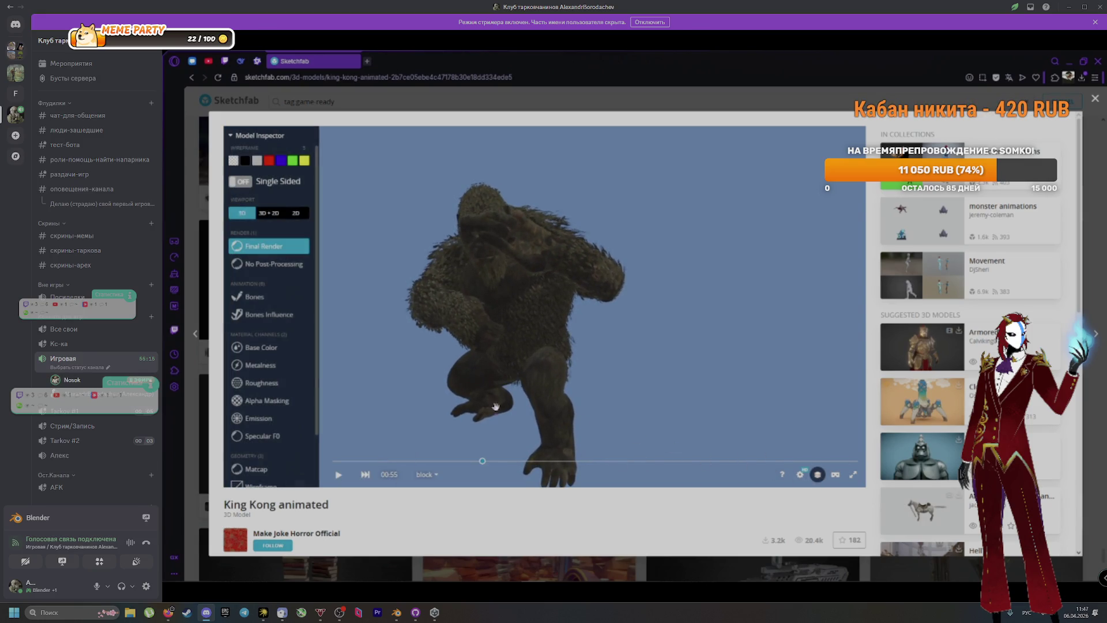
# Display King Kong as a wireframe, zoom in and out, then close it to the results
pyautogui.scroll(-1, 266, 408)
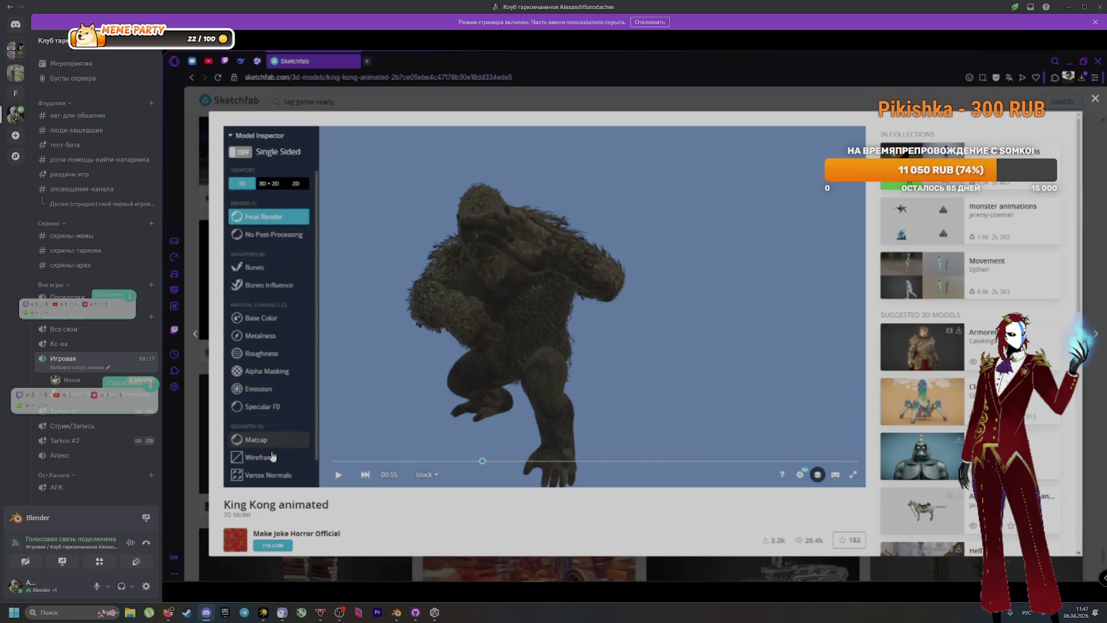
pyautogui.click(273, 457)
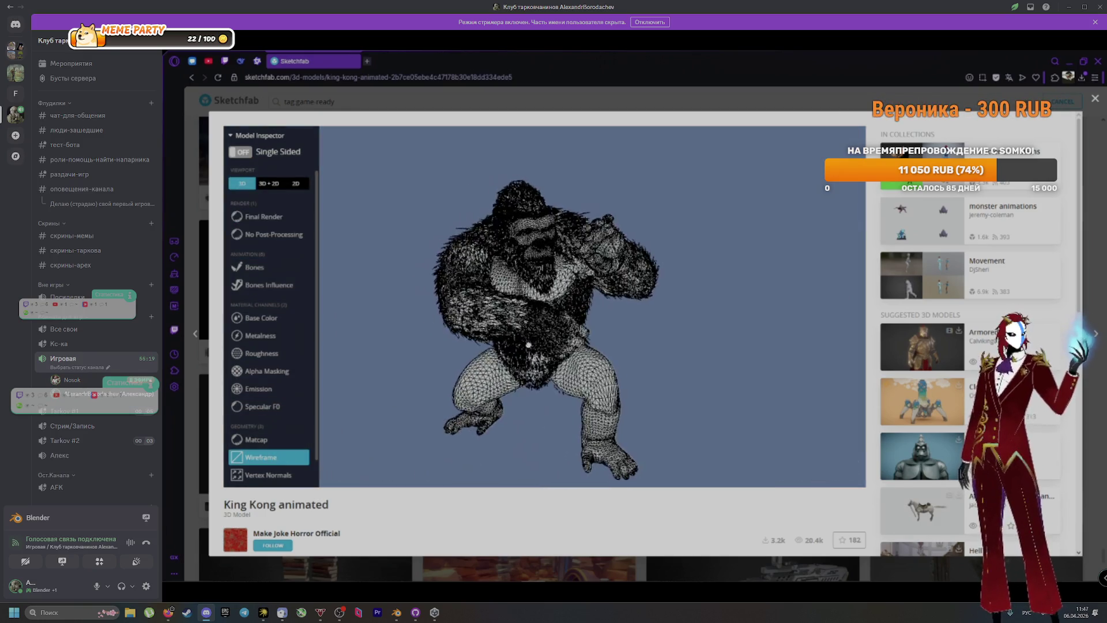
pyautogui.scroll(5, 560, 348)
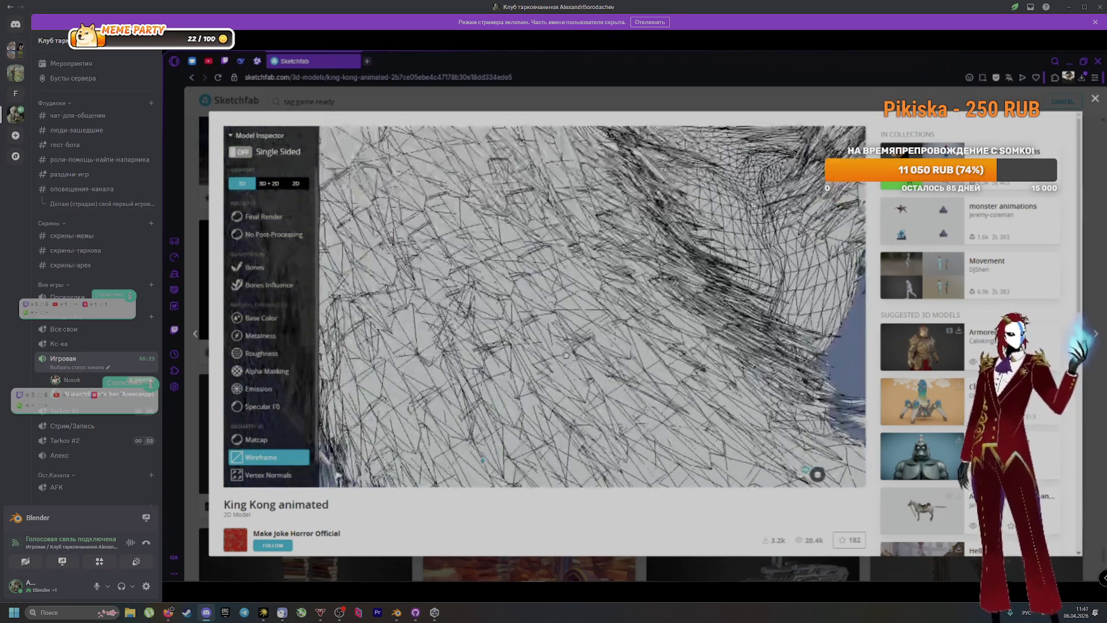
pyautogui.scroll(-5, 560, 348)
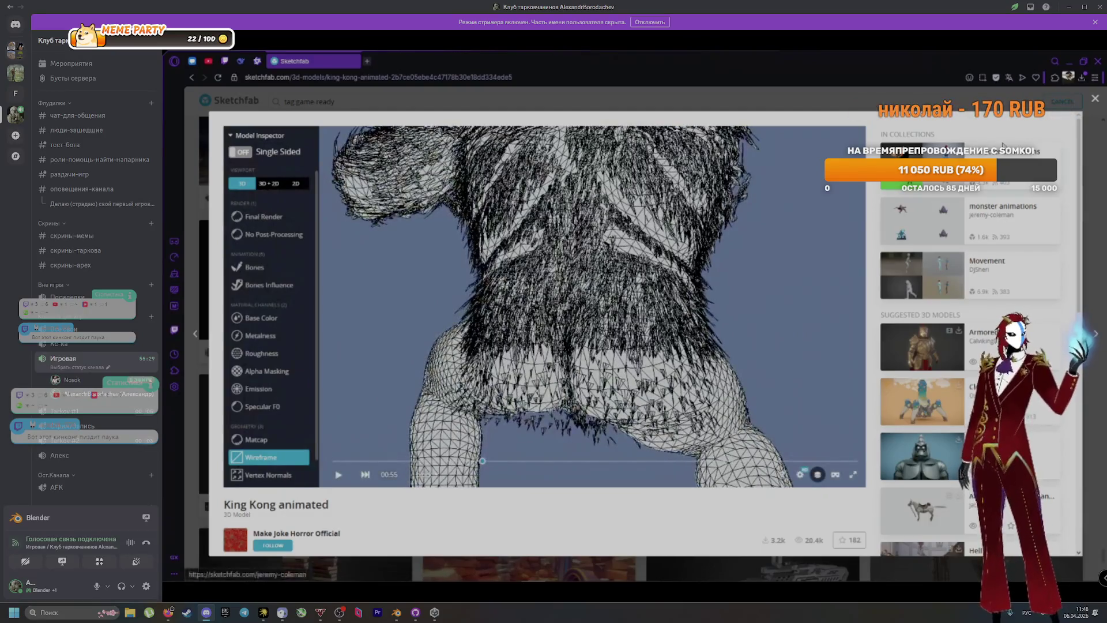
pyautogui.click(1103, 101)
pyautogui.scroll(-5, 986, 222)
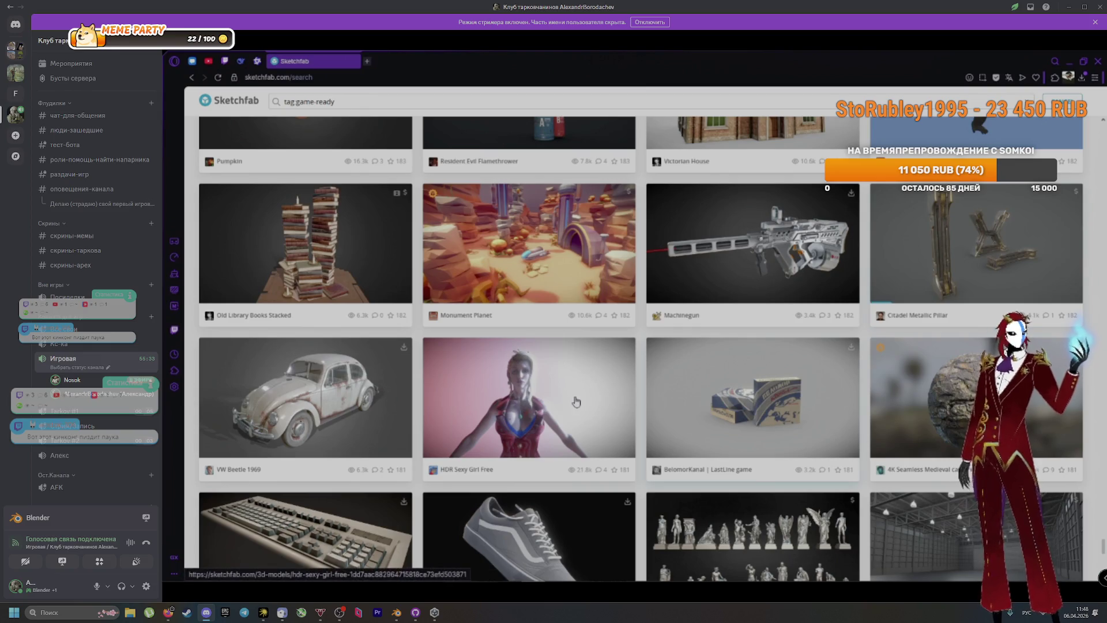
# Scroll the game-ready results, open the Resident Evil Flamethrower, and orbit it to three-quarter view
pyautogui.scroll(-2, 580, 399)
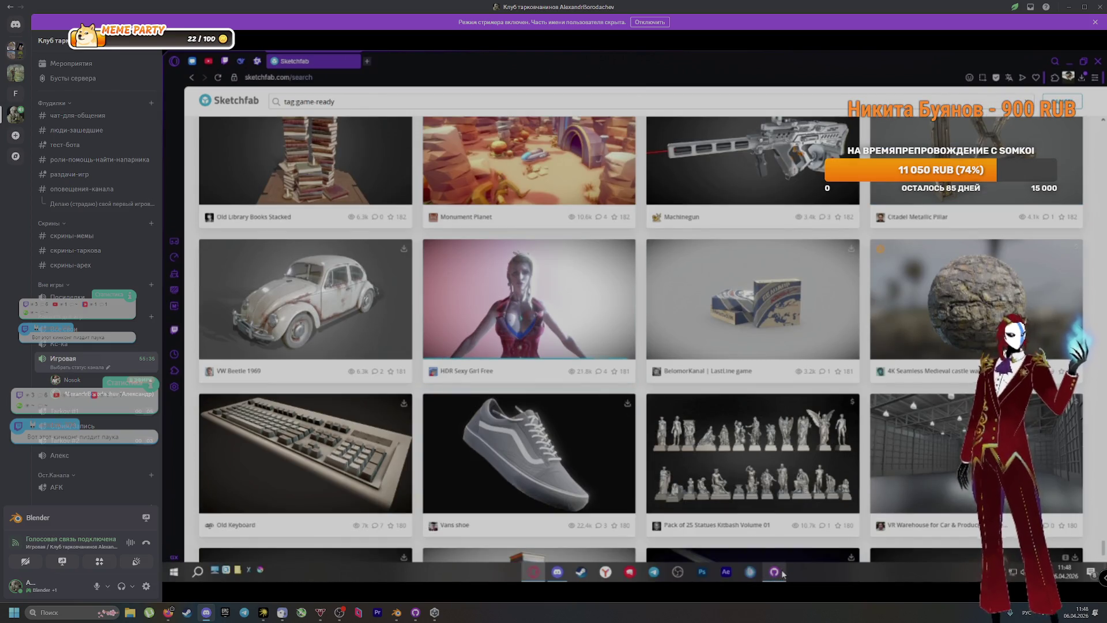
pyautogui.scroll(10, 680, 318)
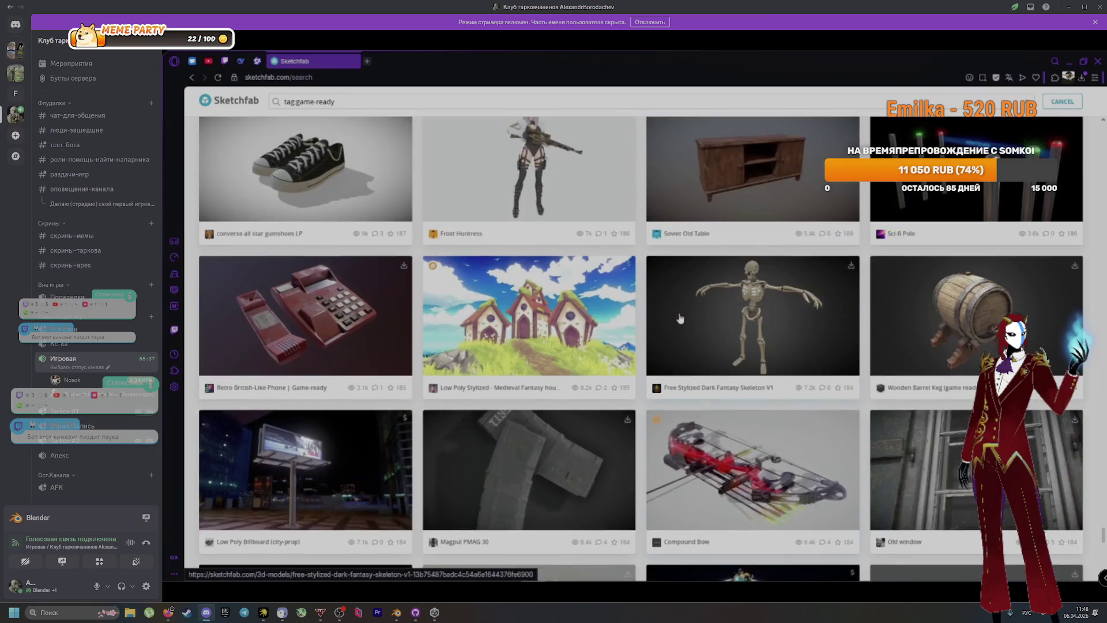
pyautogui.scroll(3, 681, 318)
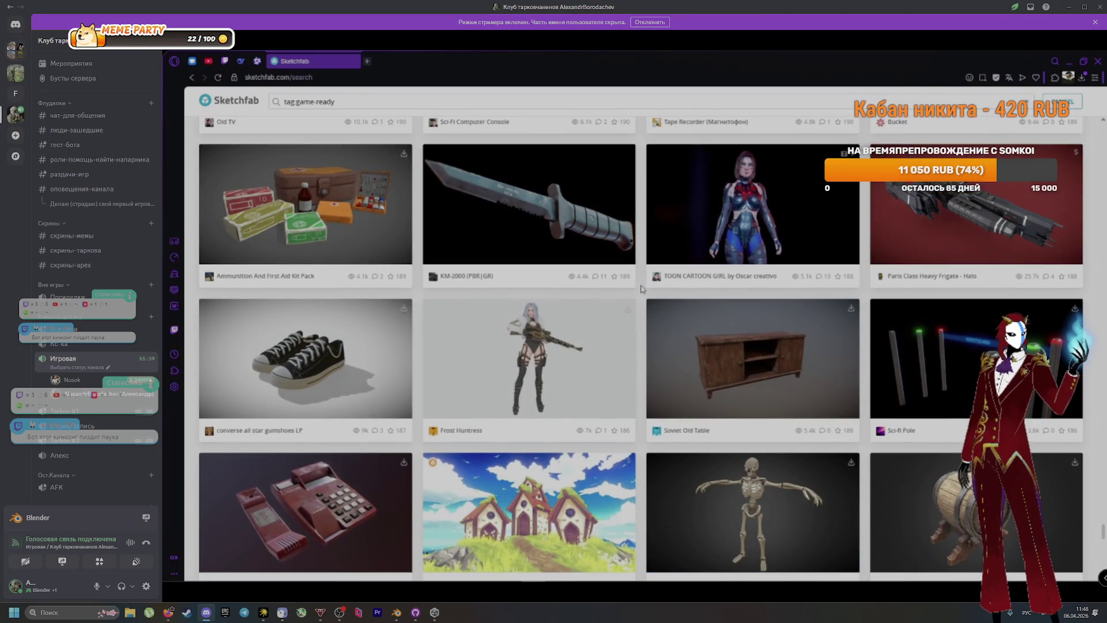
pyautogui.scroll(-3, 1005, 206)
pyautogui.scroll(6, 991, 222)
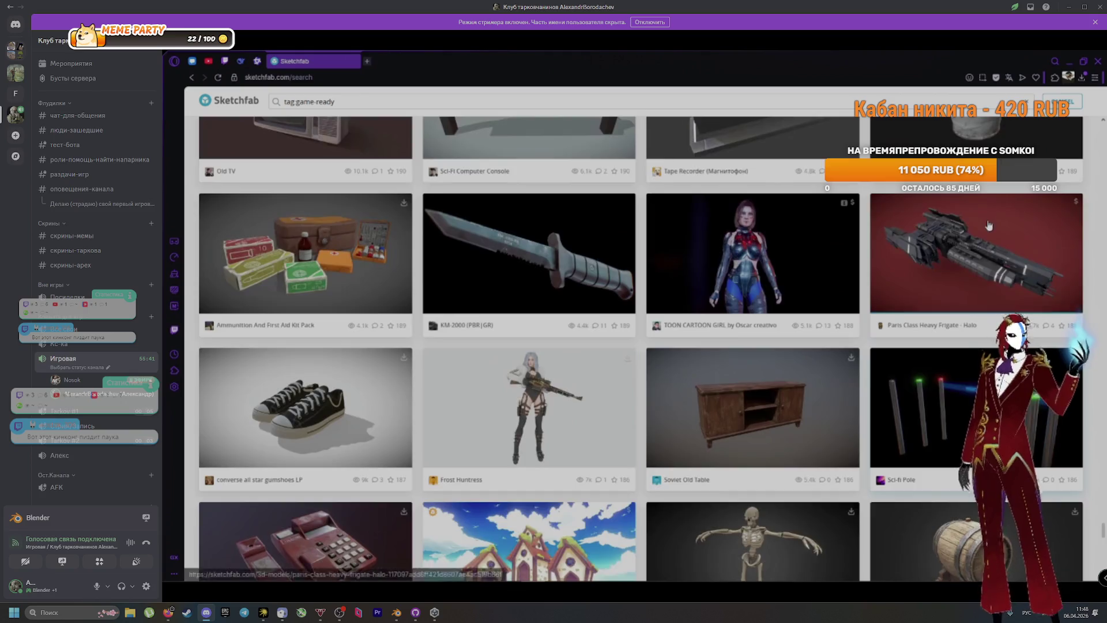
pyautogui.scroll(-9, 988, 229)
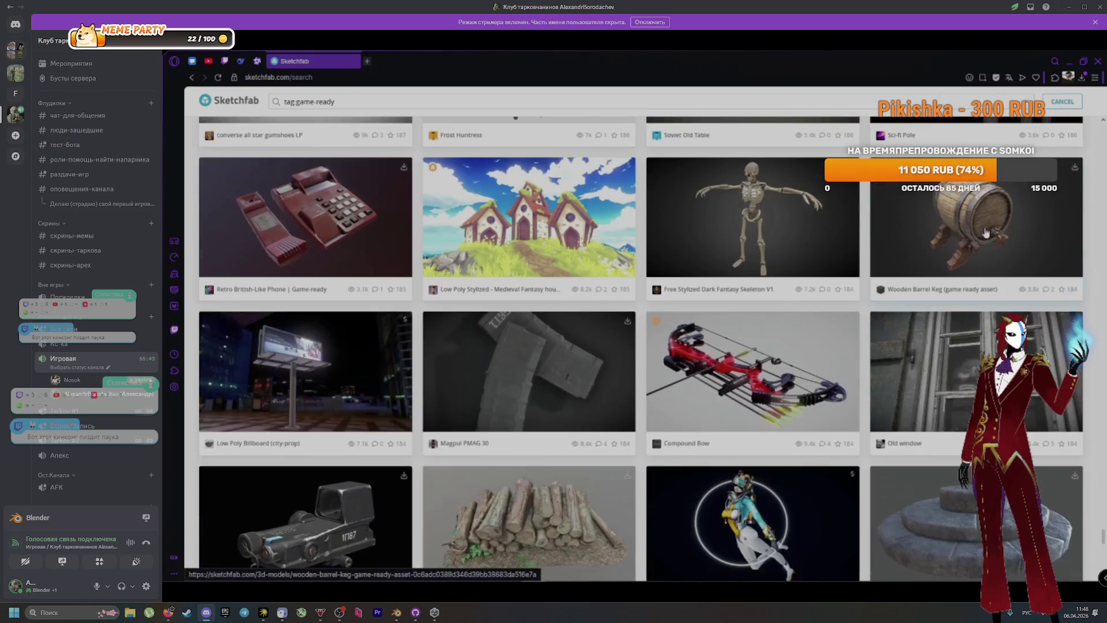
pyautogui.scroll(-5, 984, 235)
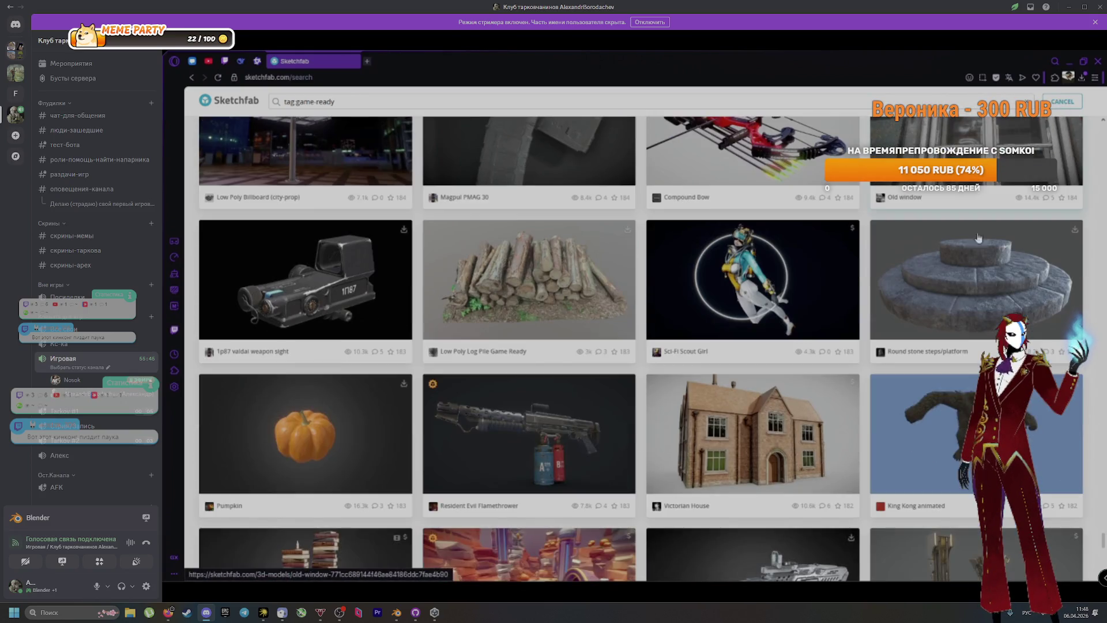
pyautogui.click(600, 448)
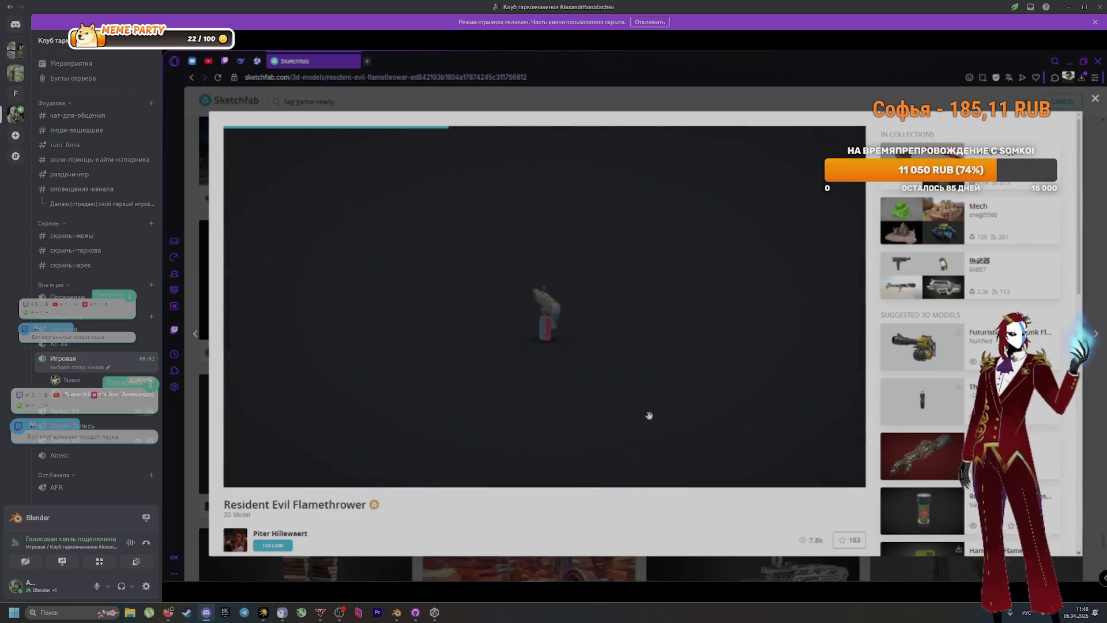
pyautogui.moveTo(480, 286)
pyautogui.mouseDown()
pyautogui.moveTo(729, 433)
pyautogui.moveTo(527, 351)
pyautogui.mouseUp()
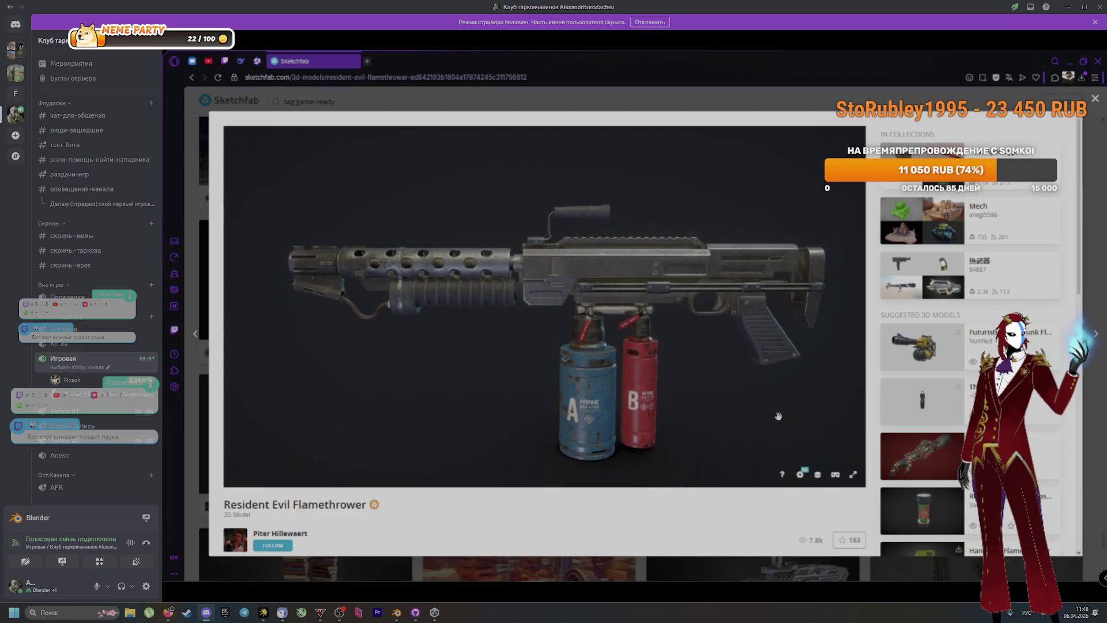
# Toggle the flamethrower between Wireframe and Final Render while orbiting and zooming, ending on Wireframe
pyautogui.click(818, 476)
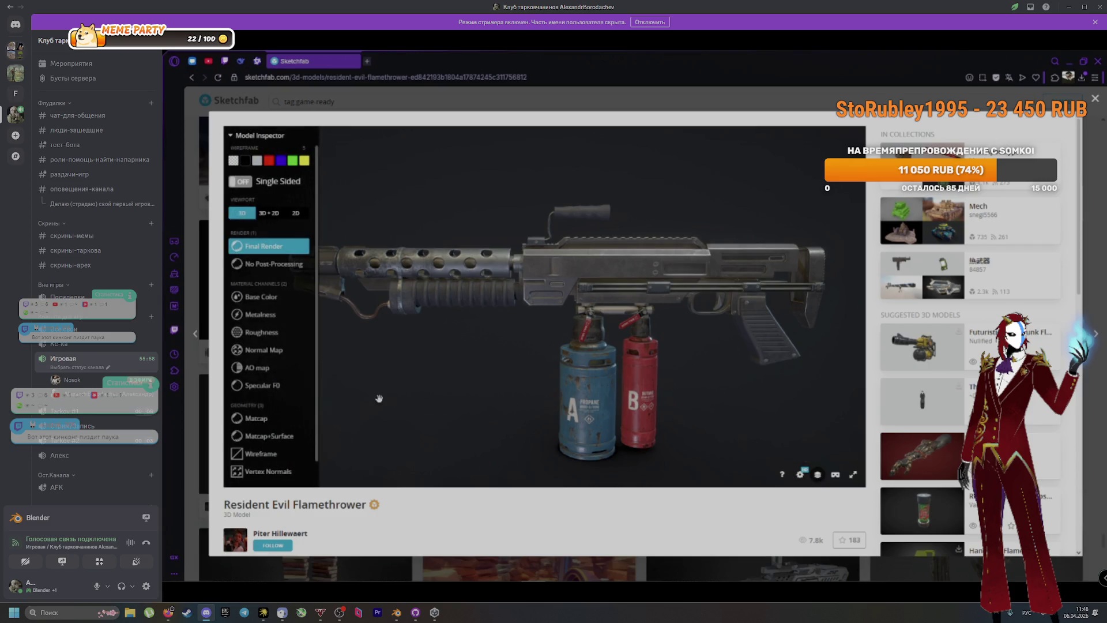
pyautogui.click(275, 456)
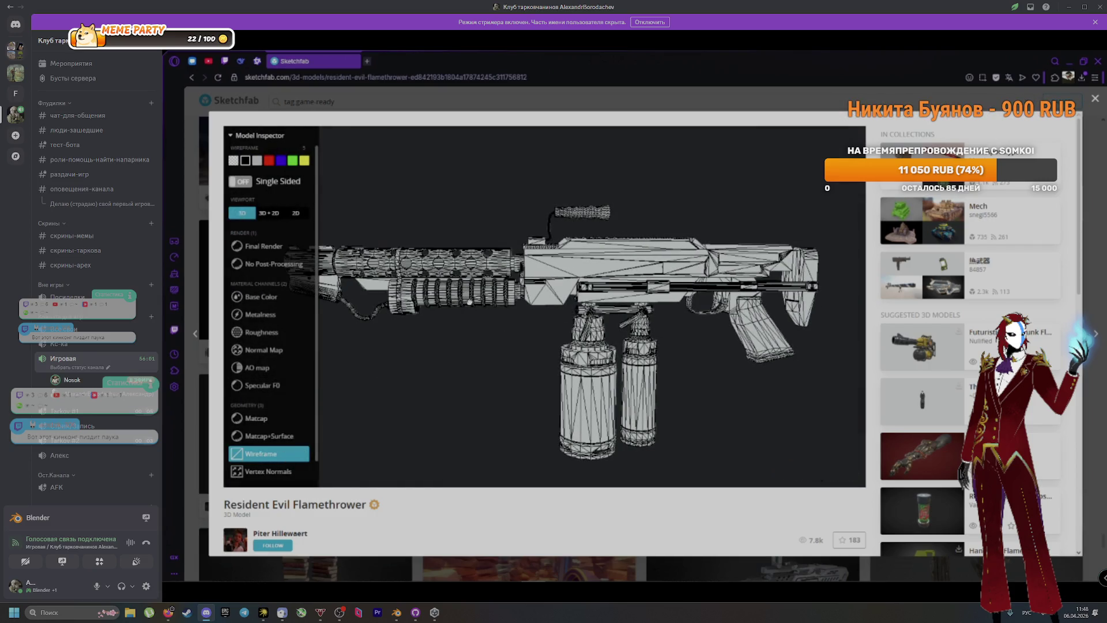
pyautogui.moveTo(489, 310)
pyautogui.mouseDown()
pyautogui.moveTo(462, 309)
pyautogui.moveTo(489, 340)
pyautogui.moveTo(568, 346)
pyautogui.mouseUp()
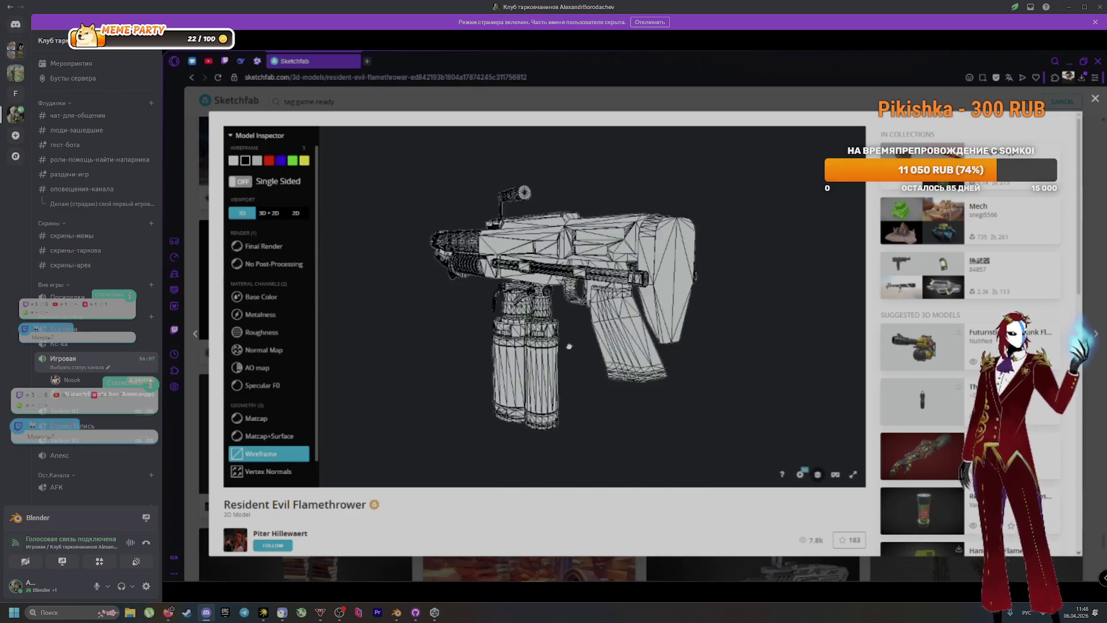
pyautogui.scroll(3, 569, 346)
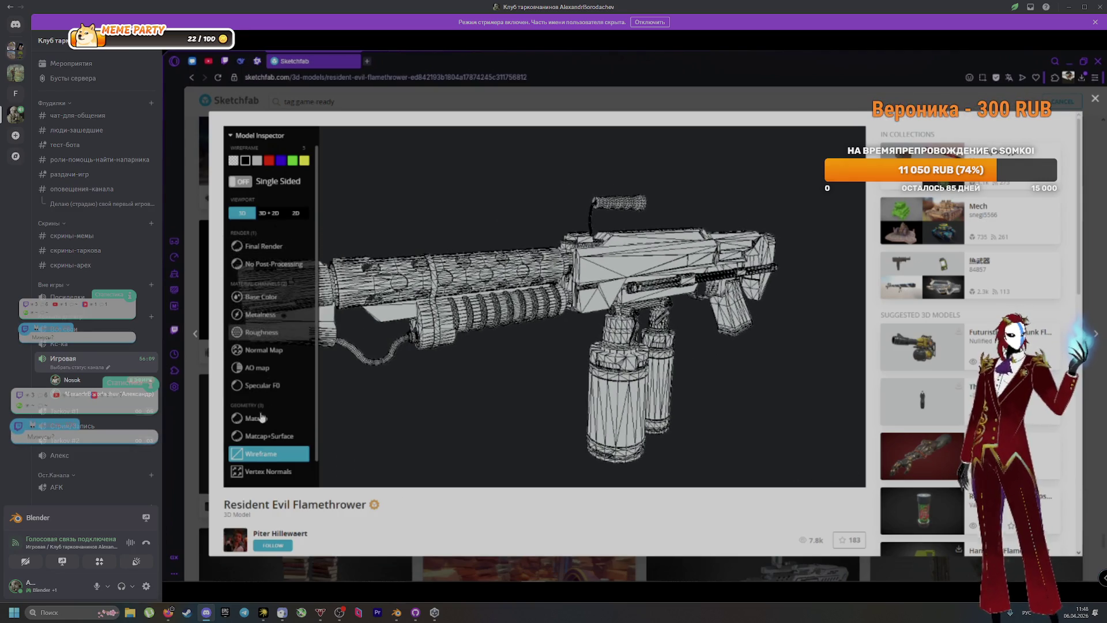
pyautogui.click(264, 246)
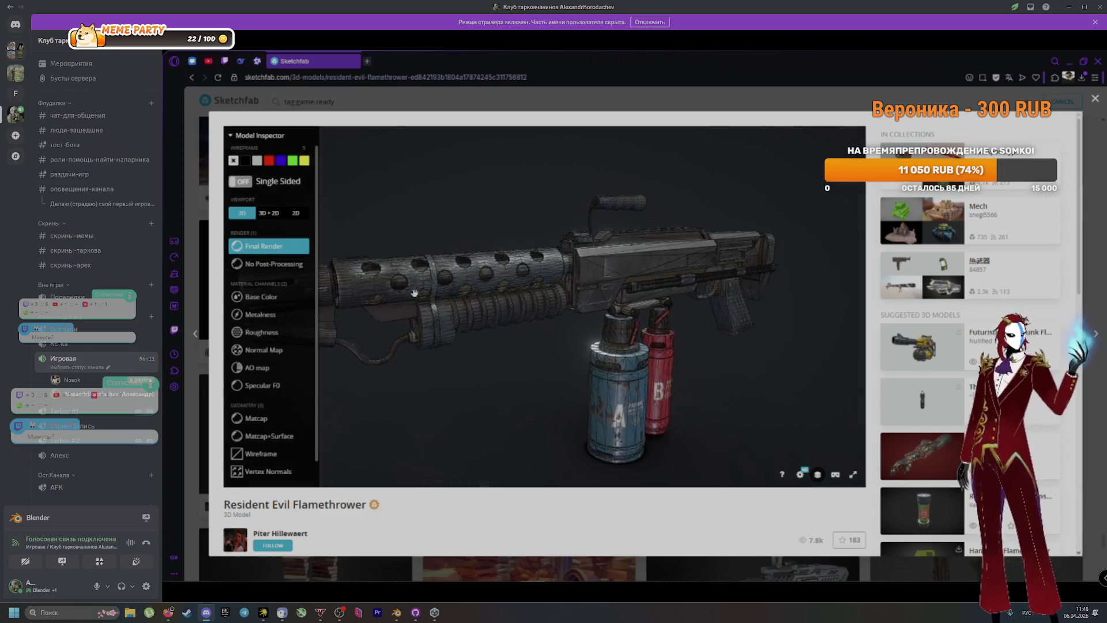
pyautogui.scroll(5, 434, 295)
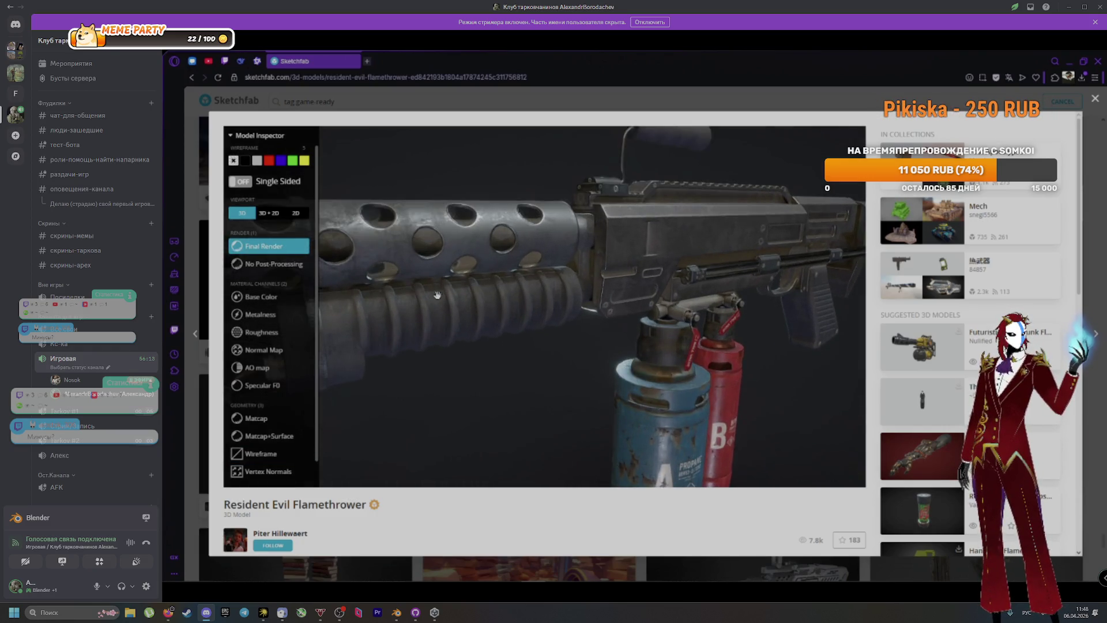
pyautogui.moveTo(468, 298); pyautogui.dragTo(254, 312)
pyautogui.click(258, 455)
pyautogui.scroll(4, 490, 370)
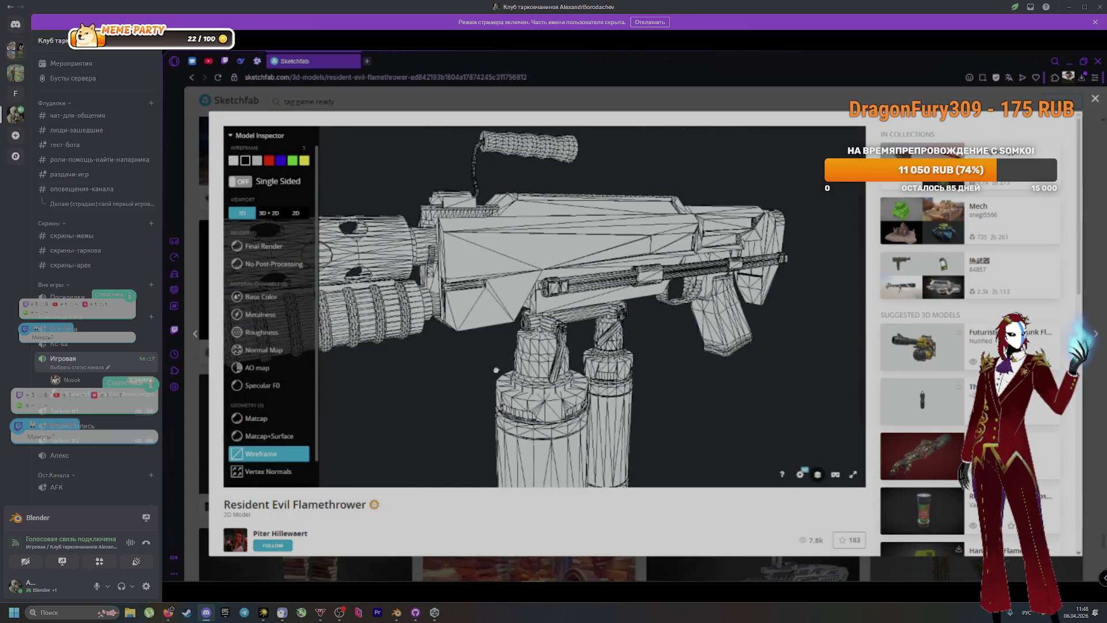
pyautogui.scroll(2, 463, 367)
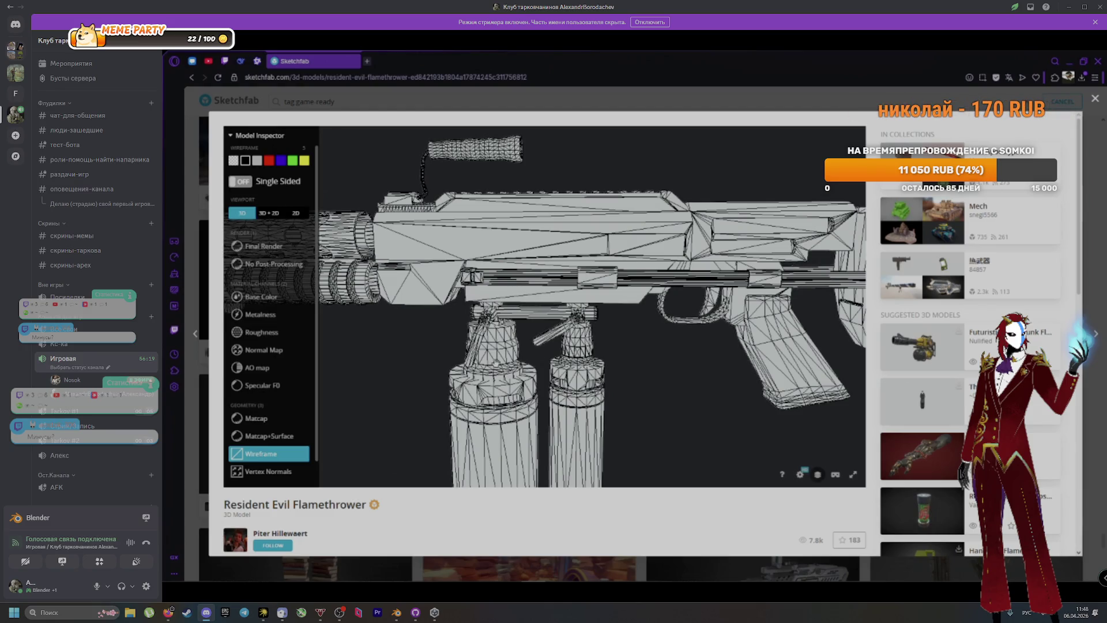
pyautogui.moveTo(556, 354); pyautogui.dragTo(532, 353)
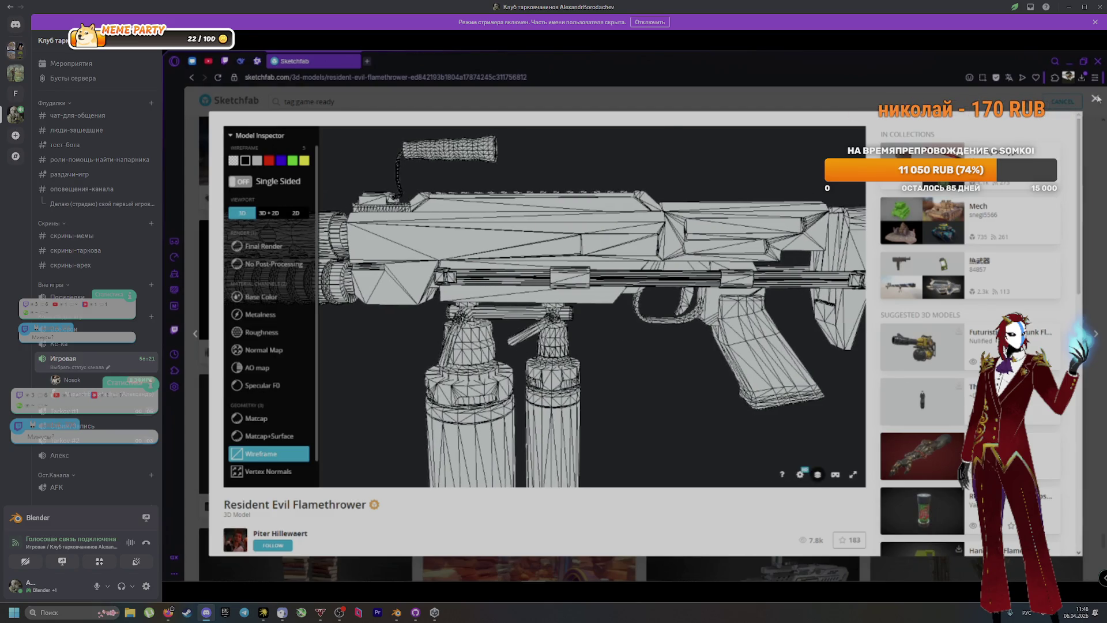
# Close the flamethrower, scroll further down the results, and open the Noir Detective model
pyautogui.click(1096, 99)
pyautogui.scroll(-5, 975, 455)
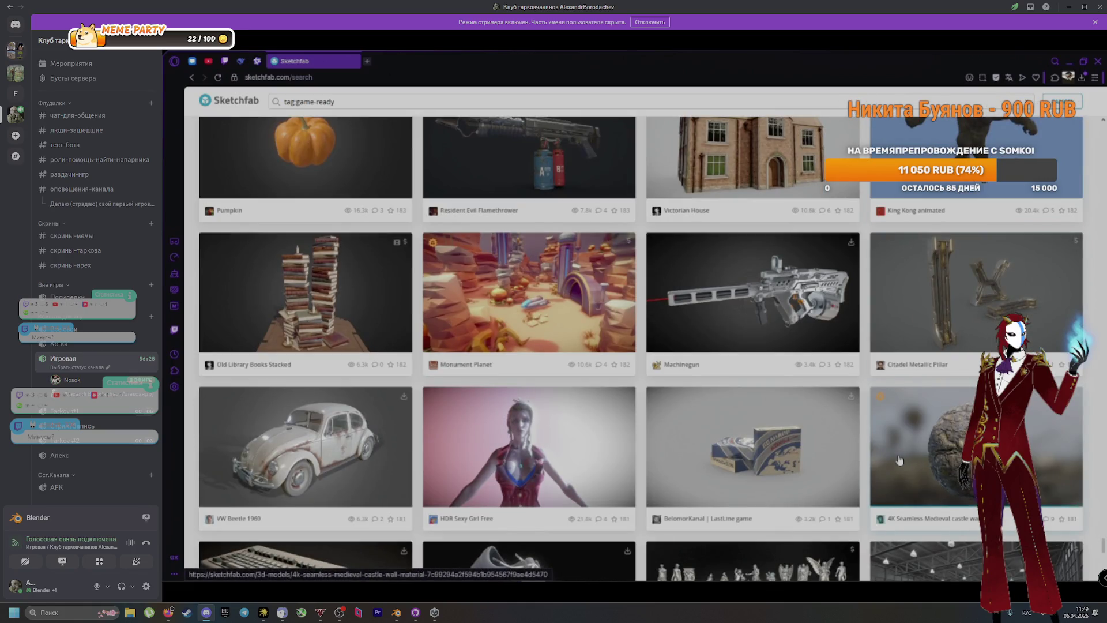
pyautogui.scroll(-6, 663, 426)
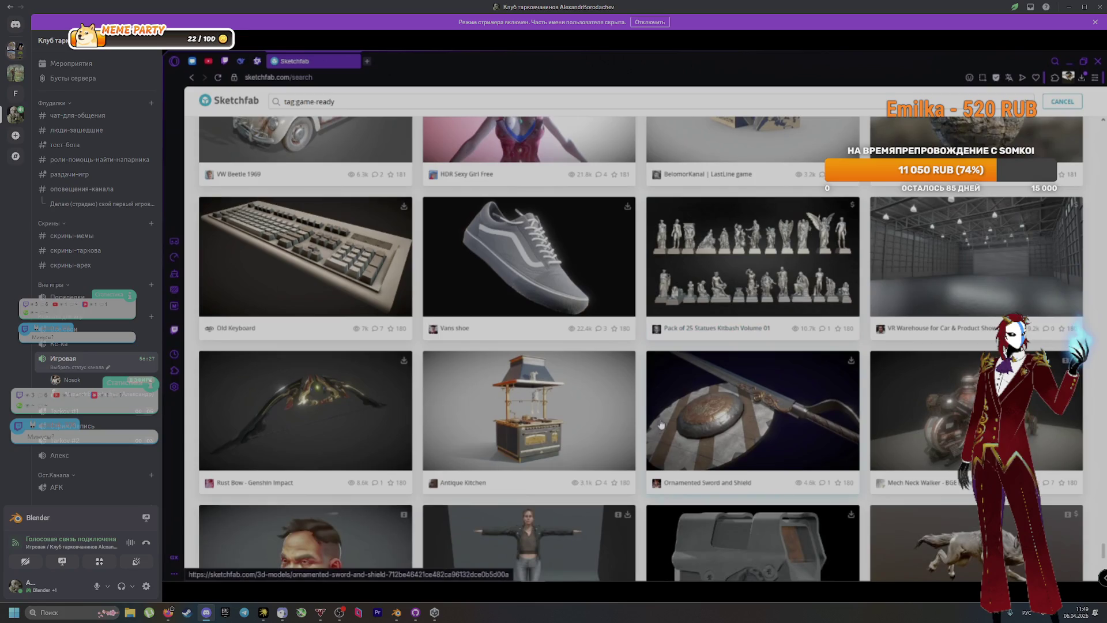
pyautogui.scroll(-4, 663, 425)
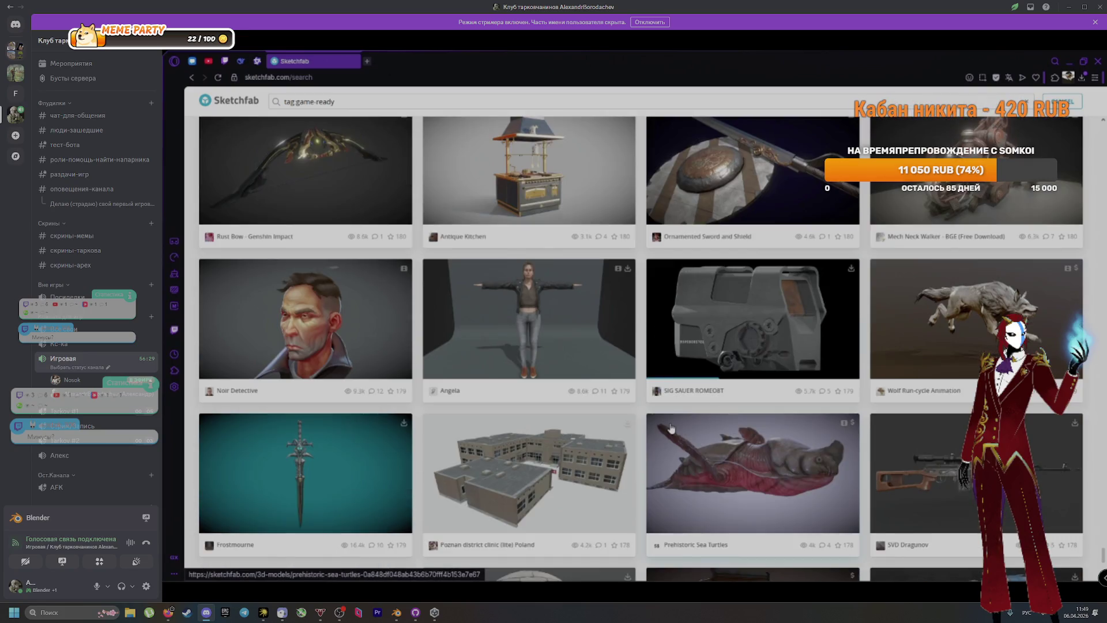
pyautogui.scroll(-2, 671, 427)
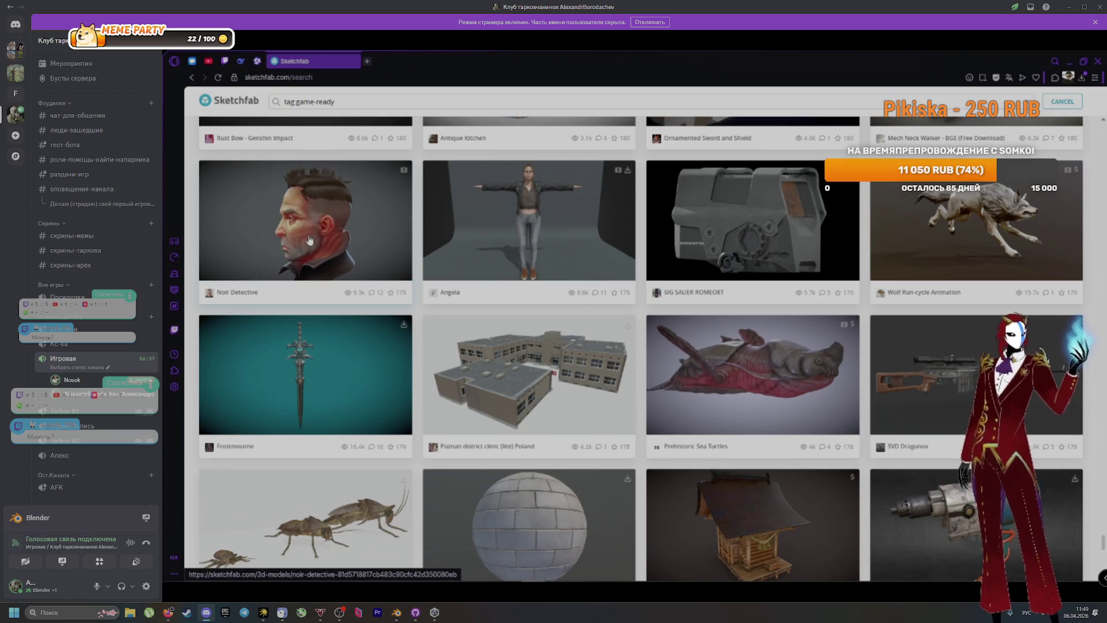
pyautogui.click(347, 240)
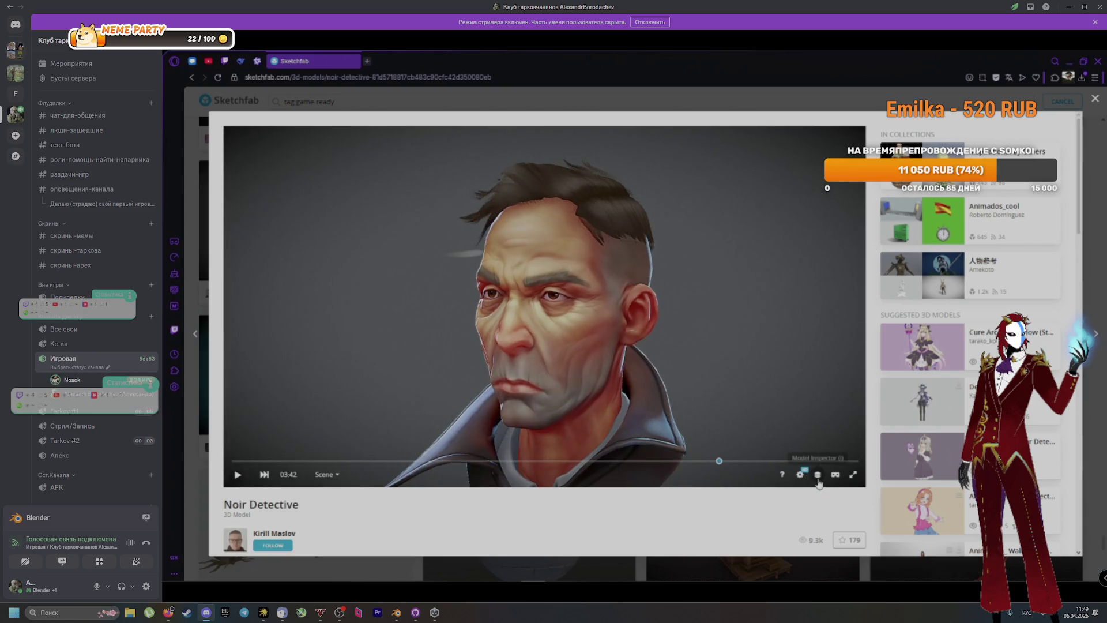
# Show the Noir Detective's bones and bone influence colours, orbiting around its head
pyautogui.click(818, 476)
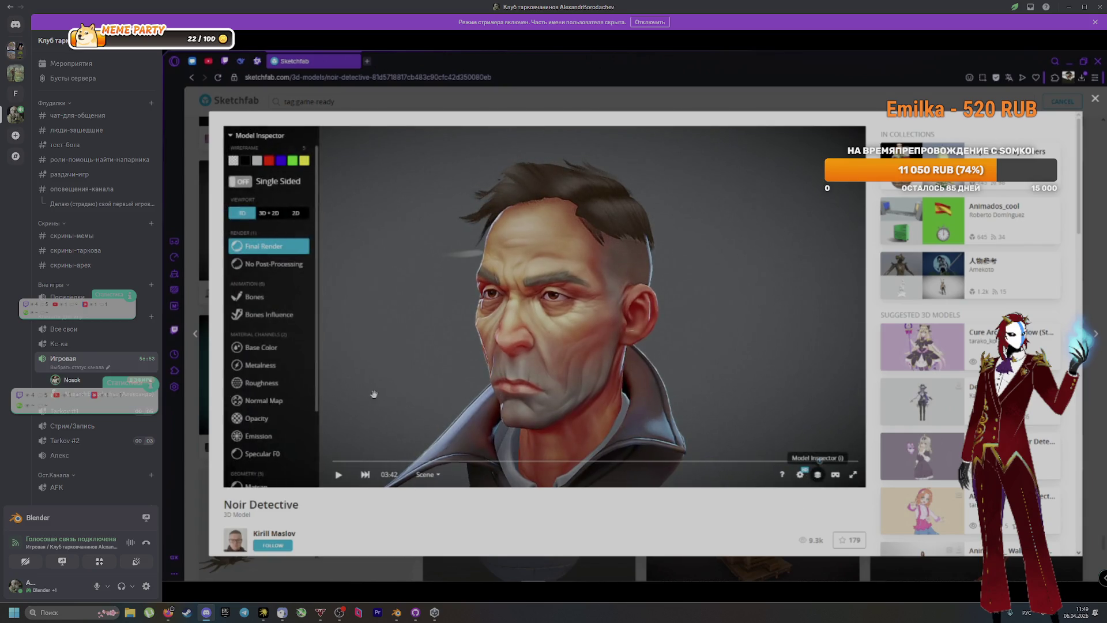
pyautogui.click(277, 299)
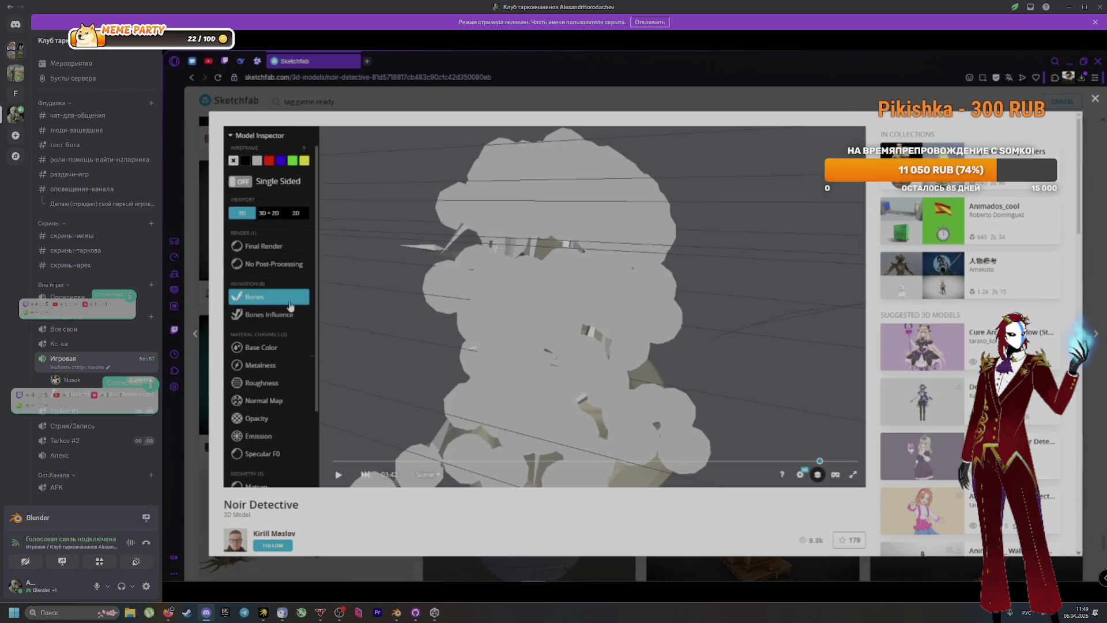
pyautogui.click(287, 314)
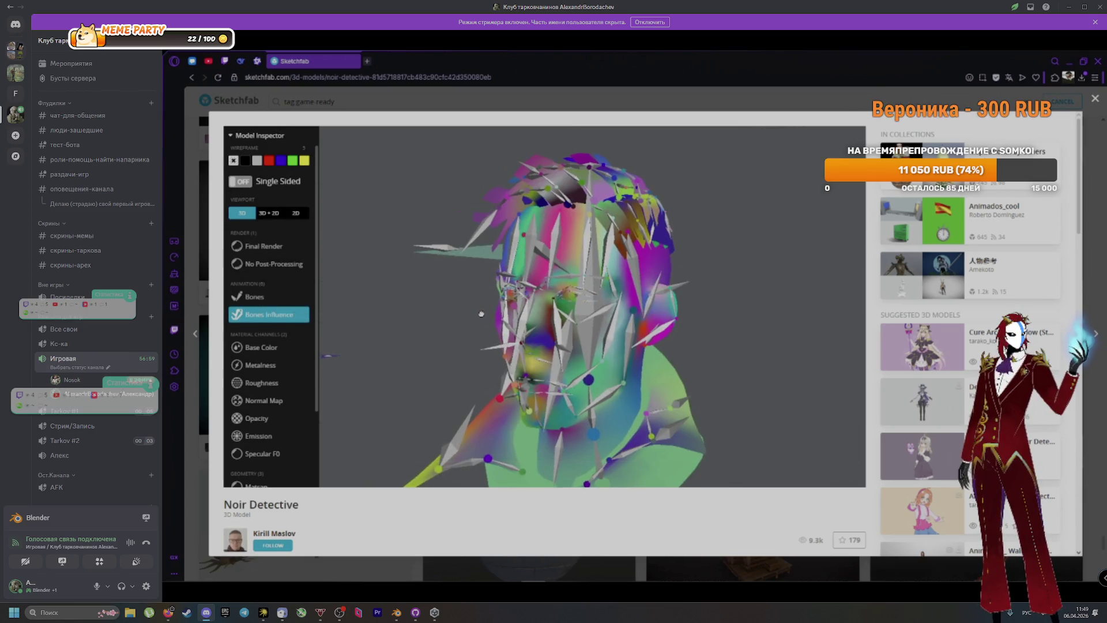
pyautogui.moveTo(518, 315)
pyautogui.mouseDown()
pyautogui.moveTo(612, 331)
pyautogui.moveTo(638, 323)
pyautogui.mouseUp()
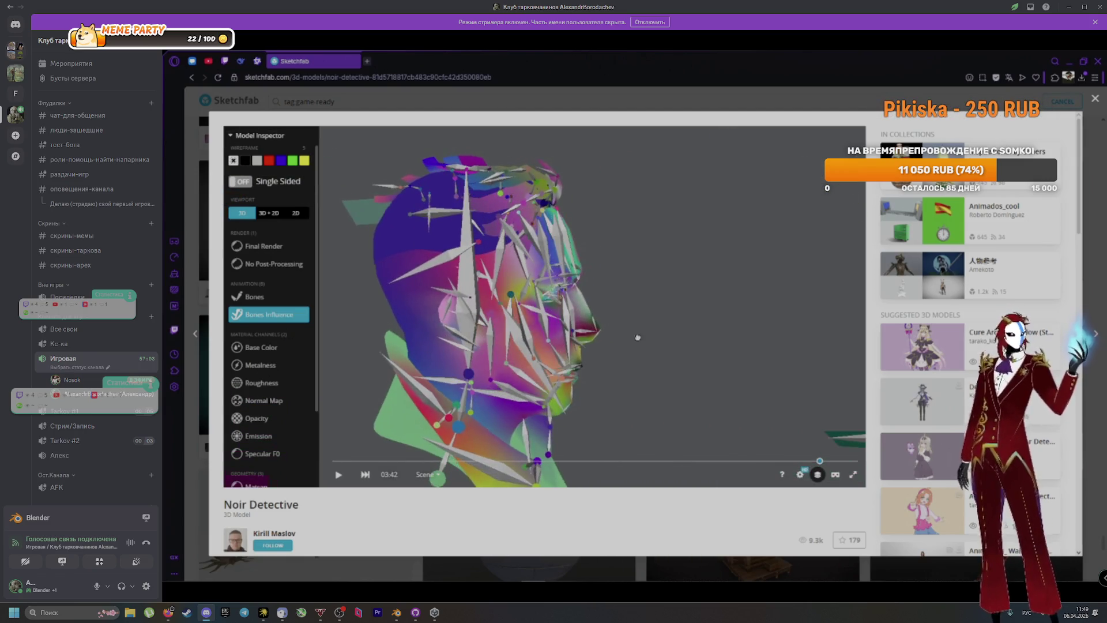
pyautogui.moveTo(636, 364); pyautogui.dragTo(596, 358)
pyautogui.moveTo(558, 335); pyautogui.dragTo(542, 324)
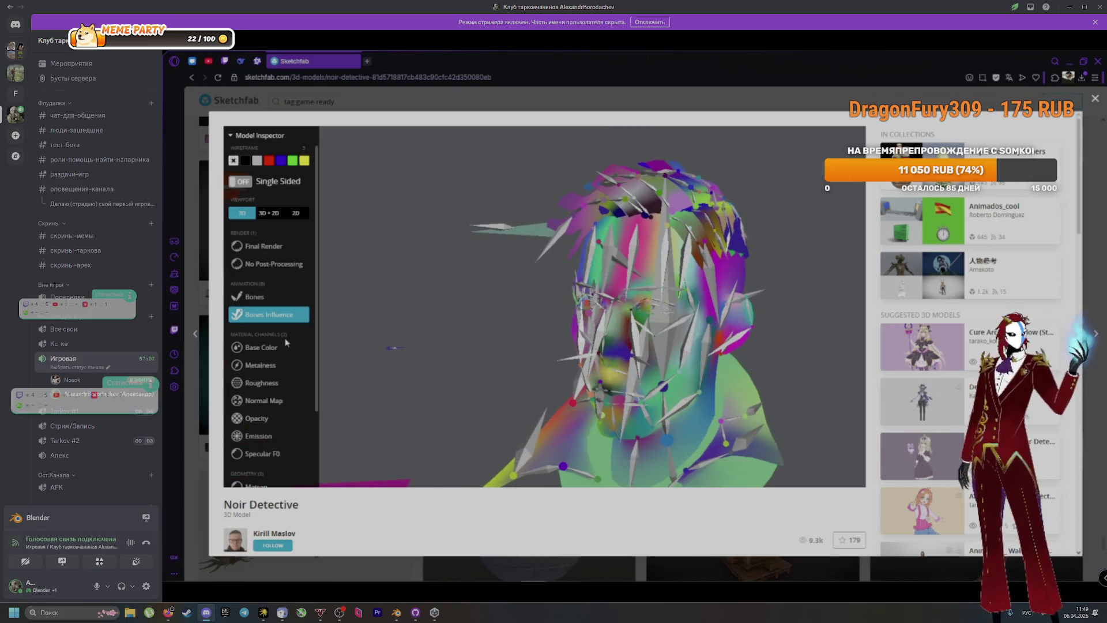
# Close the Noir Detective viewer and open the Angela model
pyautogui.scroll(-3, 309, 355)
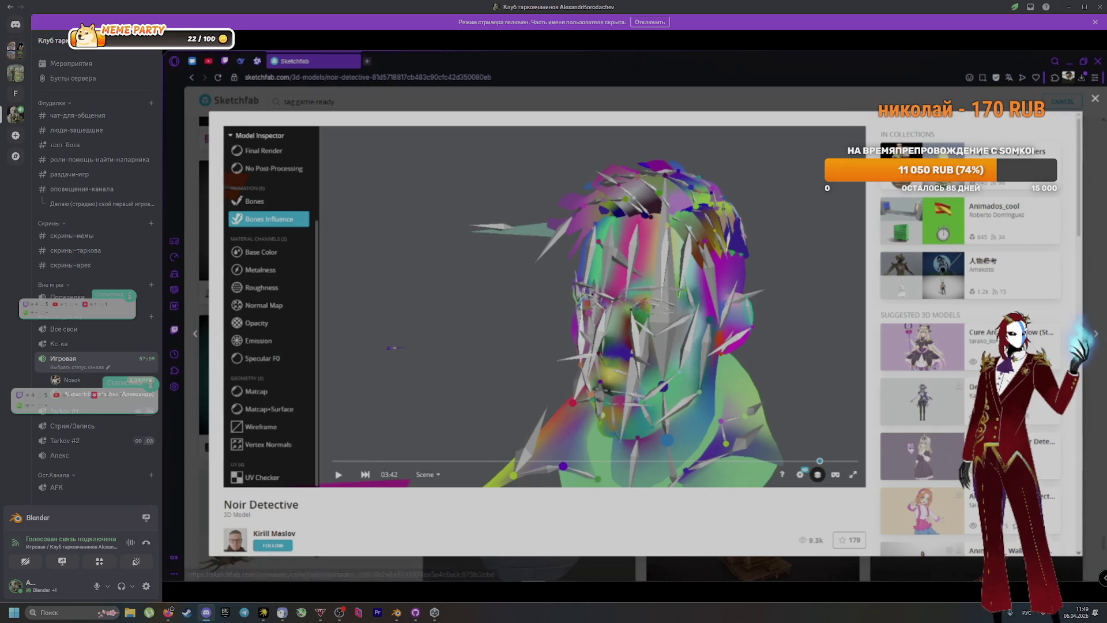
pyautogui.click(1095, 101)
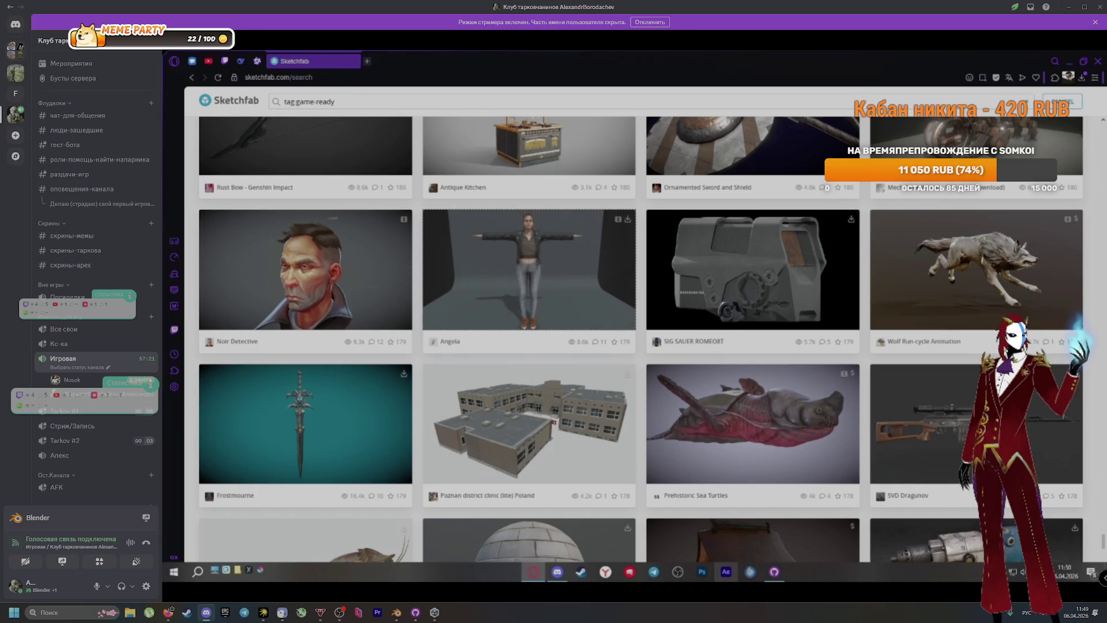
pyautogui.click(519, 300)
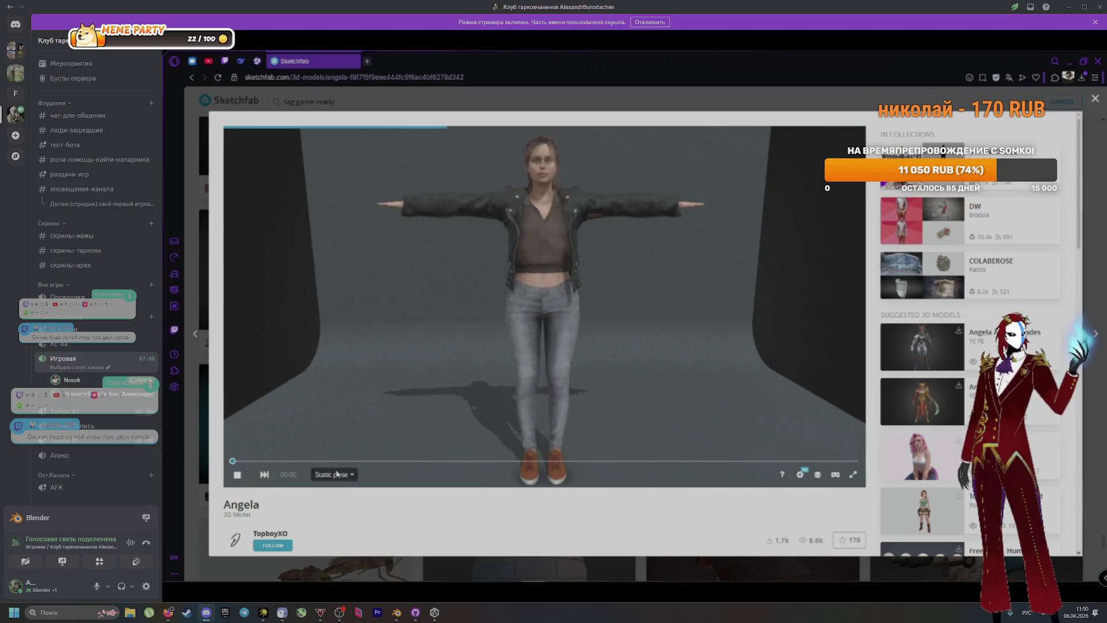
# Play Angela's FBXExportClip_0 walking animation, then pause it
pyautogui.click(332, 474)
pyautogui.click(345, 456)
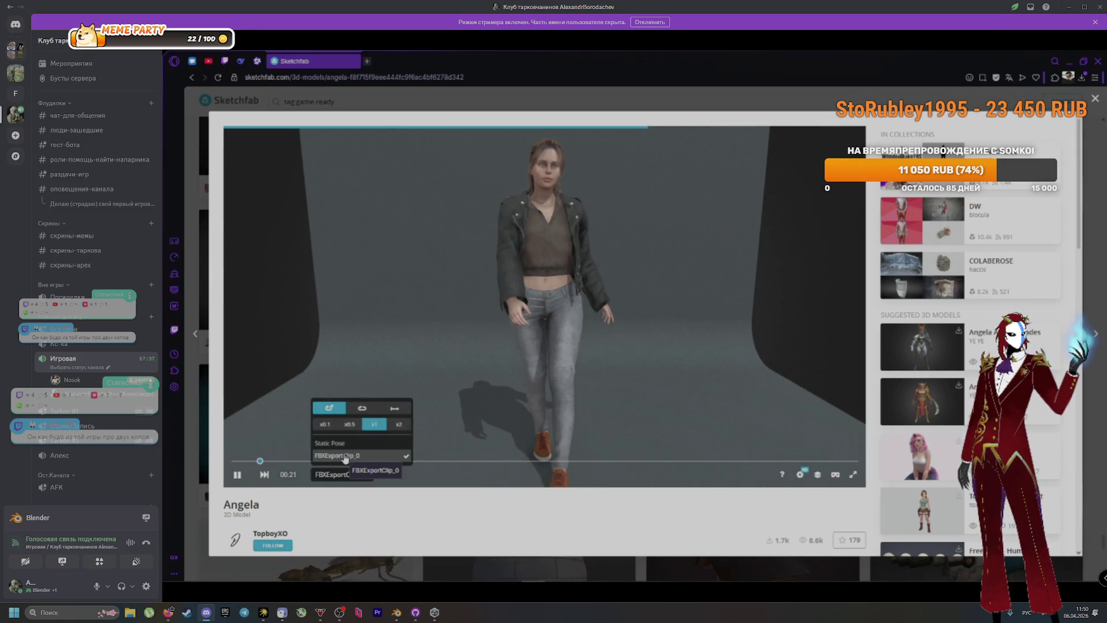
pyautogui.click(239, 474)
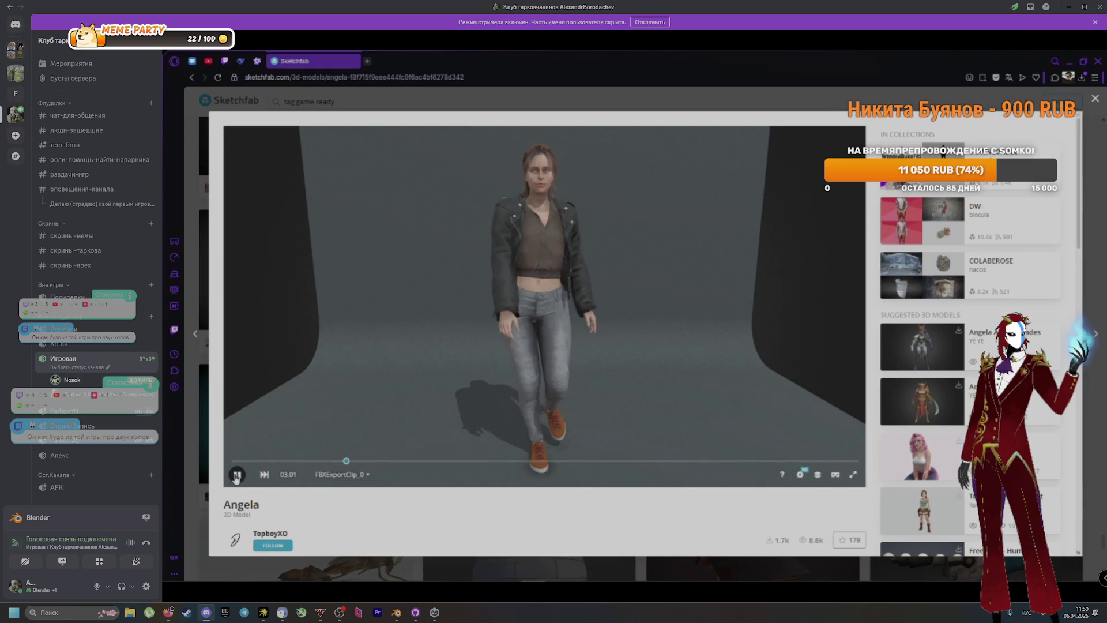
# Orbit Angela to a front view, close the preview, and bring up GitHub Desktop
pyautogui.click(818, 474)
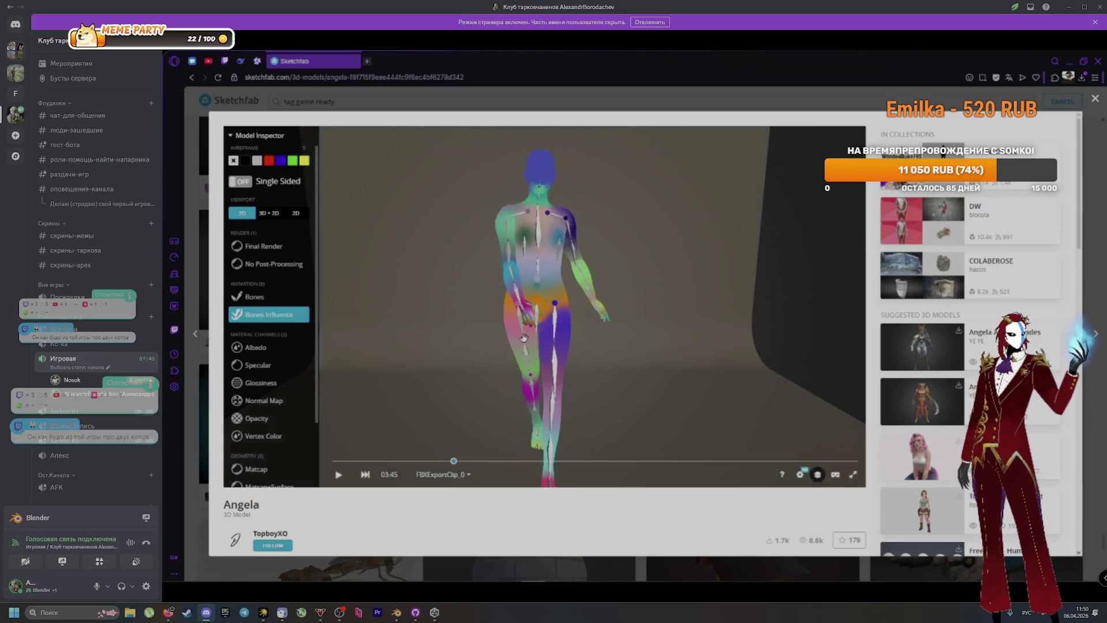
pyautogui.moveTo(595, 324)
pyautogui.mouseDown()
pyautogui.moveTo(565, 365)
pyautogui.moveTo(576, 378)
pyautogui.moveTo(596, 328)
pyautogui.moveTo(729, 329)
pyautogui.moveTo(660, 309)
pyautogui.mouseUp()
pyautogui.moveTo(518, 299)
pyautogui.mouseDown()
pyautogui.moveTo(657, 321)
pyautogui.moveTo(557, 231)
pyautogui.mouseUp()
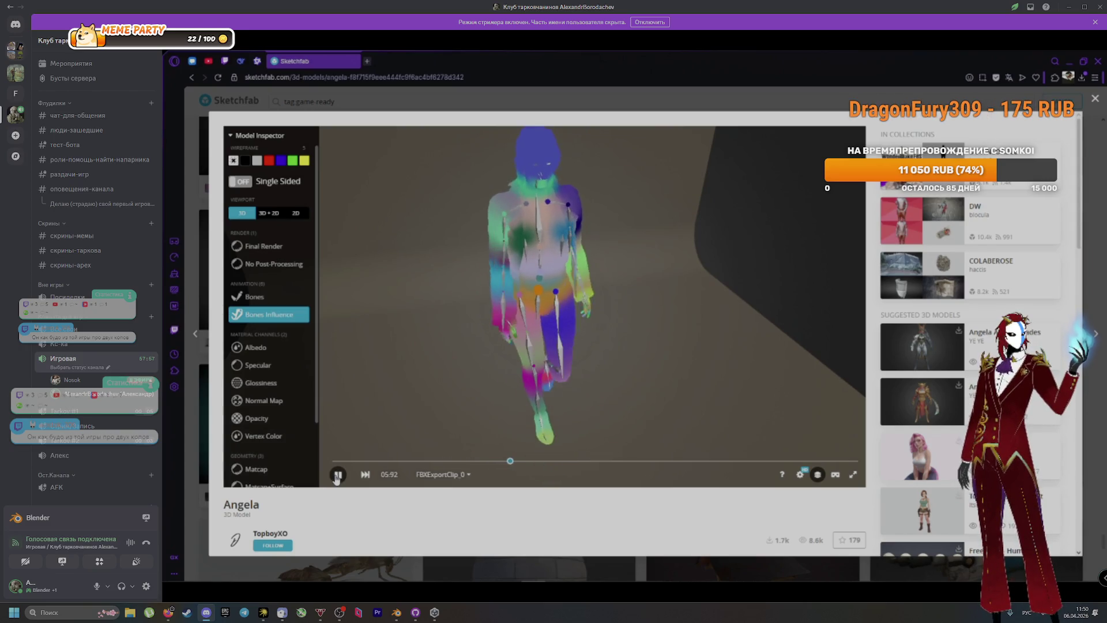
pyautogui.click(1094, 101)
pyautogui.click(771, 579)
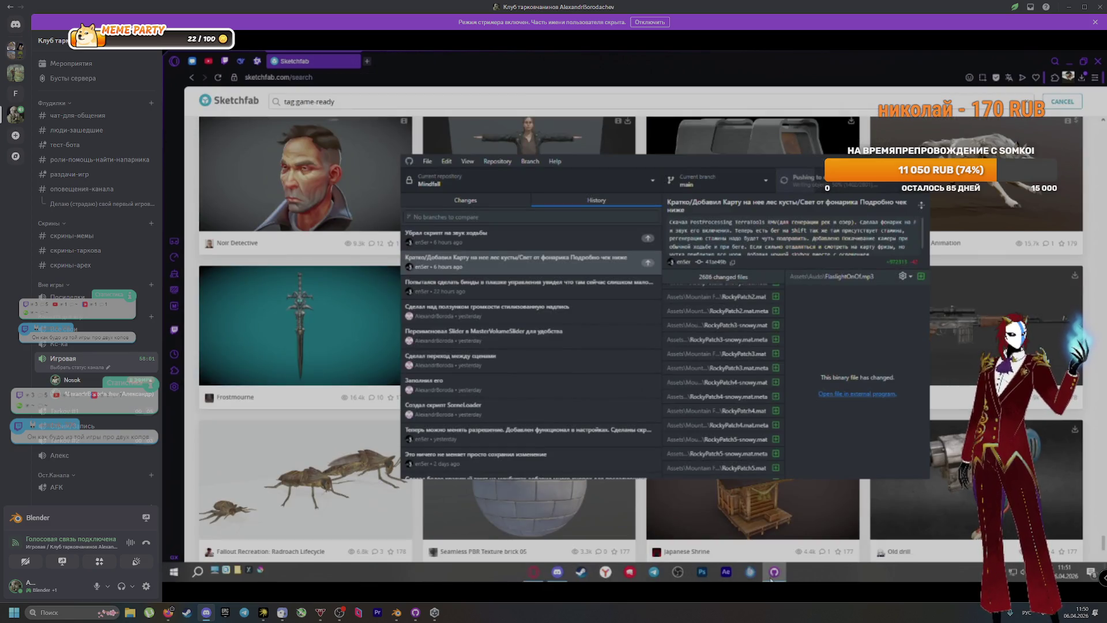
# Hide GitHub Desktop, scroll the results, and open the Comic body Starter Kit-Male model
pyautogui.click(771, 579)
pyautogui.scroll(-8, 883, 344)
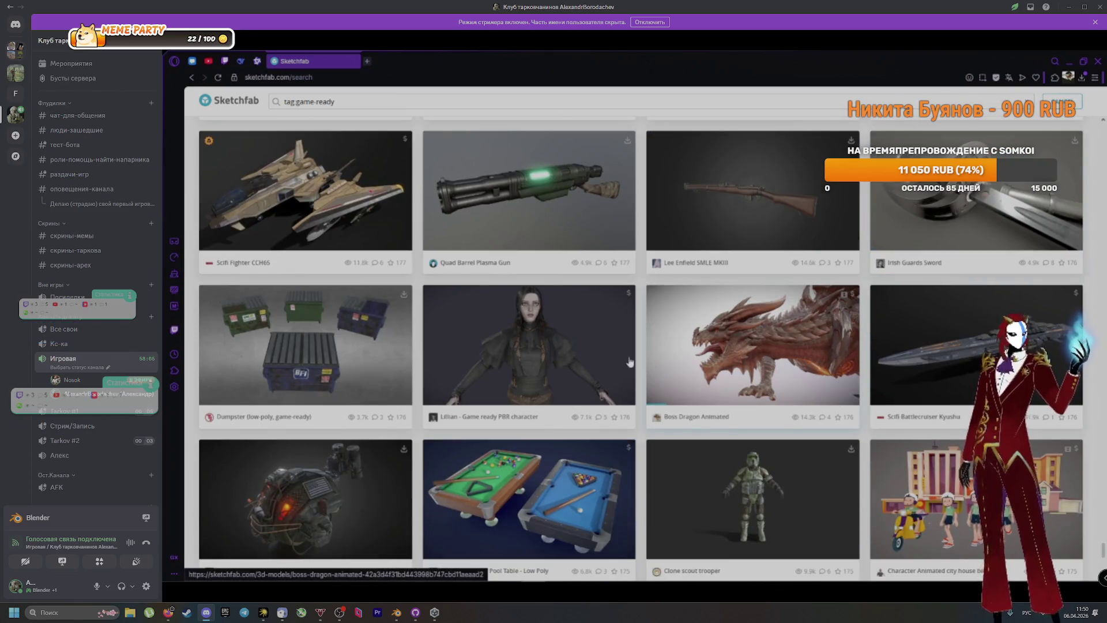
pyautogui.scroll(-10, 618, 362)
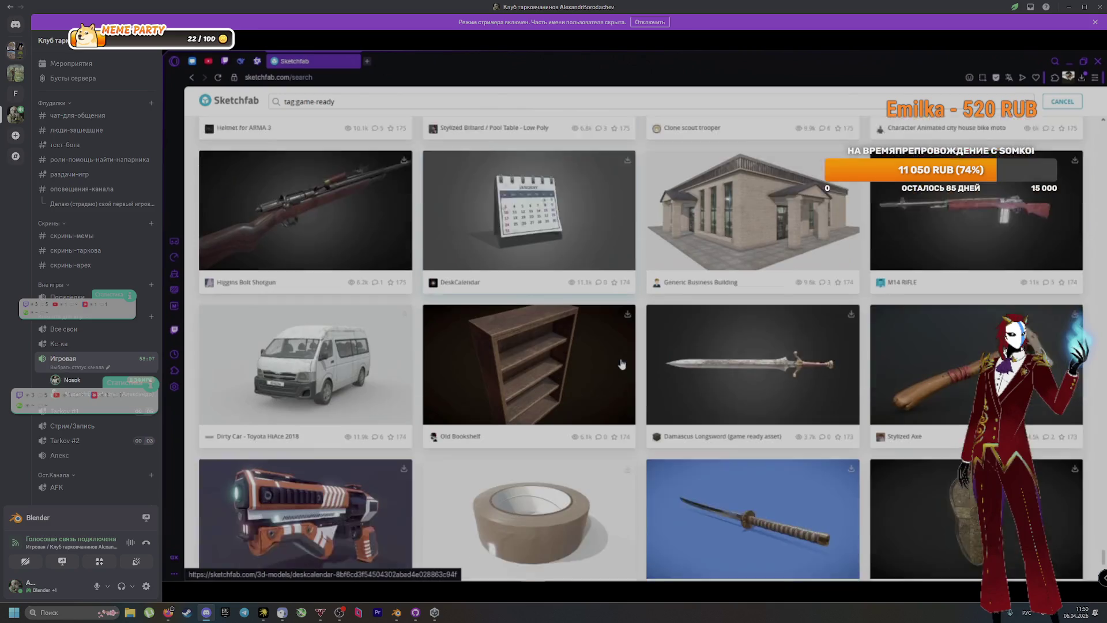
pyautogui.scroll(-5, 623, 363)
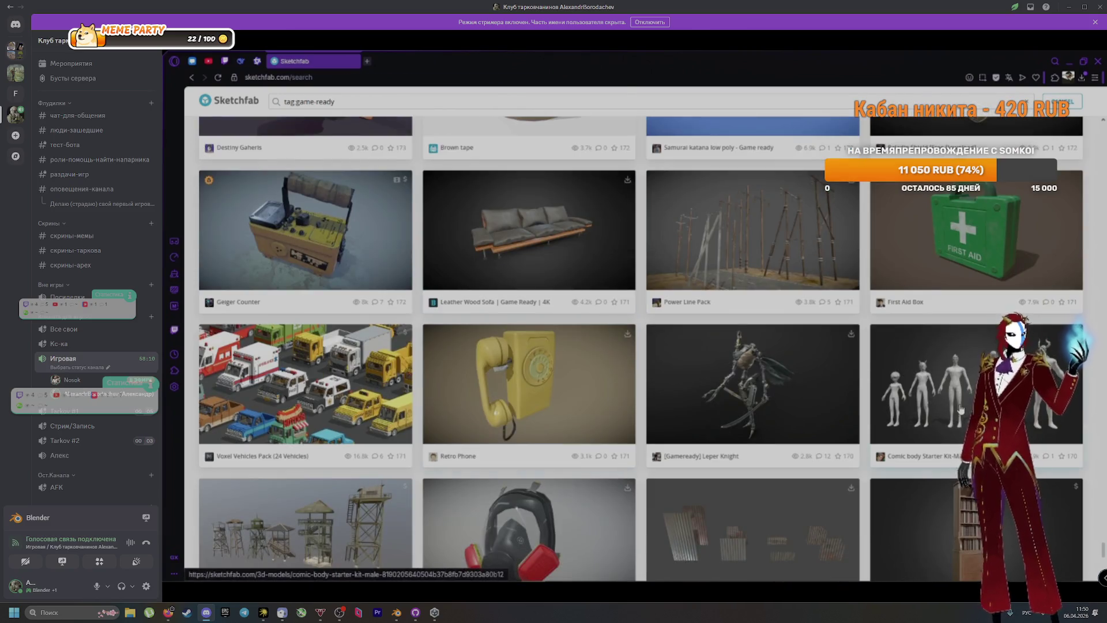
pyautogui.click(961, 409)
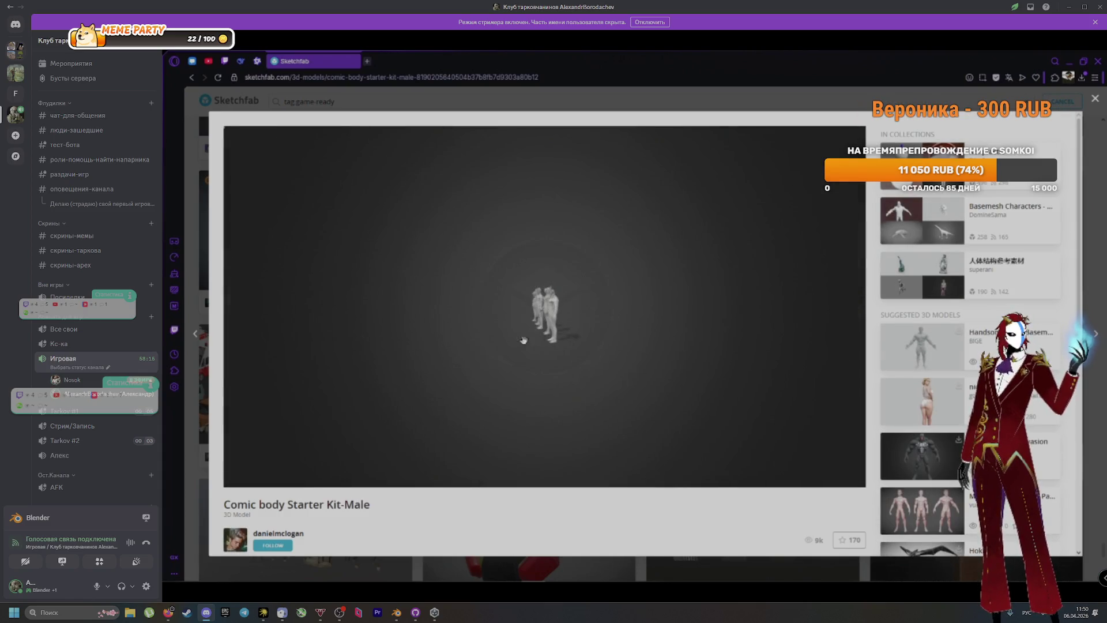
# Orbit and zoom in on the figures' faces and shoulders, then close the preview
pyautogui.moveTo(537, 338); pyautogui.dragTo(501, 341)
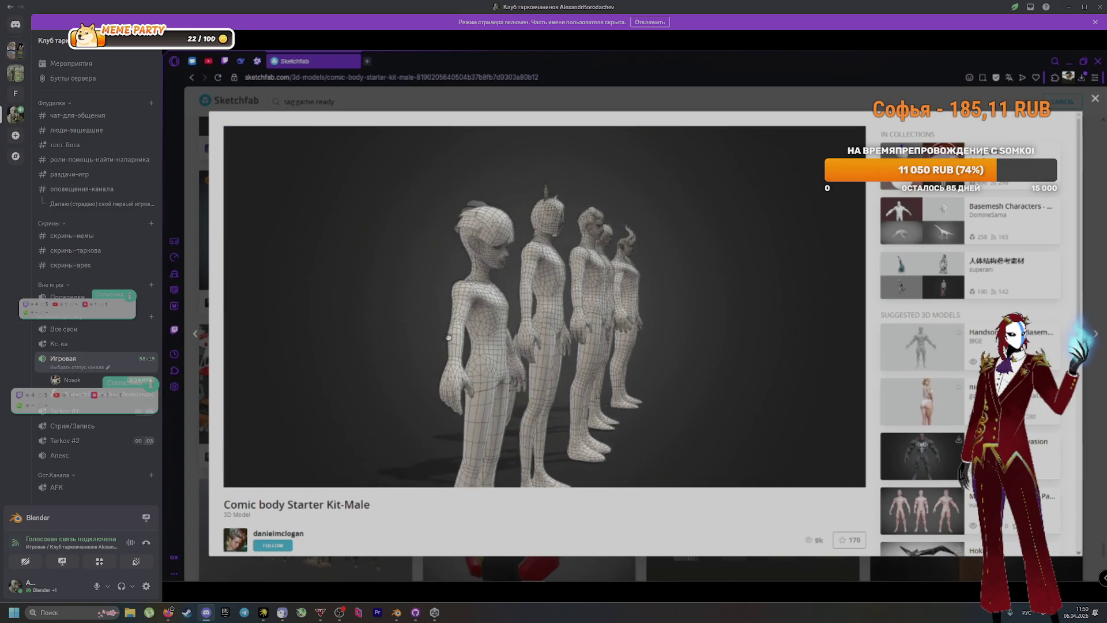
pyautogui.scroll(5, 462, 348)
pyautogui.scroll(-5, 465, 349)
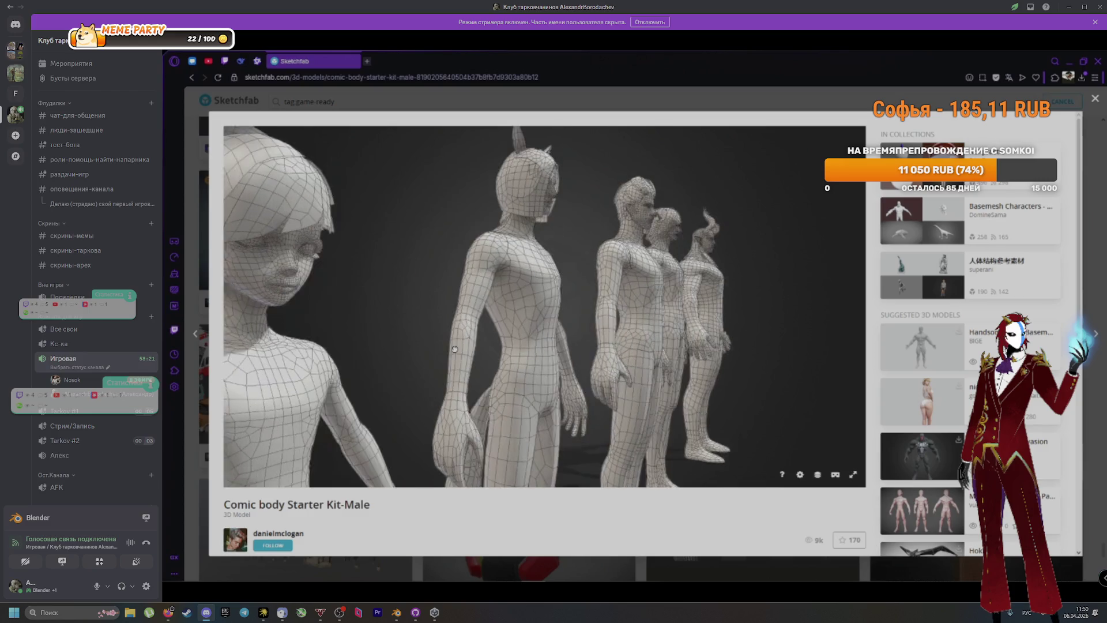
pyautogui.moveTo(424, 360); pyautogui.dragTo(507, 356)
pyautogui.scroll(3, 524, 359)
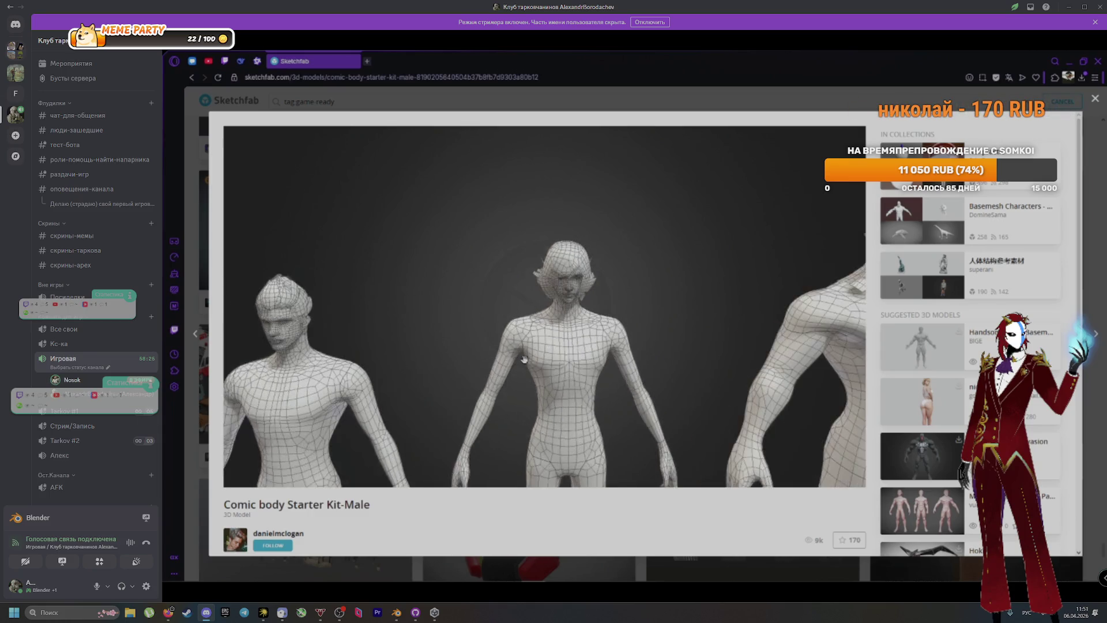
pyautogui.scroll(5, 524, 360)
pyautogui.scroll(5, 628, 331)
pyautogui.moveTo(610, 351); pyautogui.dragTo(534, 340)
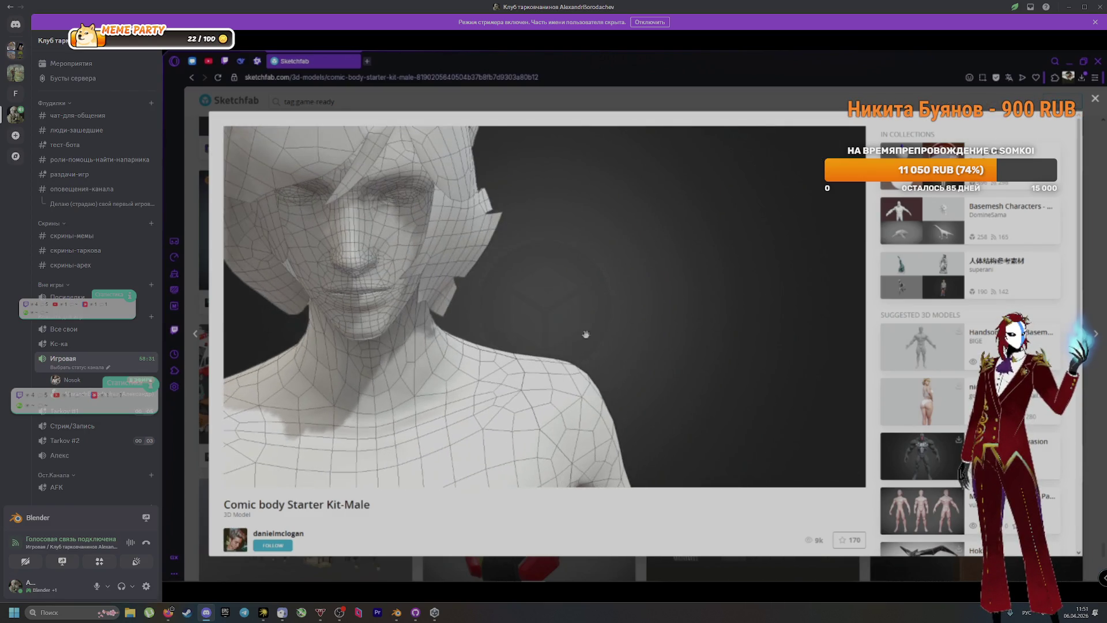
pyautogui.moveTo(444, 358)
pyautogui.mouseDown()
pyautogui.moveTo(640, 301)
pyautogui.moveTo(346, 313)
pyautogui.moveTo(650, 283)
pyautogui.moveTo(462, 324)
pyautogui.mouseUp()
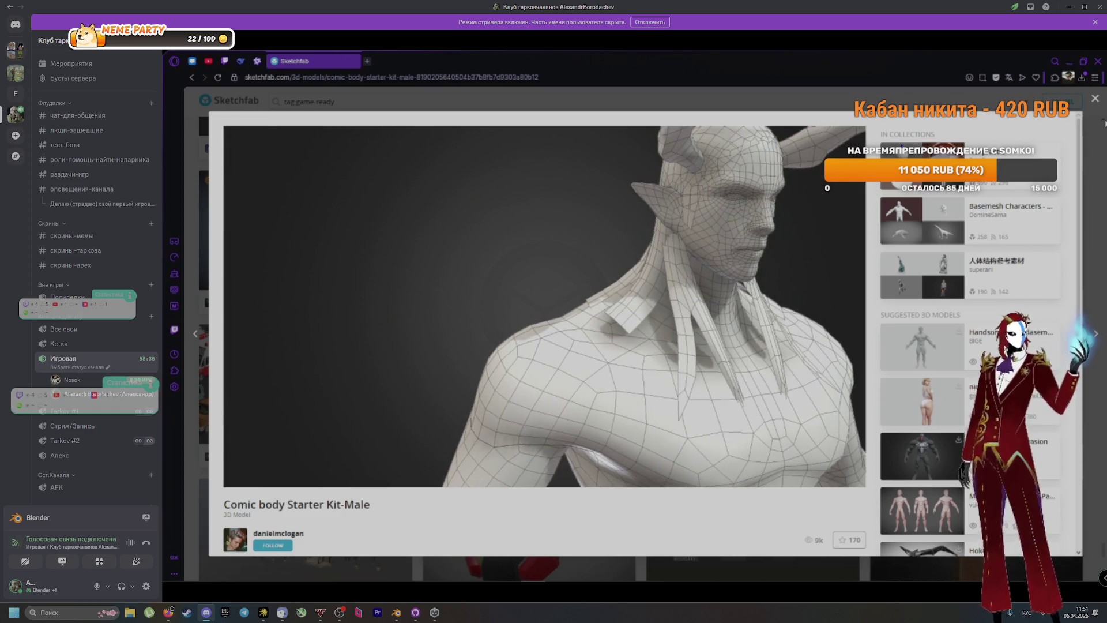
pyautogui.click(1095, 100)
# Scroll the game-ready search results and open the M249 Custom model
pyautogui.scroll(-6, 949, 203)
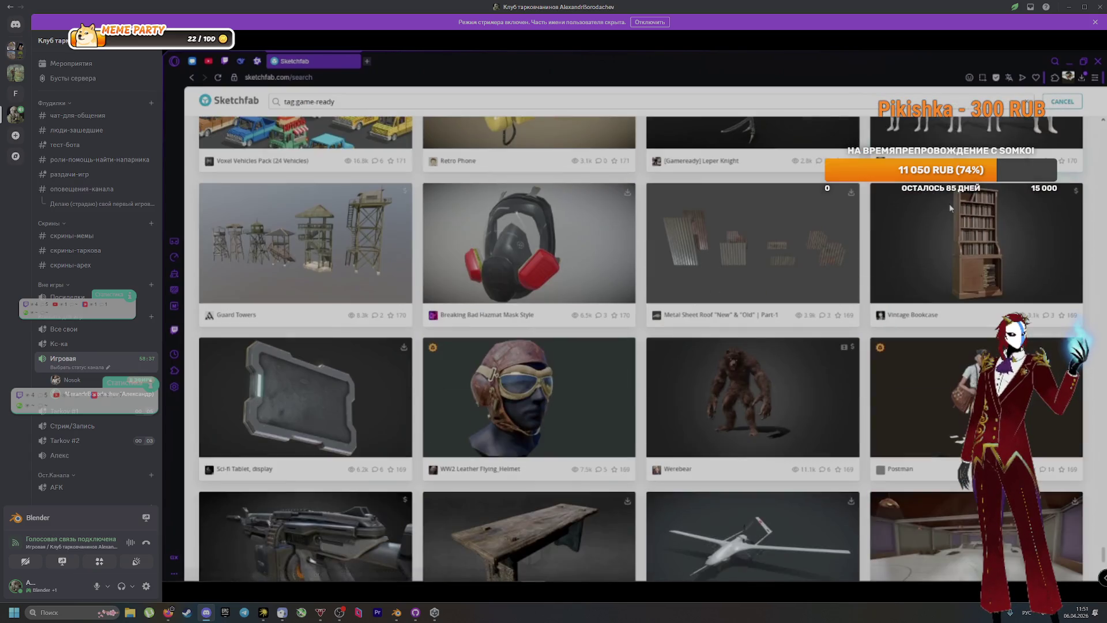
pyautogui.scroll(-4, 950, 205)
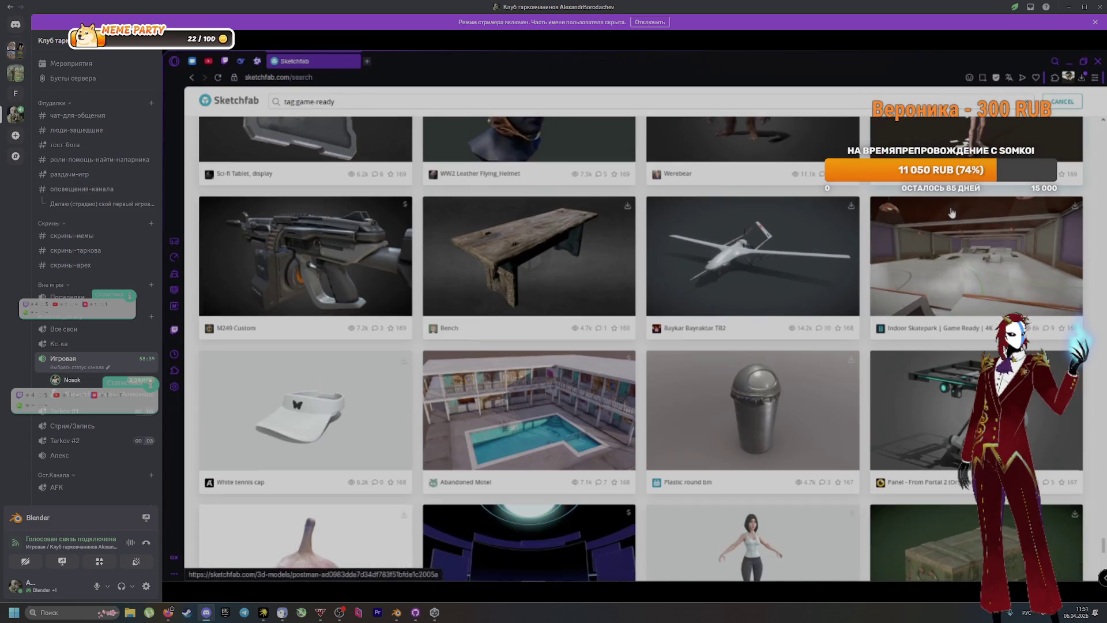
pyautogui.scroll(-7, 953, 214)
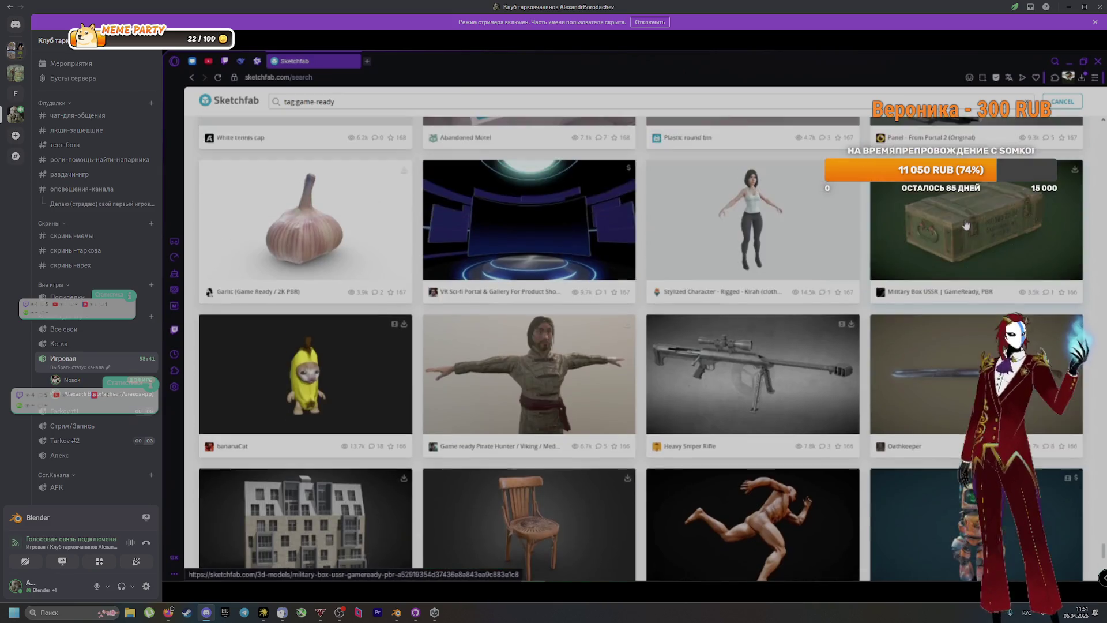
pyautogui.scroll(5, 967, 224)
pyautogui.scroll(1, 967, 224)
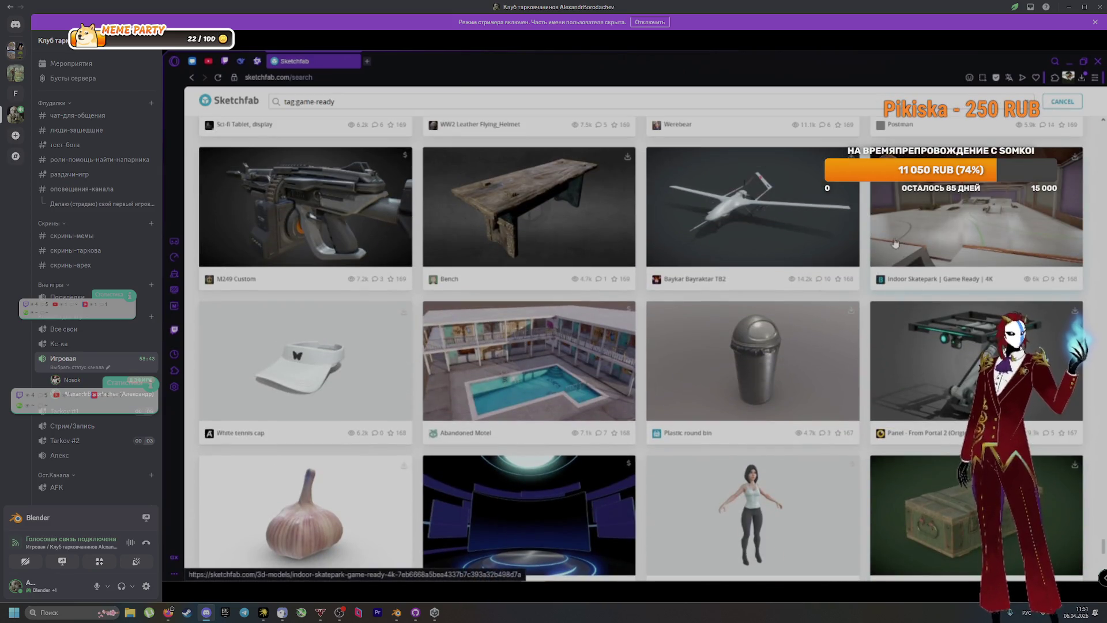
pyautogui.click(360, 236)
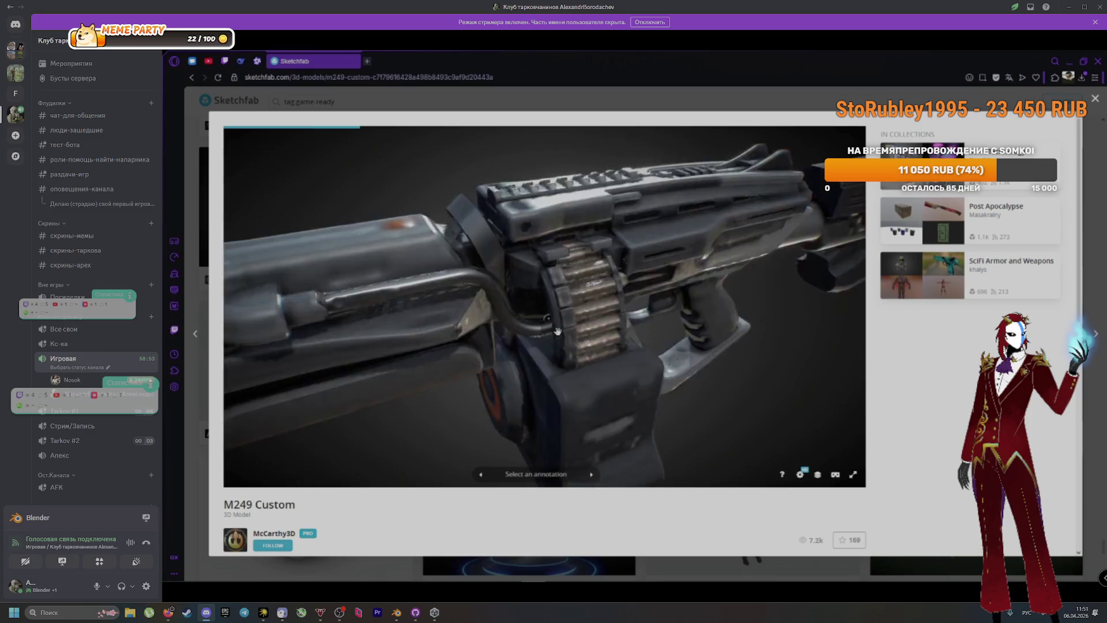
# Orbit the M249 and jump to its FPS_View annotation viewpoint
pyautogui.moveTo(559, 331); pyautogui.dragTo(586, 331)
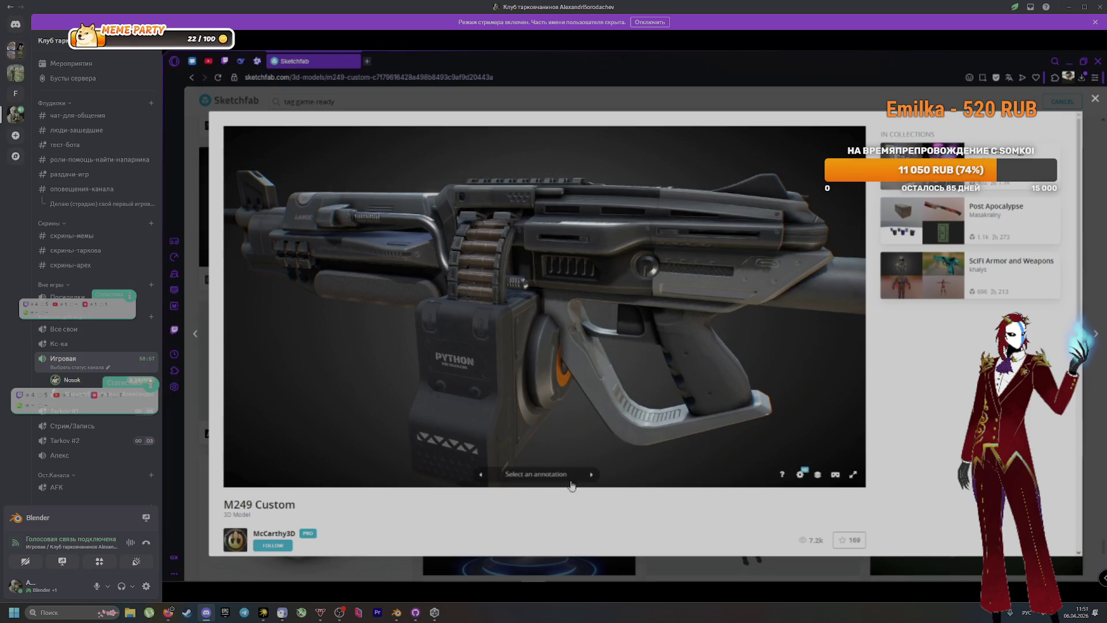
pyautogui.click(591, 475)
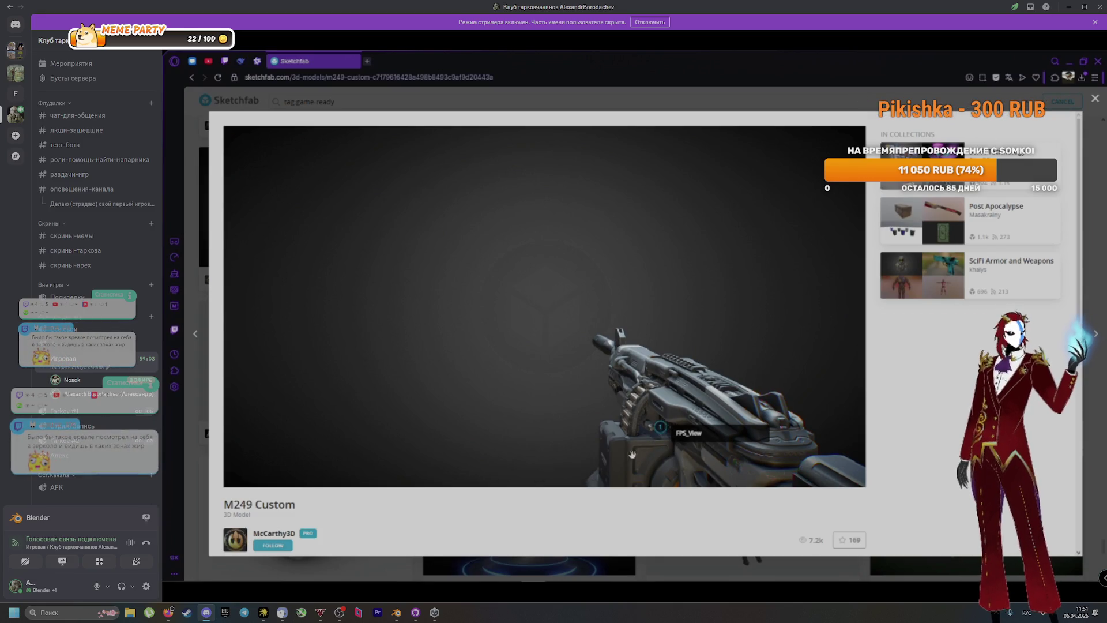
pyautogui.moveTo(633, 455)
pyautogui.mouseDown()
pyautogui.moveTo(753, 421)
pyautogui.moveTo(685, 368)
pyautogui.moveTo(634, 365)
pyautogui.mouseUp()
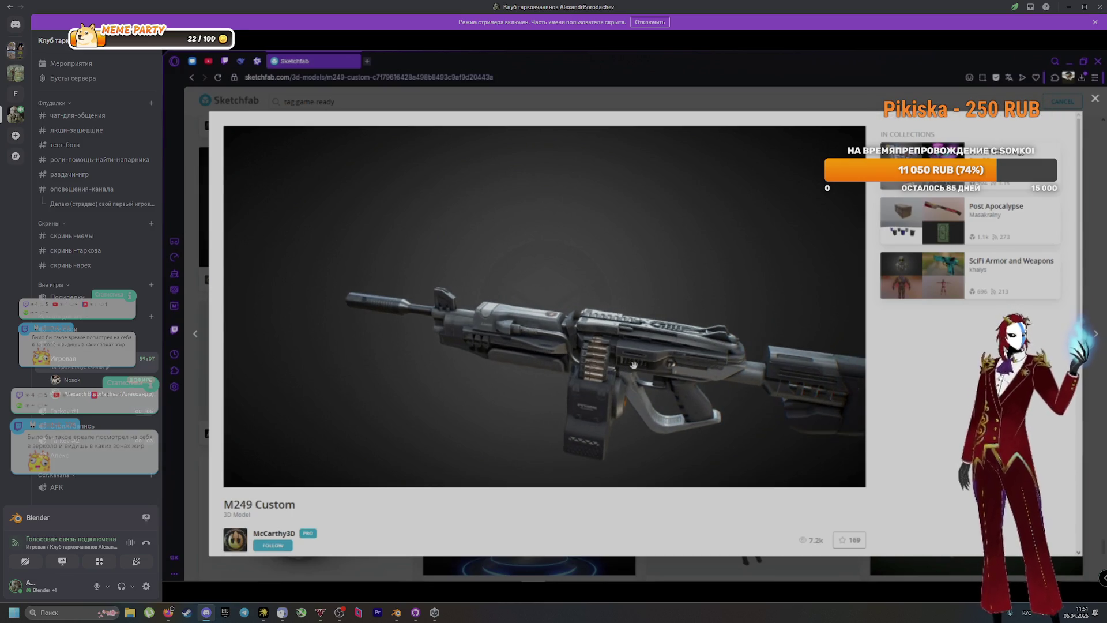
# Show the M249 as a wireframe in the Model Inspector, zooming and orbiting around it
pyautogui.click(818, 477)
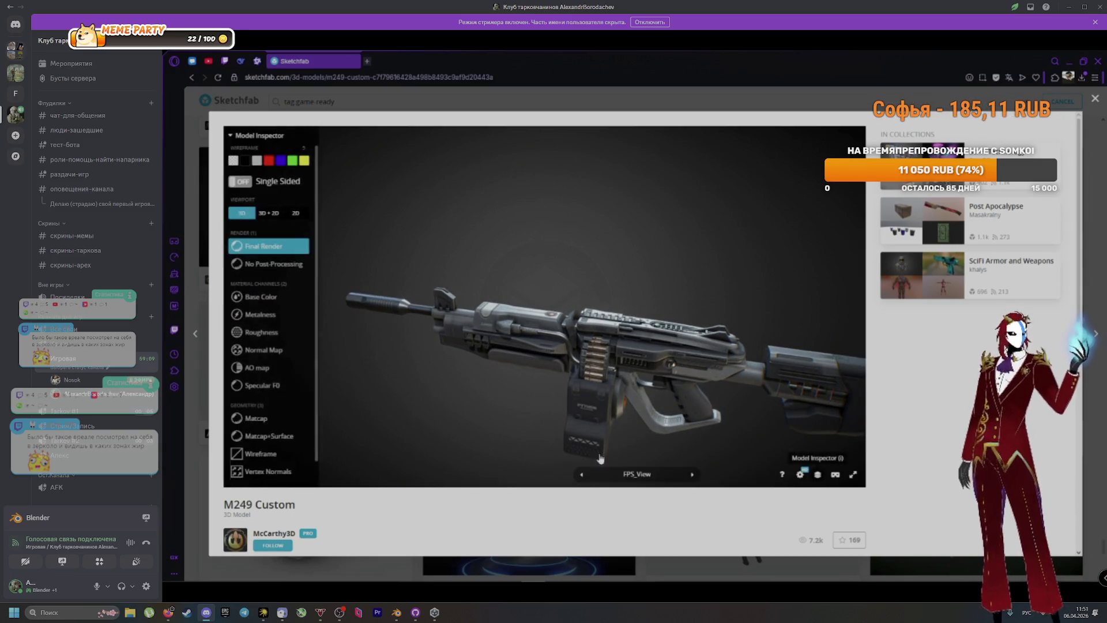
pyautogui.click(269, 437)
pyautogui.click(263, 454)
pyautogui.scroll(5, 593, 373)
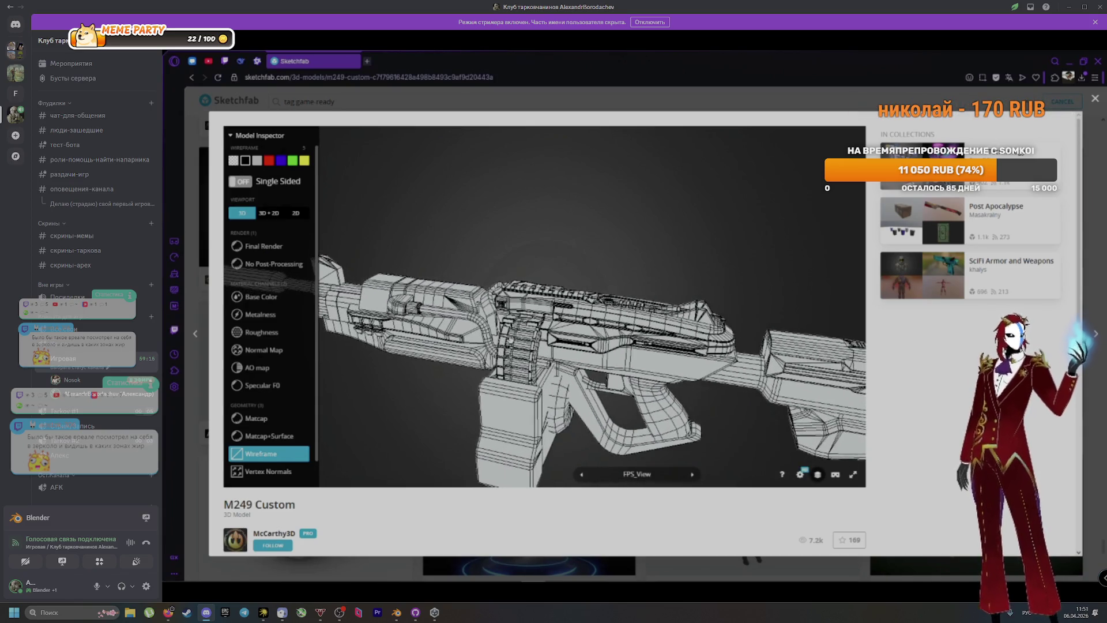
pyautogui.scroll(5, 550, 340)
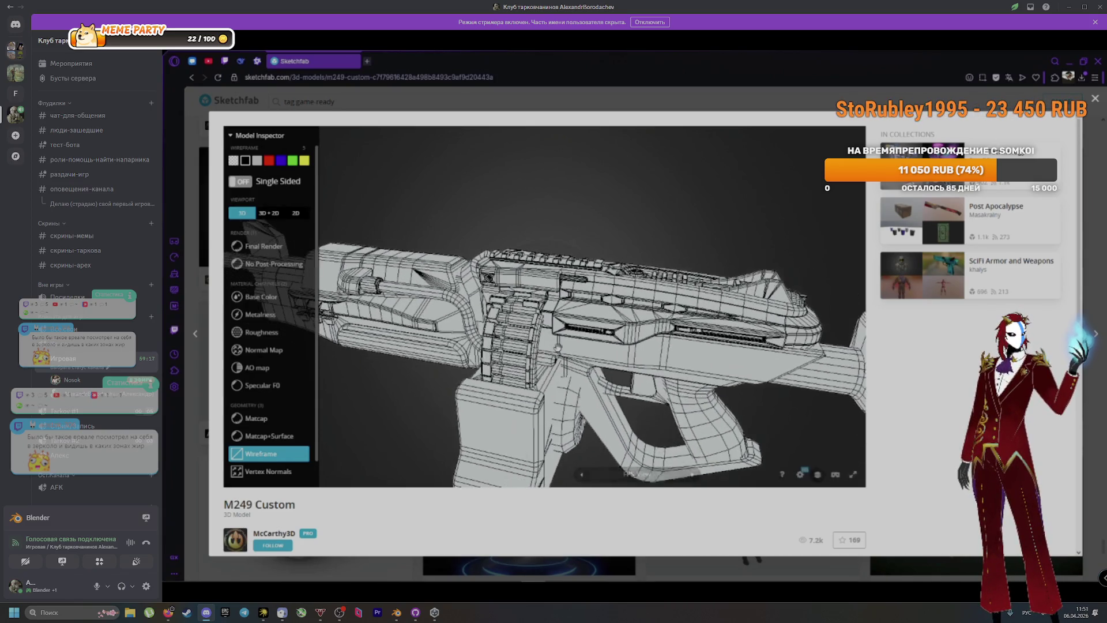
pyautogui.scroll(3, 557, 348)
pyautogui.moveTo(553, 346)
pyautogui.mouseDown()
pyautogui.moveTo(445, 338)
pyautogui.moveTo(498, 313)
pyautogui.moveTo(528, 331)
pyautogui.moveTo(576, 331)
pyautogui.moveTo(496, 331)
pyautogui.moveTo(680, 323)
pyautogui.mouseUp()
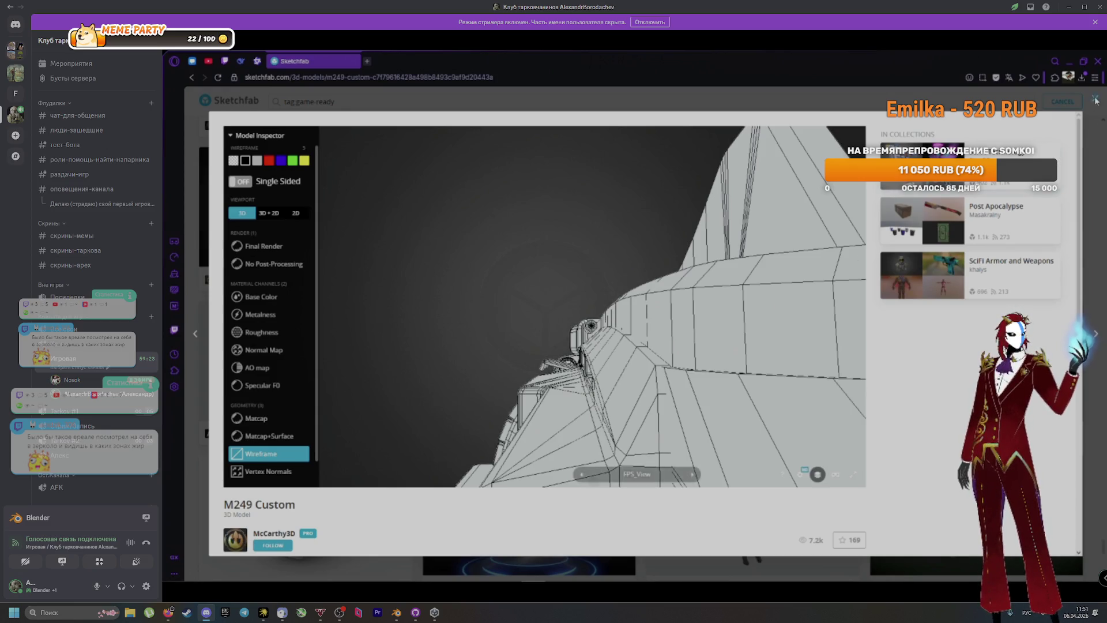
# Close the M249 preview and return to the tag:game-ready results
pyautogui.click(1095, 98)
pyautogui.scroll(-5, 842, 298)
pyautogui.scroll(-3, 842, 299)
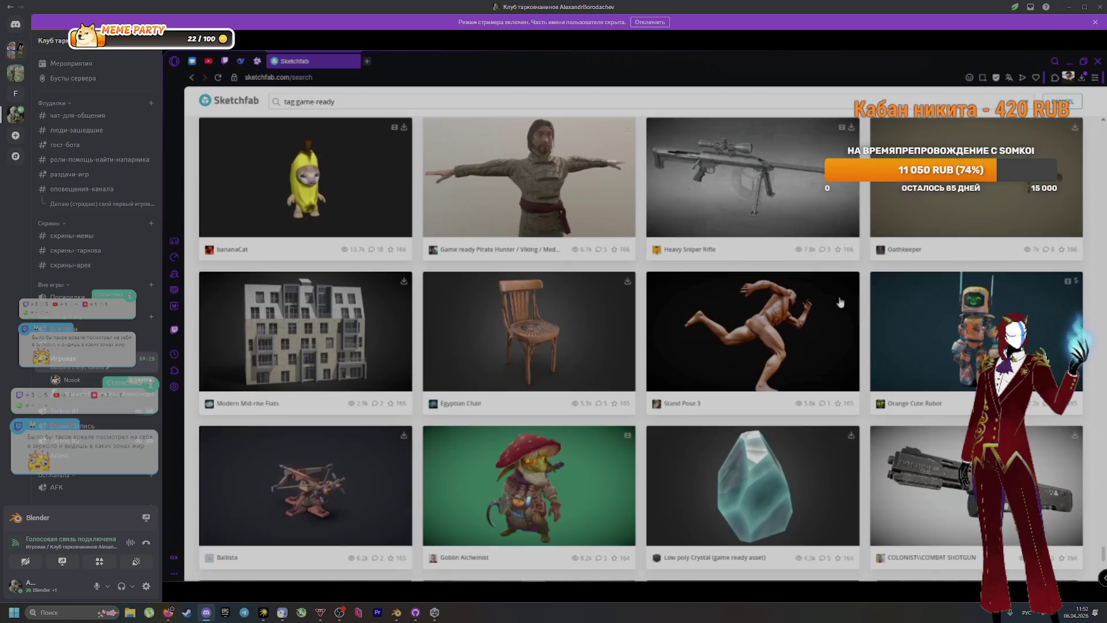
pyautogui.scroll(-3, 760, 364)
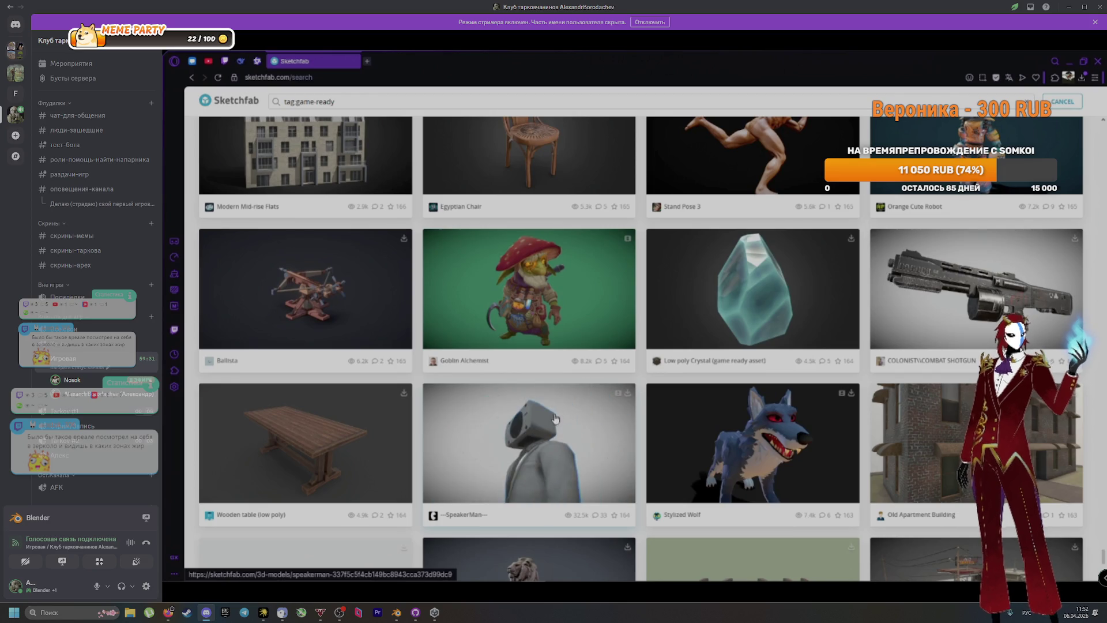
pyautogui.scroll(-2, 635, 469)
pyautogui.scroll(-3, 635, 469)
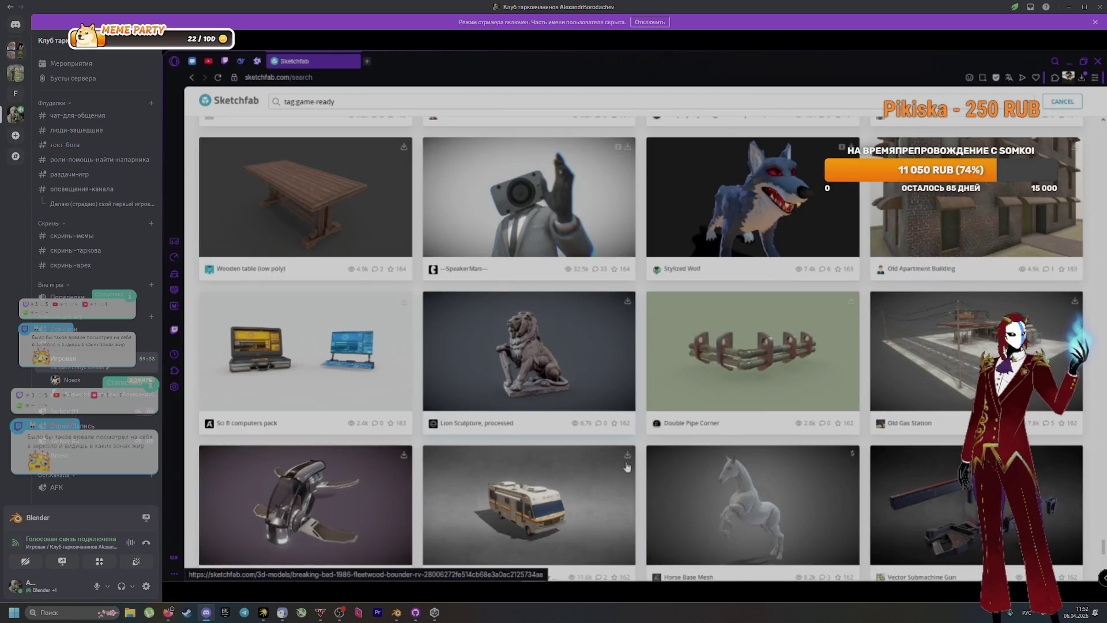
pyautogui.scroll(-3, 529, 460)
pyautogui.scroll(-1, 360, 458)
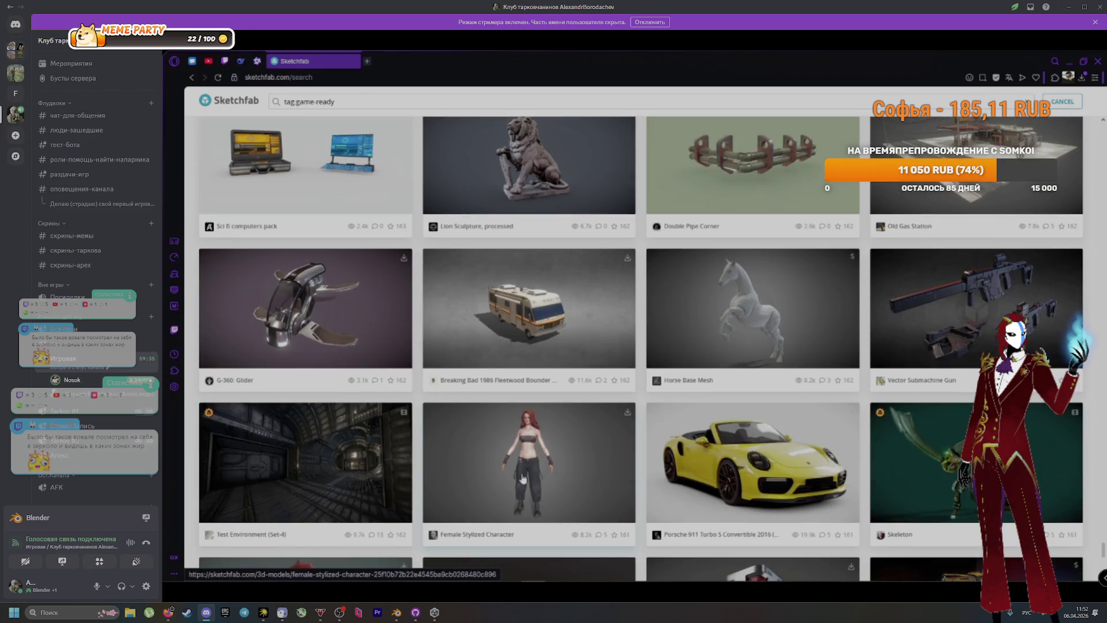
pyautogui.scroll(-2, 379, 457)
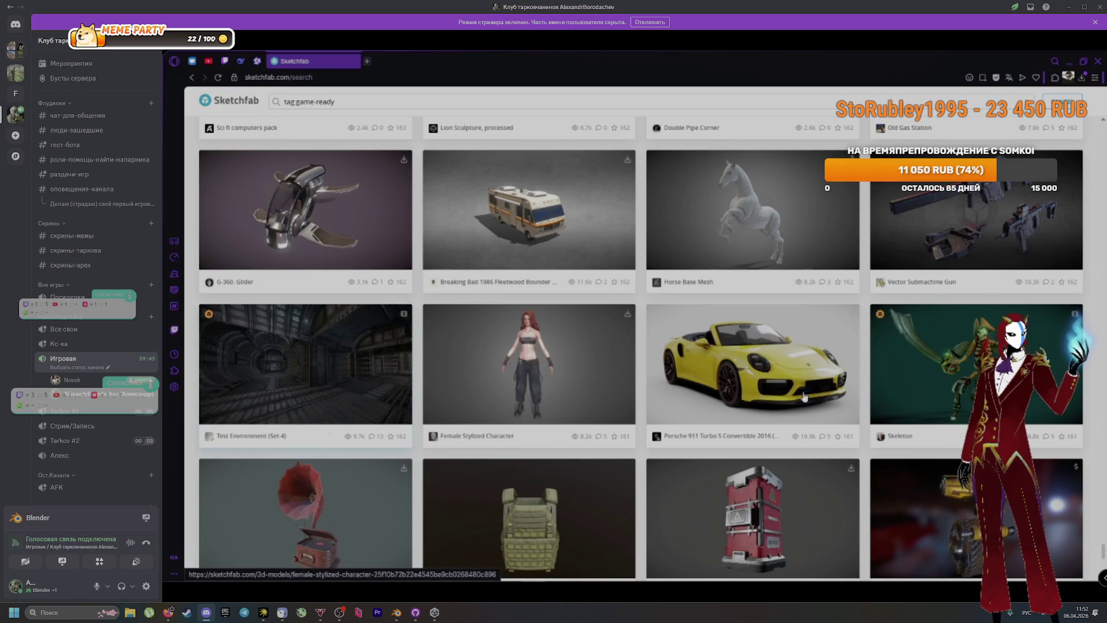
pyautogui.scroll(-5, 929, 397)
pyautogui.scroll(-2, 930, 396)
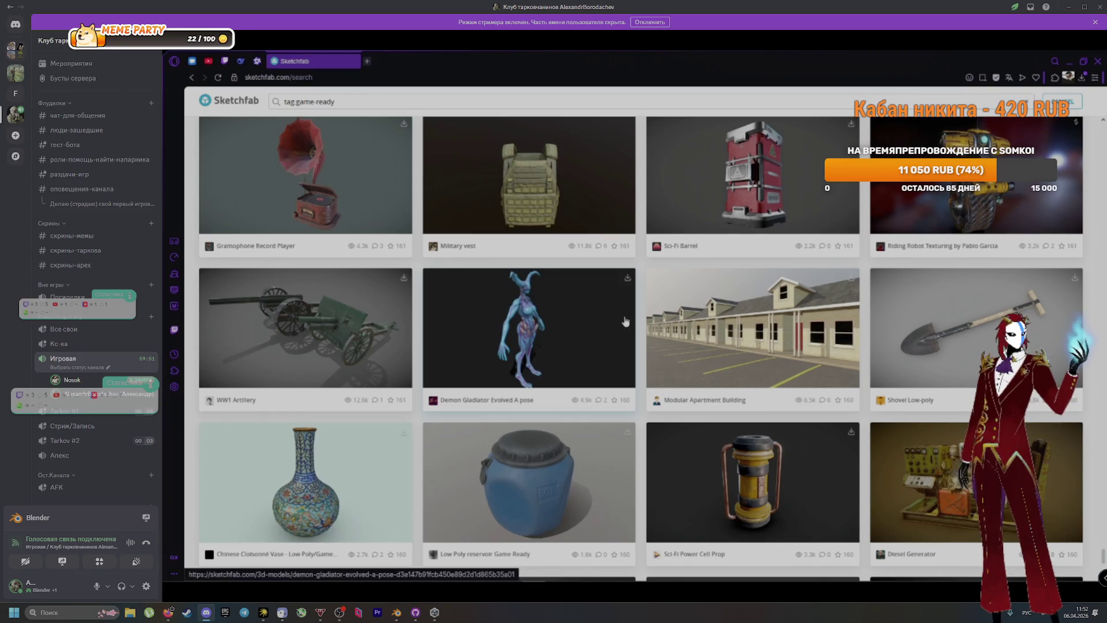
pyautogui.scroll(-4, 732, 430)
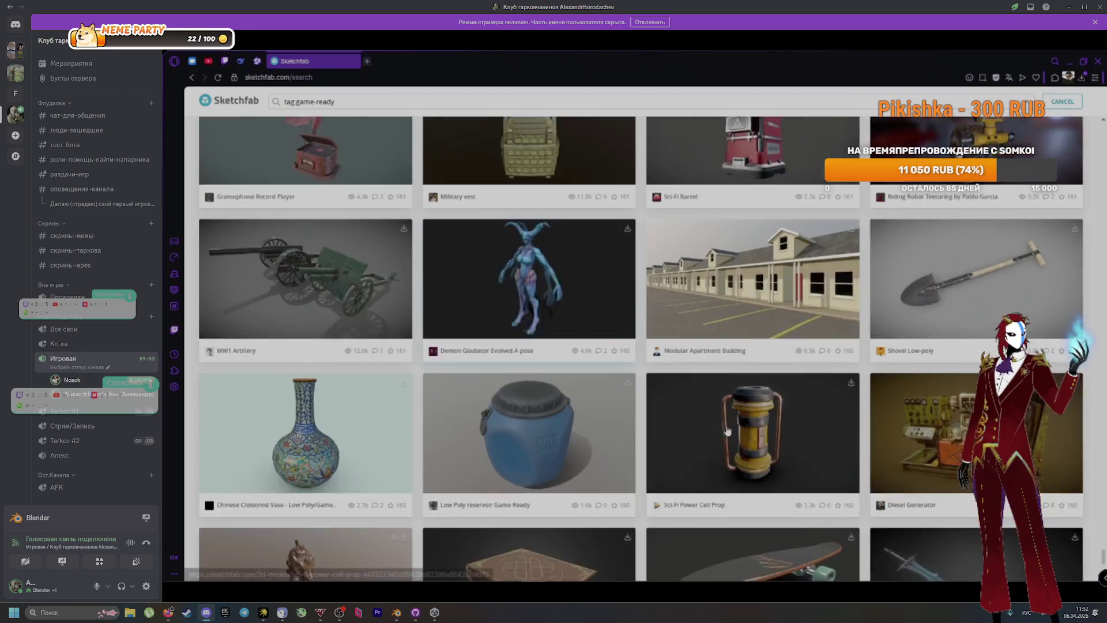
pyautogui.scroll(-1, 731, 425)
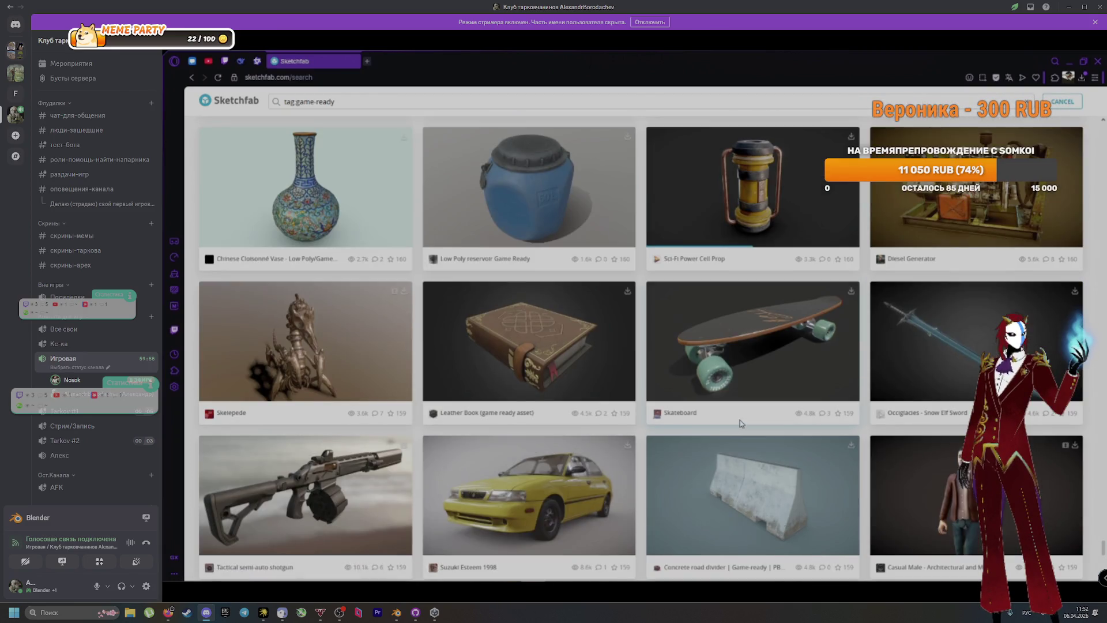
pyautogui.scroll(-4, 741, 424)
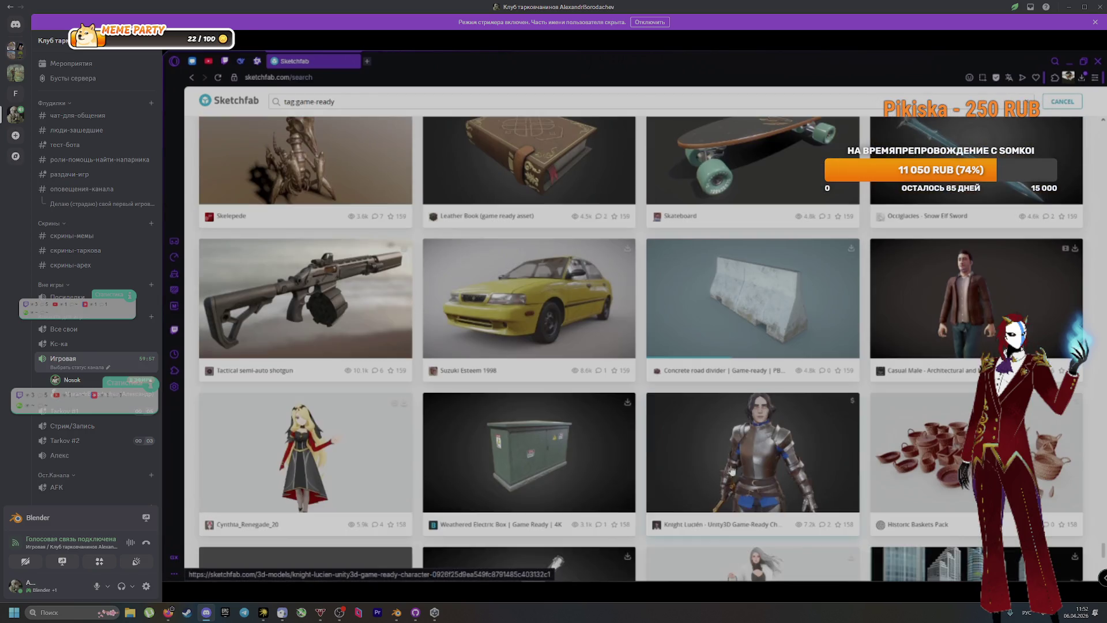
pyautogui.scroll(-3, 531, 424)
pyautogui.scroll(-5, 798, 439)
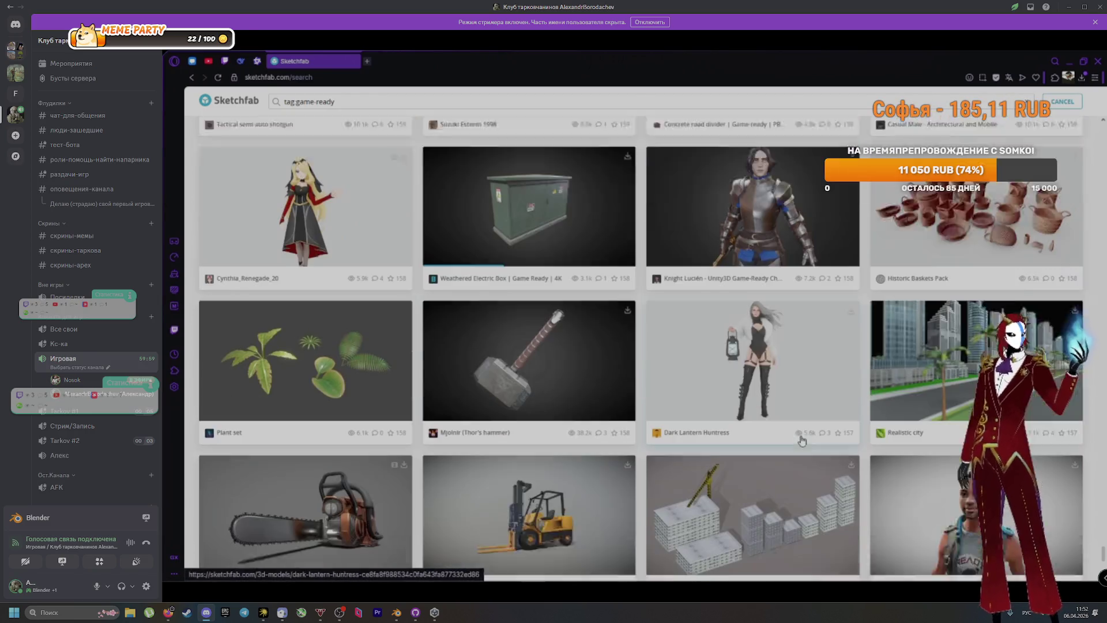
pyautogui.scroll(-3, 808, 438)
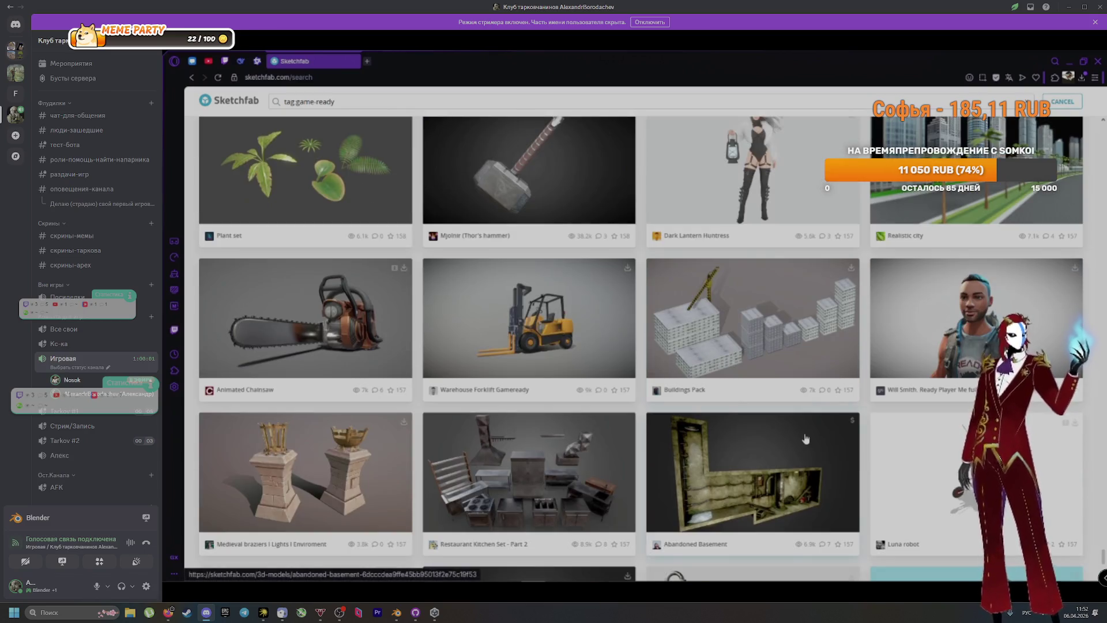
pyautogui.scroll(-2, 804, 437)
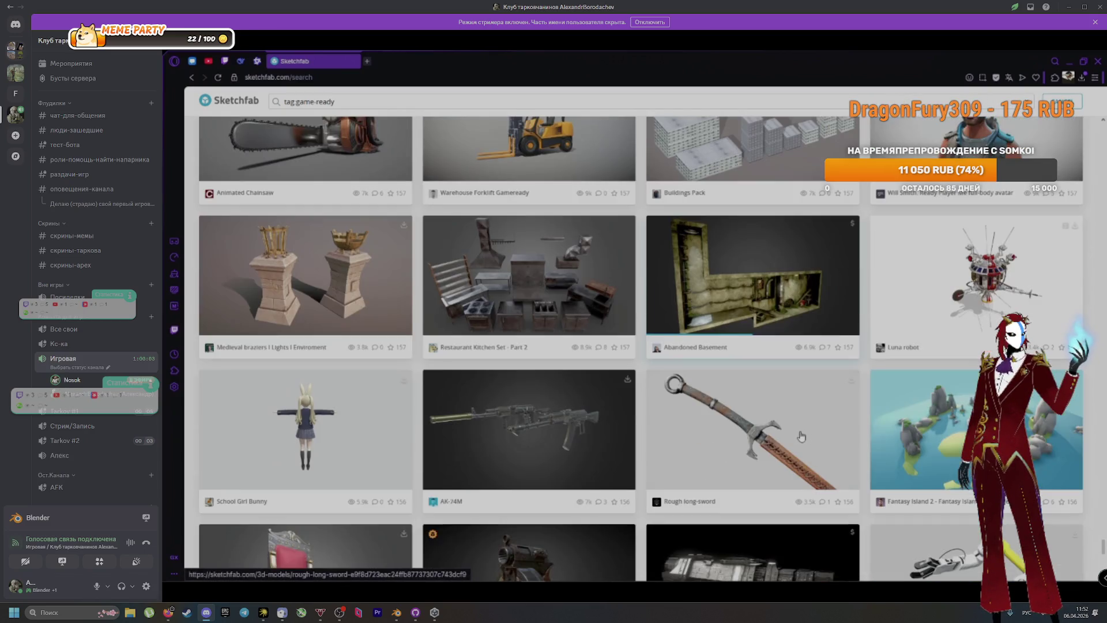
pyautogui.scroll(-1, 519, 443)
pyautogui.scroll(-2, 519, 443)
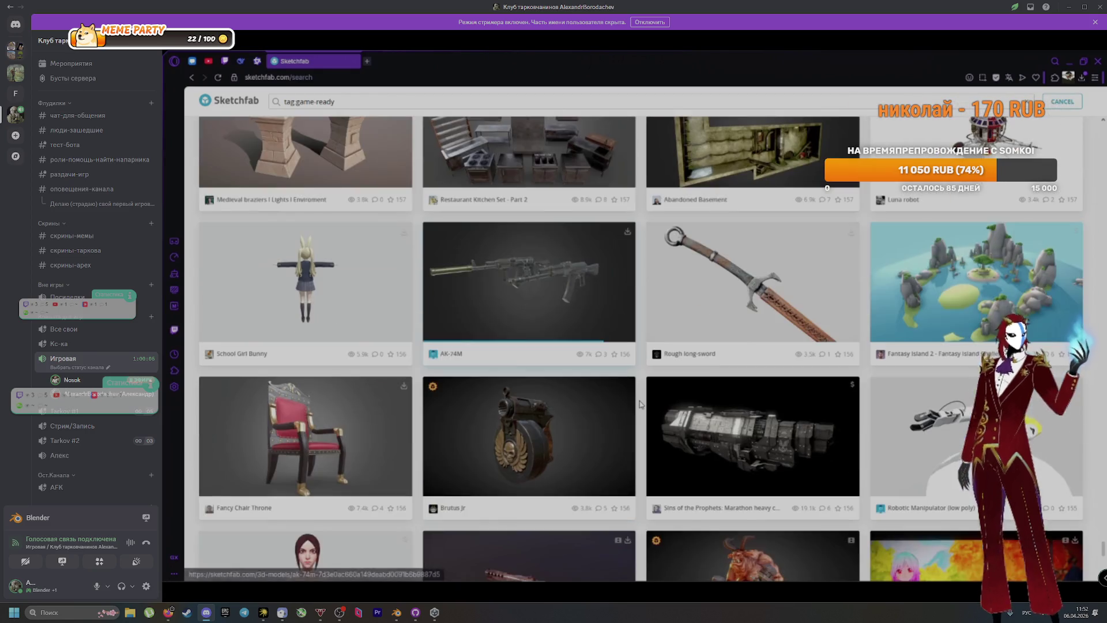
pyautogui.scroll(-2, 645, 402)
pyautogui.scroll(-3, 645, 401)
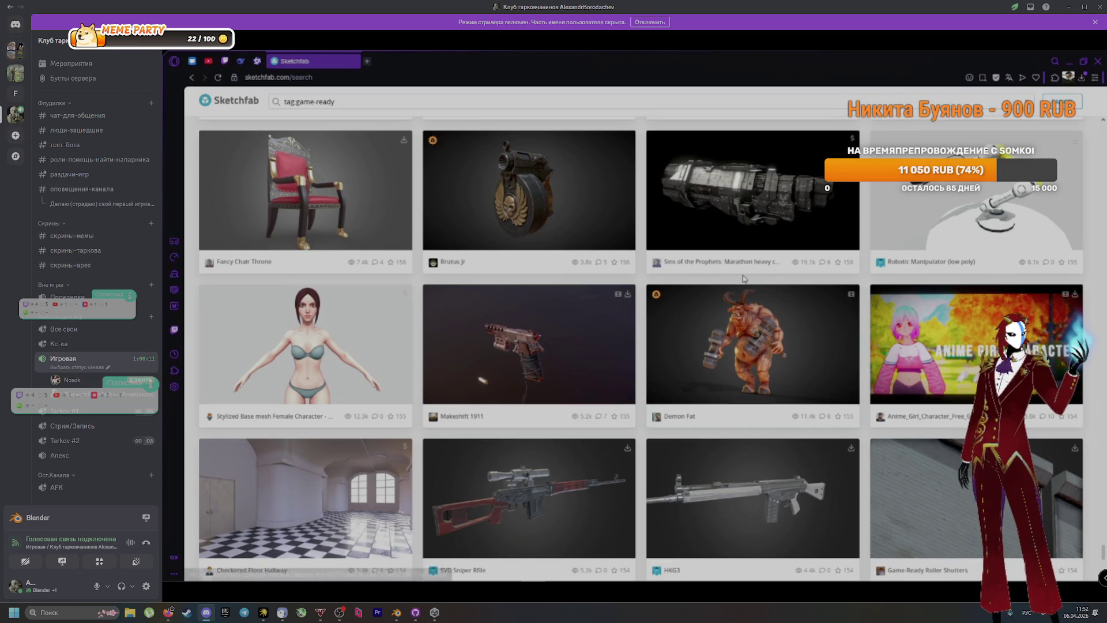
pyautogui.scroll(8, 743, 279)
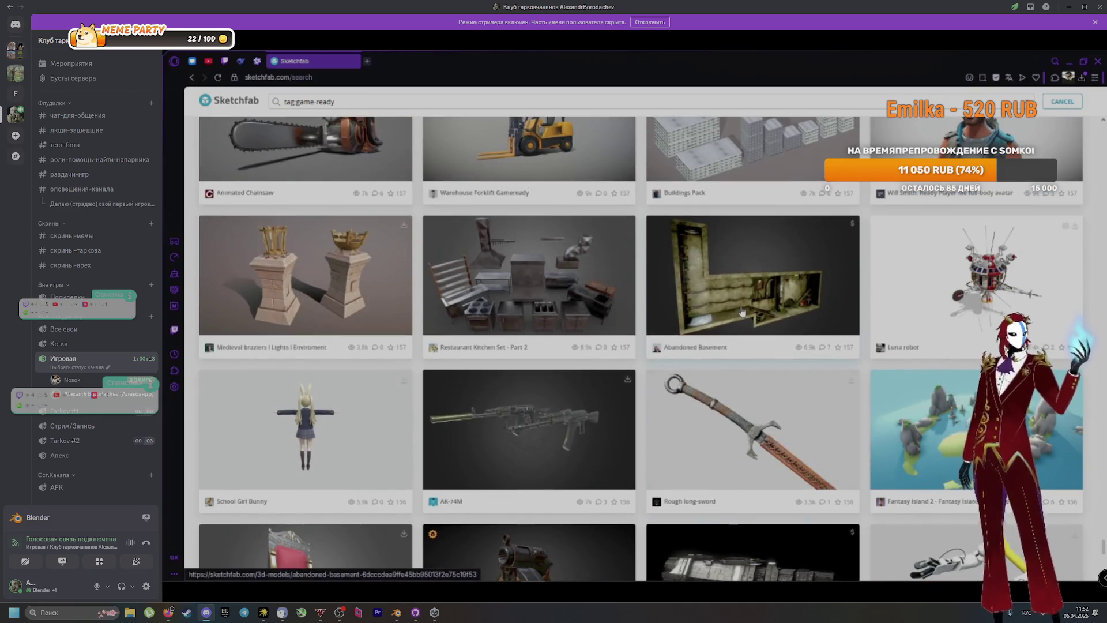
pyautogui.scroll(-5, 742, 312)
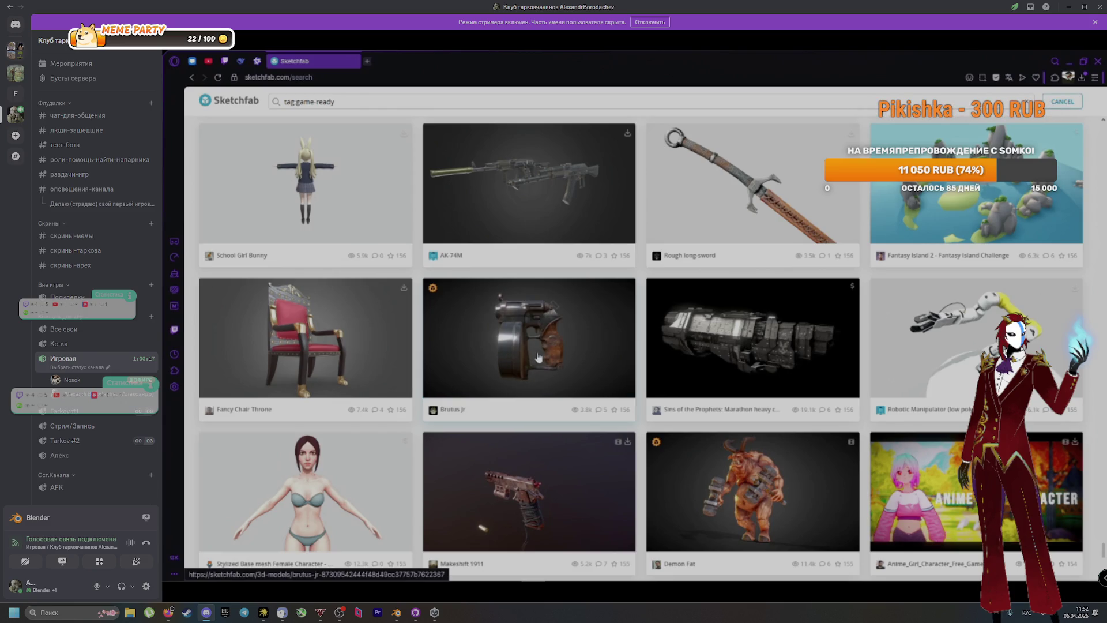
pyautogui.click(539, 357)
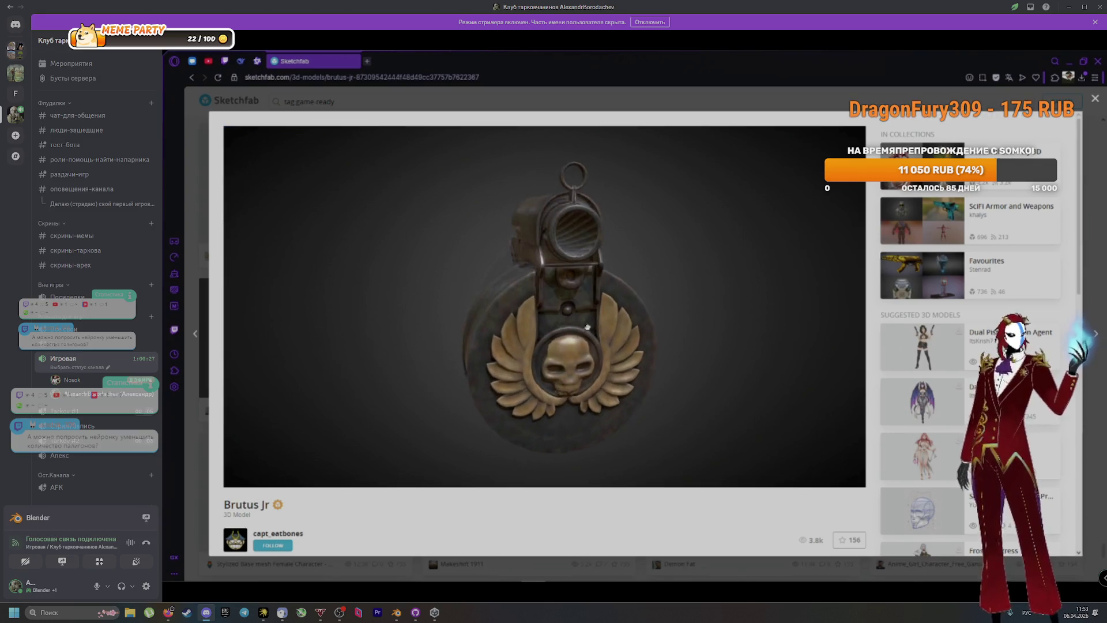
pyautogui.moveTo(588, 327); pyautogui.dragTo(641, 327)
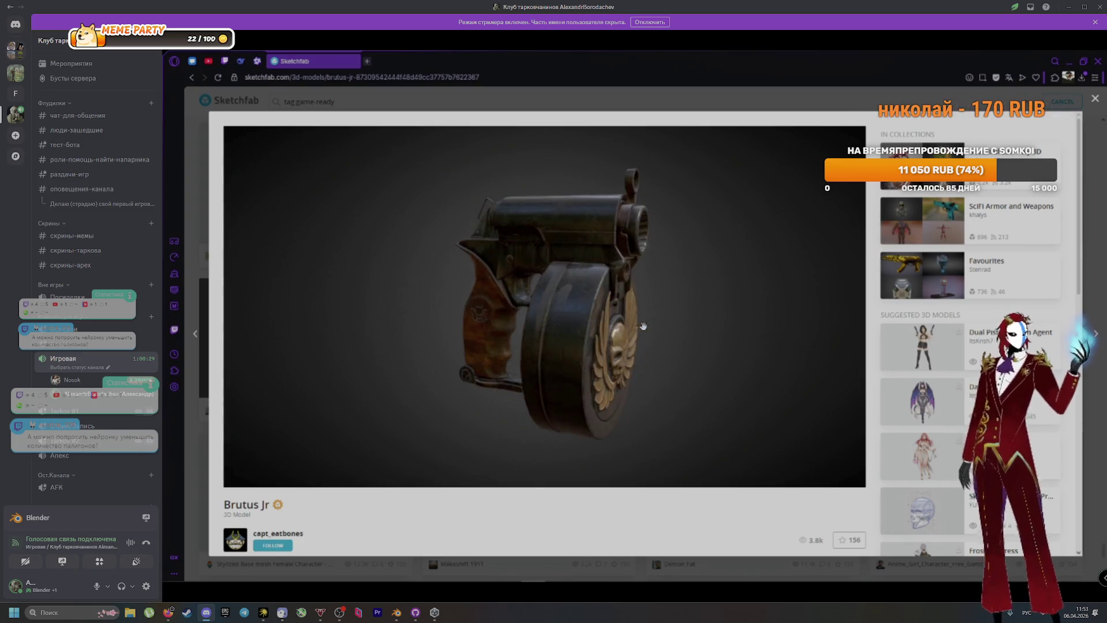
pyautogui.click(775, 573)
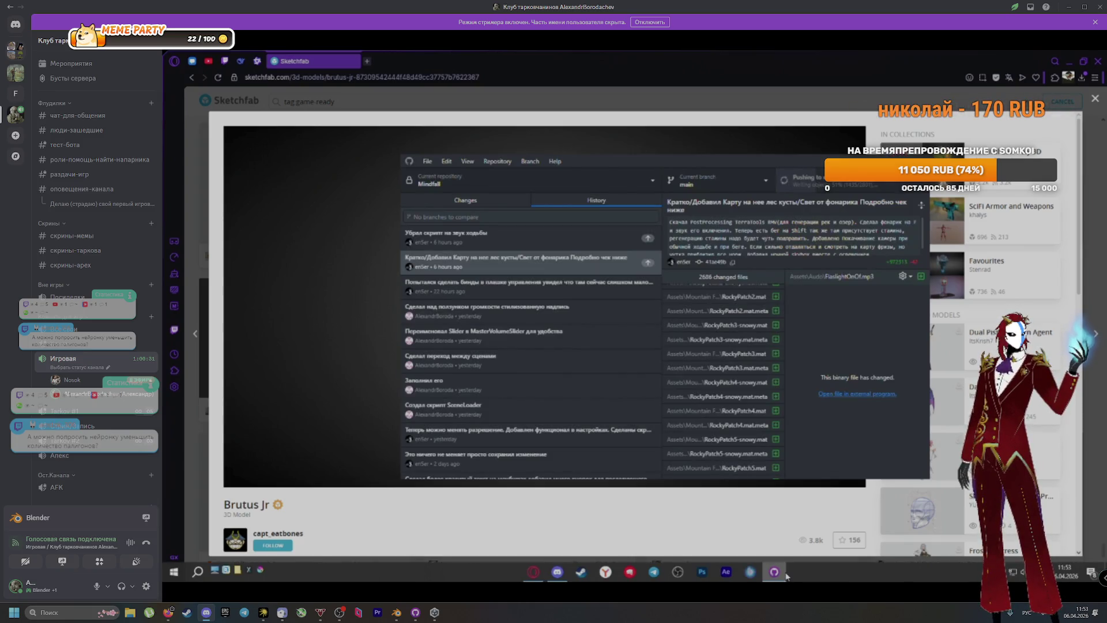
pyautogui.click(787, 574)
pyautogui.press('Escape')
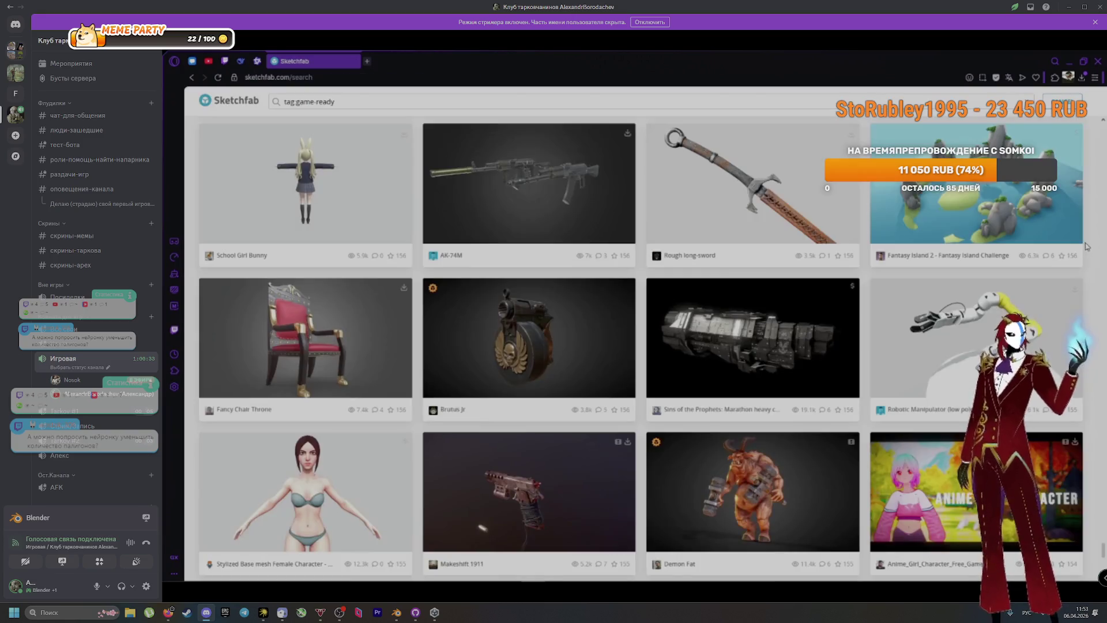
# Scroll further down through the tag:game-ready results
pyautogui.scroll(-5, 969, 322)
pyautogui.scroll(-6, 969, 322)
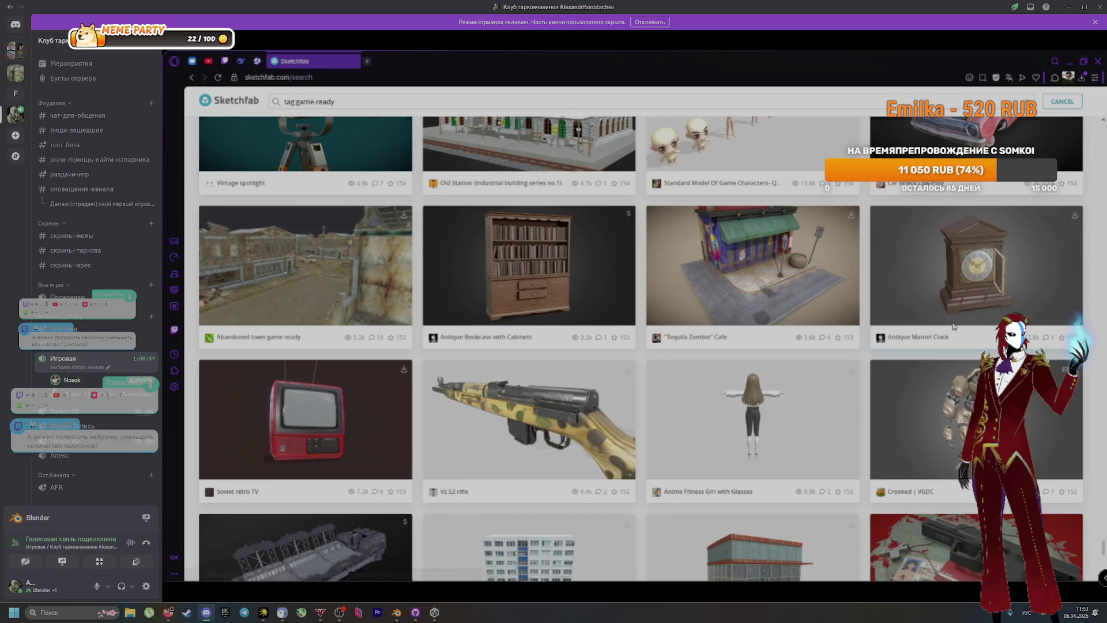
pyautogui.scroll(-3, 969, 322)
pyautogui.scroll(-2, 944, 332)
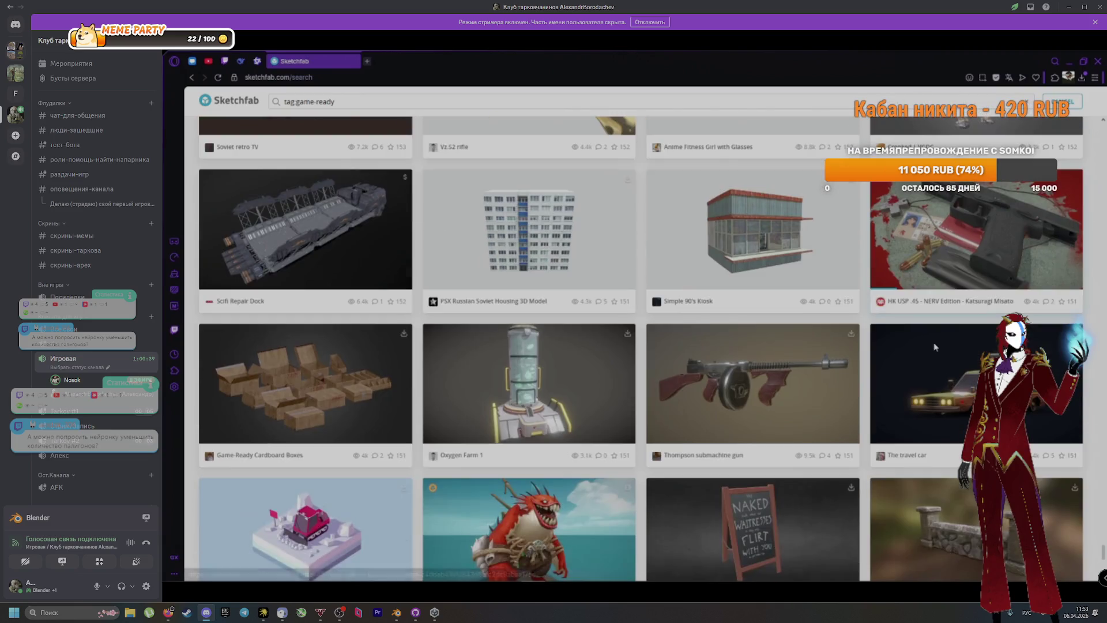
pyautogui.scroll(-5, 930, 357)
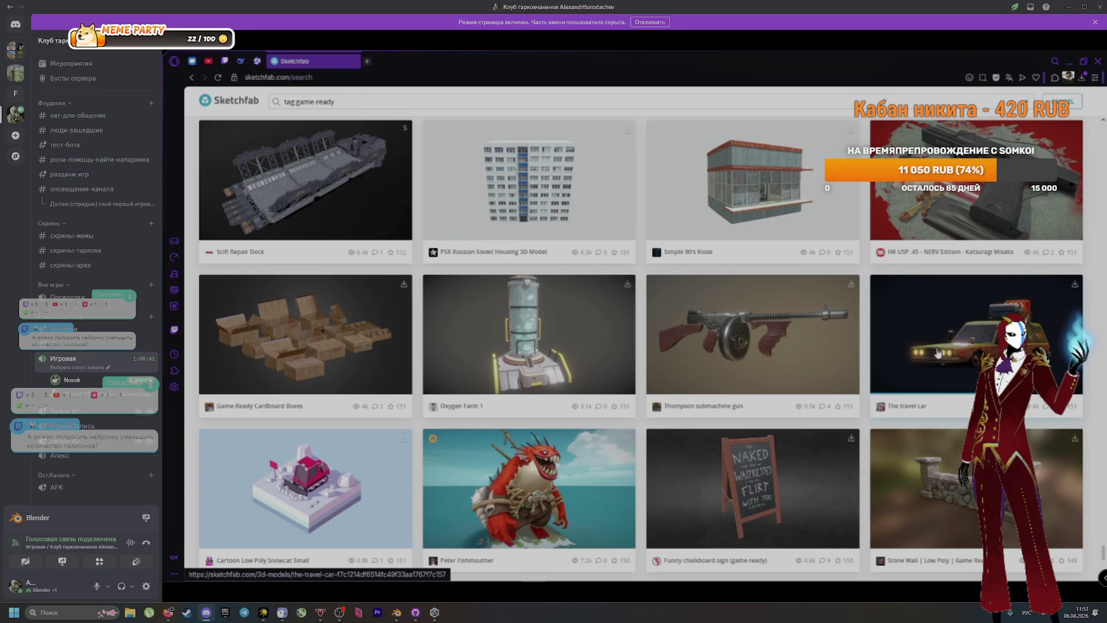
pyautogui.scroll(-2, 940, 350)
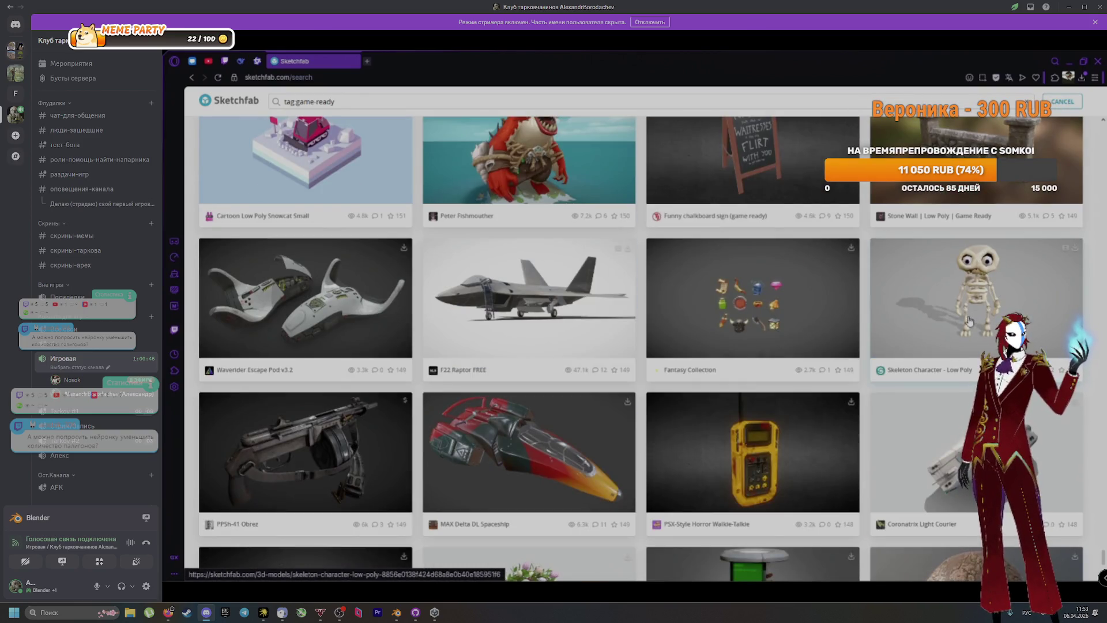
pyautogui.scroll(-7, 970, 321)
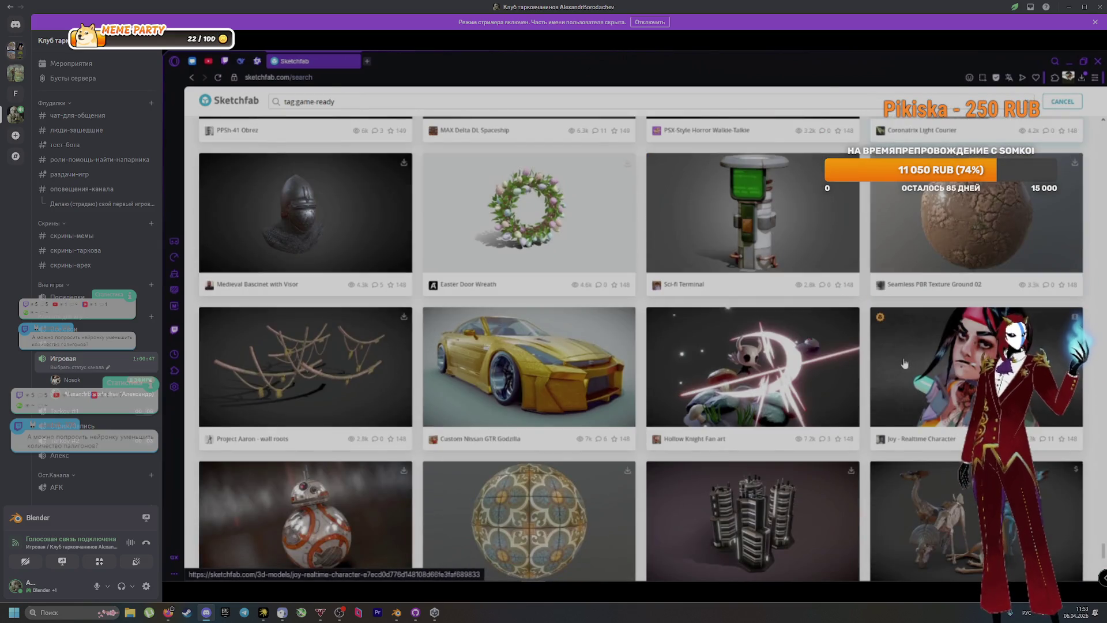
pyautogui.scroll(-3, 904, 364)
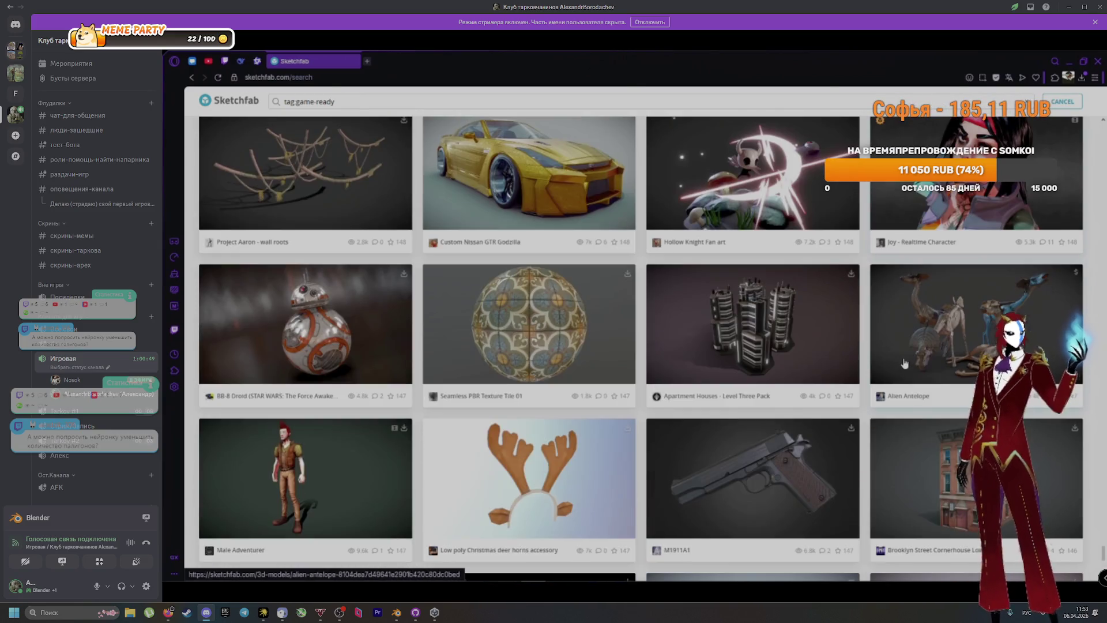
pyautogui.scroll(-2, 849, 356)
pyautogui.scroll(-5, 776, 375)
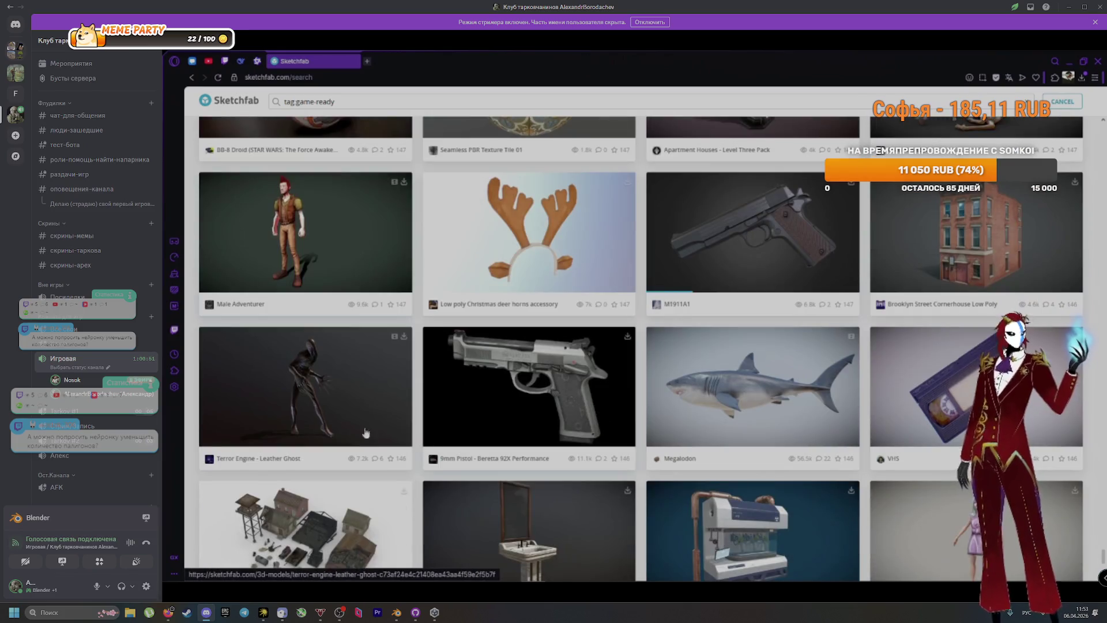
pyautogui.scroll(-2, 582, 443)
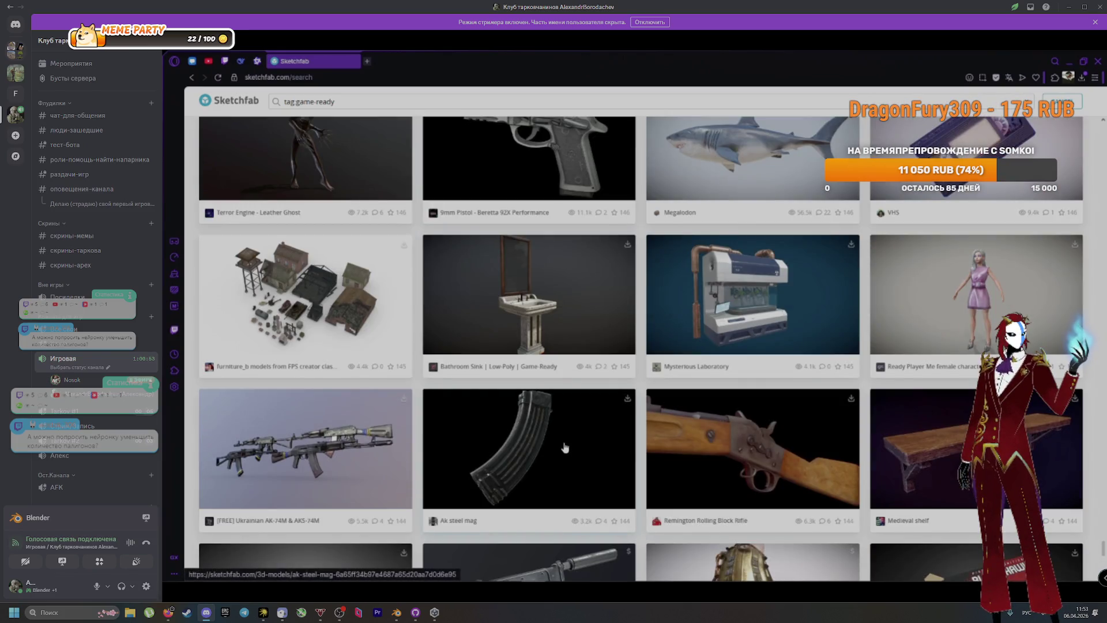
pyautogui.scroll(-2, 653, 456)
pyautogui.scroll(-3, 663, 457)
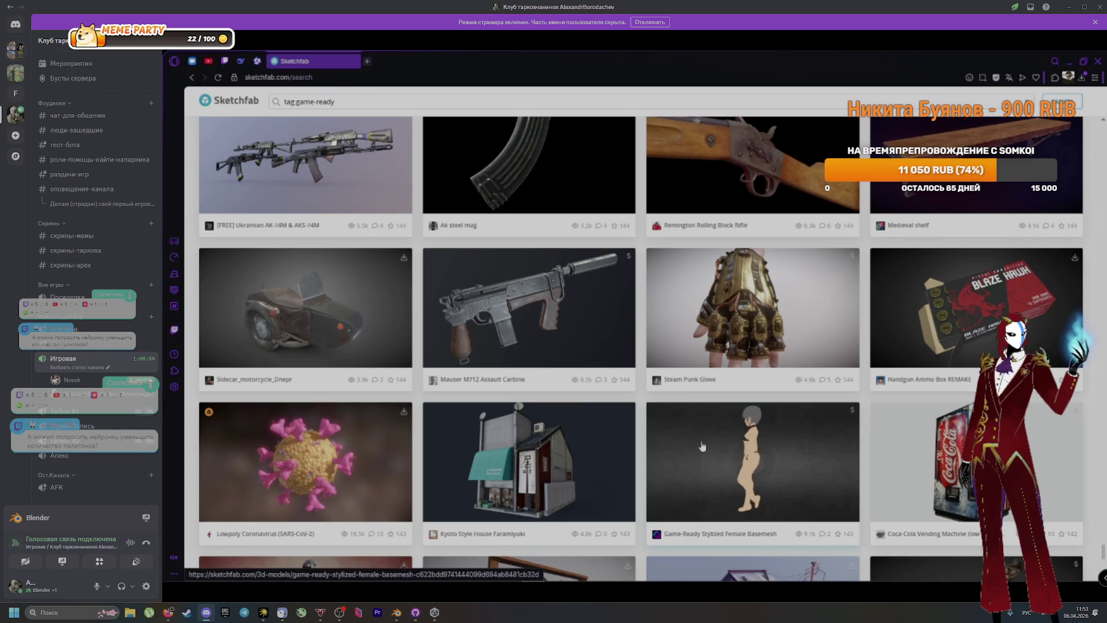
# Scroll a bit more, then bring GitHub Desktop's Mindfall history window to the front
pyautogui.scroll(-4, 623, 446)
pyautogui.scroll(-7, 580, 456)
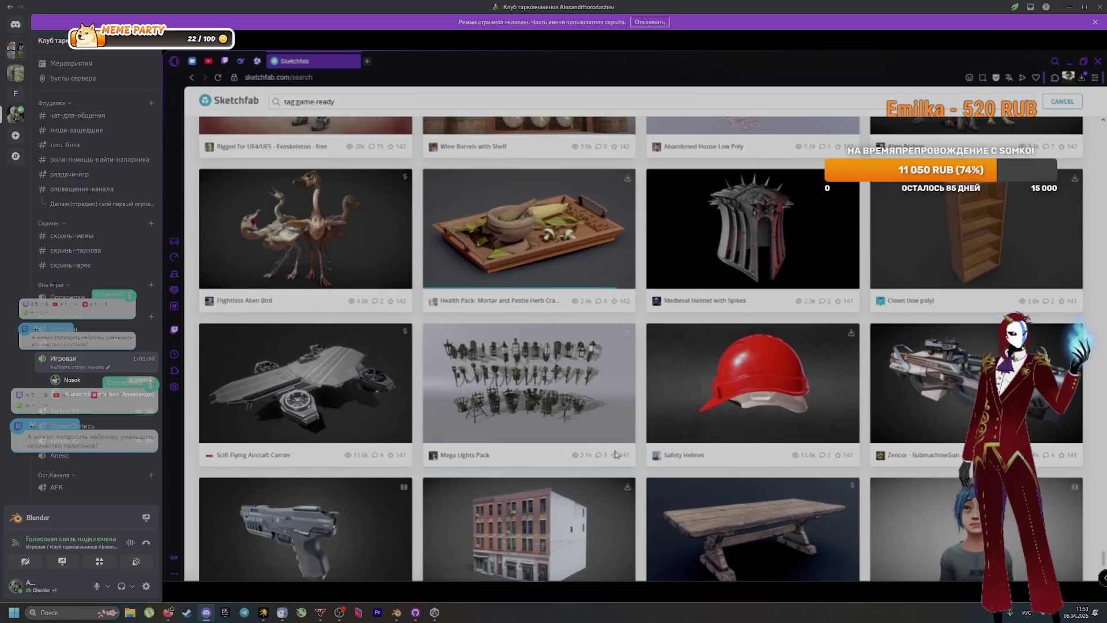
pyautogui.scroll(-5, 607, 454)
pyautogui.scroll(-2, 672, 465)
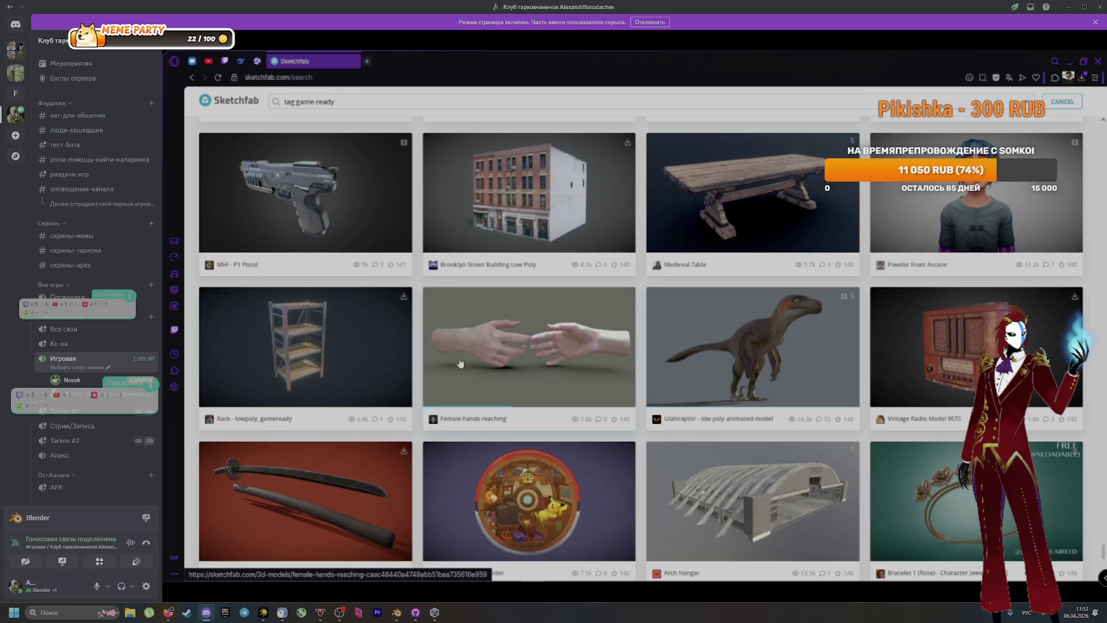
pyautogui.moveTo(502, 581)
pyautogui.click(774, 572)
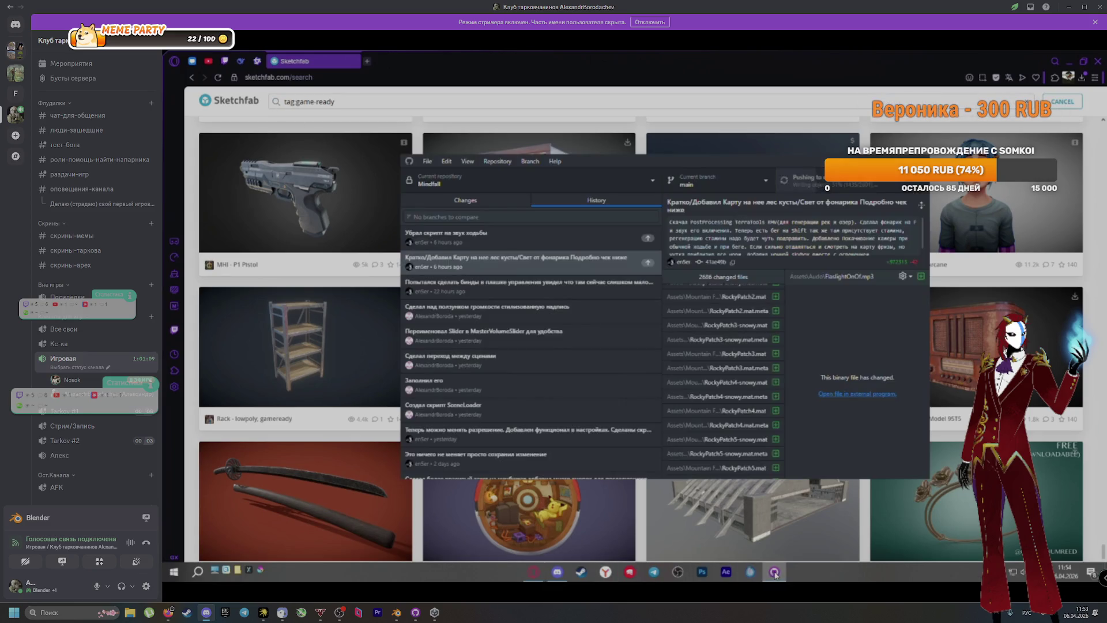
# Minimize GitHub Desktop, pass through Discord, and bring Blender to the front
pyautogui.click(775, 574)
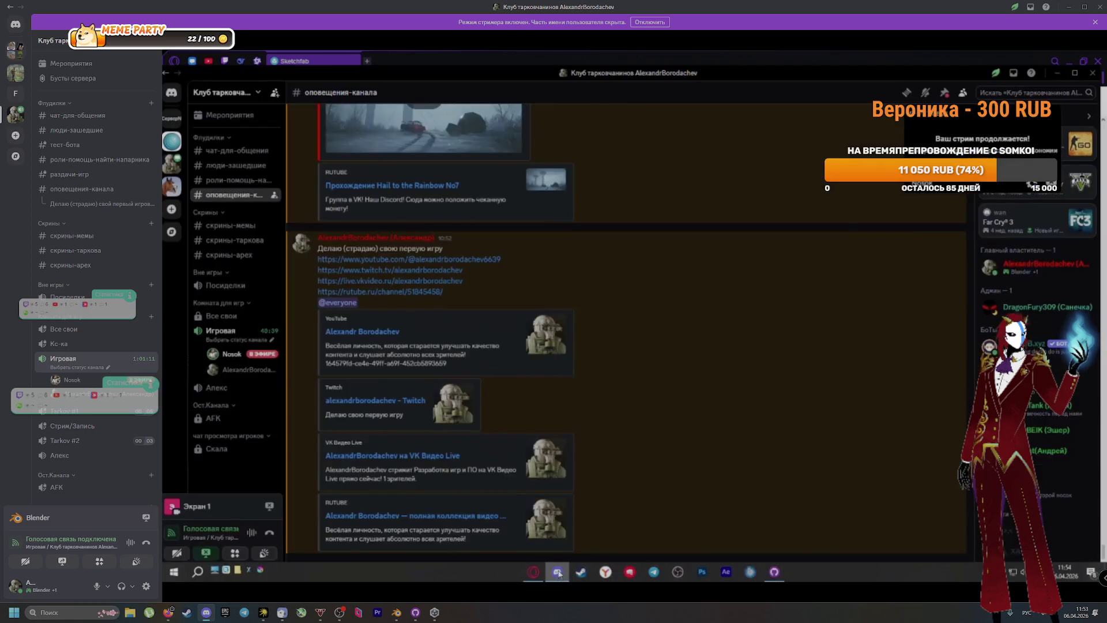
pyautogui.click(557, 572)
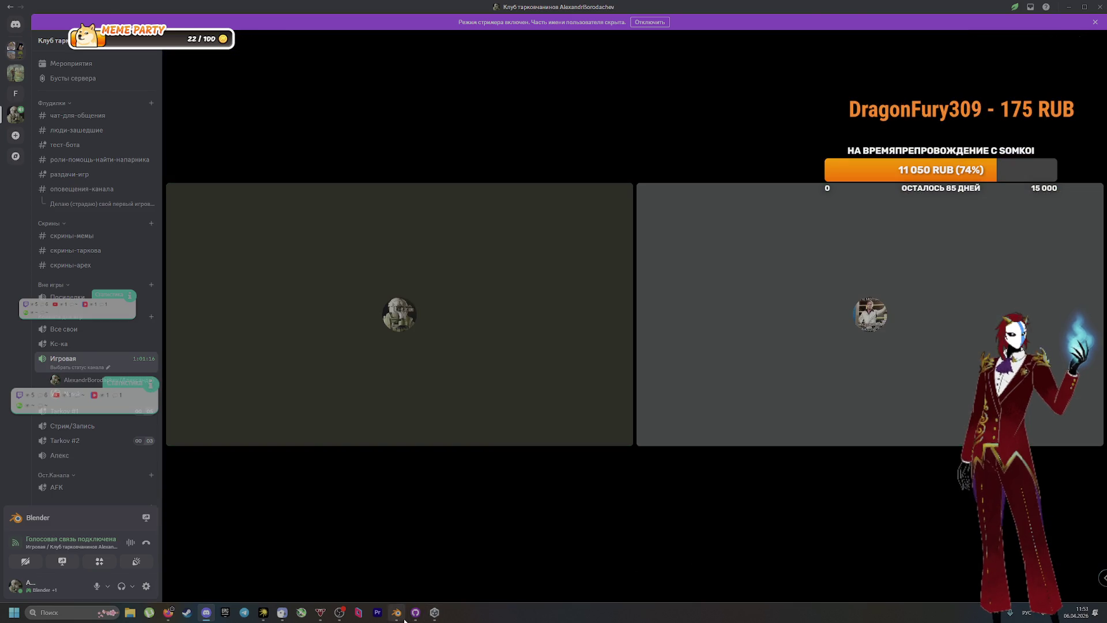
pyautogui.click(396, 612)
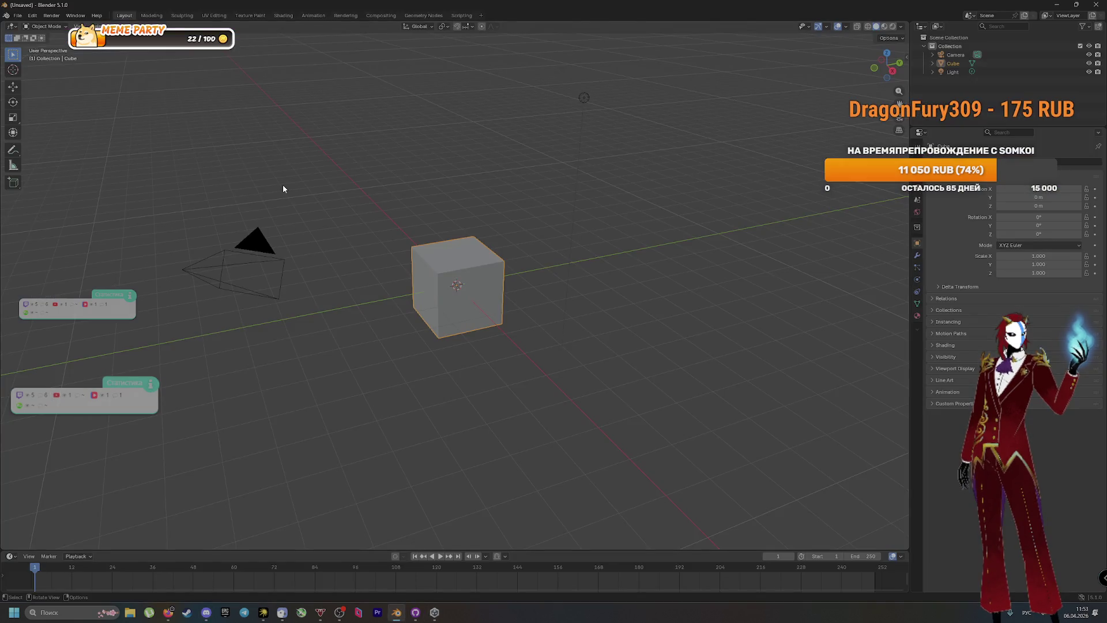
# Browse to the 1 семестр\VR folder, peek into Klesk, and open Knife.blend
pyautogui.click(16, 16)
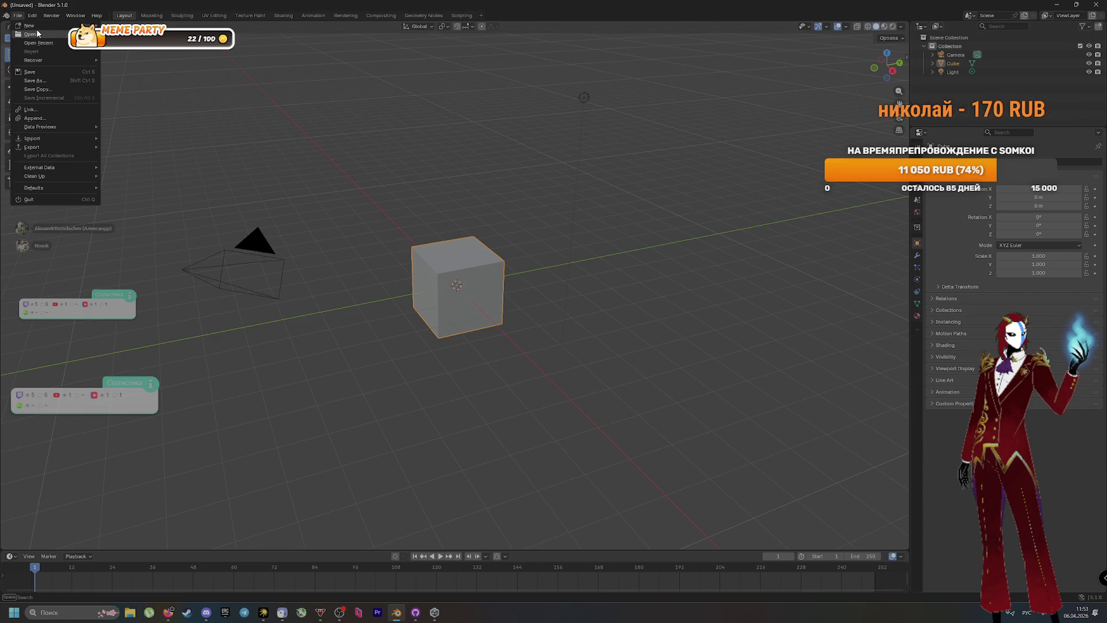
pyautogui.click(26, 38)
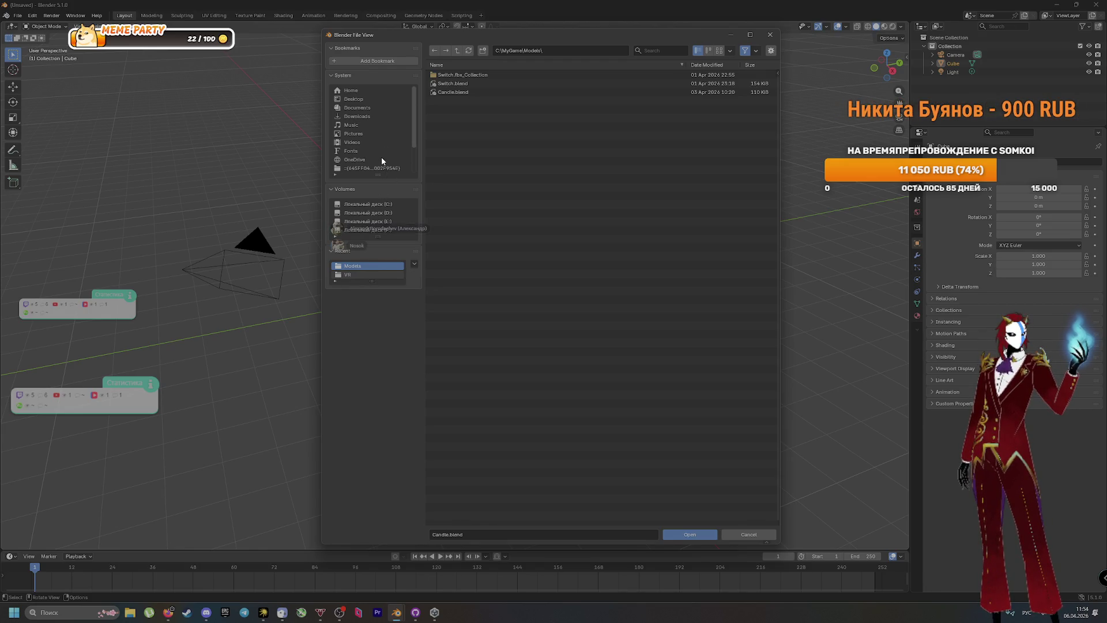
pyautogui.click(349, 274)
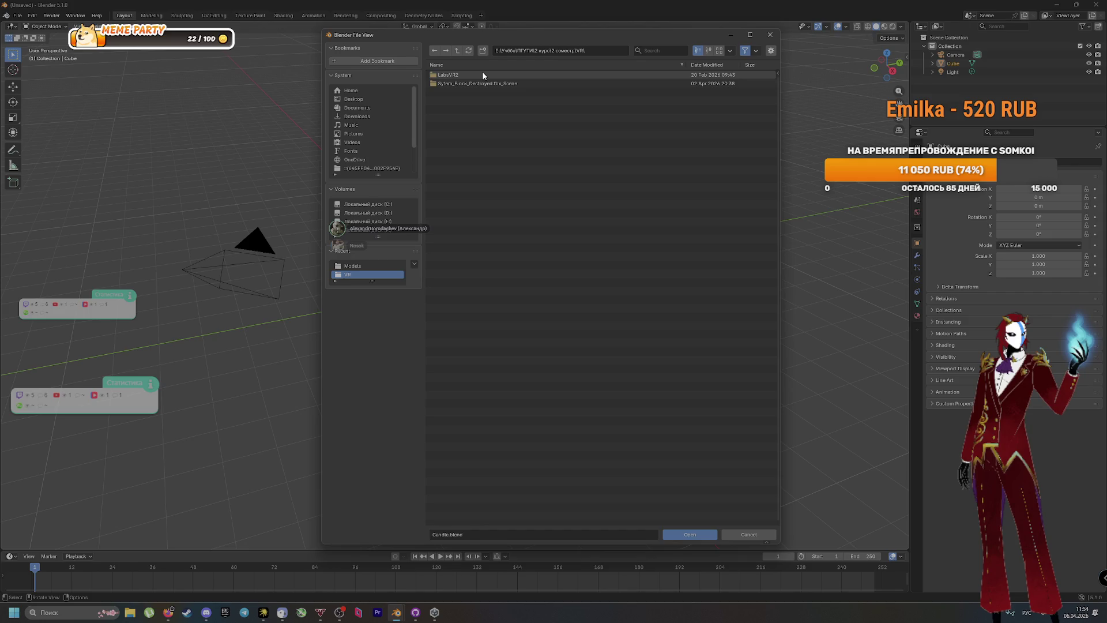
pyautogui.click(456, 52)
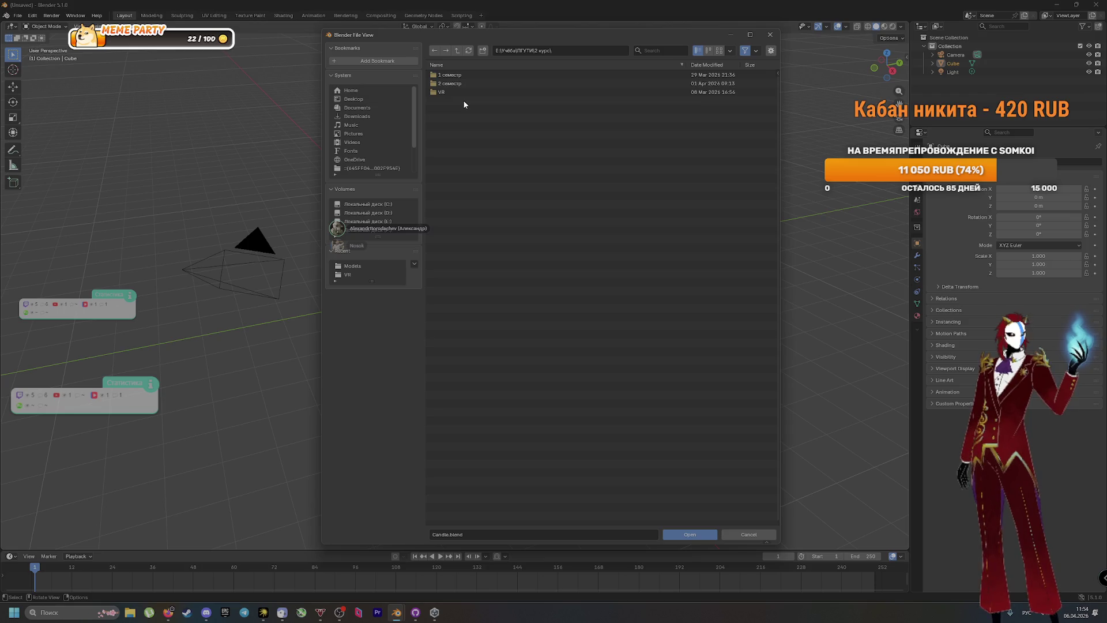
pyautogui.click(461, 75)
pyautogui.click(467, 74)
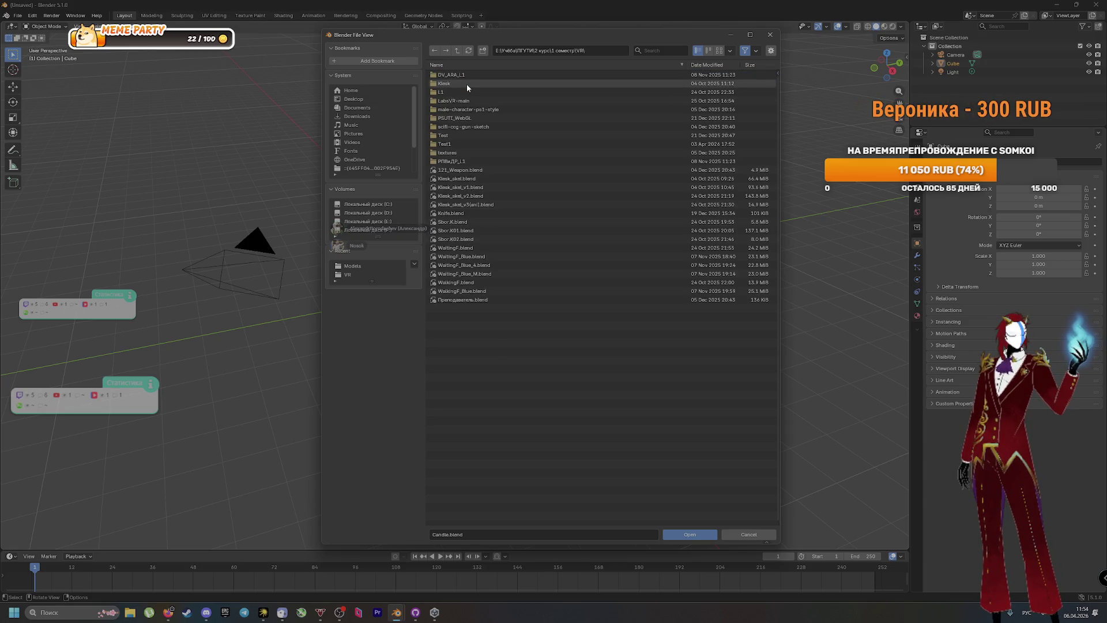
pyautogui.click(466, 84)
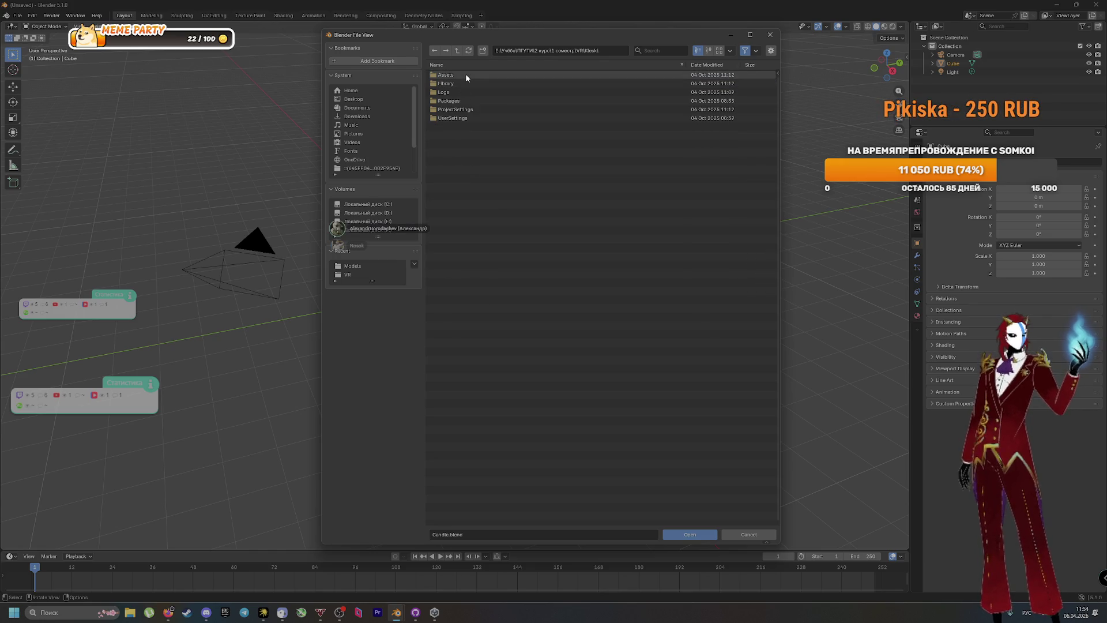
pyautogui.click(459, 52)
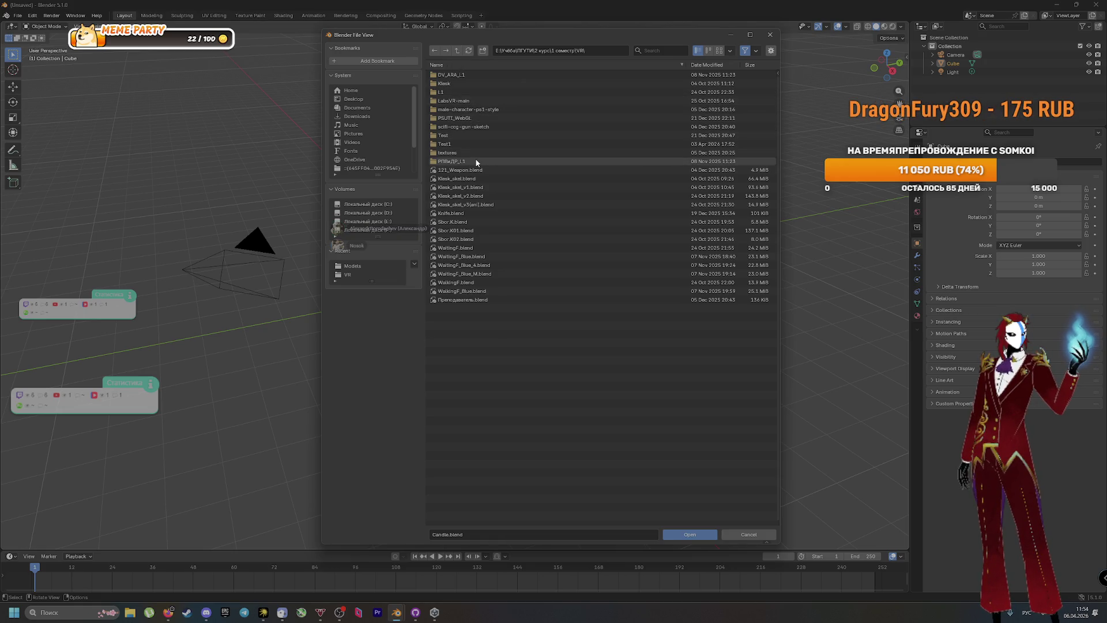
pyautogui.doubleClick(495, 213)
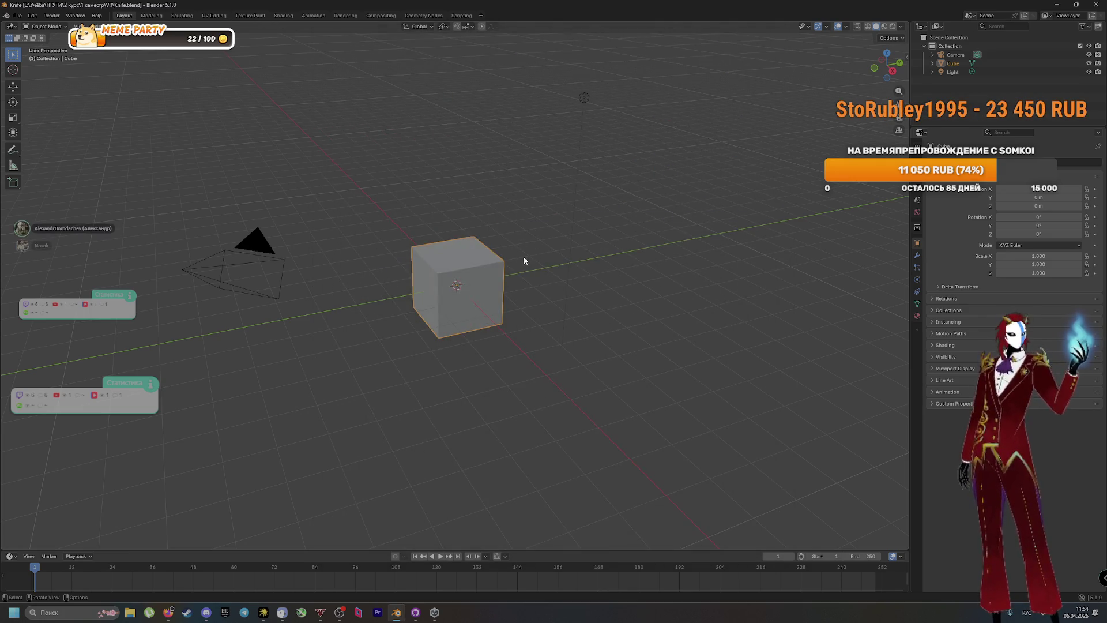
# Orbit and zoom around the camouflage knife and expand Cylinder in the Outliner
pyautogui.moveTo(525, 327)
pyautogui.mouseDown()
pyautogui.moveTo(519, 314)
pyautogui.moveTo(396, 310)
pyautogui.moveTo(600, 323)
pyautogui.moveTo(593, 330)
pyautogui.mouseUp()
pyautogui.click(933, 55)
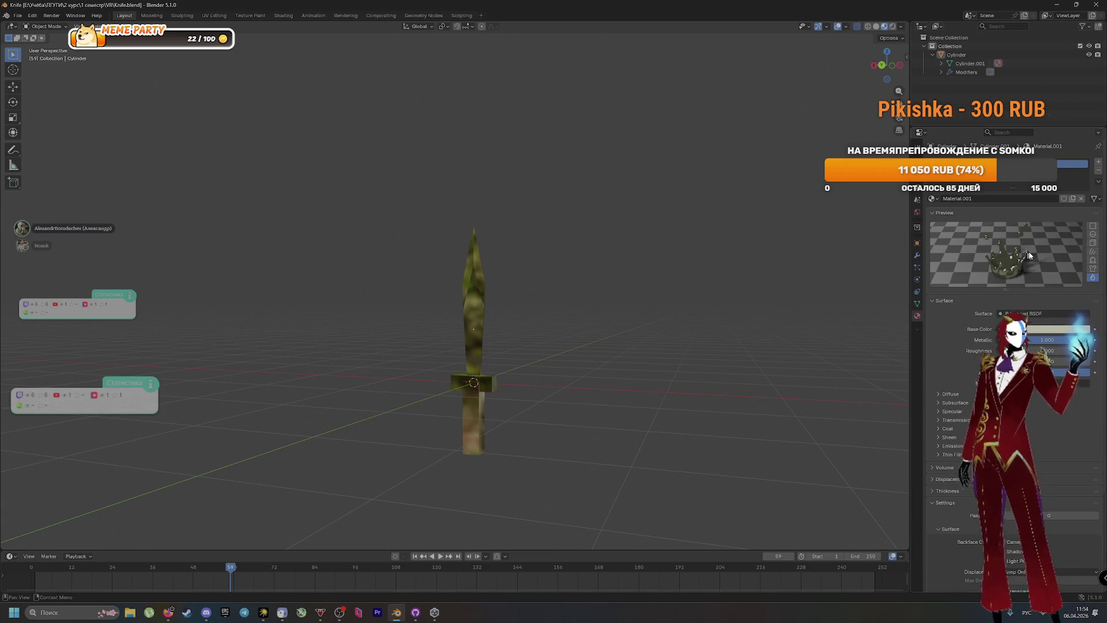
pyautogui.scroll(5, 516, 359)
pyautogui.moveTo(504, 374)
pyautogui.mouseDown()
pyautogui.moveTo(542, 342)
pyautogui.moveTo(486, 354)
pyautogui.moveTo(383, 349)
pyautogui.moveTo(316, 365)
pyautogui.moveTo(504, 363)
pyautogui.moveTo(527, 337)
pyautogui.moveTo(514, 393)
pyautogui.moveTo(630, 410)
pyautogui.moveTo(830, 404)
pyautogui.moveTo(590, 337)
pyautogui.moveTo(575, 383)
pyautogui.moveTo(746, 391)
pyautogui.moveTo(715, 376)
pyautogui.mouseUp()
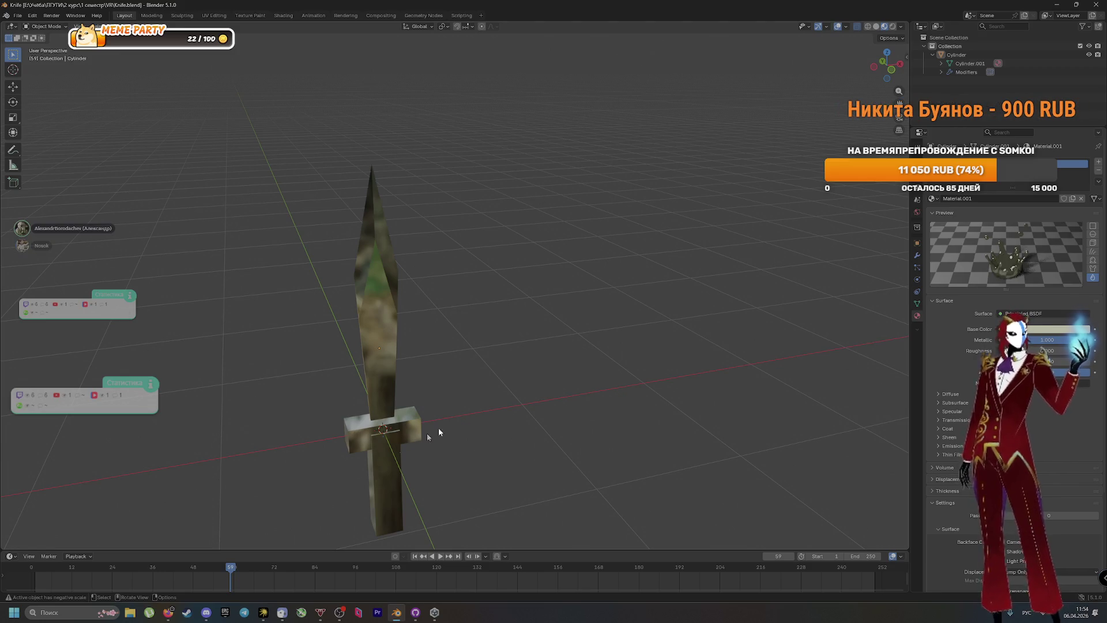
pyautogui.moveTo(504, 323)
pyautogui.mouseDown()
pyautogui.moveTo(431, 327)
pyautogui.moveTo(477, 338)
pyautogui.moveTo(410, 242)
pyautogui.mouseUp()
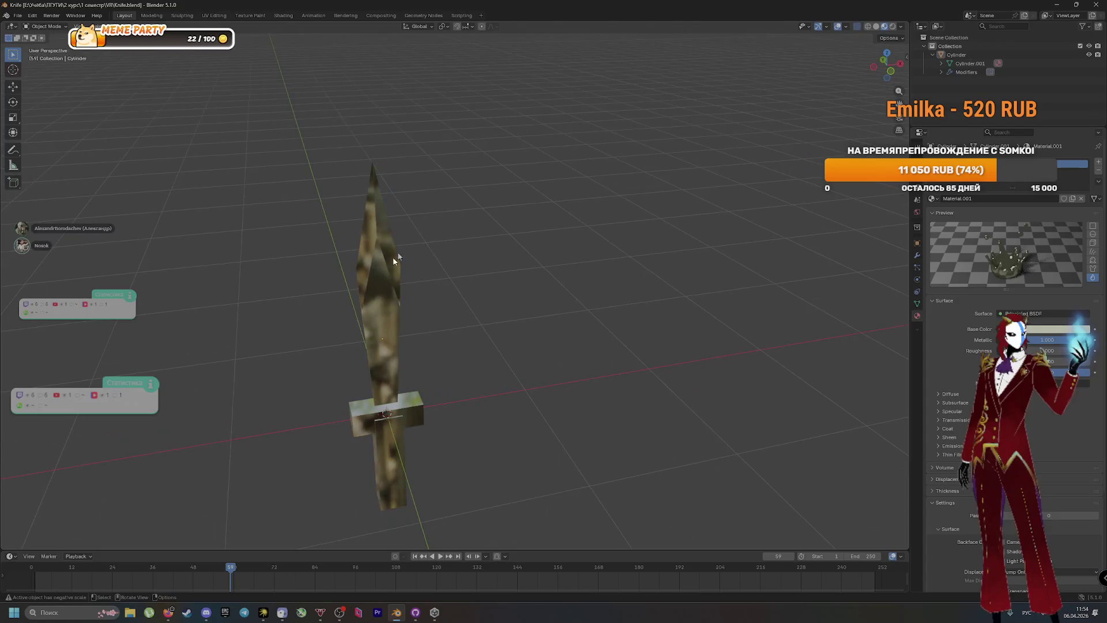
pyautogui.moveTo(472, 408); pyautogui.dragTo(452, 396)
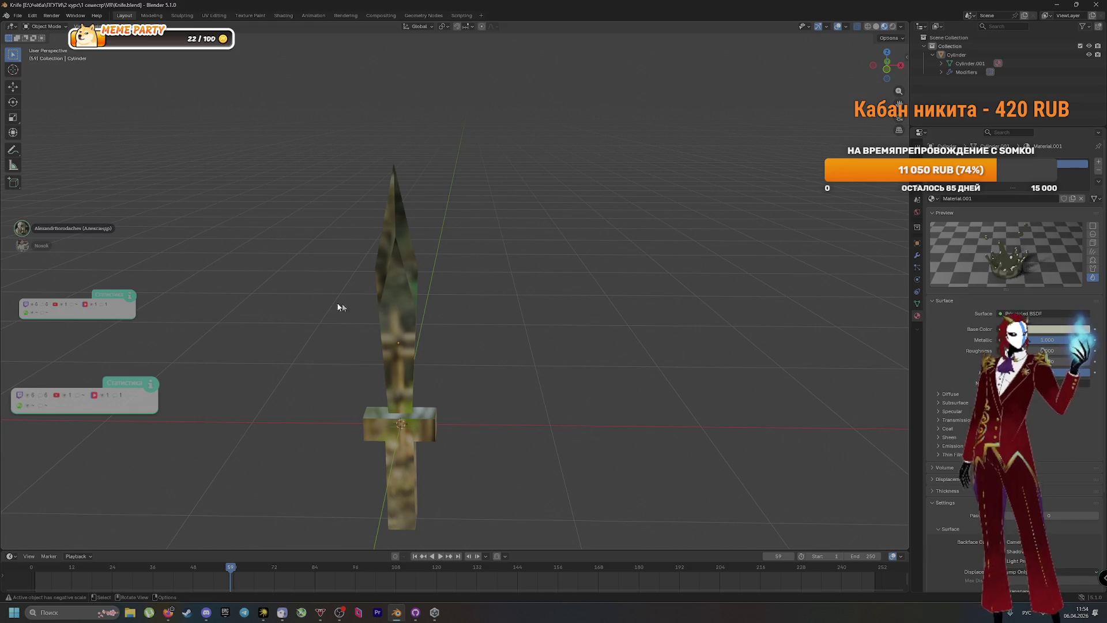
pyautogui.click(19, 15)
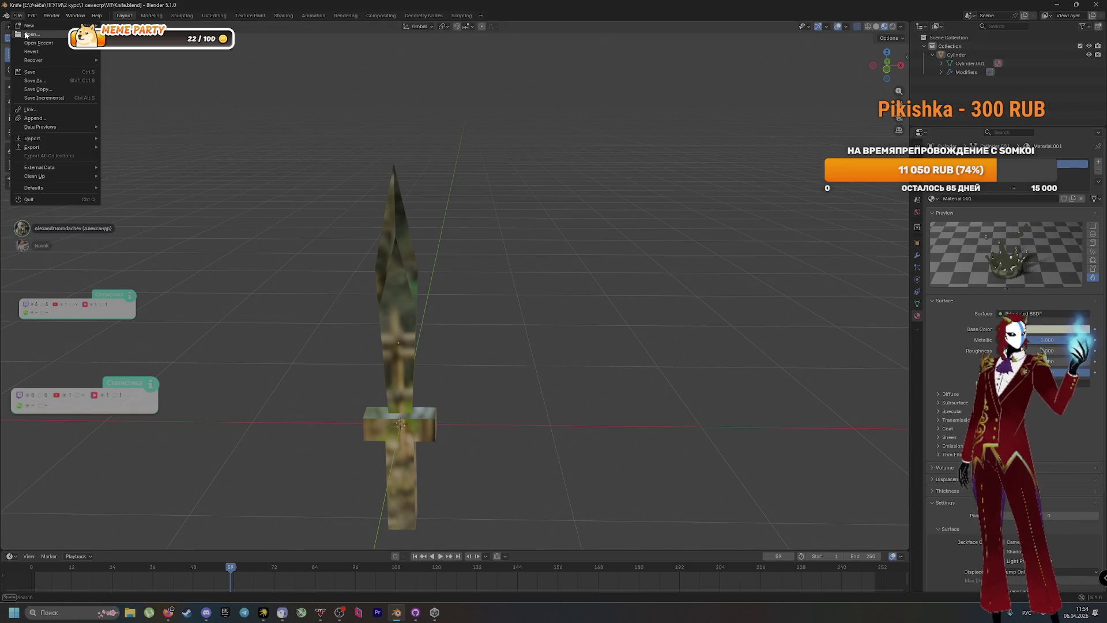
# Open Преподаватель.blend and orbit to an elevated view of the character
pyautogui.click(26, 35)
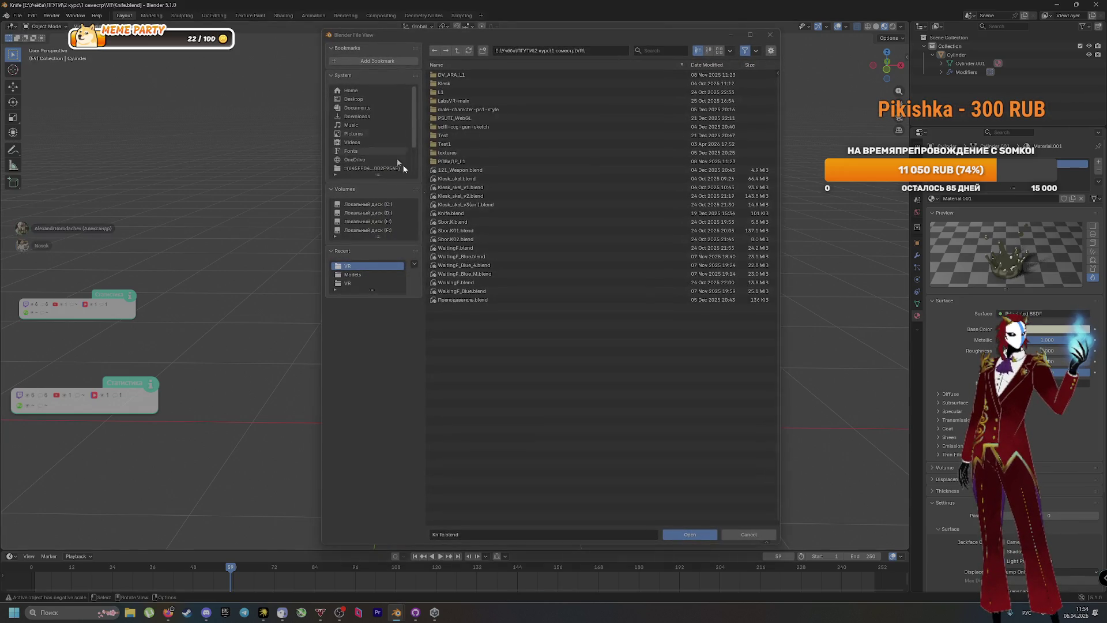
pyautogui.doubleClick(490, 299)
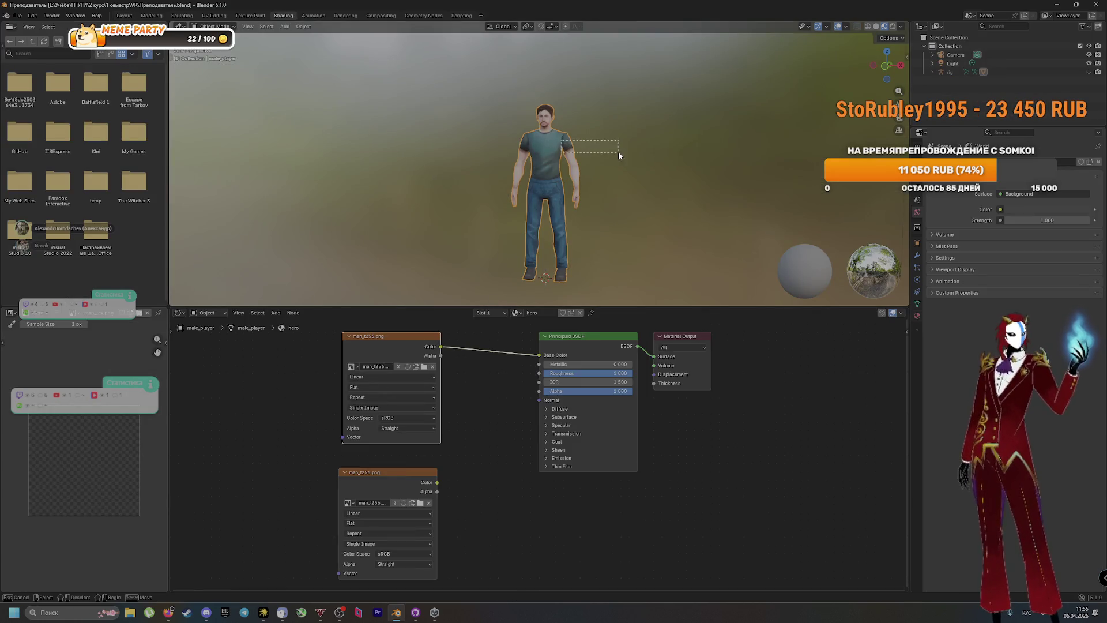
pyautogui.moveTo(609, 154)
pyautogui.mouseDown()
pyautogui.moveTo(385, 150)
pyautogui.moveTo(645, 189)
pyautogui.mouseUp()
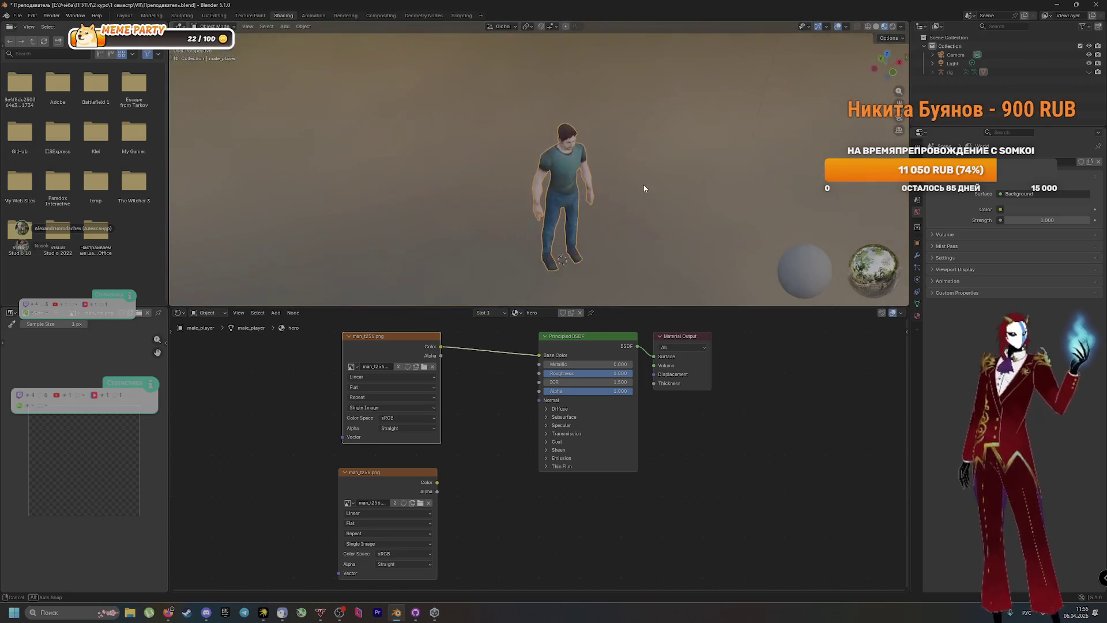
# Switch between Layout and Modeling workspaces, deselect the character, and stop playback at frame 84
pyautogui.click(129, 19)
pyautogui.click(152, 15)
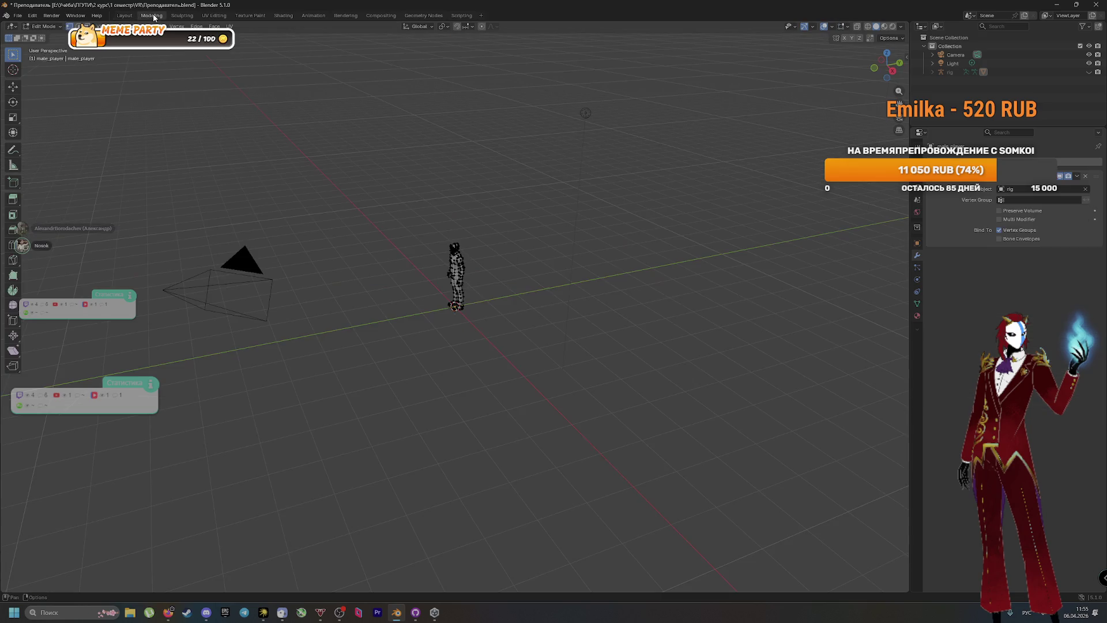
pyautogui.click(125, 16)
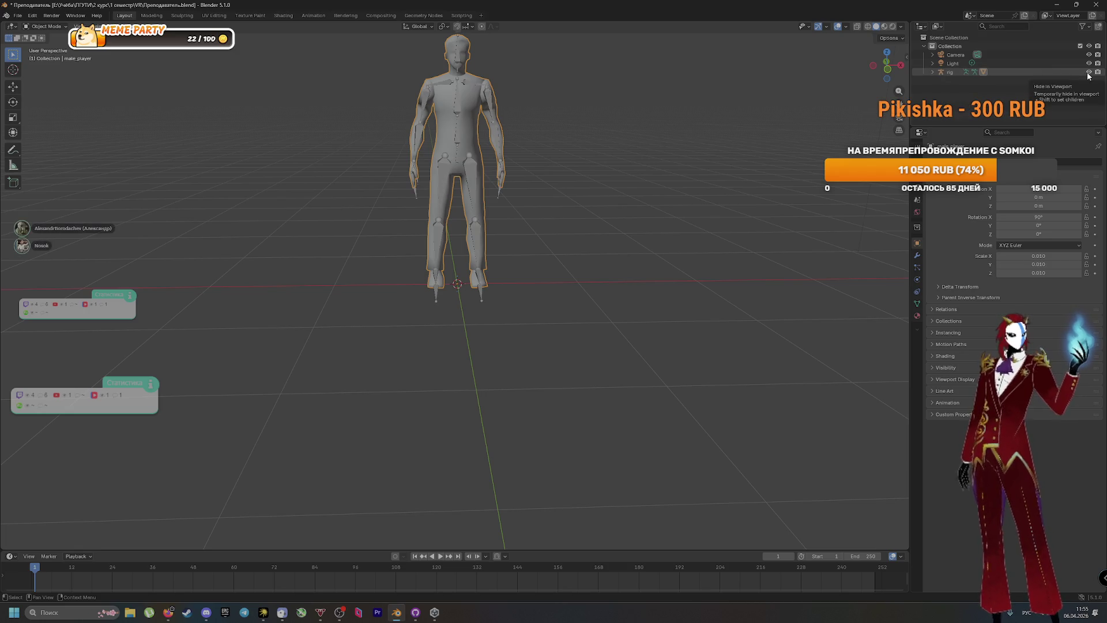
pyautogui.click(672, 224)
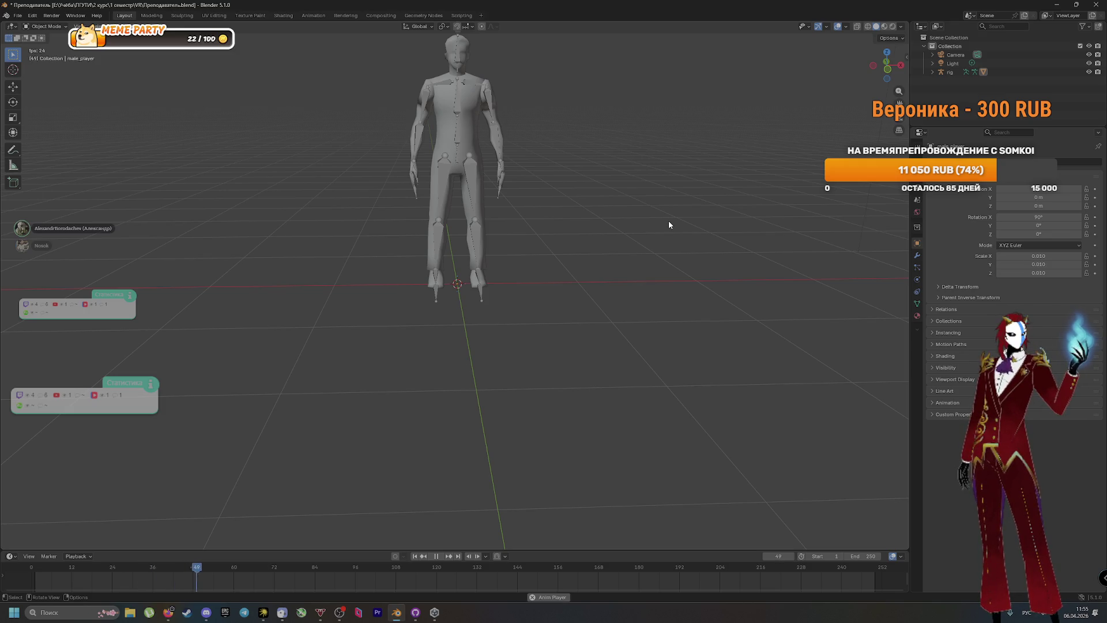
pyautogui.press('space')
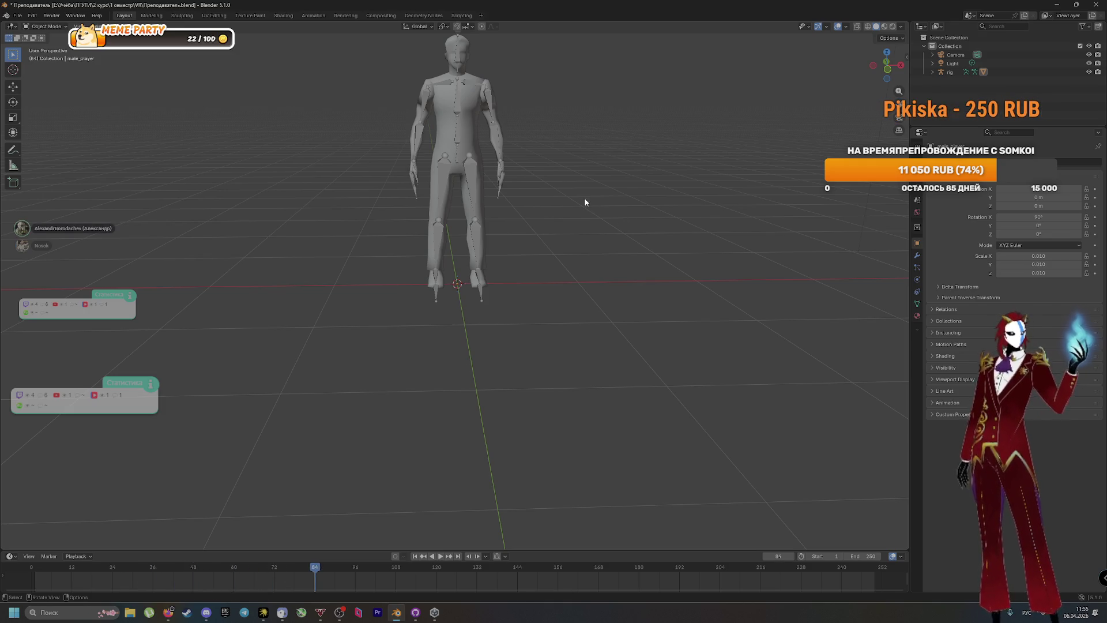
pyautogui.scroll(-3, 567, 147)
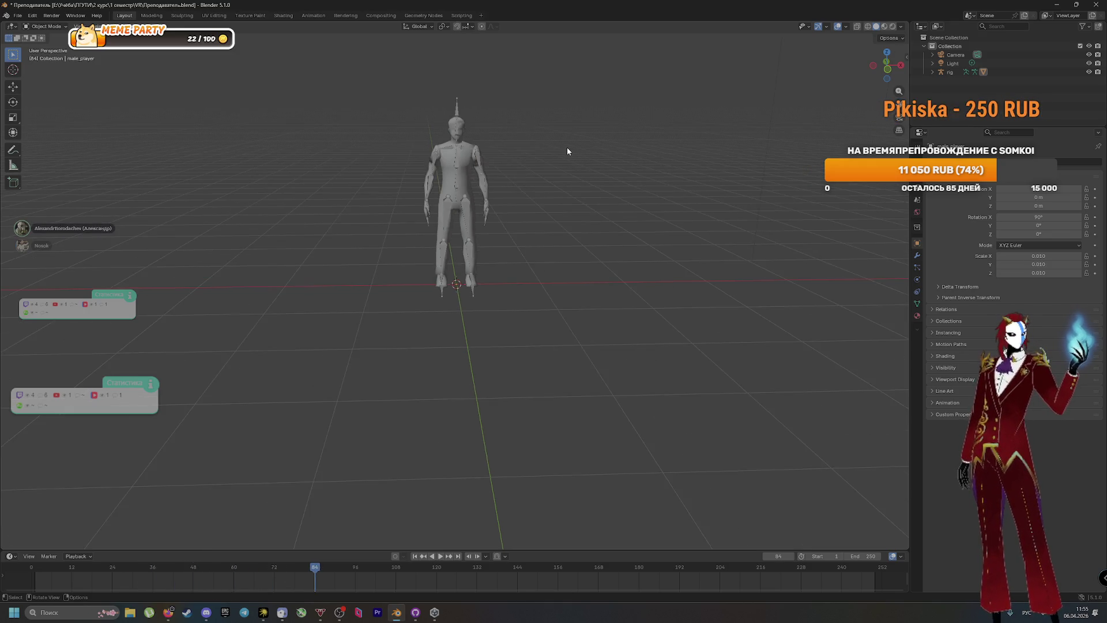
pyautogui.click(18, 15)
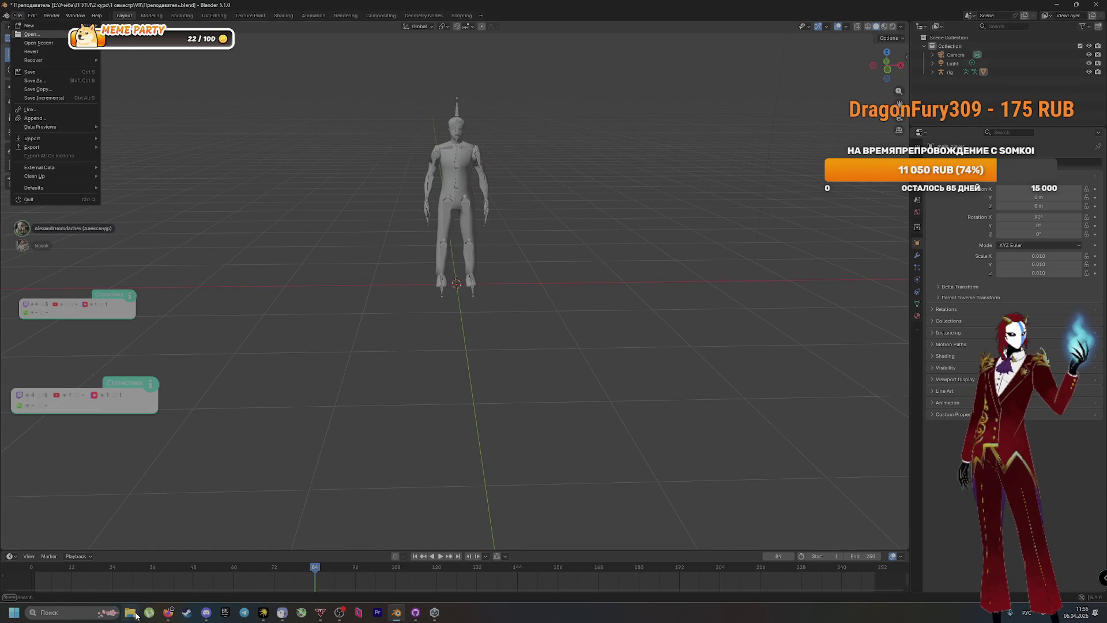
# In File Explorer, navigate to E:\Учёба\ПГУТИ\2 курс\1 семестр\VR
pyautogui.click(130, 614)
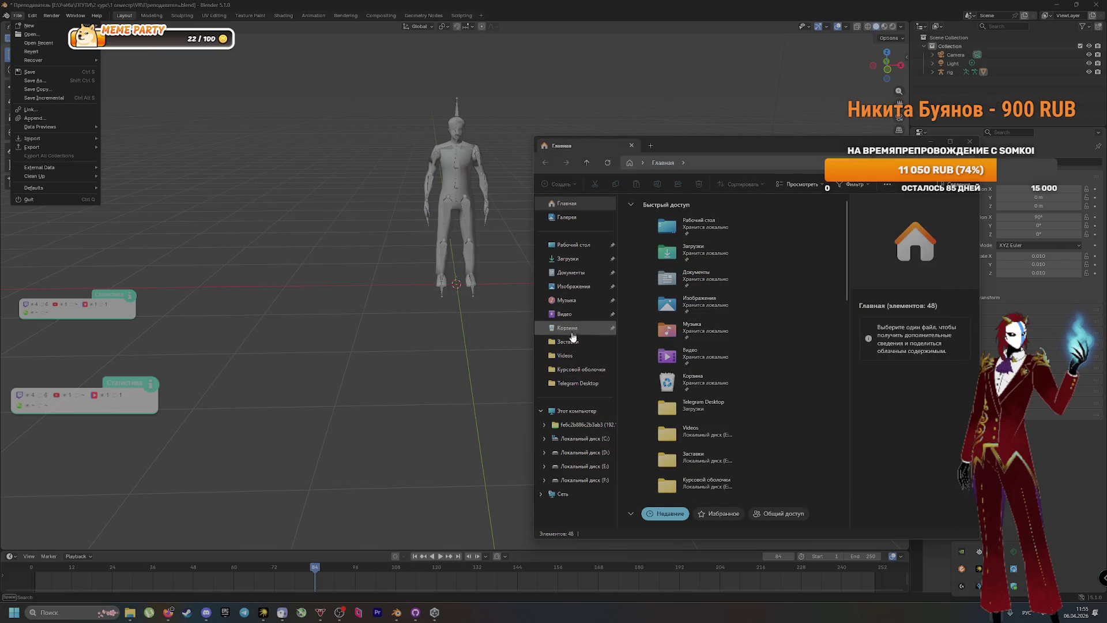
pyautogui.click(584, 468)
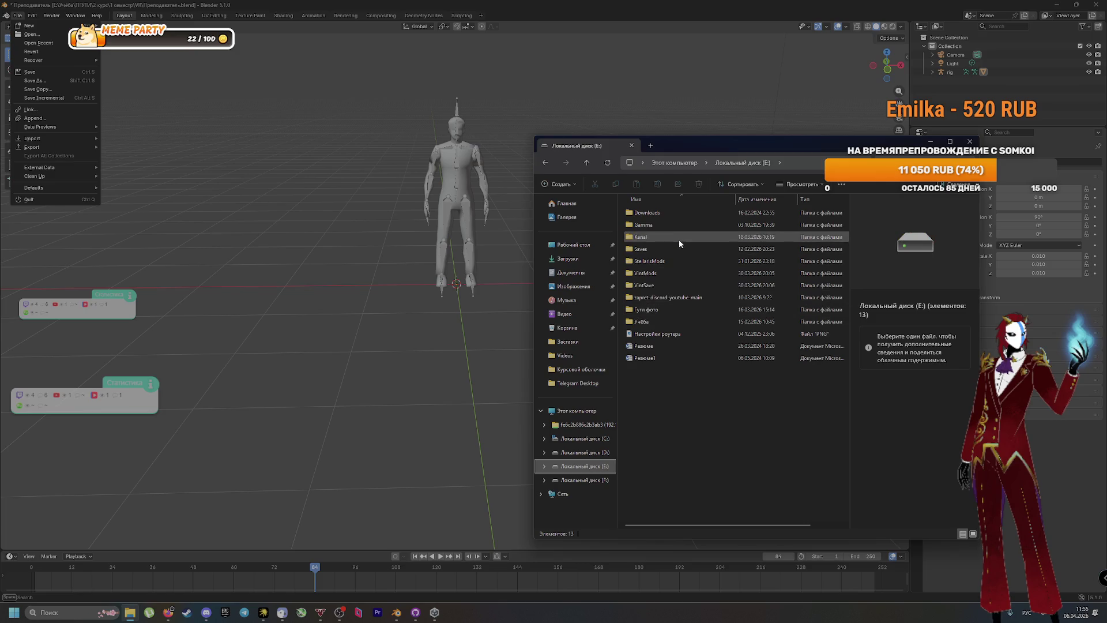
pyautogui.doubleClick(652, 321)
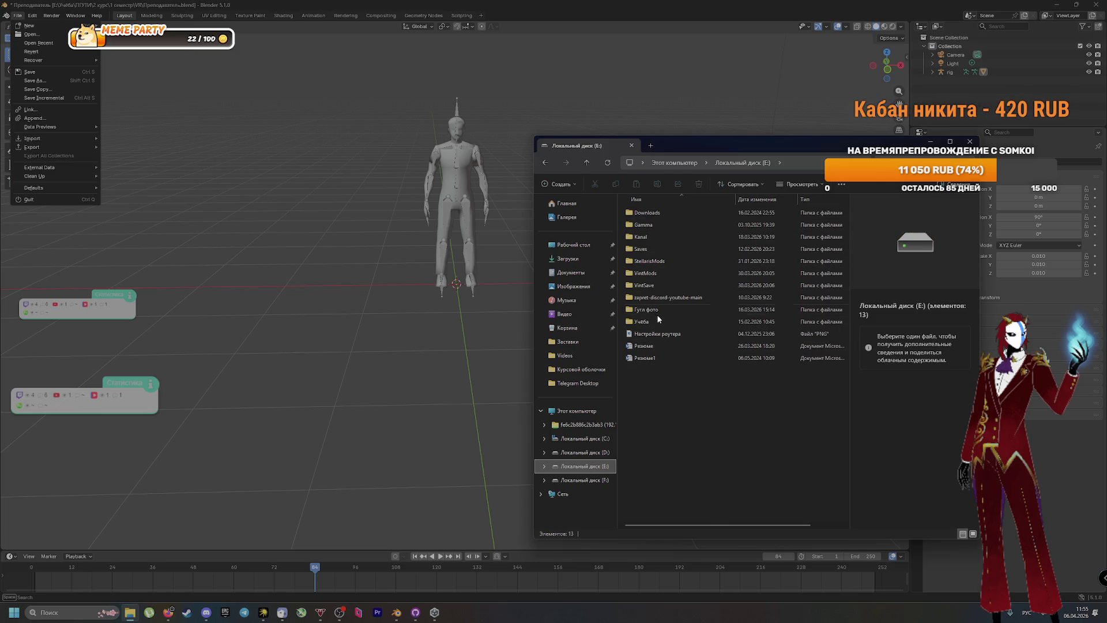
pyautogui.doubleClick(652, 224)
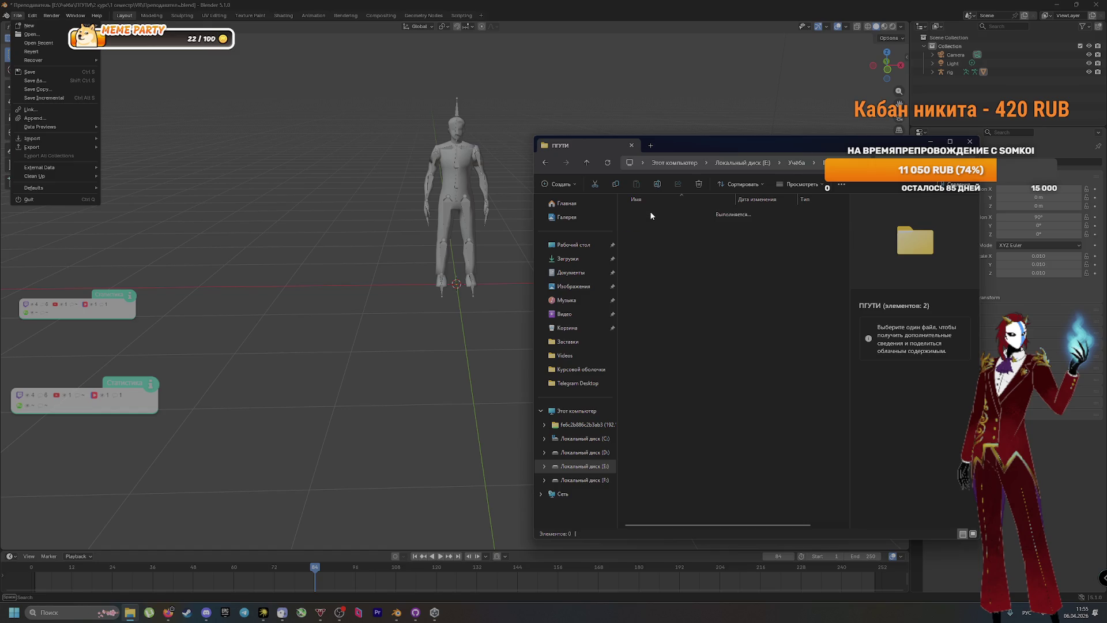
pyautogui.hotkey('alt', 'Left')
pyautogui.doubleClick(651, 224)
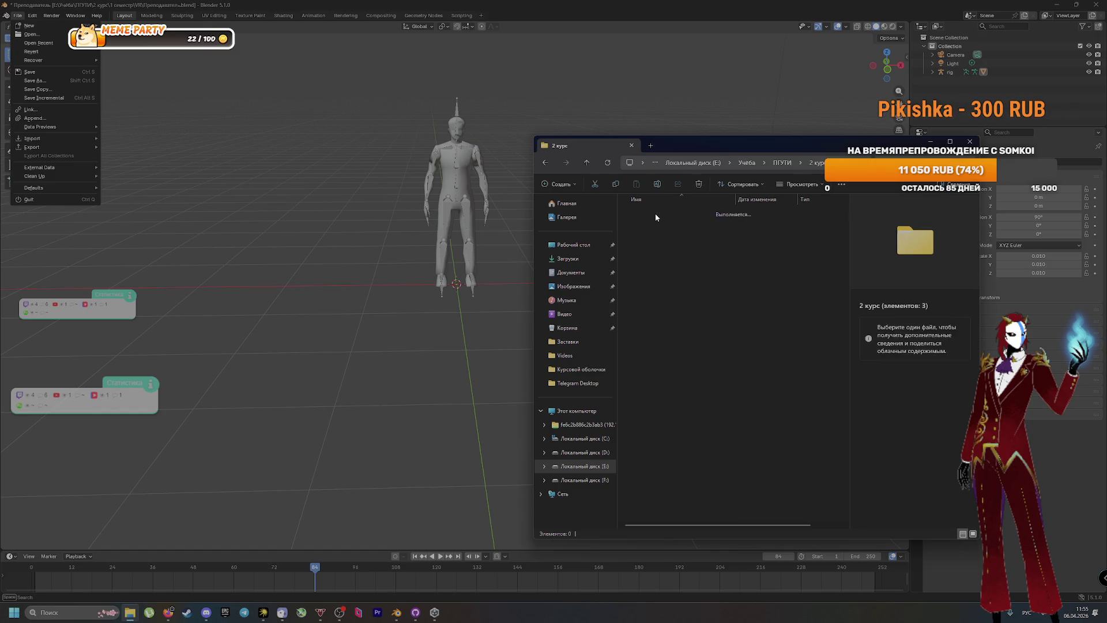
pyautogui.doubleClick(655, 213)
pyautogui.doubleClick(654, 213)
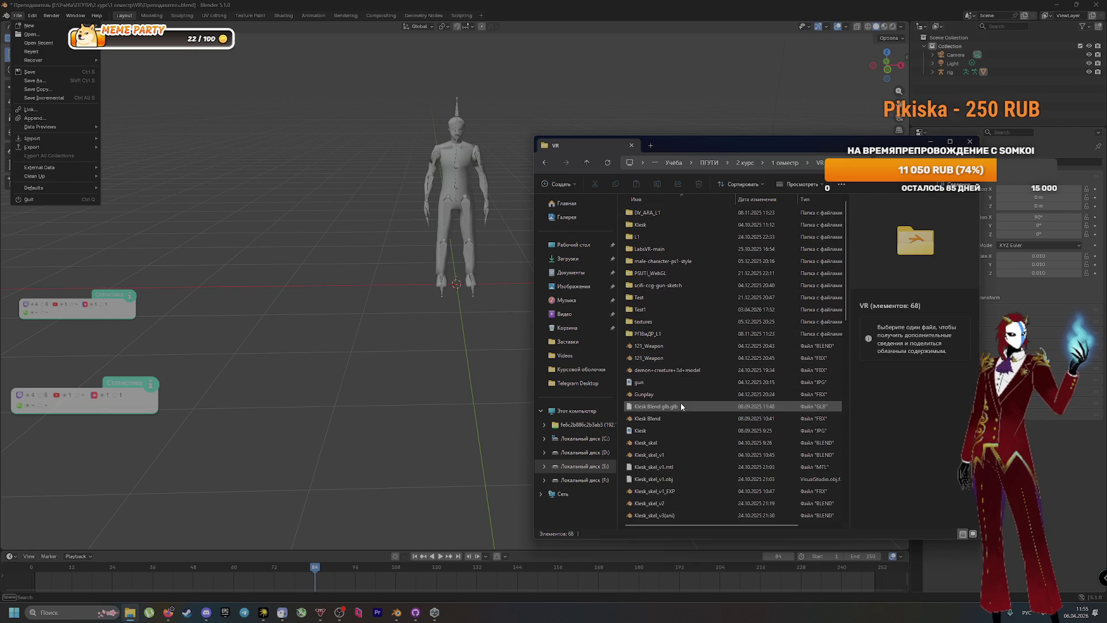
# Drag Walking_P.fbx into Blender's viewport and confirm the FBX import
pyautogui.scroll(-6, 664, 439)
pyautogui.scroll(-4, 697, 450)
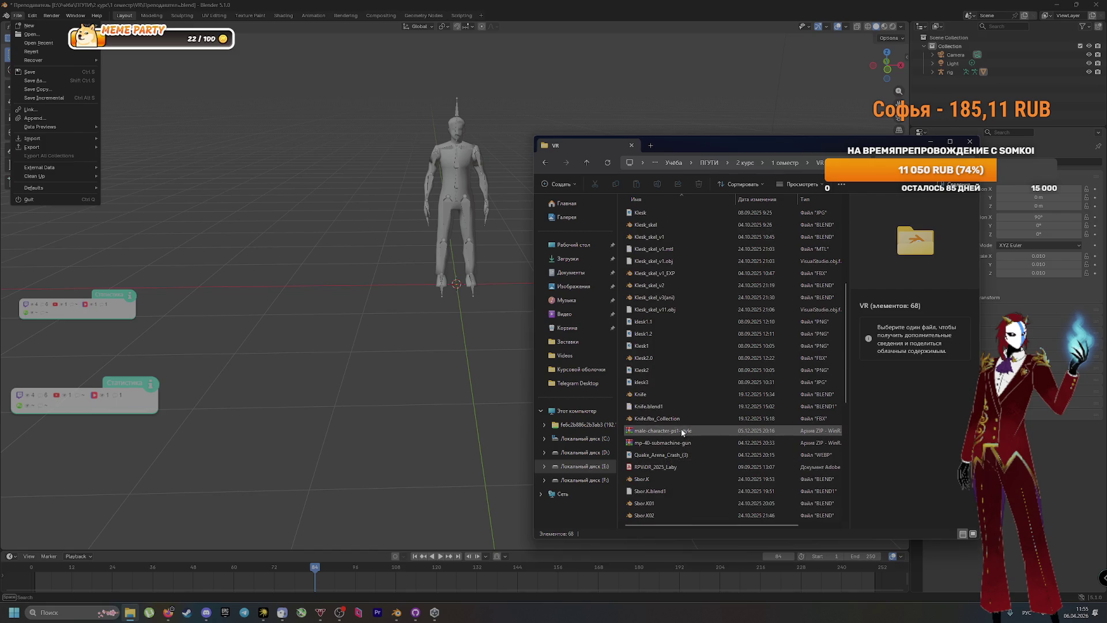
pyautogui.scroll(-4, 678, 435)
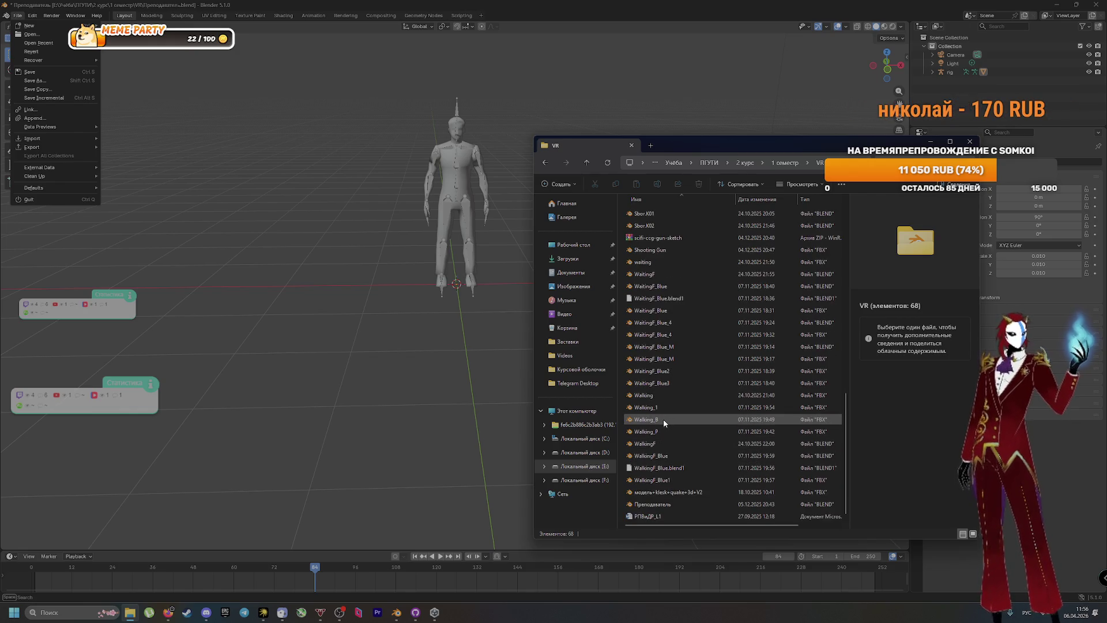
pyautogui.click(654, 433)
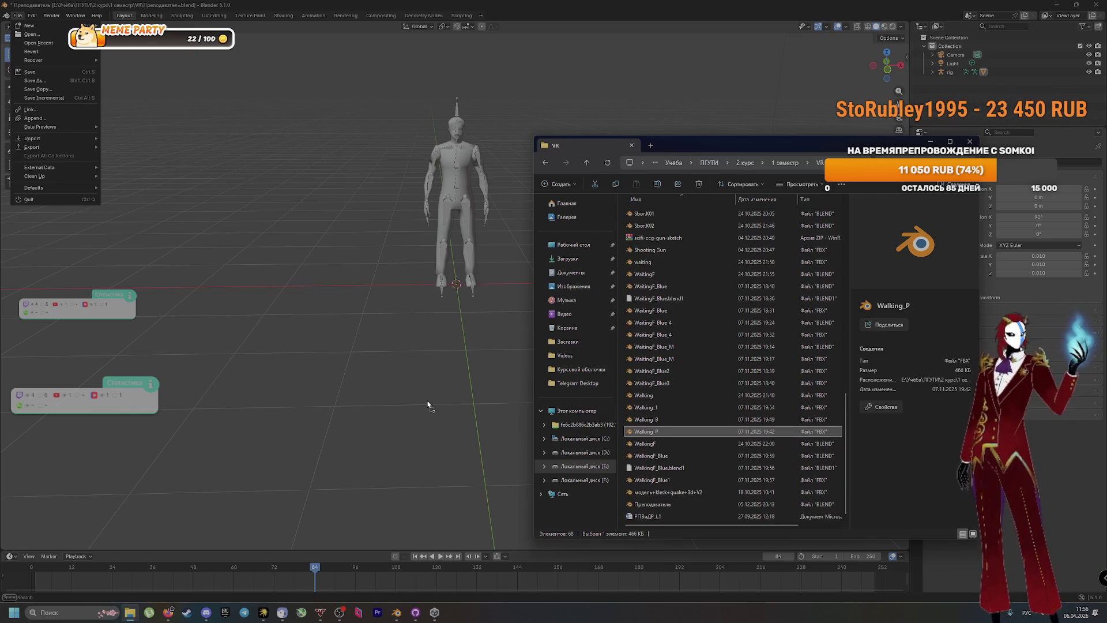
pyautogui.click(444, 376)
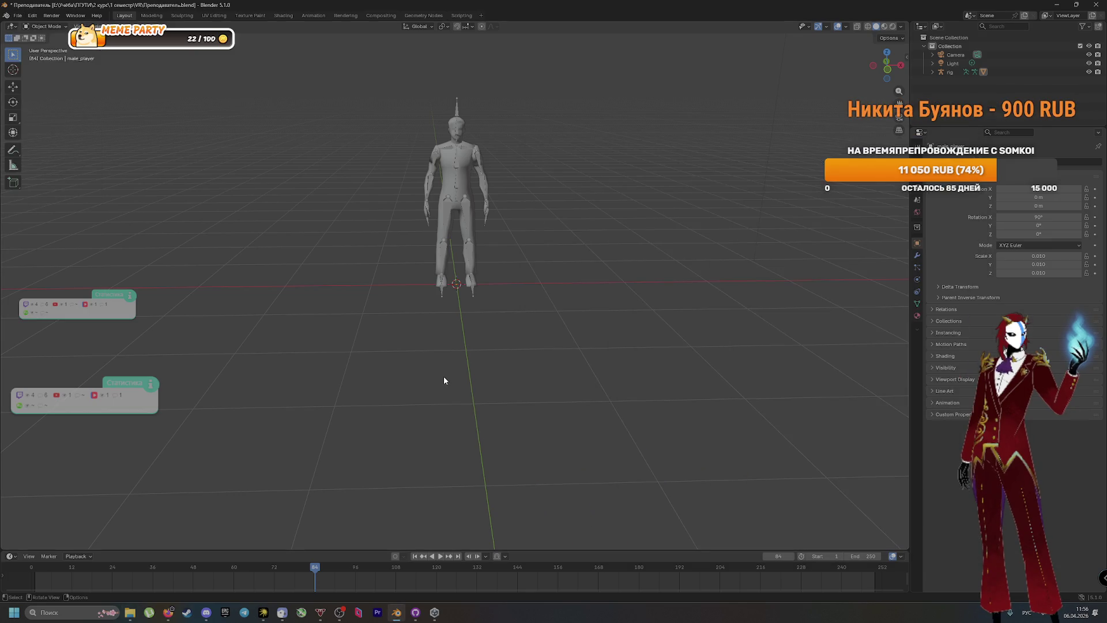
pyautogui.hotkey('alt', 'Tab')
pyautogui.click(465, 409)
pyautogui.hotkey('alt', 'Tab')
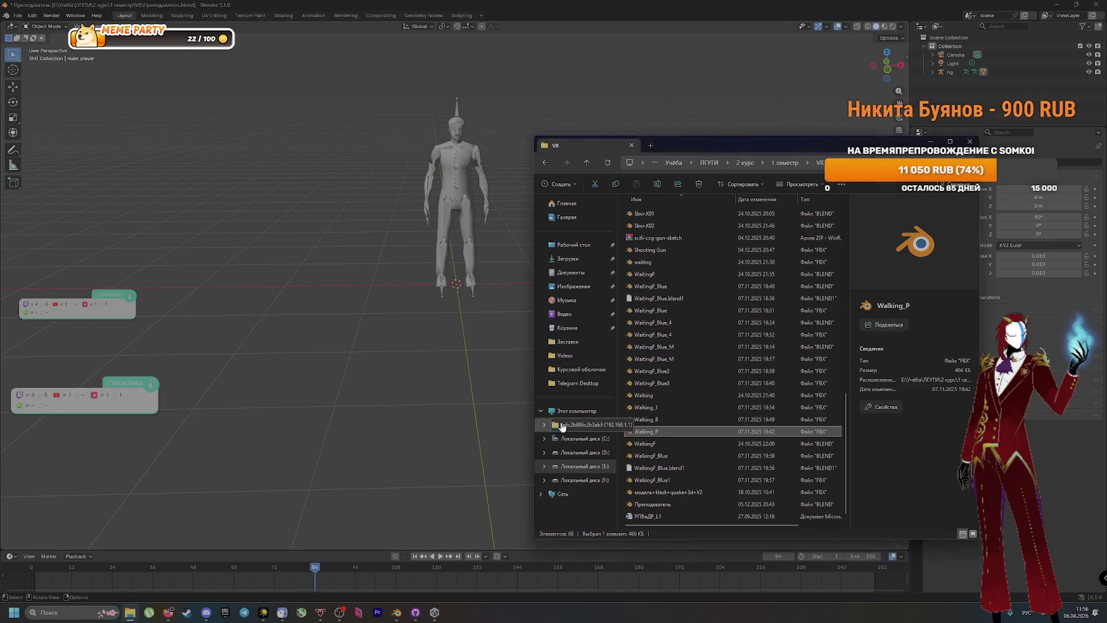
pyautogui.click(544, 425)
pyautogui.moveTo(375, 404); pyautogui.dragTo(374, 404)
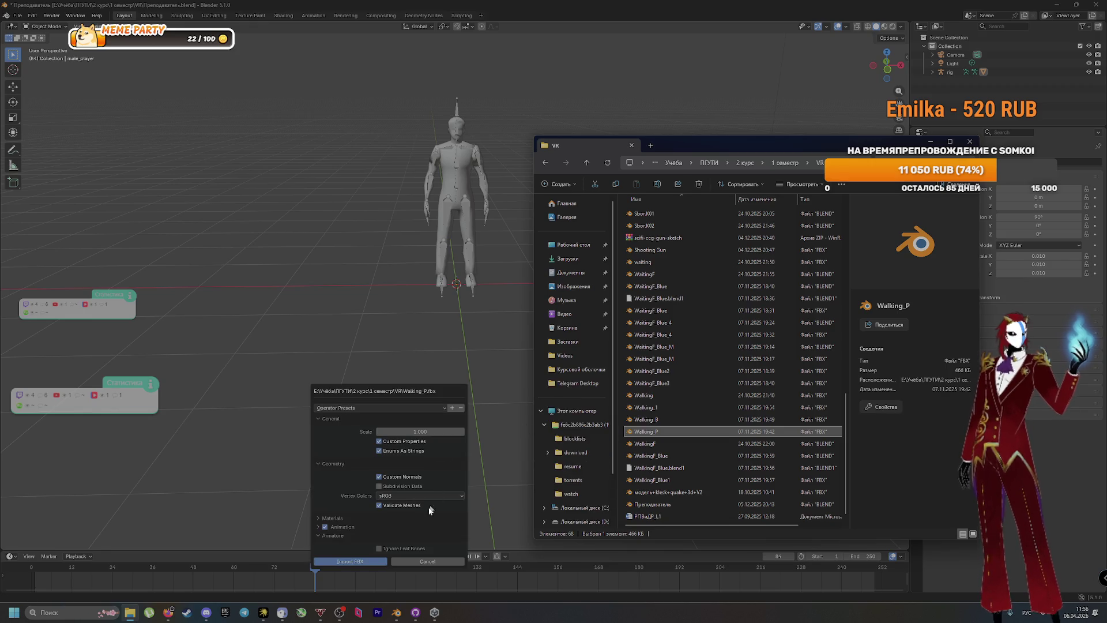
pyautogui.click(329, 562)
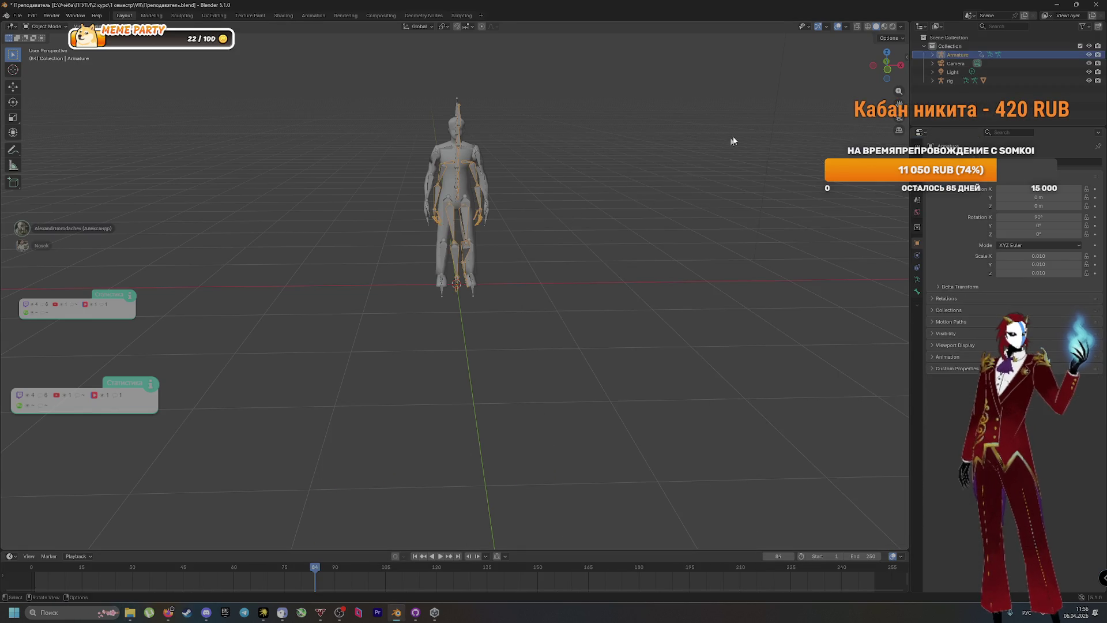
# Select and delete the extra rig object
pyautogui.click(949, 82)
pyautogui.moveTo(795, 190)
pyautogui.mouseDown()
pyautogui.moveTo(647, 191)
pyautogui.moveTo(703, 200)
pyautogui.mouseUp()
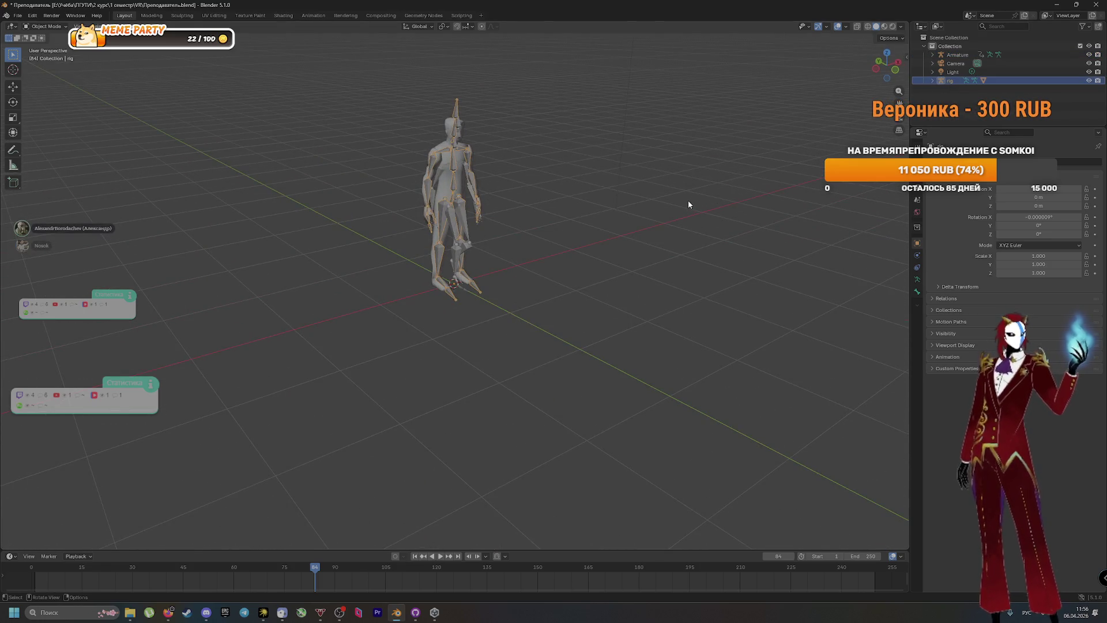
pyautogui.press('Delete')
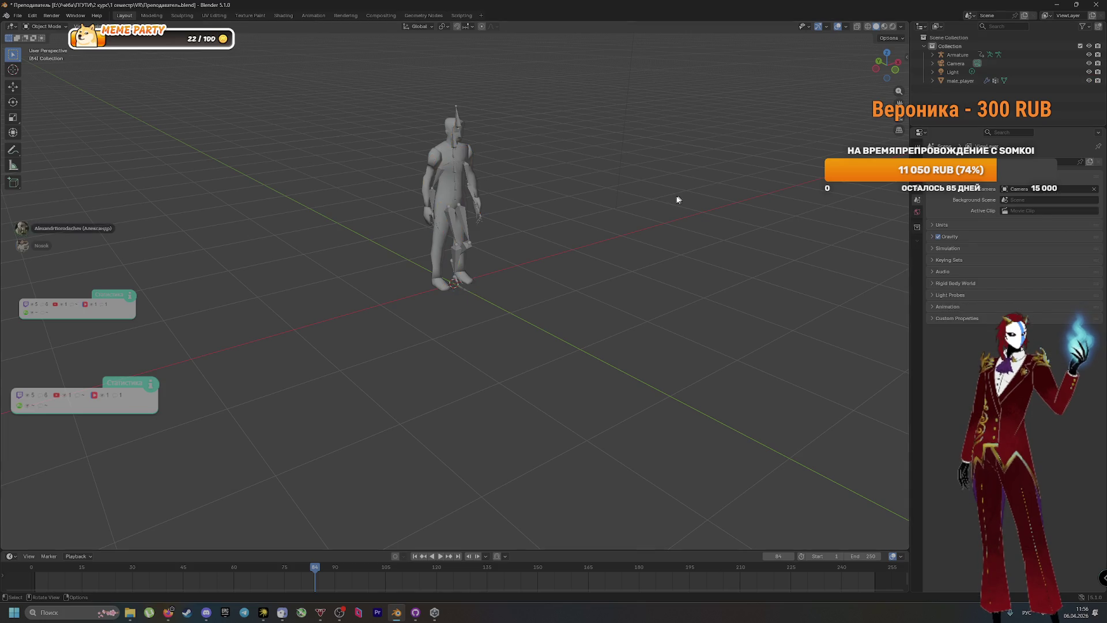
pyautogui.moveTo(678, 200); pyautogui.dragTo(623, 209)
# Parent the Armature to male_player with Object (Keep Transform Without Inverse)
pyautogui.click(956, 81)
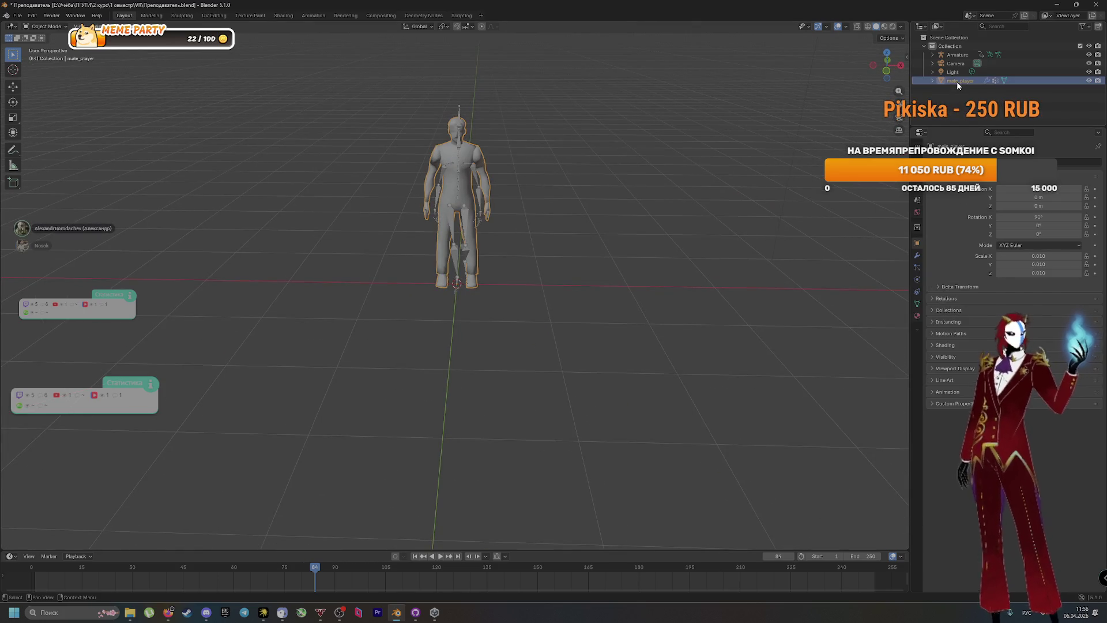
pyautogui.click(457, 112)
pyautogui.click(452, 166)
pyautogui.rightClick(444, 151)
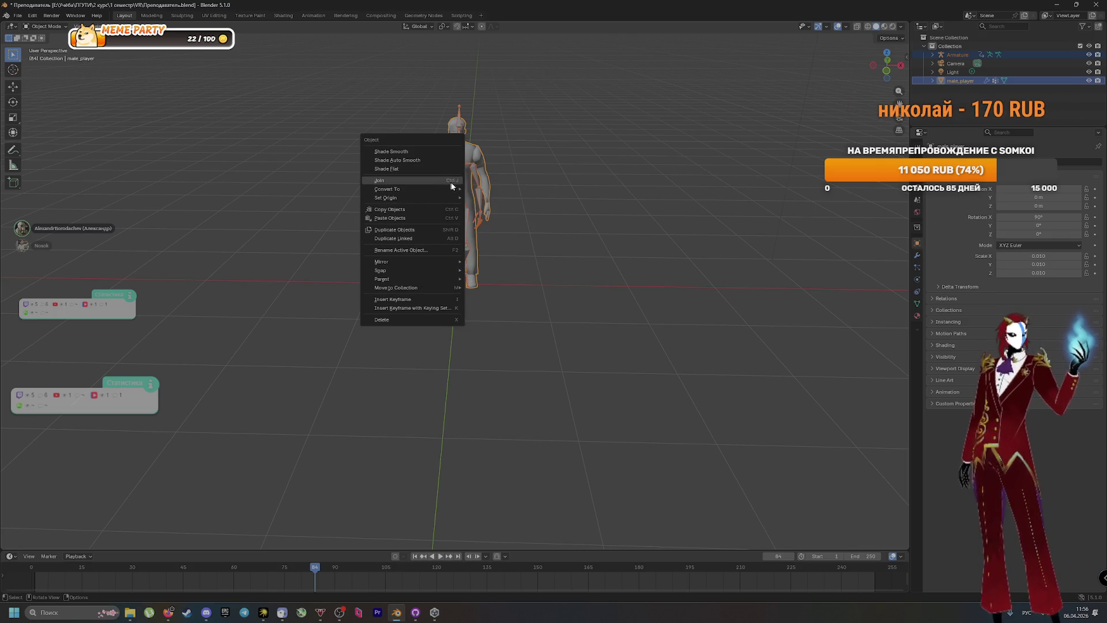
pyautogui.moveTo(568, 168)
pyautogui.mouseDown()
pyautogui.moveTo(647, 204)
pyautogui.moveTo(587, 196)
pyautogui.mouseUp()
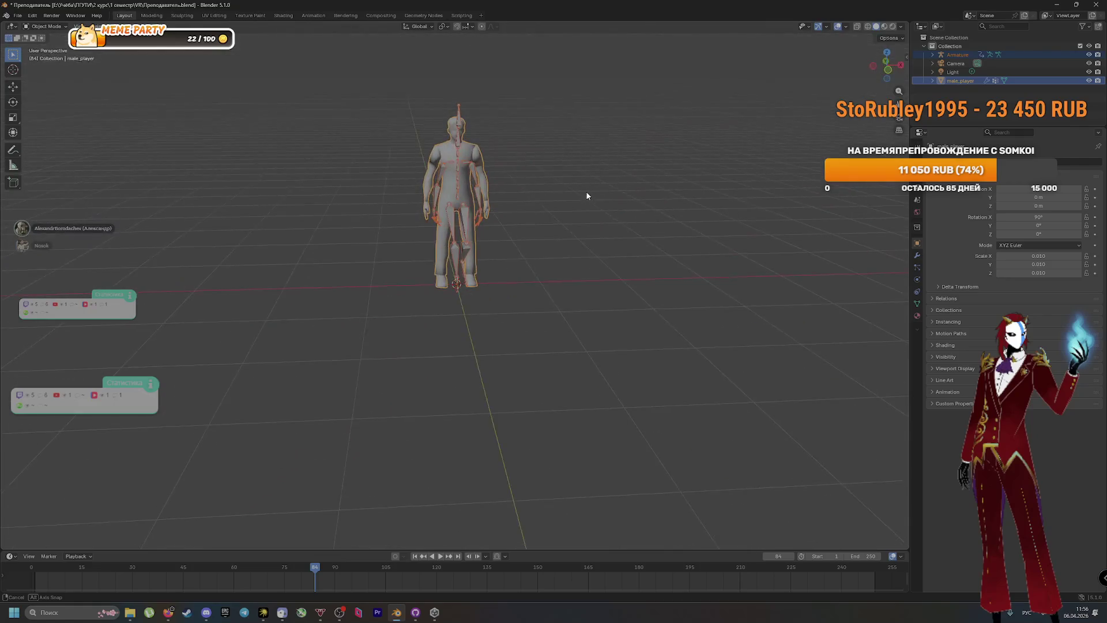
pyautogui.hotkey('ctrl', 'p')
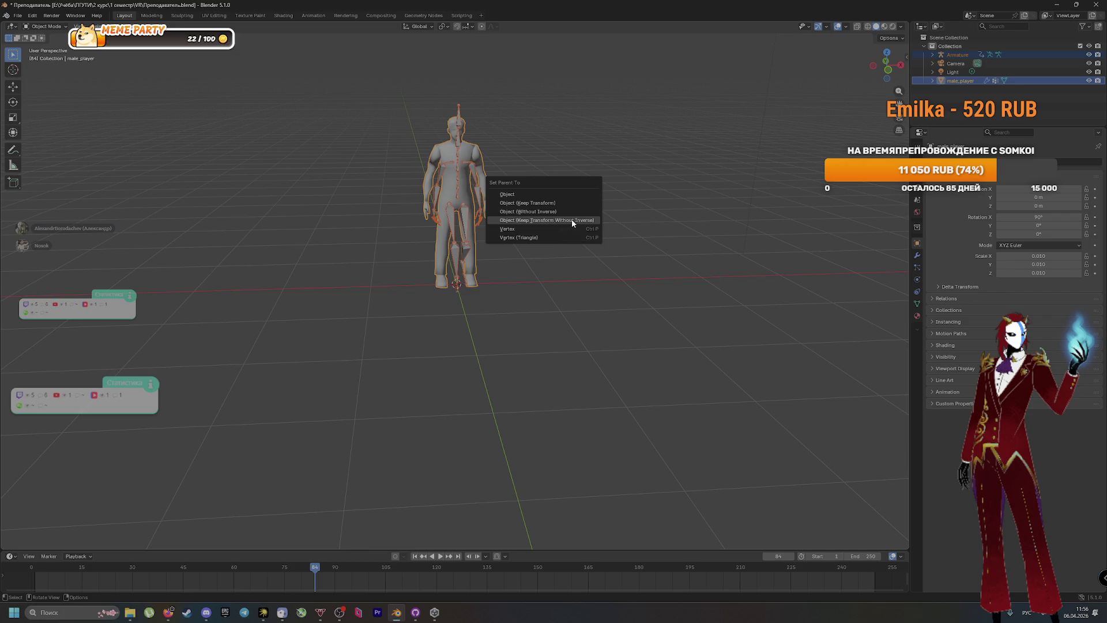
pyautogui.click(569, 220)
pyautogui.moveTo(587, 247); pyautogui.dragTo(532, 233)
pyautogui.press('space')
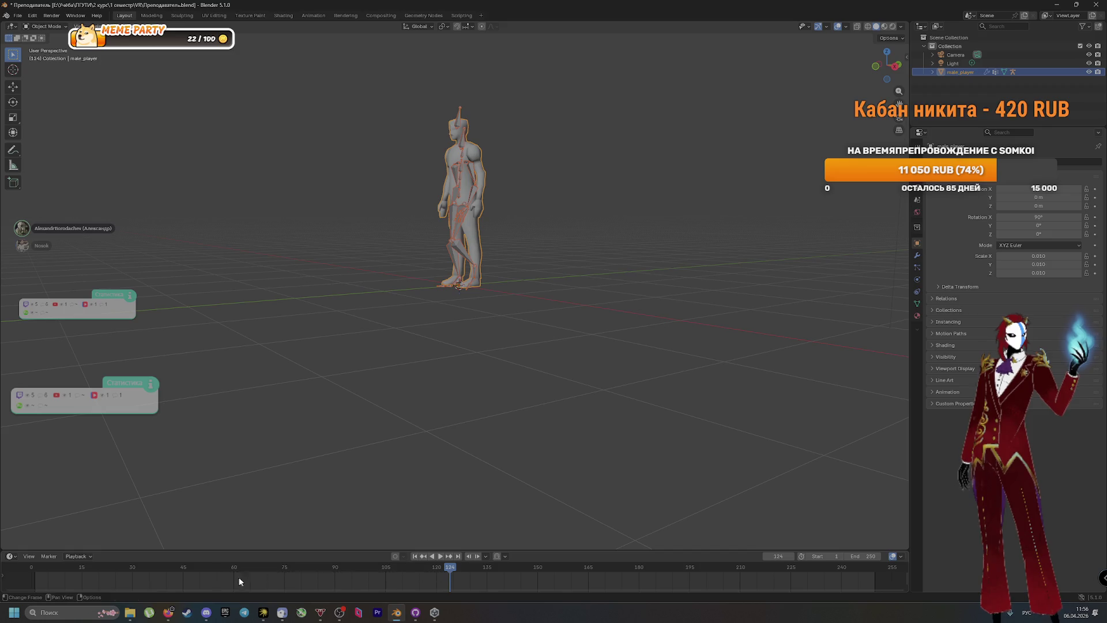
# Undo the parenting, select male_player, and replay the animation from the first frame
pyautogui.moveTo(233, 577); pyautogui.dragTo(232, 577)
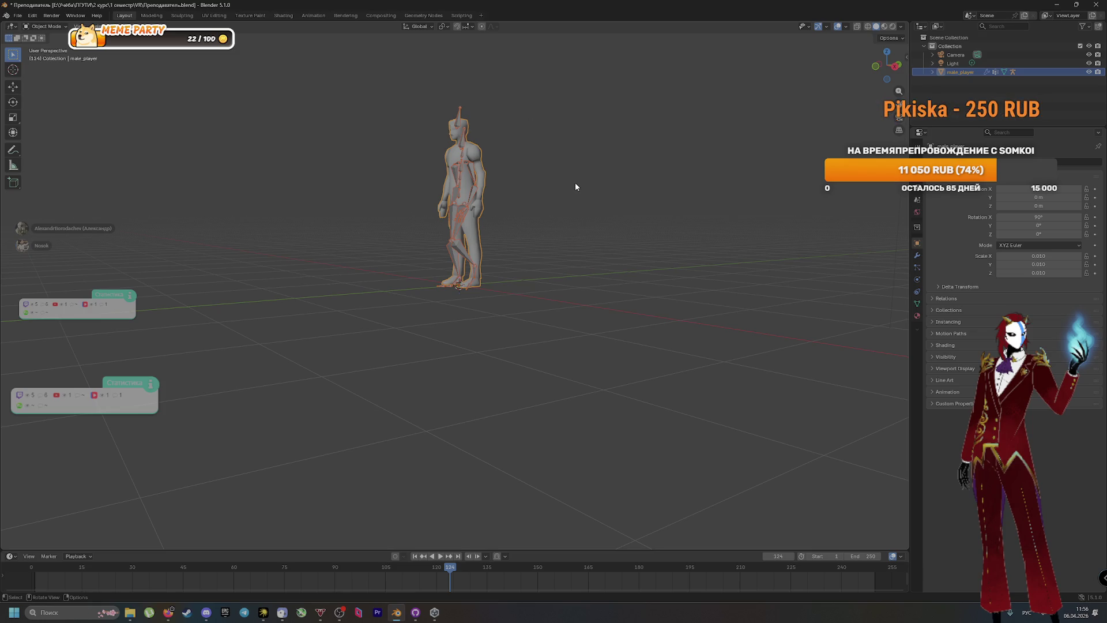
pyautogui.hotkey('ctrl', 'z')
pyautogui.hotkey('ctrl', 'z')
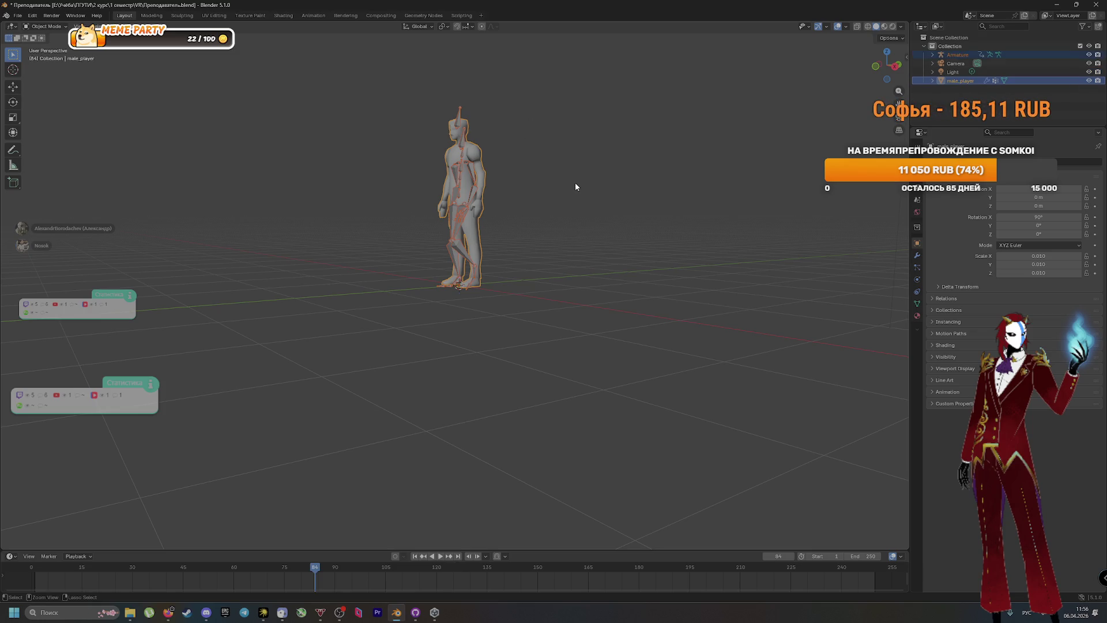
pyautogui.click(459, 154)
pyautogui.moveTo(766, 140); pyautogui.dragTo(767, 140)
pyautogui.press('space')
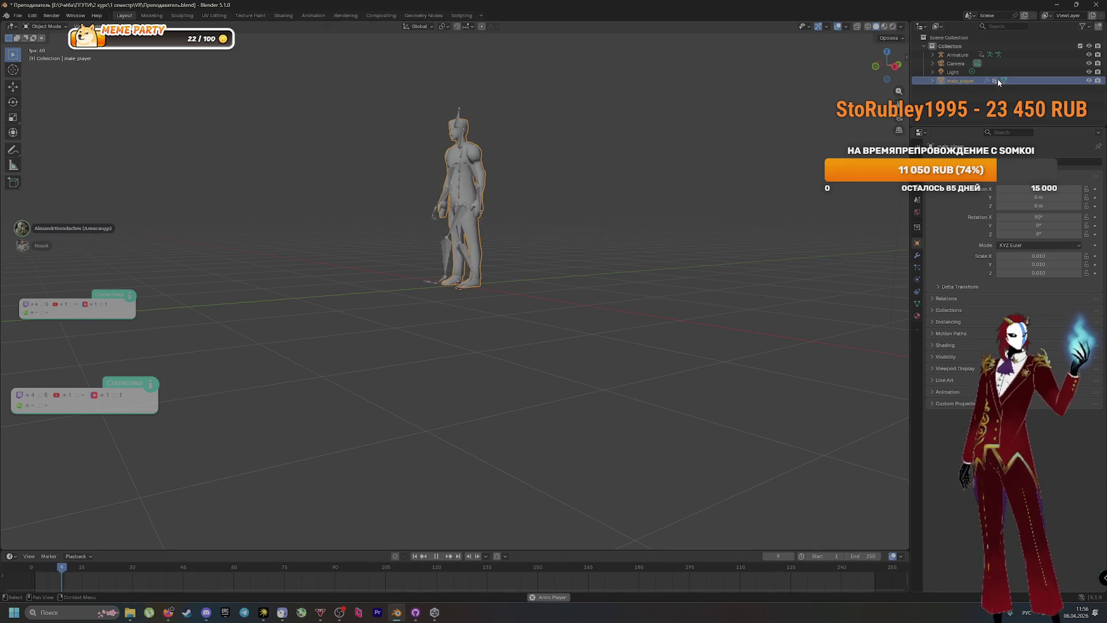
pyautogui.press('space')
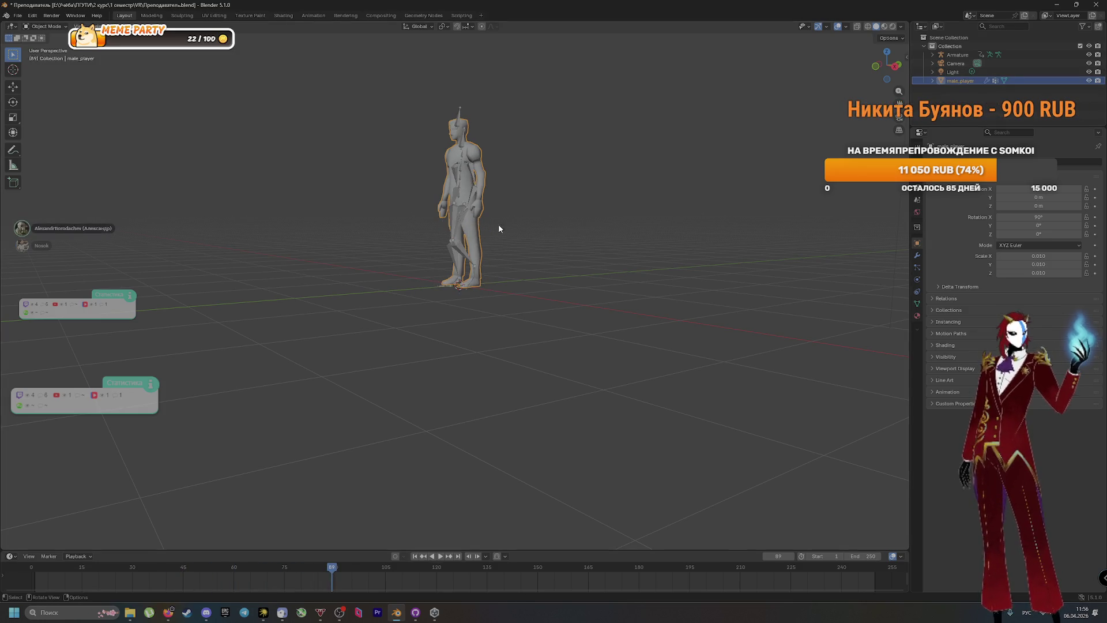
pyautogui.hotkey('shift', 'Left')
pyautogui.press('space')
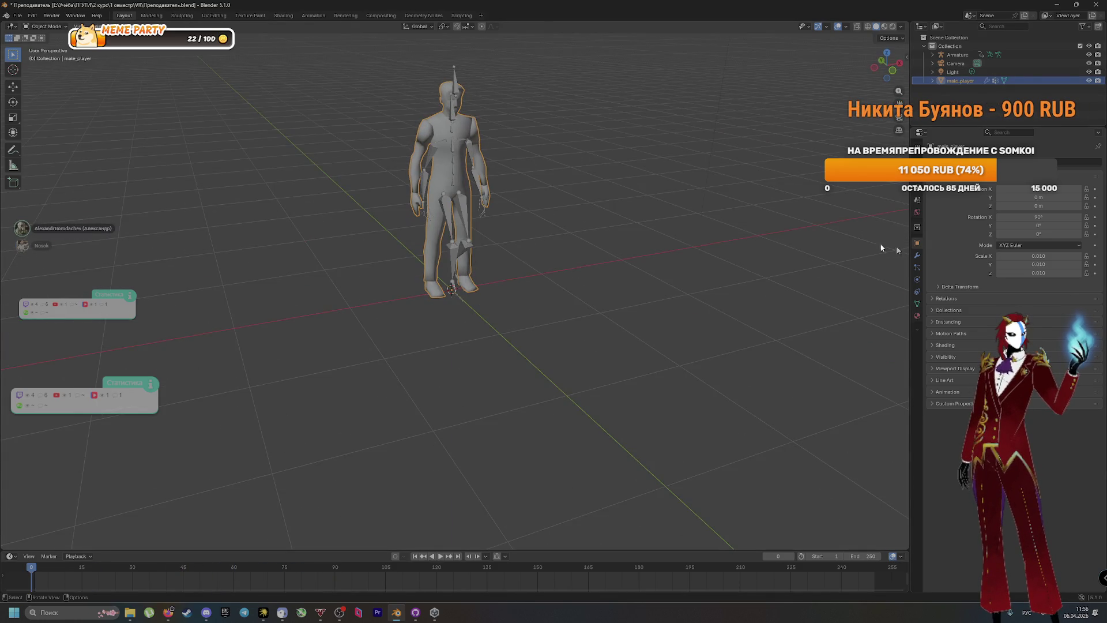
# Parent male_player to the Armature With Automatic Weights
pyautogui.click(958, 55)
pyautogui.moveTo(752, 207)
pyautogui.mouseDown()
pyautogui.moveTo(811, 191)
pyautogui.moveTo(713, 188)
pyautogui.mouseUp()
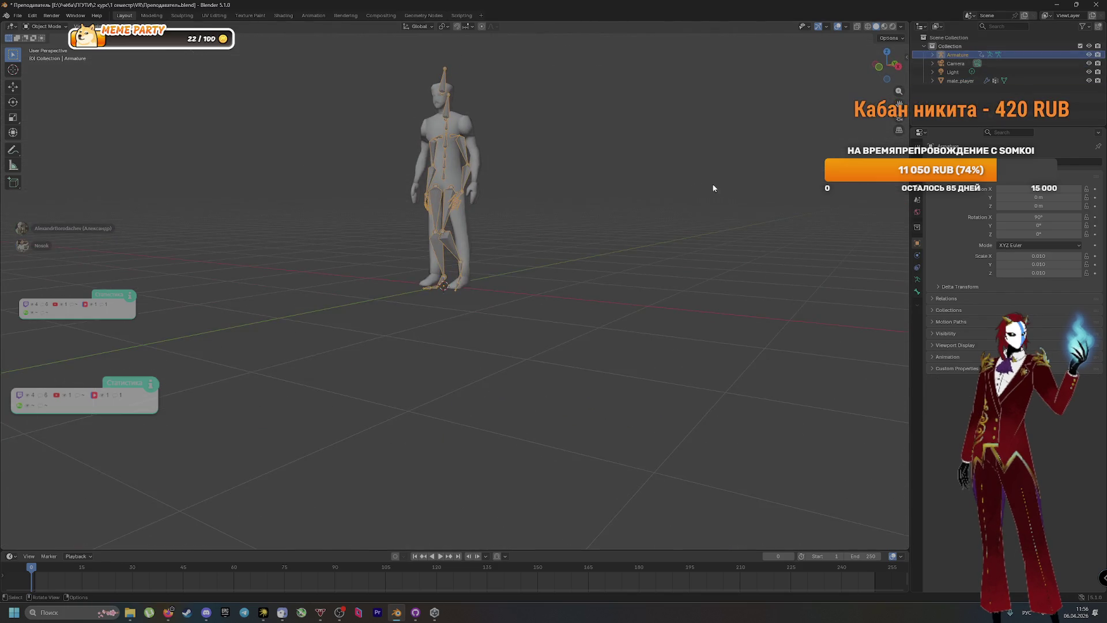
pyautogui.click(965, 84)
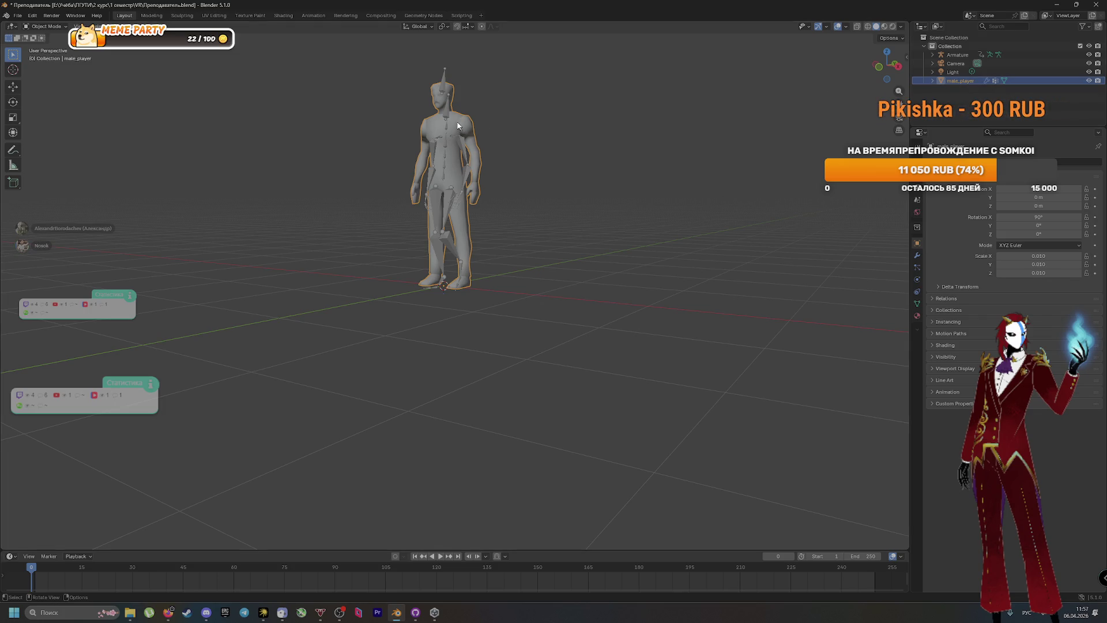
pyautogui.click(461, 144)
pyautogui.moveTo(461, 144); pyautogui.dragTo(597, 206)
pyautogui.hotkey('ctrl', 'p')
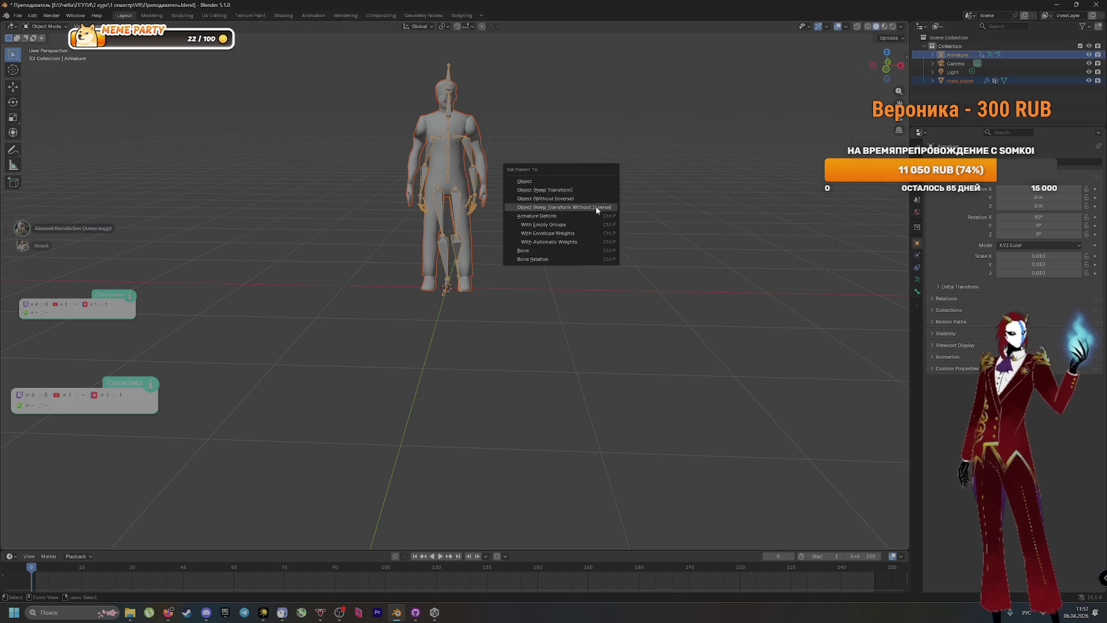
pyautogui.click(594, 241)
# With the Move tool, slide the Armature along Y back inside the body
pyautogui.moveTo(596, 244)
pyautogui.mouseDown()
pyautogui.moveTo(596, 254)
pyautogui.moveTo(509, 248)
pyautogui.moveTo(654, 267)
pyautogui.moveTo(625, 248)
pyautogui.moveTo(657, 205)
pyautogui.moveTo(597, 205)
pyautogui.mouseUp()
pyautogui.click(13, 87)
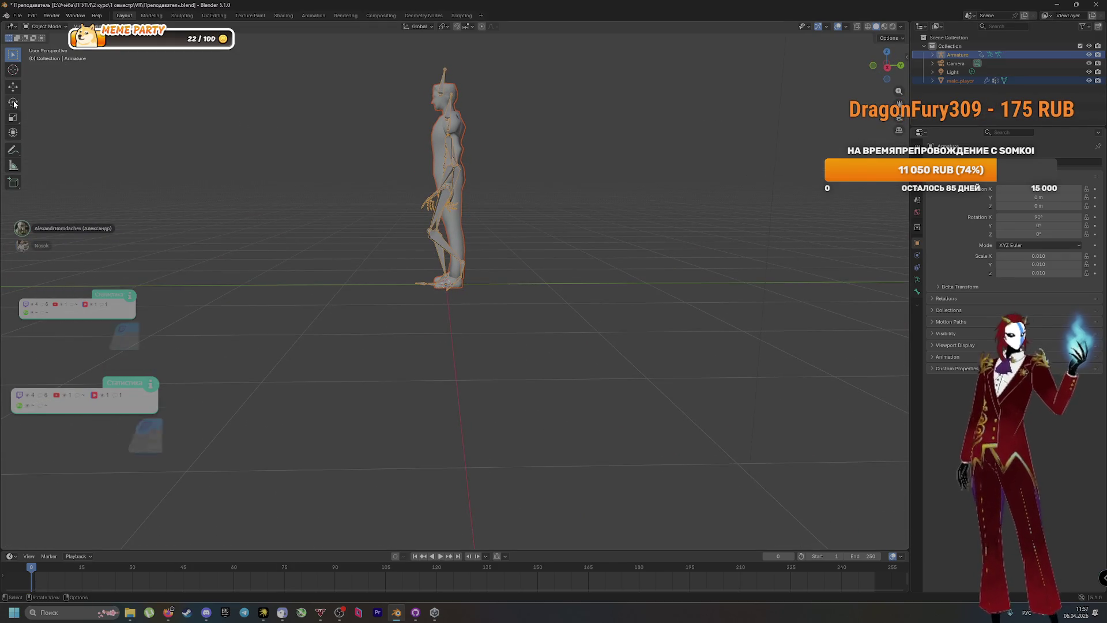
pyautogui.moveTo(483, 210); pyautogui.dragTo(556, 220)
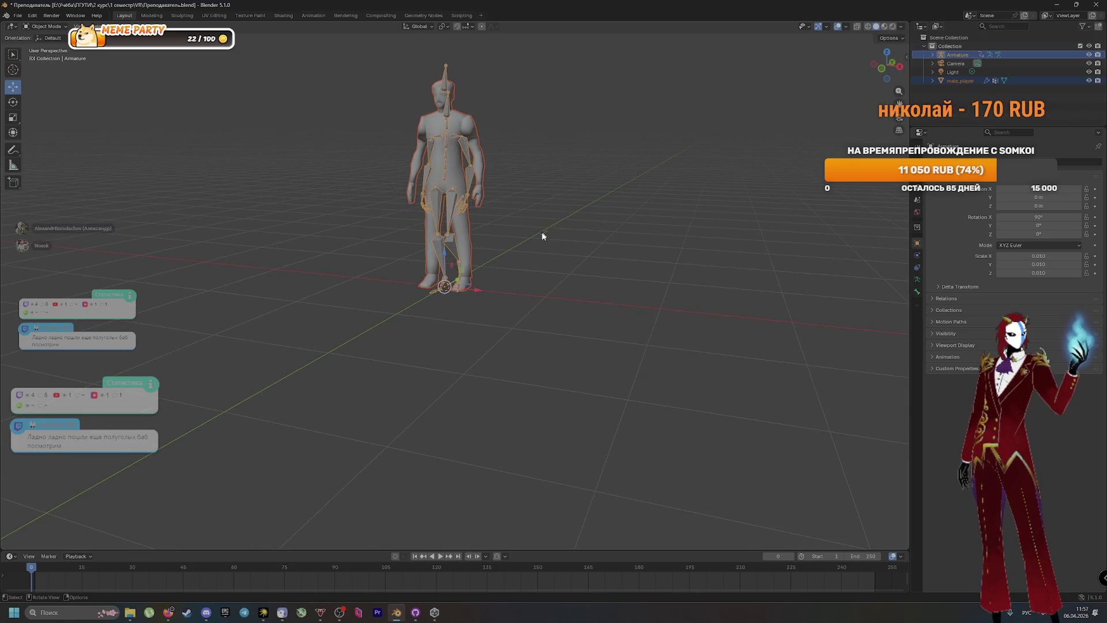
pyautogui.moveTo(500, 293); pyautogui.dragTo(400, 296)
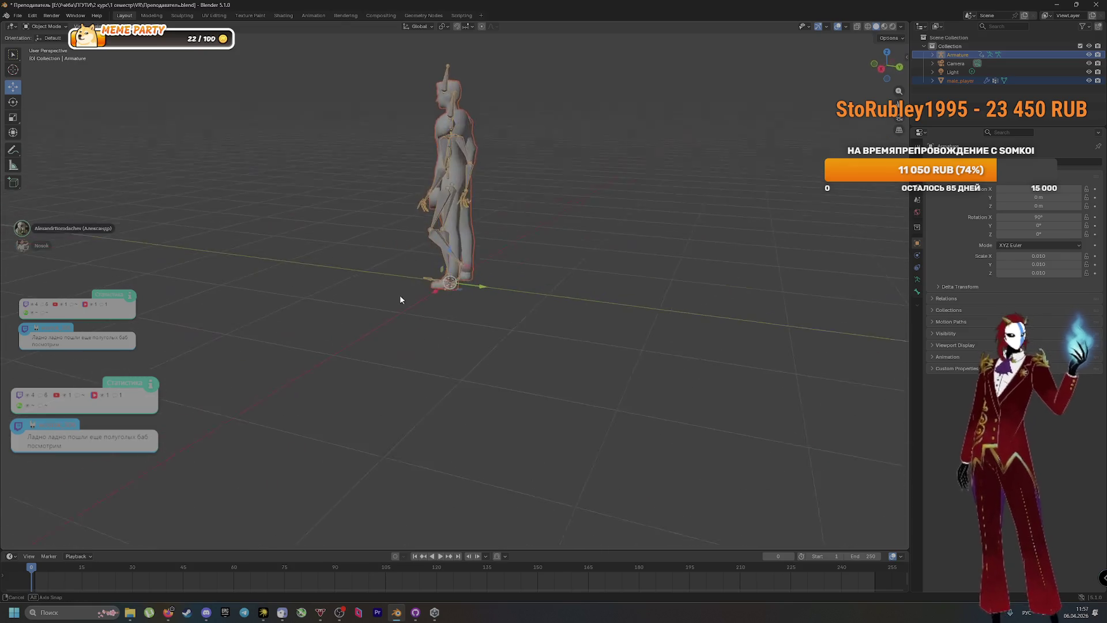
pyautogui.moveTo(477, 288); pyautogui.dragTo(486, 285)
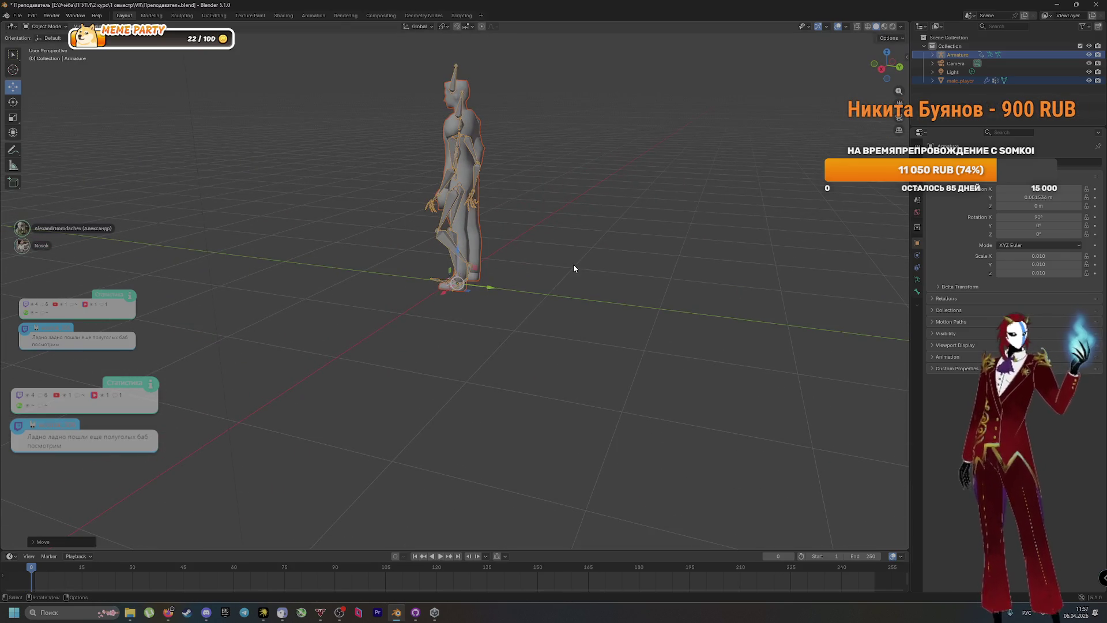
pyautogui.click(466, 300)
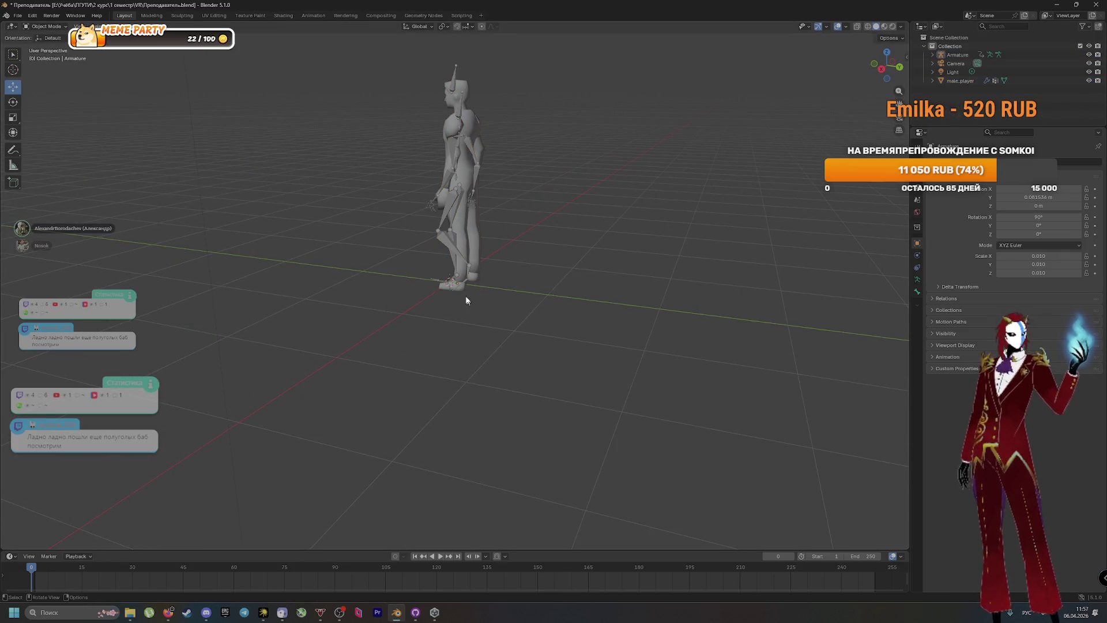
pyautogui.click(443, 237)
pyautogui.moveTo(487, 289)
pyautogui.mouseDown()
pyautogui.moveTo(459, 294)
pyautogui.moveTo(497, 299)
pyautogui.moveTo(469, 292)
pyautogui.moveTo(480, 304)
pyautogui.moveTo(488, 288)
pyautogui.moveTo(479, 286)
pyautogui.moveTo(664, 294)
pyautogui.moveTo(645, 298)
pyautogui.mouseUp()
# Re-parent male_player to the Armature and play the walking animation
pyautogui.click(476, 239)
pyautogui.keyDown('shift'); pyautogui.click(449, 71); pyautogui.keyUp('shift')
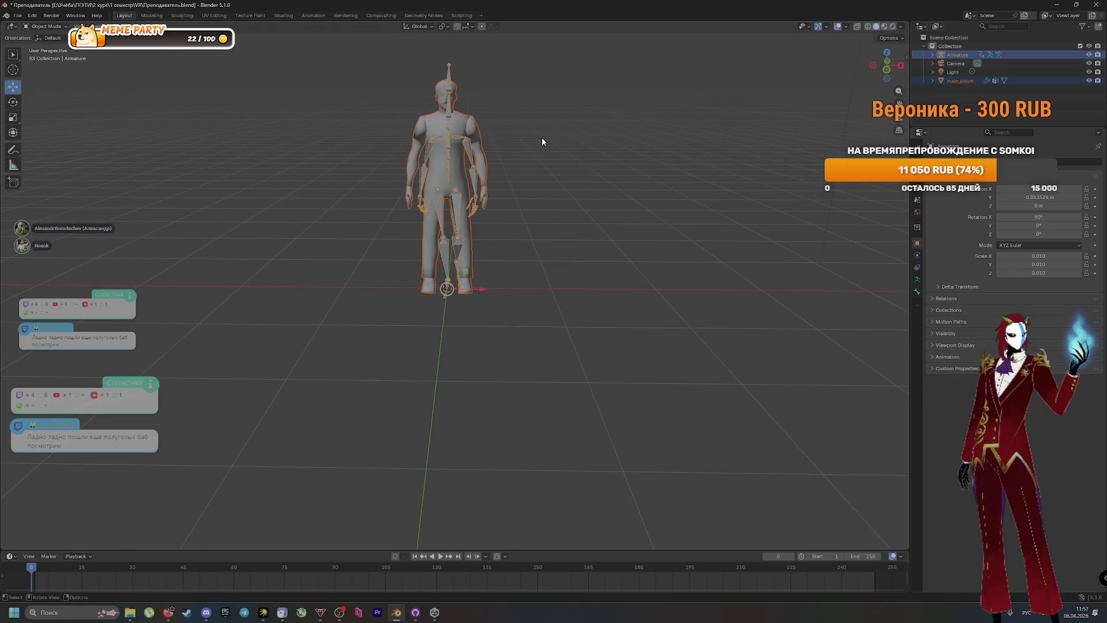
pyautogui.hotkey('ctrl', 'p')
pyautogui.click(542, 141)
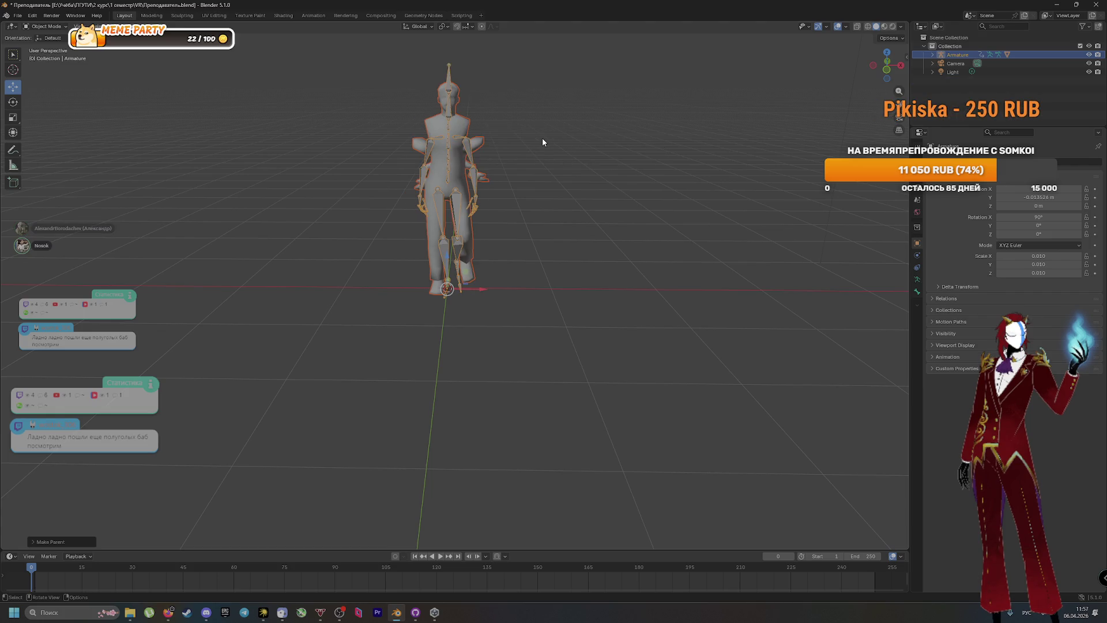
pyautogui.press('space')
pyautogui.click(557, 177)
pyautogui.moveTo(583, 217)
pyautogui.mouseDown()
pyautogui.moveTo(510, 240)
pyautogui.moveTo(423, 241)
pyautogui.moveTo(505, 256)
pyautogui.mouseUp()
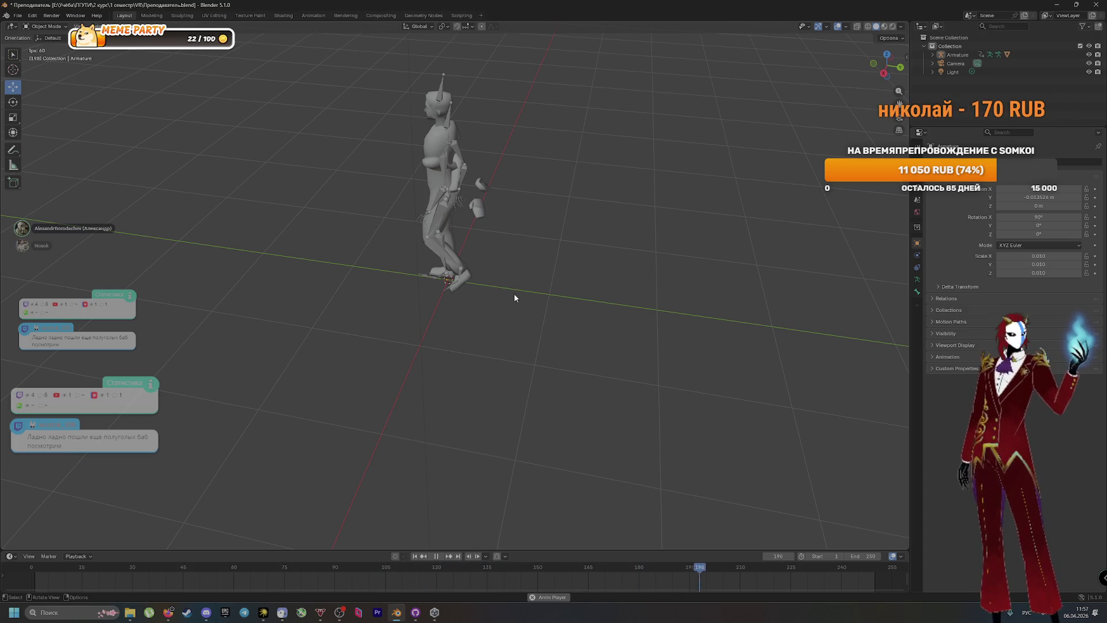
# Watch the mesh follow the armature from a front-diagonal angle, then stop playback
pyautogui.moveTo(472, 288)
pyautogui.mouseDown()
pyautogui.moveTo(581, 297)
pyautogui.moveTo(525, 276)
pyautogui.mouseUp()
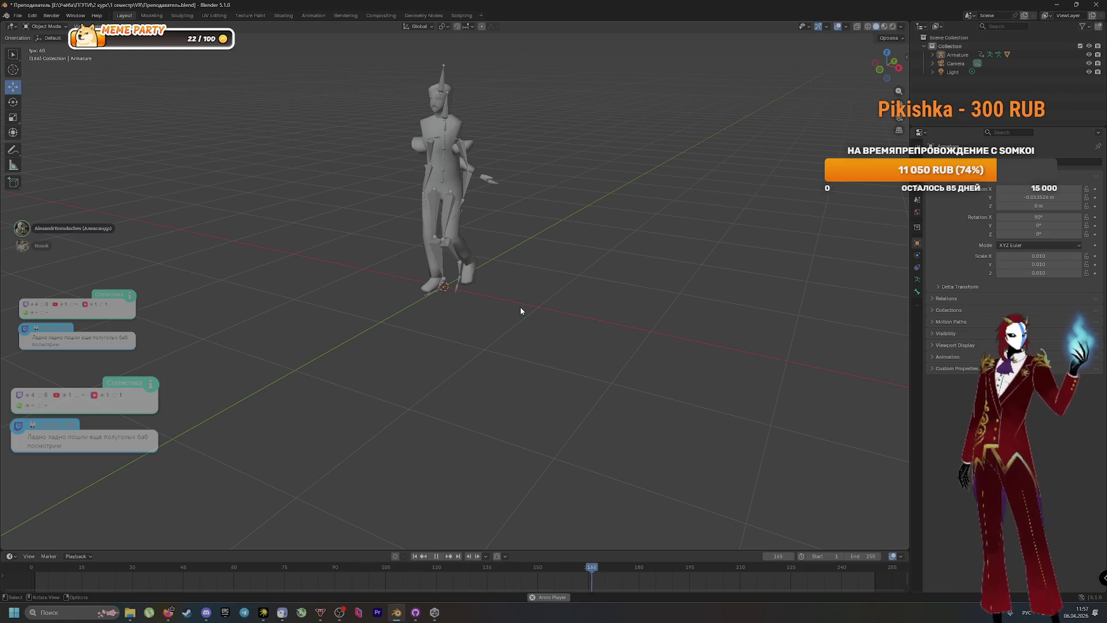
pyautogui.press('space')
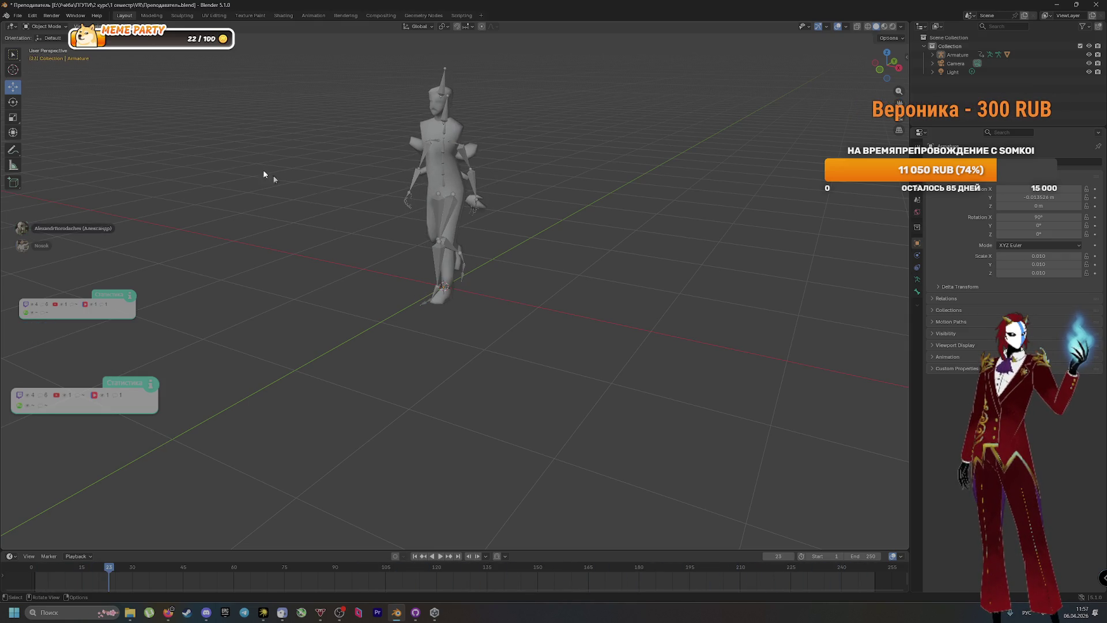
pyautogui.click(19, 16)
# Discard changes to the current file and open Sbor.K02.blend
pyautogui.click(38, 36)
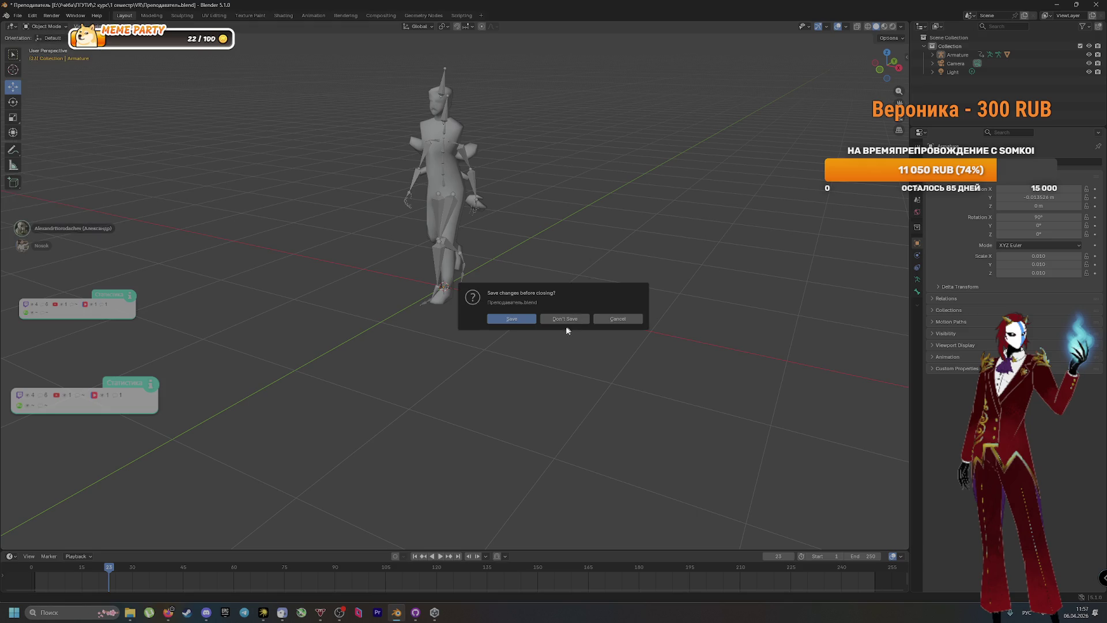
pyautogui.click(566, 318)
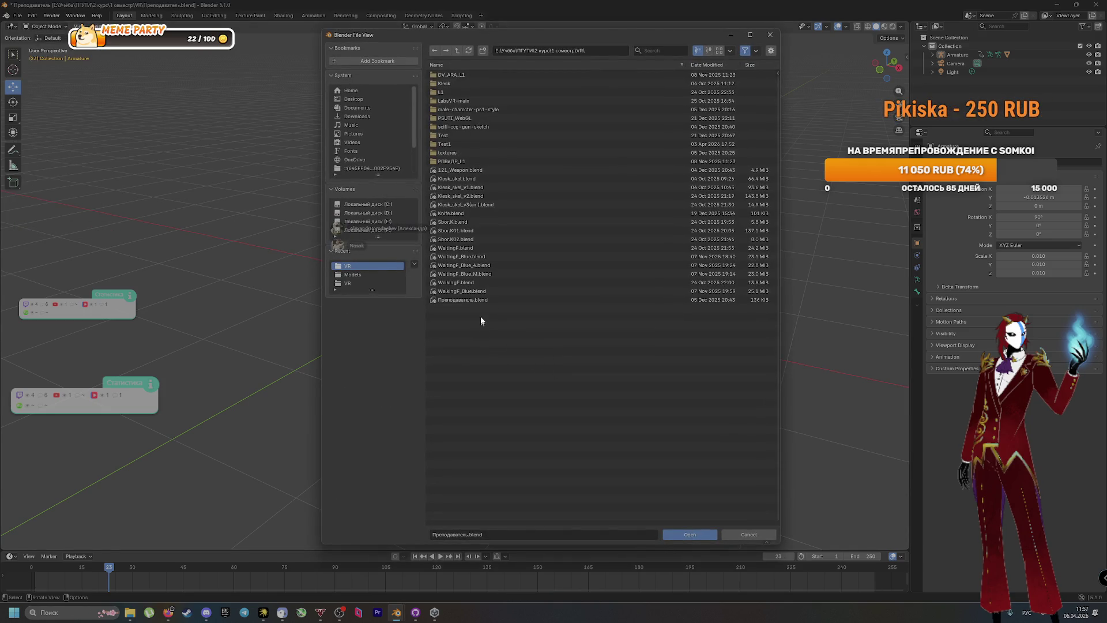
pyautogui.doubleClick(488, 239)
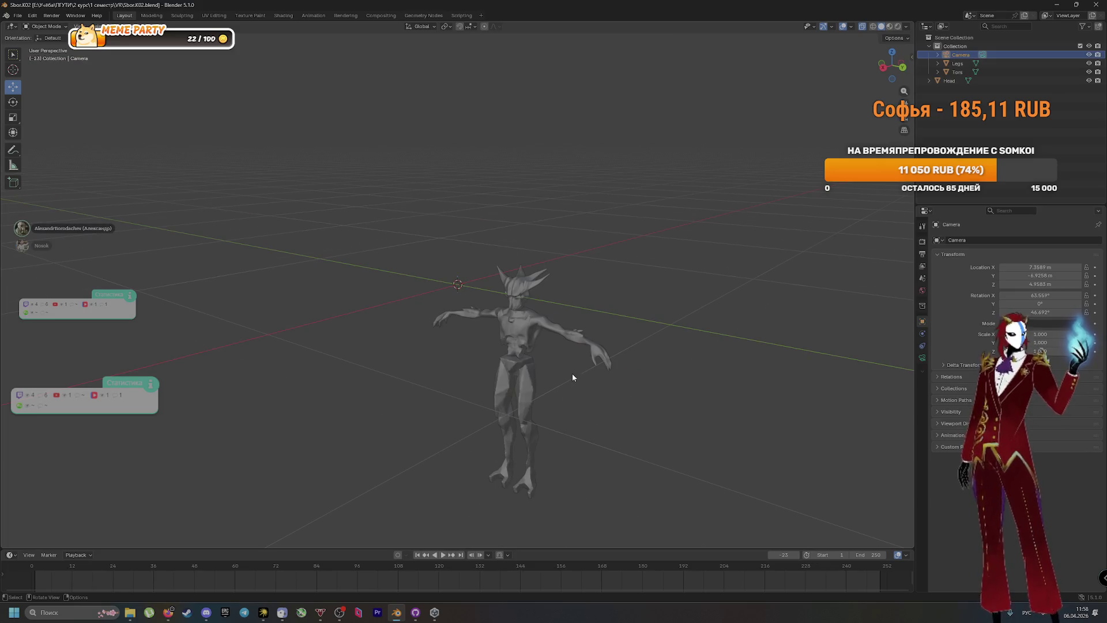
# Zoom and orbit around the horned creature built from Head, Torso and Legs objects
pyautogui.scroll(2, 572, 377)
pyautogui.moveTo(542, 389)
pyautogui.mouseDown()
pyautogui.moveTo(576, 413)
pyautogui.moveTo(565, 394)
pyautogui.moveTo(564, 411)
pyautogui.mouseUp()
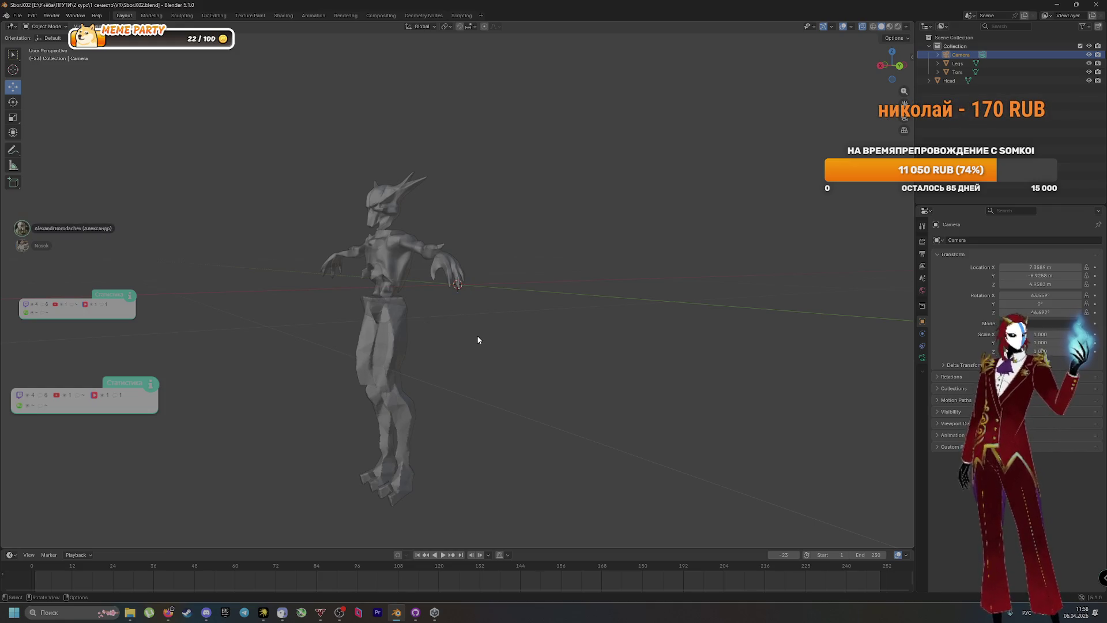
pyautogui.hotkey('ctrl', 'o')
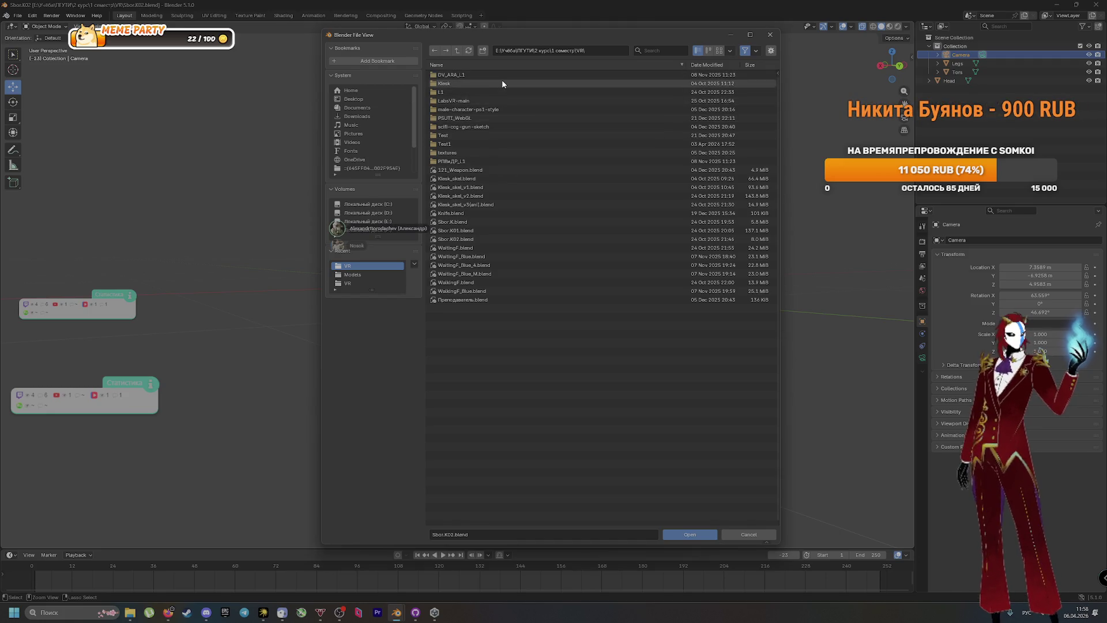
# Open Klesk_skel_v3(ani).blend, play its animation facing the creature, and parent the selection with Object
pyautogui.doubleClick(525, 205)
pyautogui.press('space')
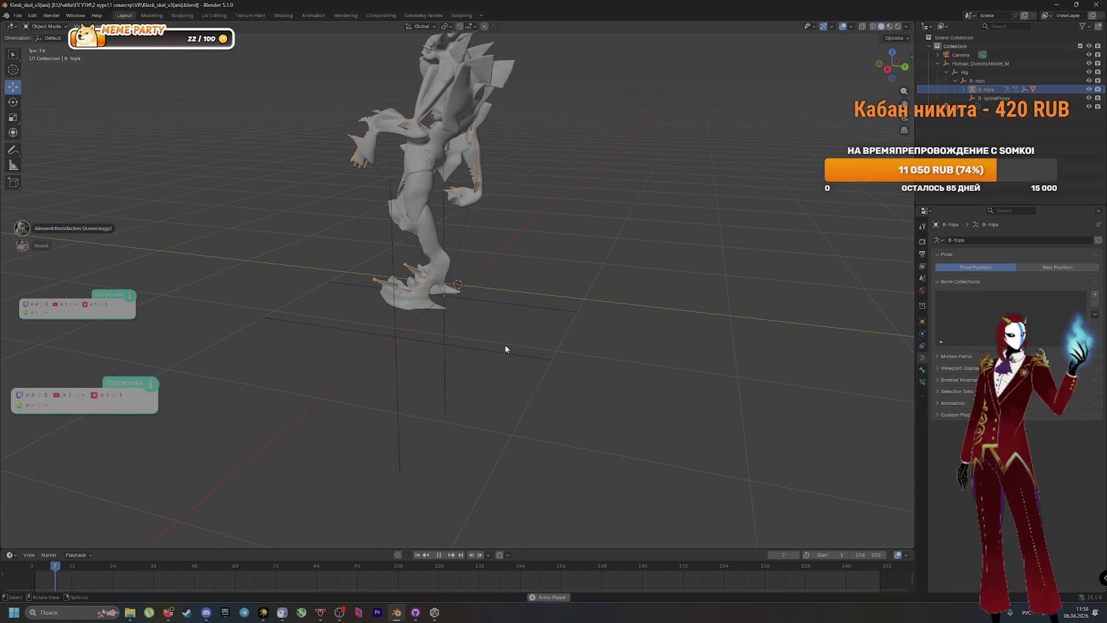
pyautogui.moveTo(506, 349); pyautogui.dragTo(641, 351)
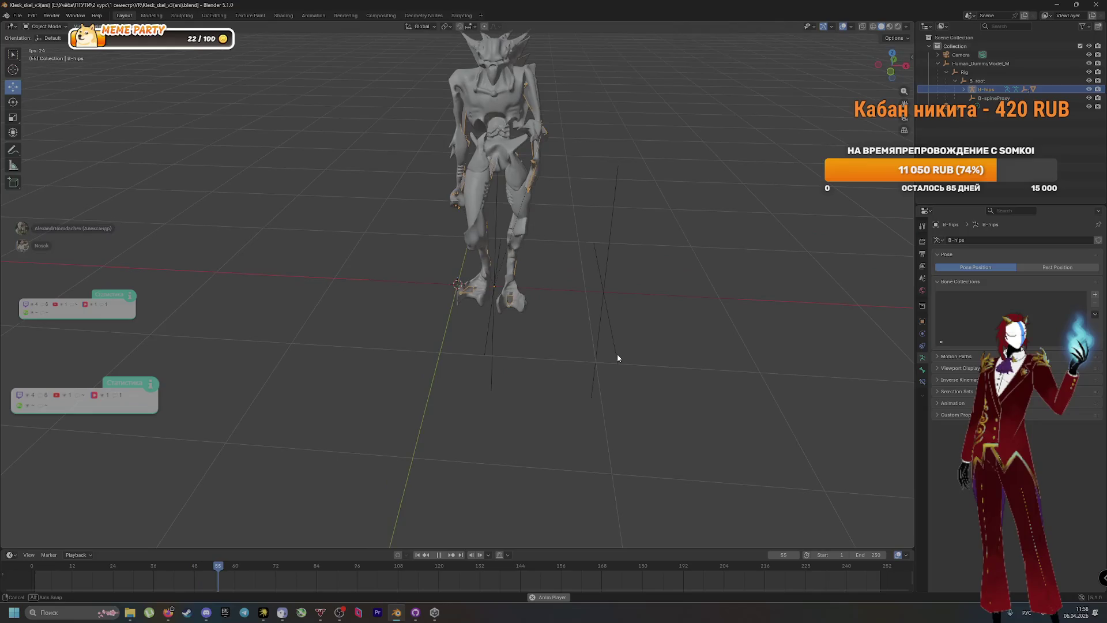
pyautogui.press('space')
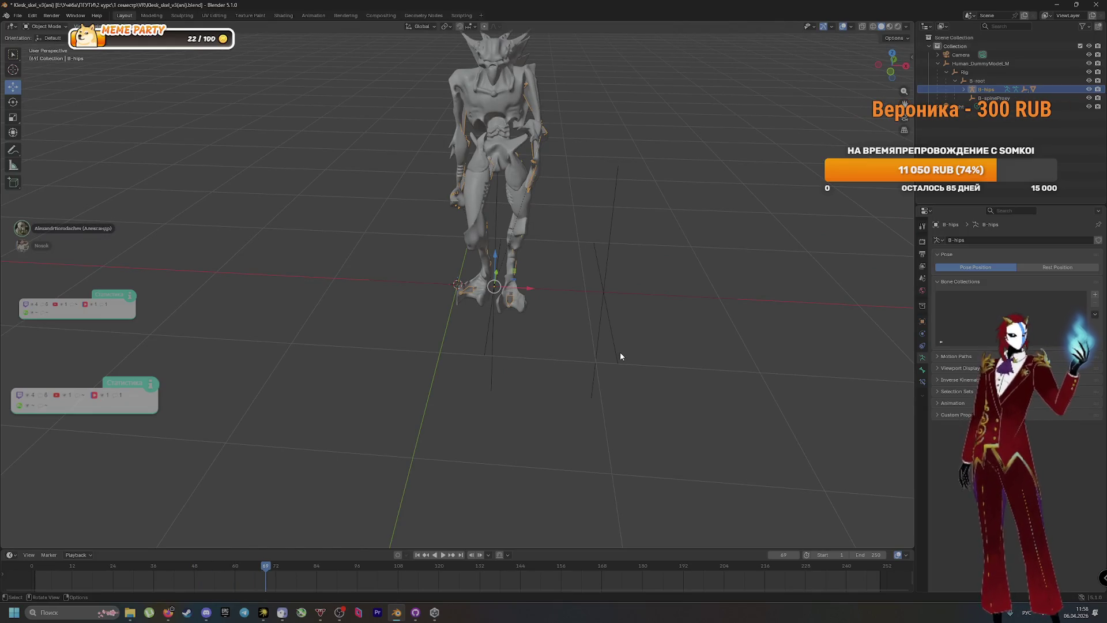
pyautogui.hotkey('ctrl', 'p')
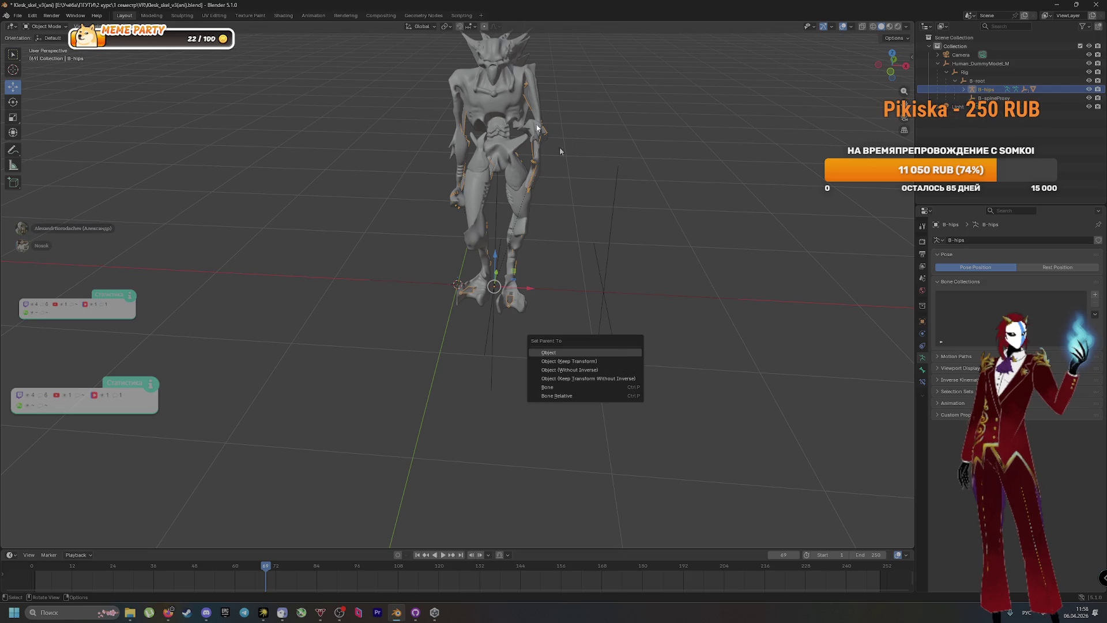
pyautogui.click(573, 370)
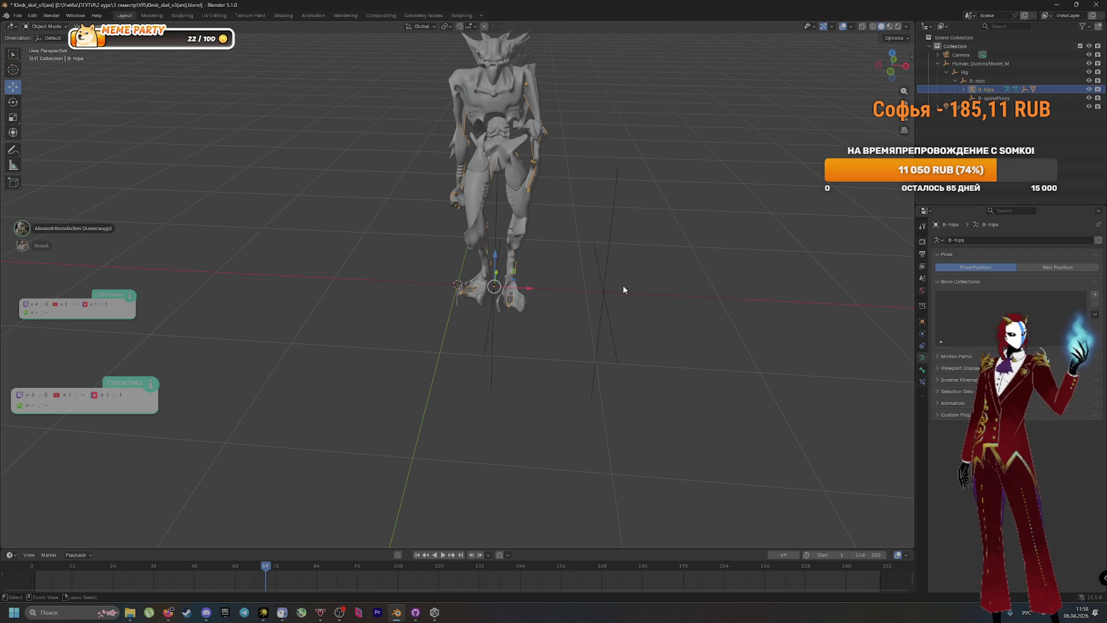
# Close the creature rig without saving and open 121_Weapon.blend
pyautogui.hotkey('ctrl', 'q')
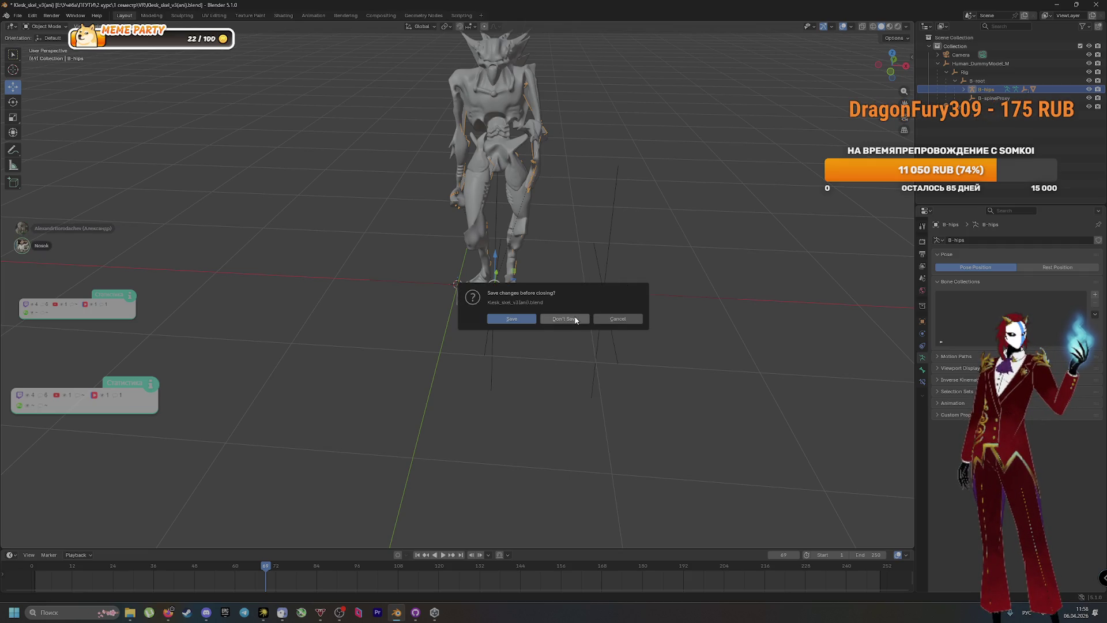
pyautogui.click(575, 318)
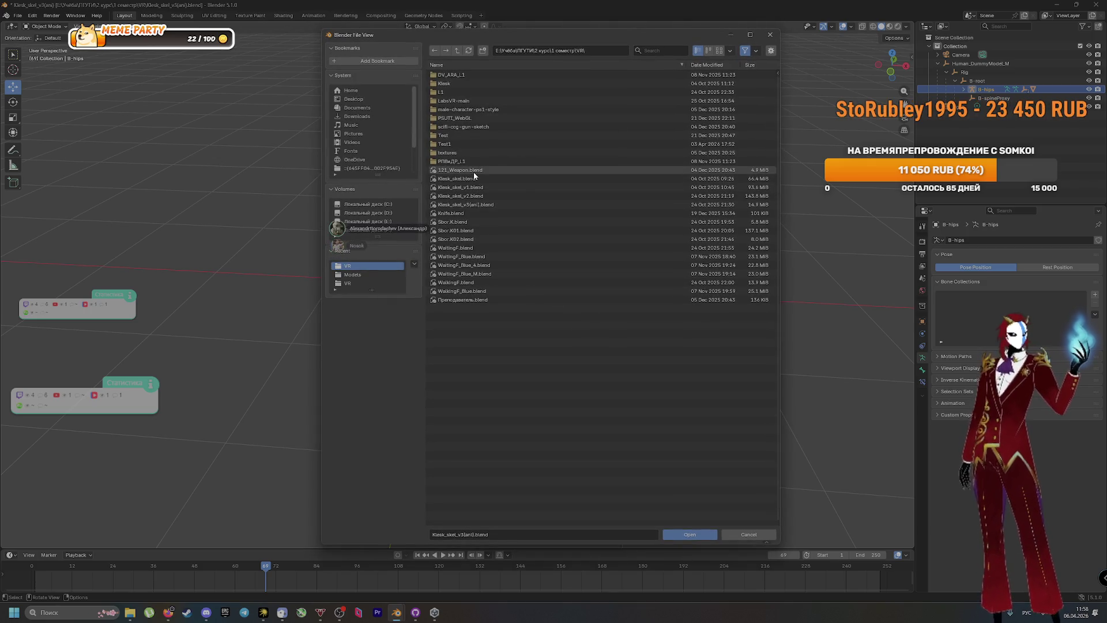
pyautogui.doubleClick(489, 169)
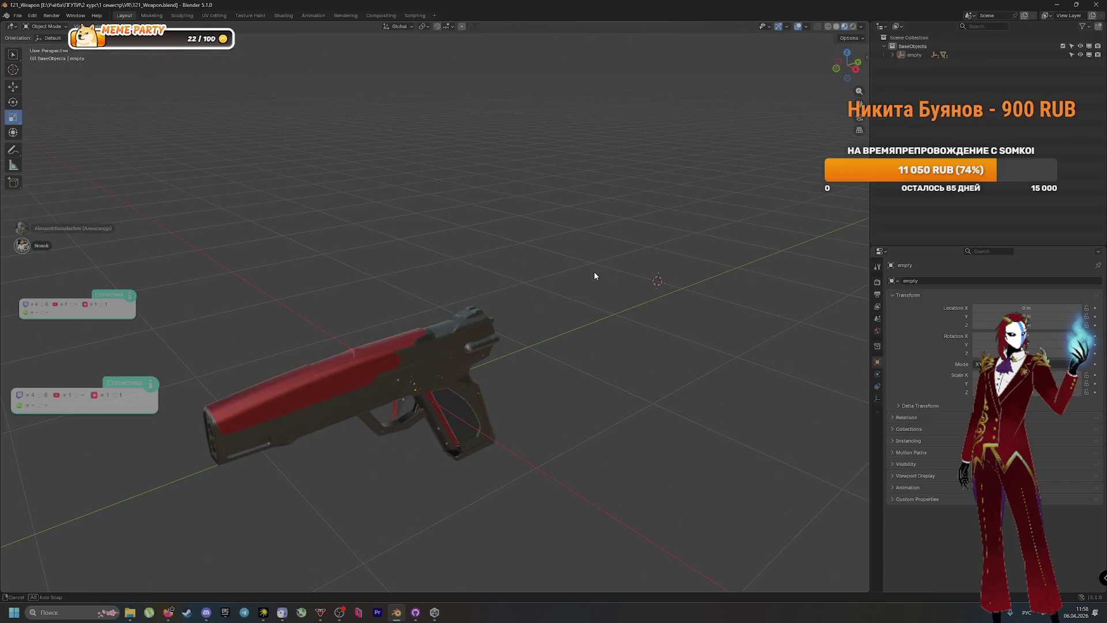
# View the red and grey pistol from the side and play its animation, then load WalkingF_Blue.blend
pyautogui.moveTo(595, 275); pyautogui.dragTo(548, 259)
pyautogui.press('space')
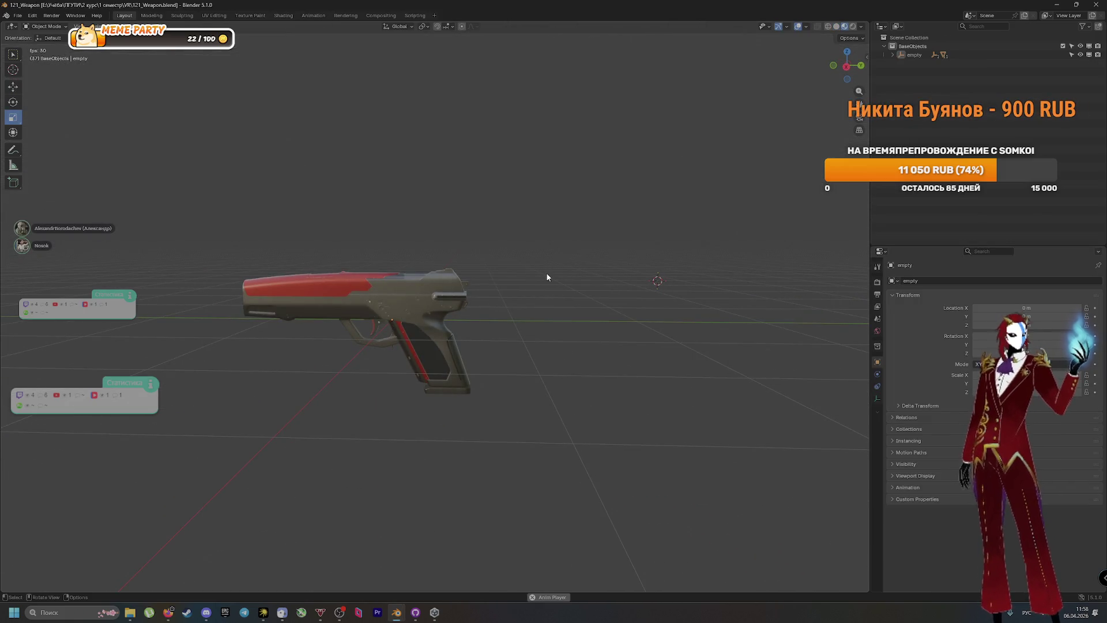
pyautogui.hotkey('ctrl', 'p')
pyautogui.press('Escape')
pyautogui.hotkey('ctrl', 'o')
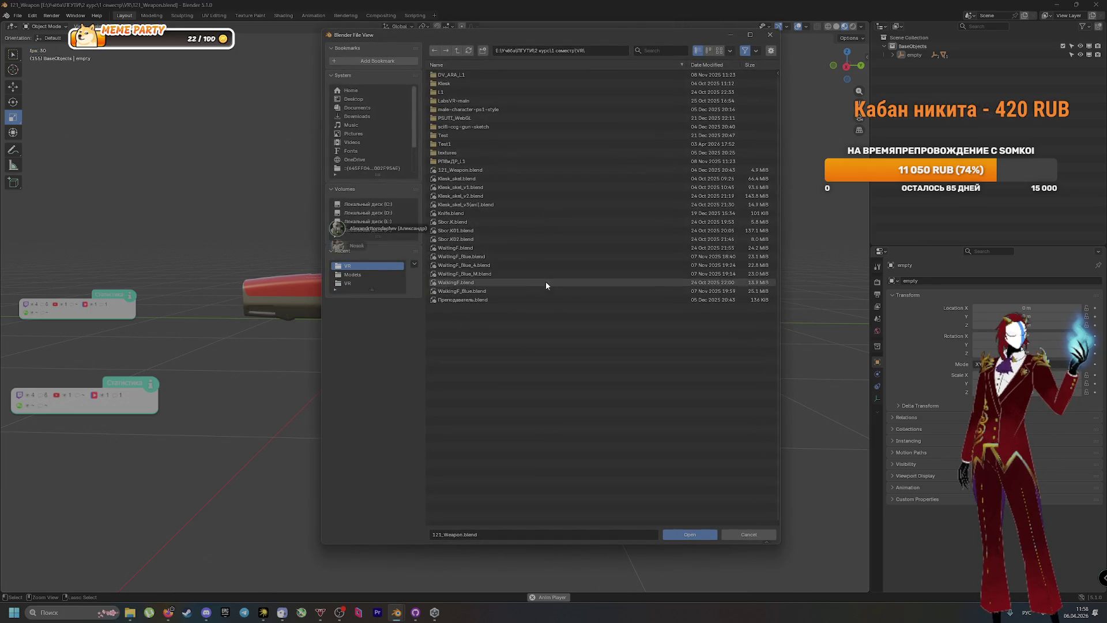
pyautogui.press('Escape')
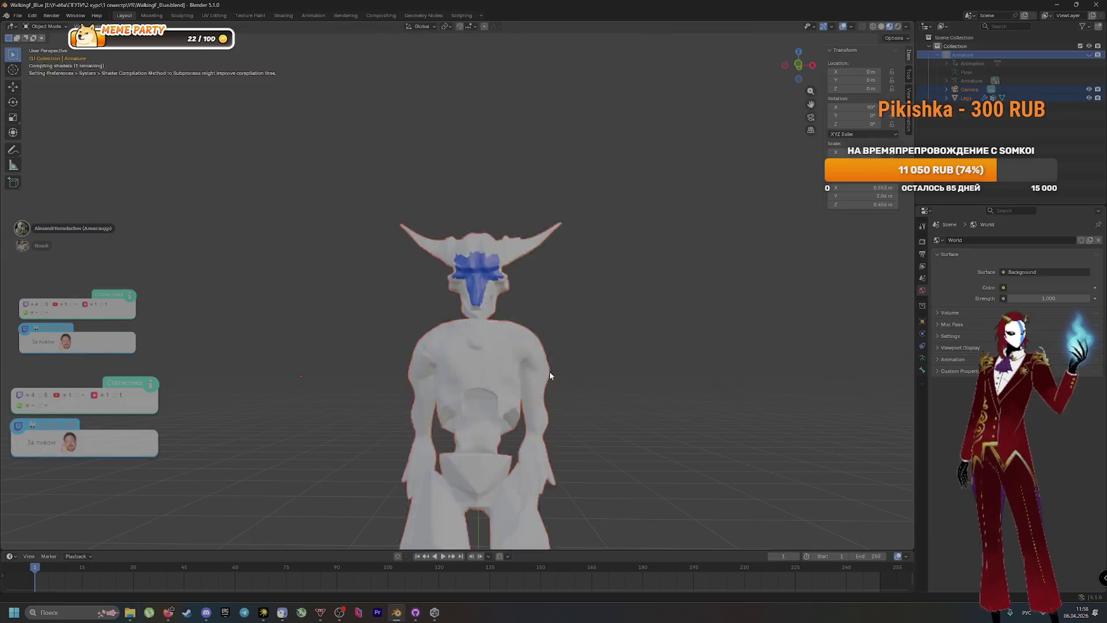
# Play the WalkingF_Blue walk animation several times, rewinding to the start between runs
pyautogui.moveTo(582, 393)
pyautogui.mouseDown()
pyautogui.moveTo(569, 390)
pyautogui.moveTo(580, 388)
pyautogui.mouseUp()
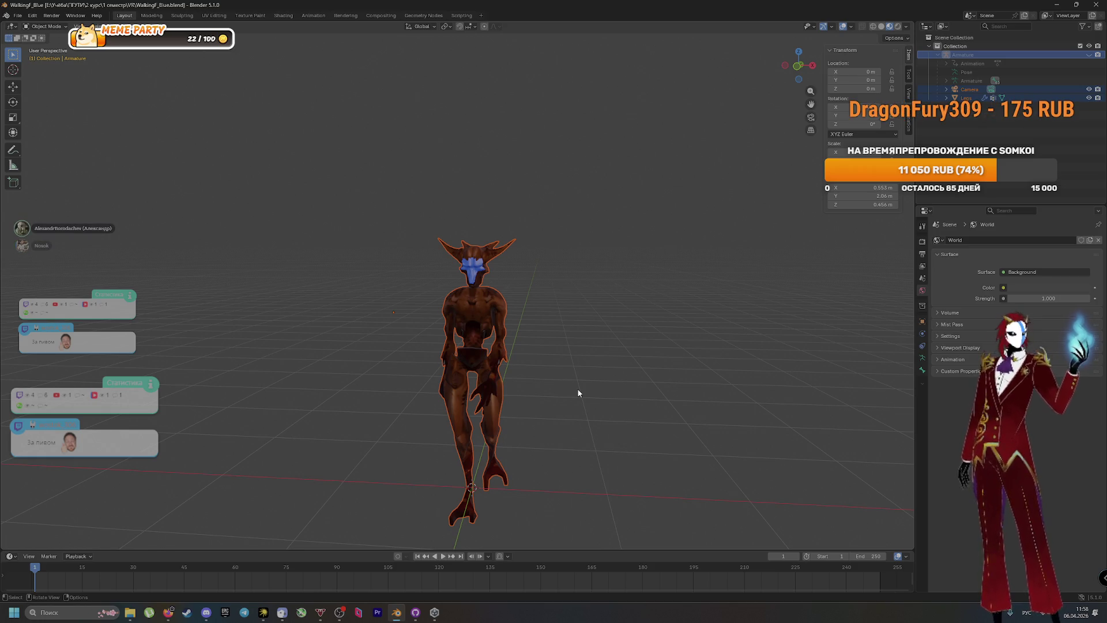
pyautogui.press('space')
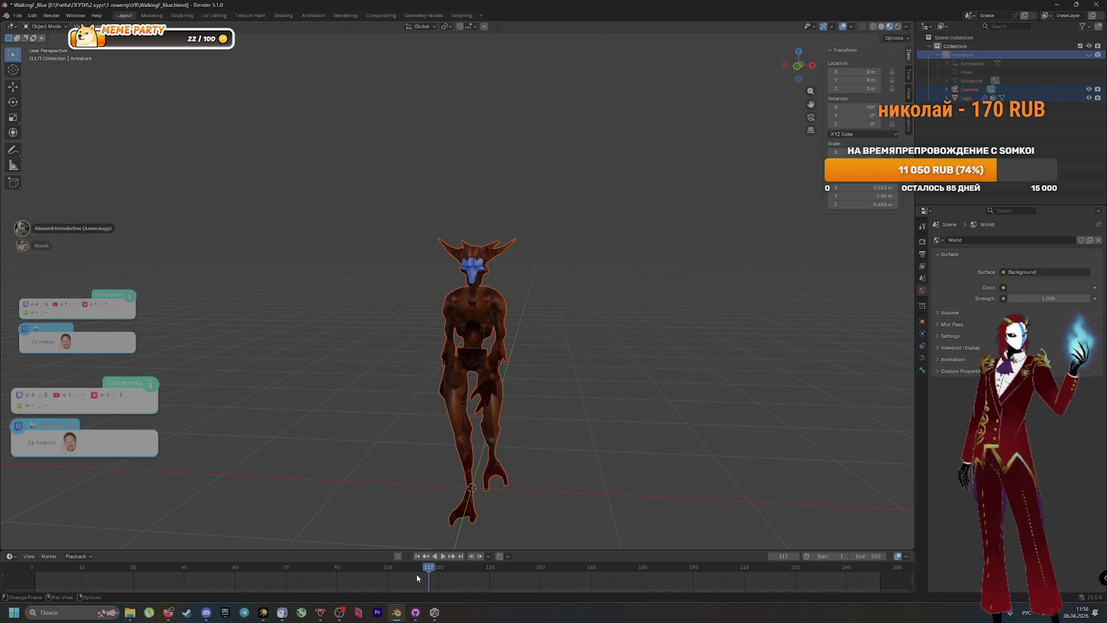
pyautogui.press('Escape')
pyautogui.press('space')
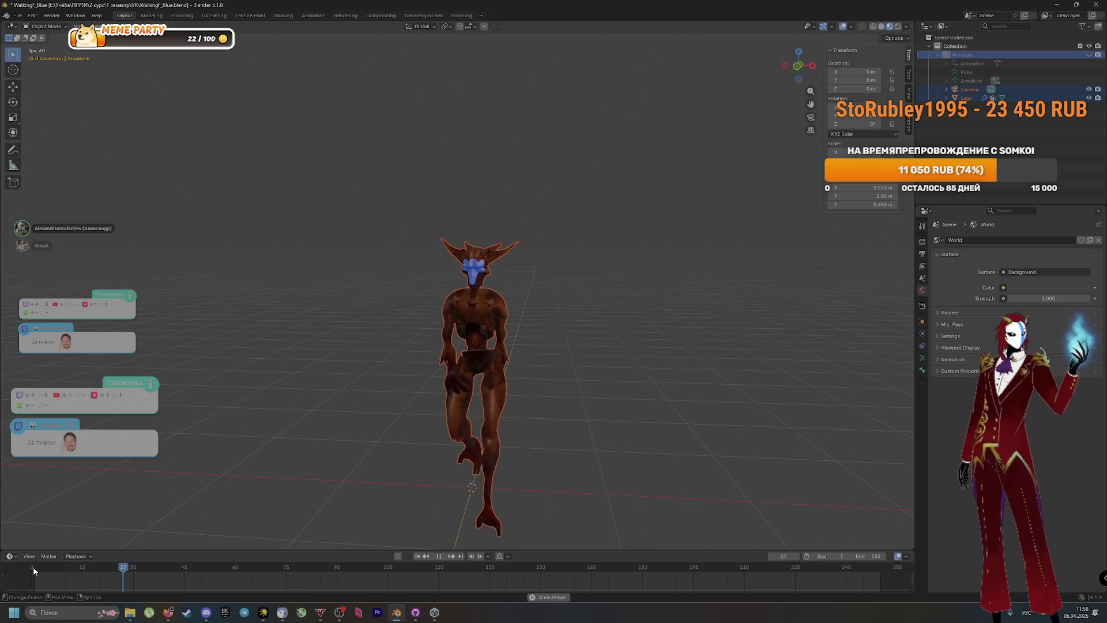
pyautogui.press('space')
pyautogui.moveTo(314, 568); pyautogui.dragTo(40, 549)
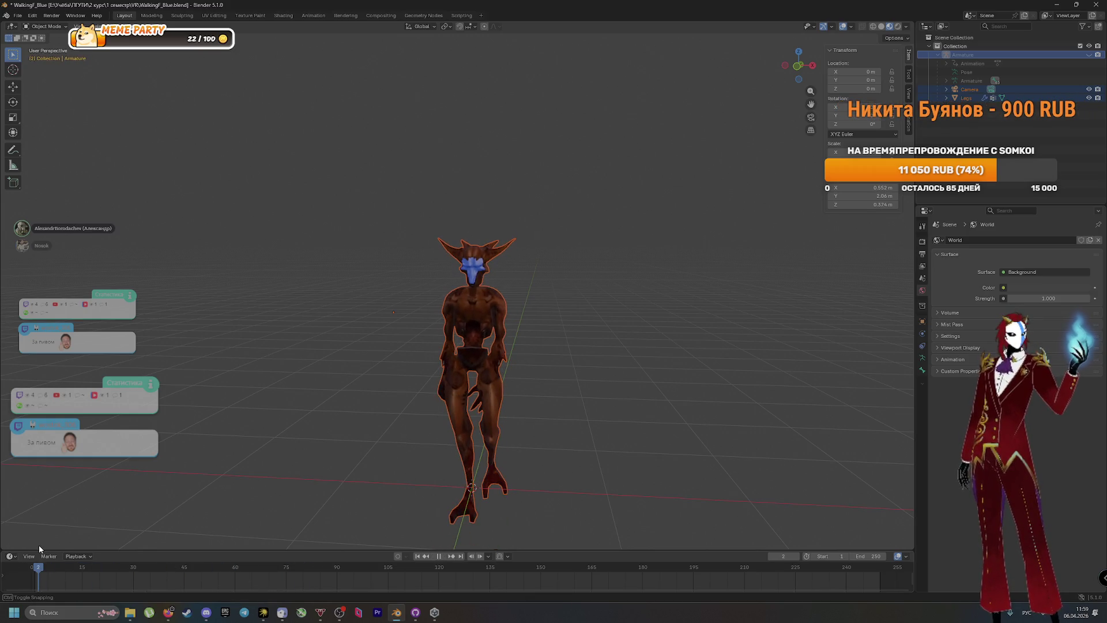
pyautogui.press('space')
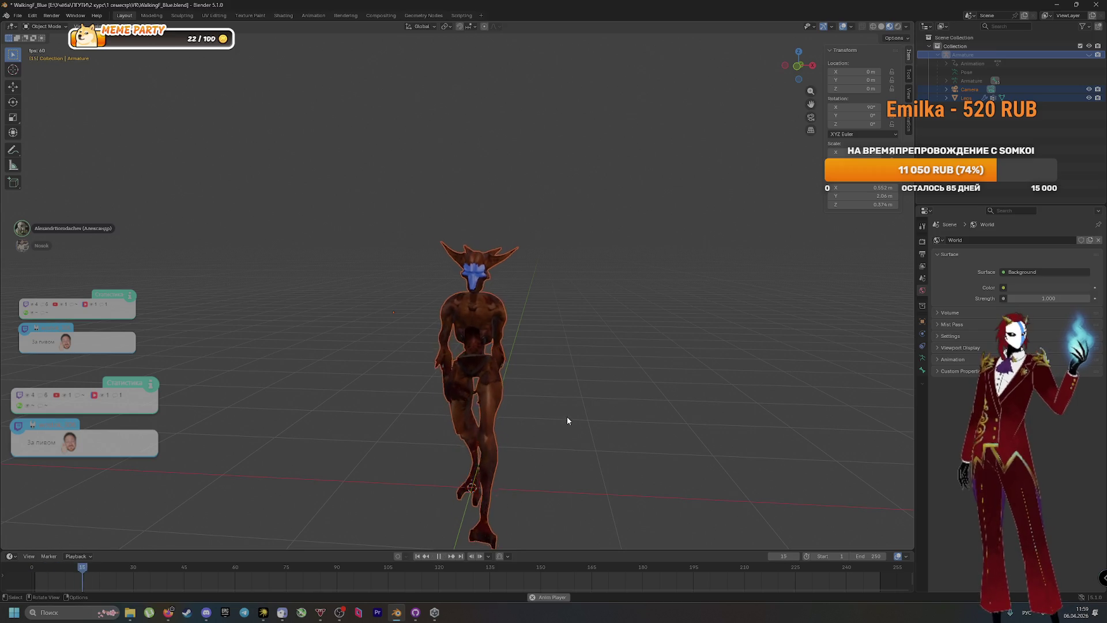
pyautogui.hotkey('shift', 'Left')
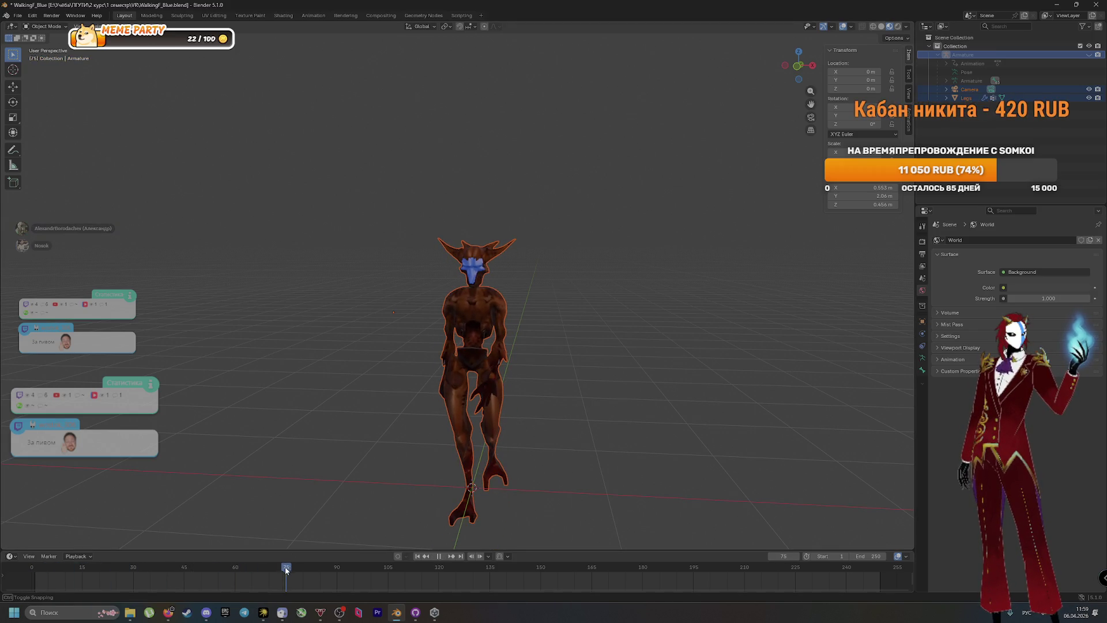
pyautogui.press('space')
# Orbit between side and front views while scrubbing back to around frame 51 and replaying
pyautogui.press('space')
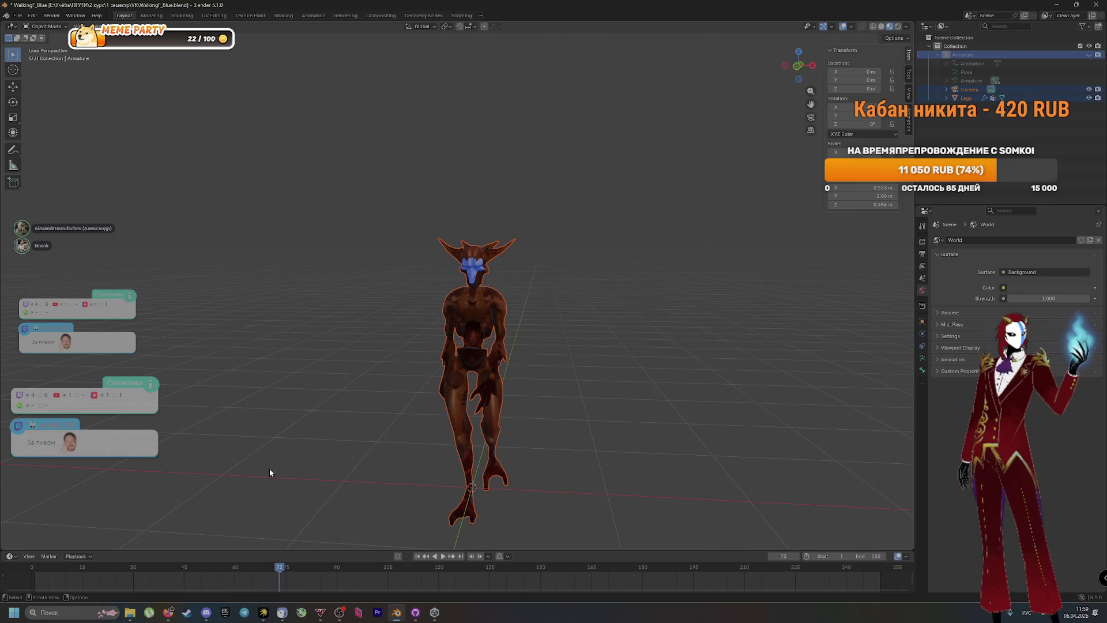
pyautogui.moveTo(503, 376); pyautogui.dragTo(422, 383)
pyautogui.moveTo(521, 401)
pyautogui.mouseDown()
pyautogui.moveTo(601, 437)
pyautogui.moveTo(553, 455)
pyautogui.mouseUp()
pyautogui.moveTo(257, 578); pyautogui.dragTo(49, 578)
pyautogui.press('space')
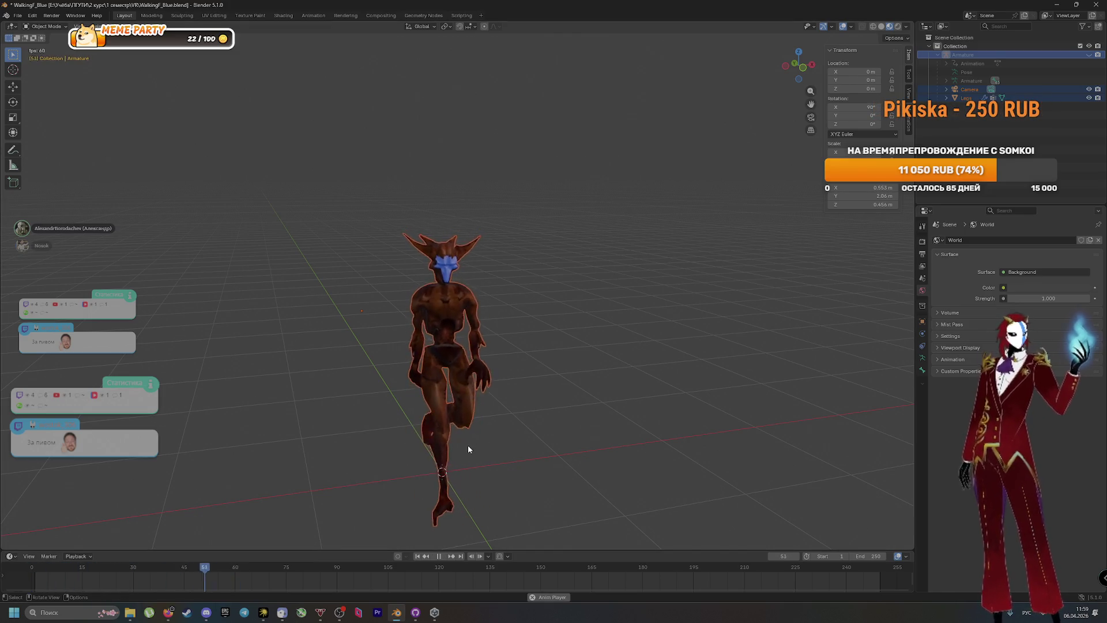
pyautogui.press('space')
pyautogui.moveTo(76, 568)
pyautogui.mouseDown()
pyautogui.moveTo(64, 556)
pyautogui.moveTo(29, 558)
pyautogui.mouseUp()
# Deselect the creature, discard unsaved changes, and open the WalkingF walk-cycle file
pyautogui.rightClick(307, 488)
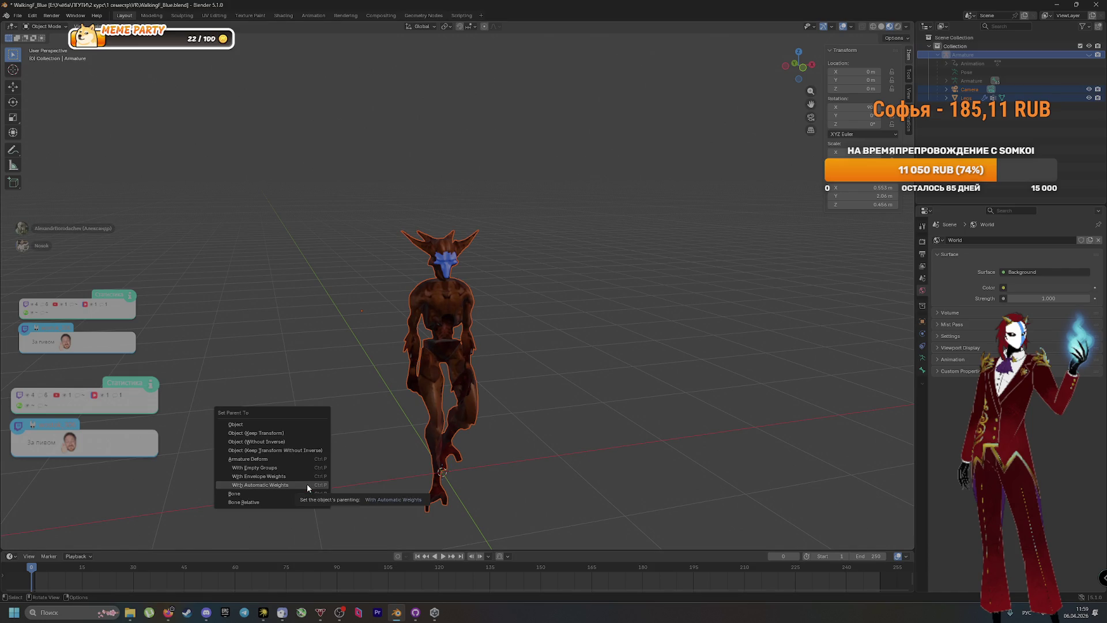
pyautogui.click(346, 340)
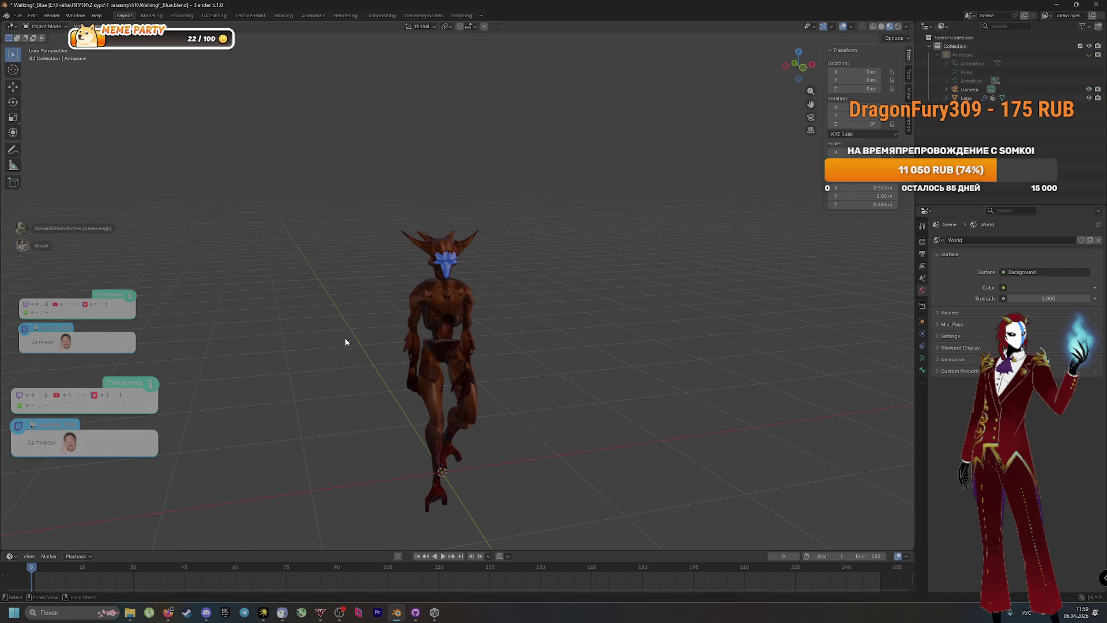
pyautogui.hotkey('ctrl', 'q')
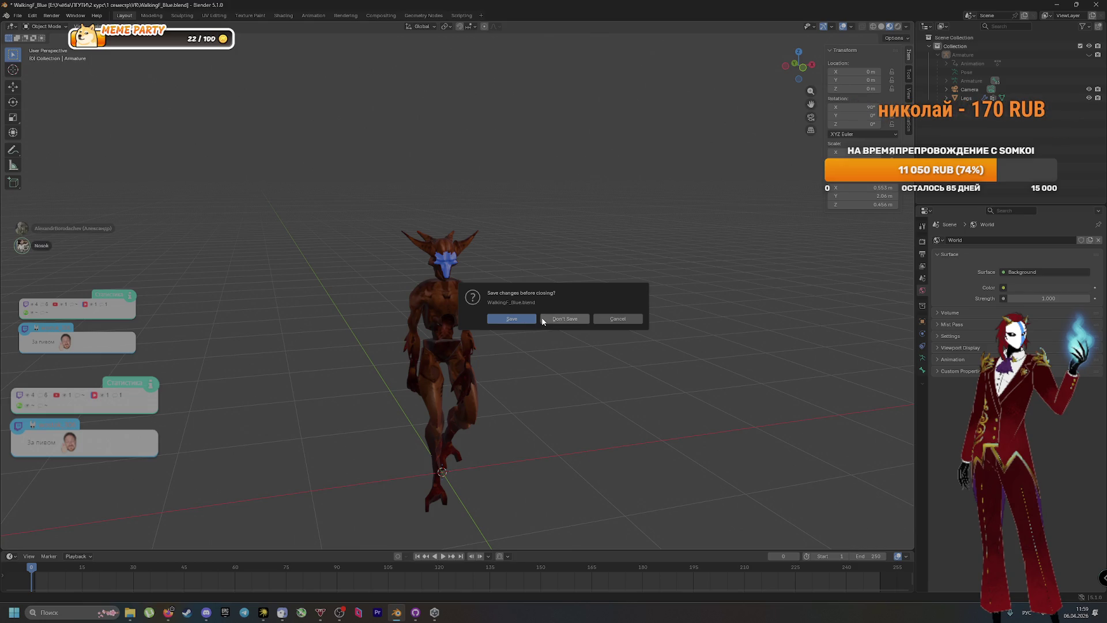
pyautogui.click(543, 320)
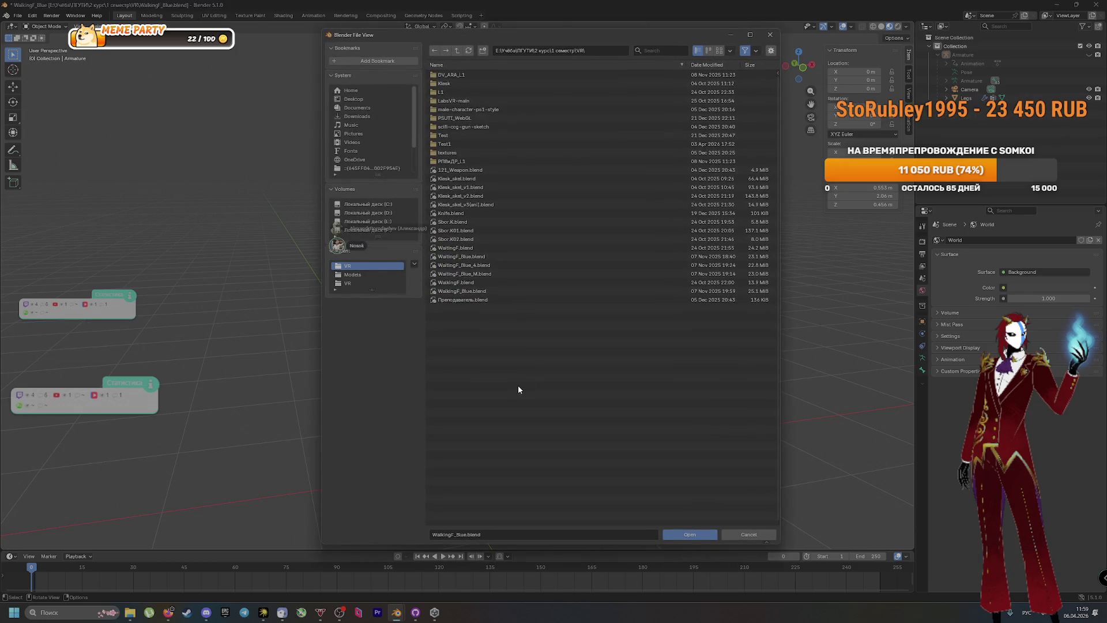
pyautogui.doubleClick(503, 285)
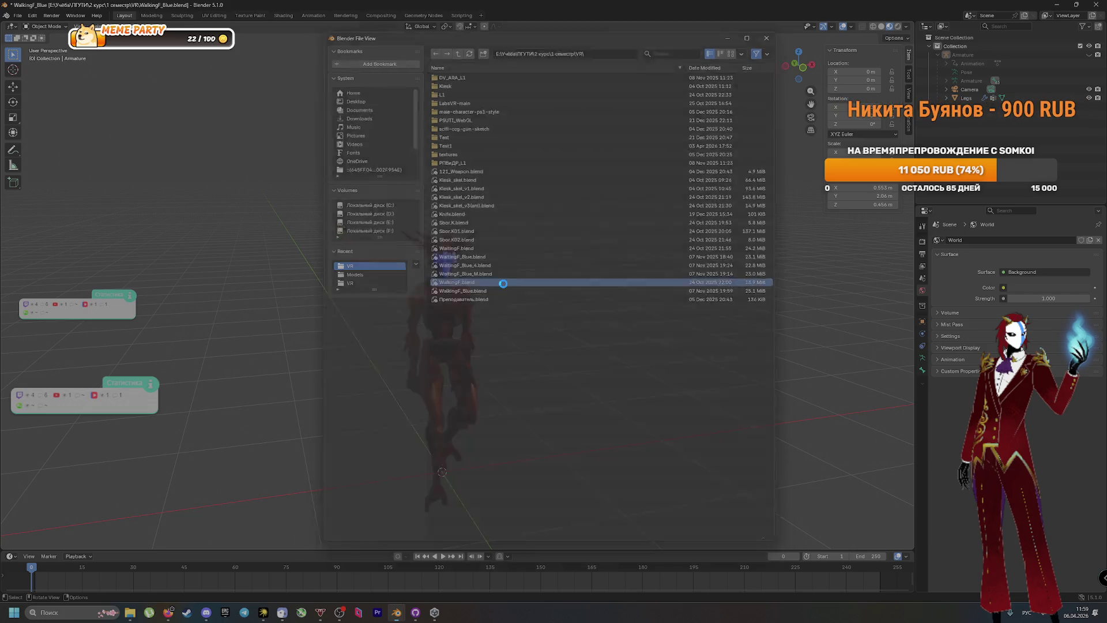
# Play the armature's walk cycle several times, finally stopping at frame 55
pyautogui.press('space')
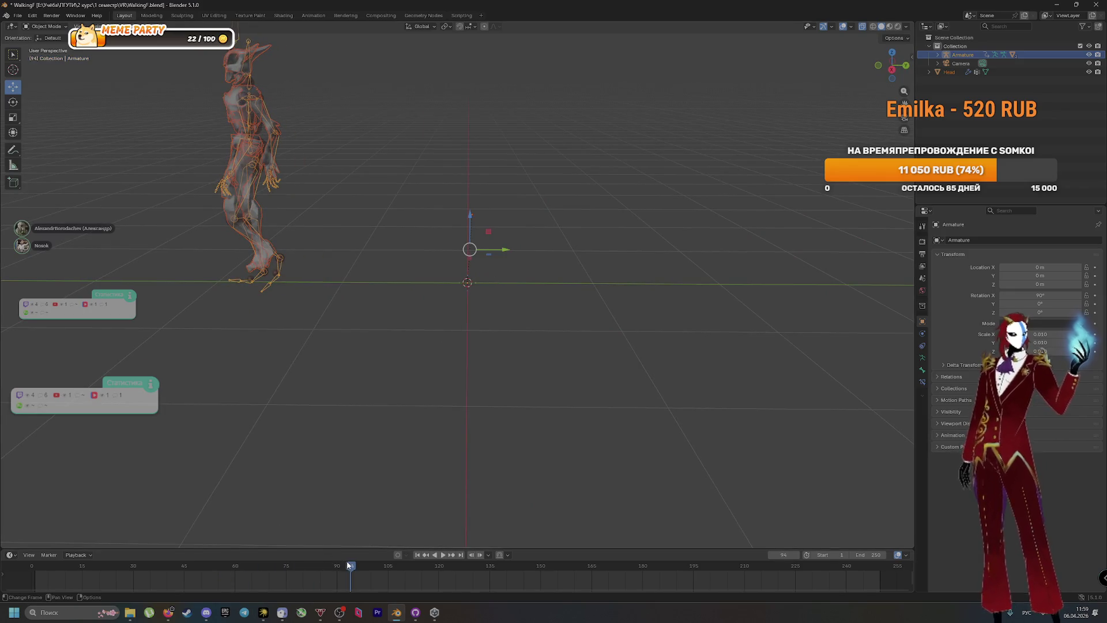
pyautogui.press('Escape')
pyautogui.press('space')
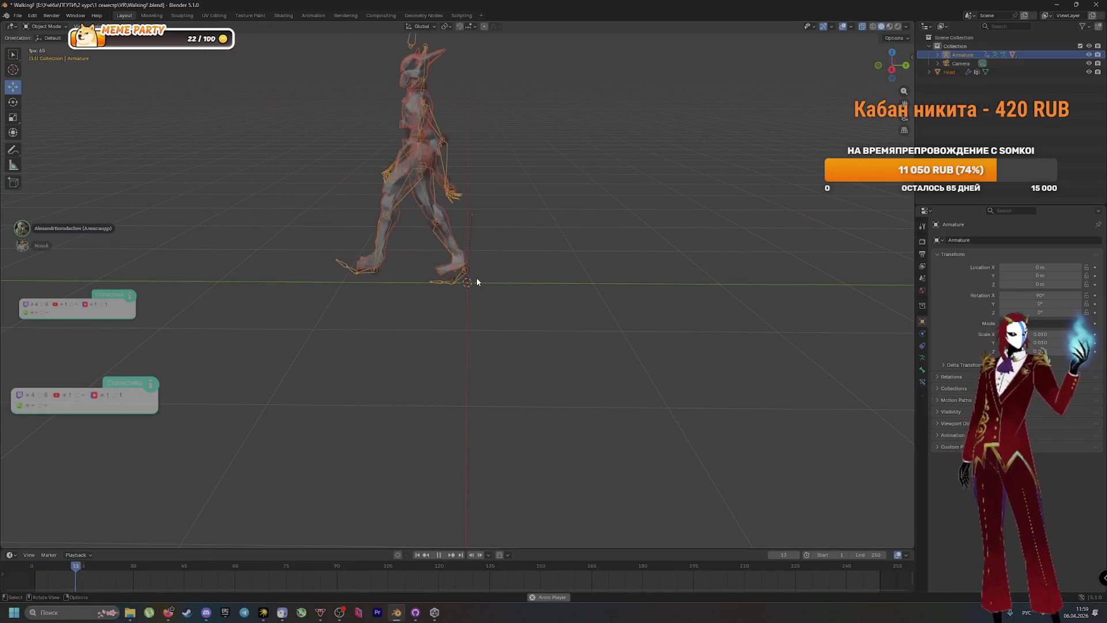
pyautogui.press('space')
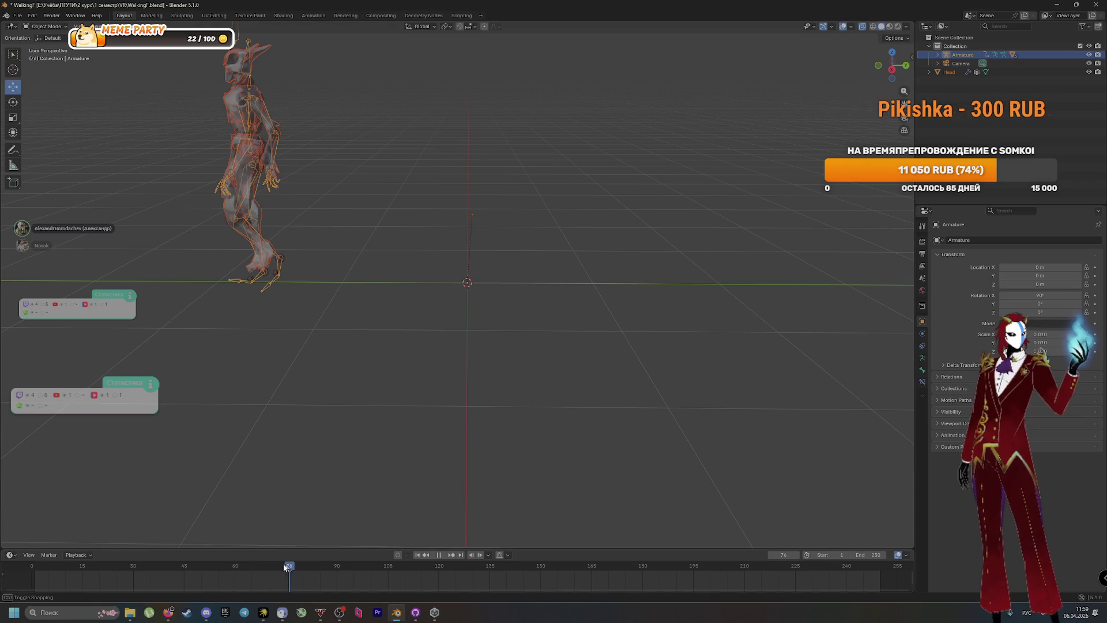
pyautogui.hotkey('shift', 'Left')
pyautogui.press('space')
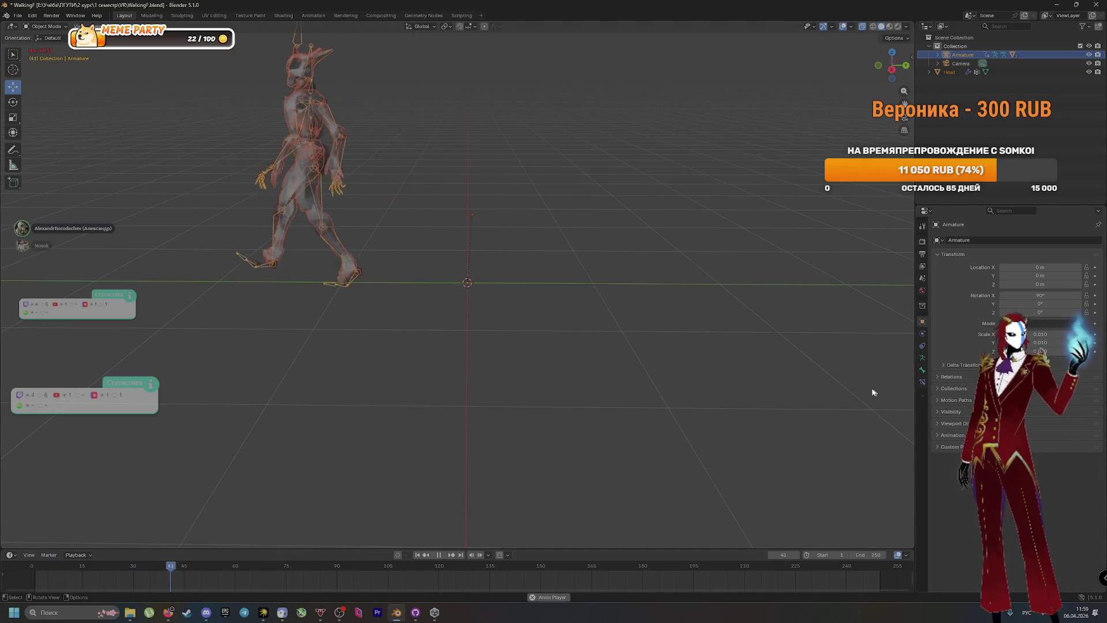
pyautogui.press('space')
# Deselect the armature, discard unsaved changes, and reopen WalkingF.blend
pyautogui.rightClick(658, 375)
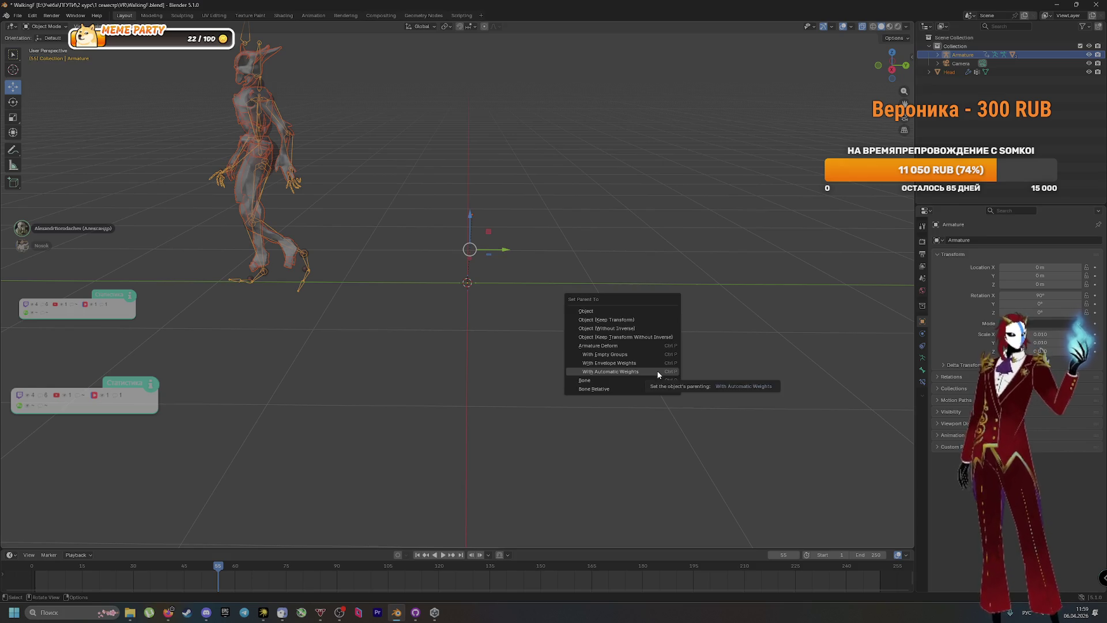
pyautogui.press('Escape')
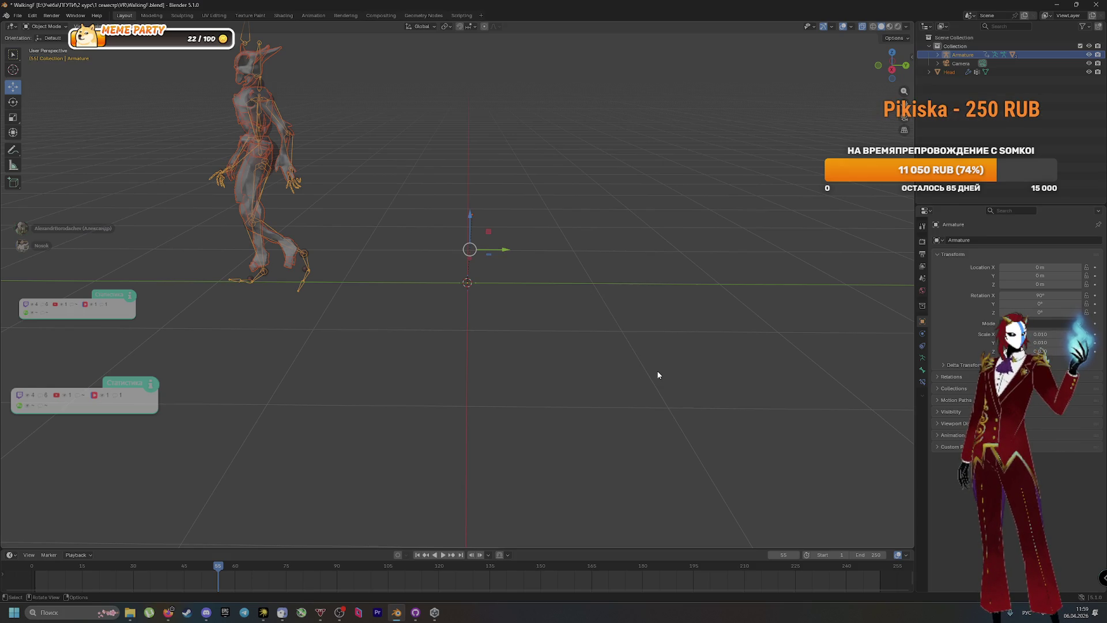
pyautogui.click(658, 375)
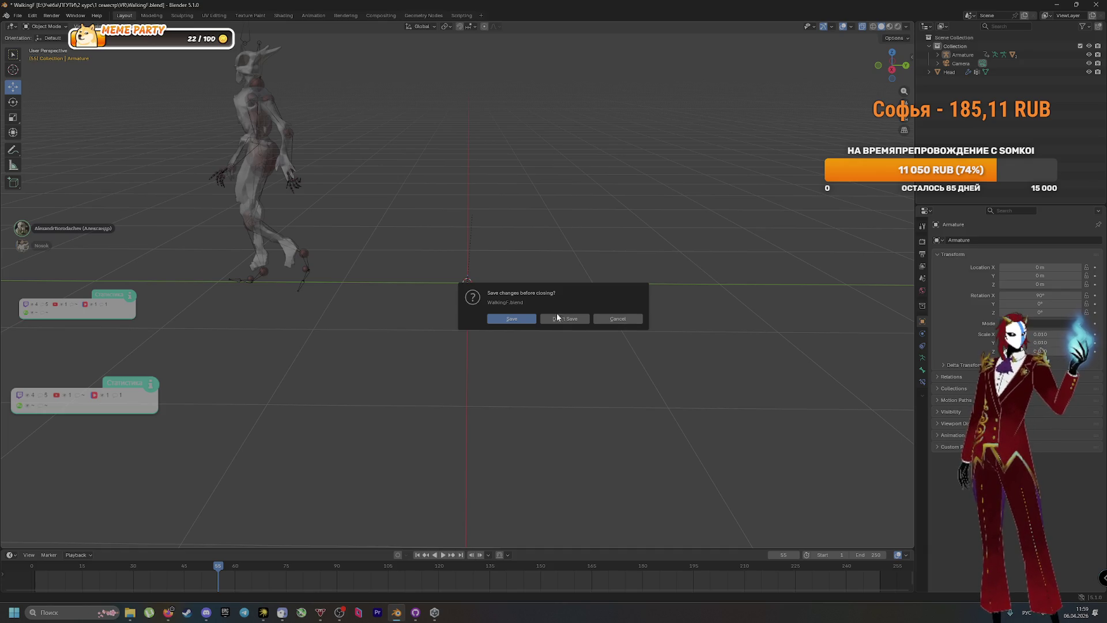
pyautogui.click(557, 317)
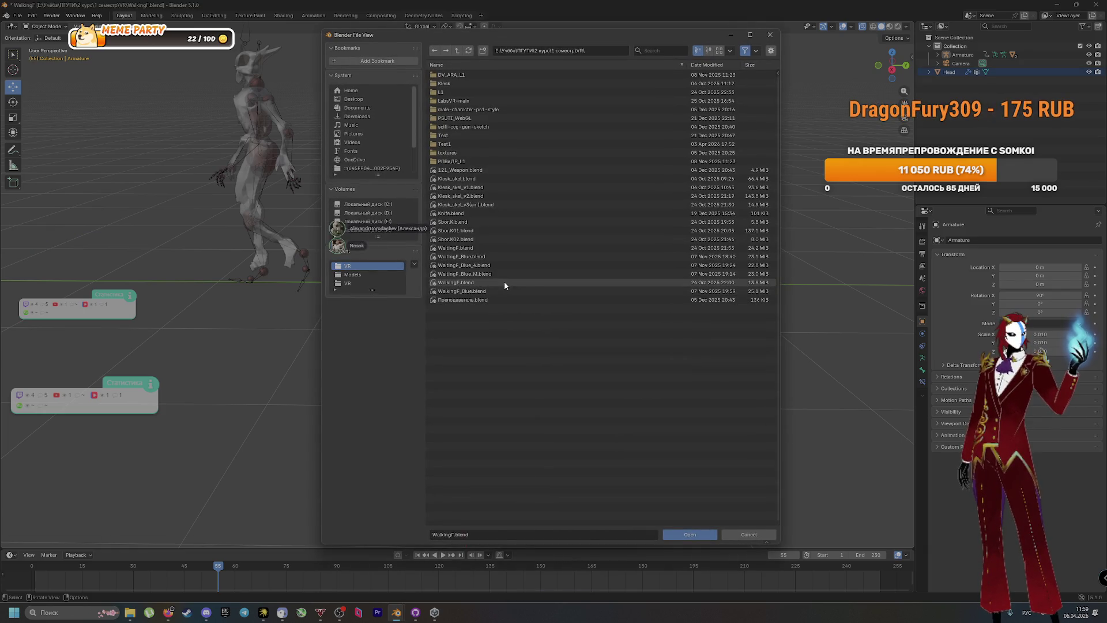
pyautogui.doubleClick(504, 281)
# Play the walk once more, then discard changes and open WaitingF_Blue_M.blend
pyautogui.press('space')
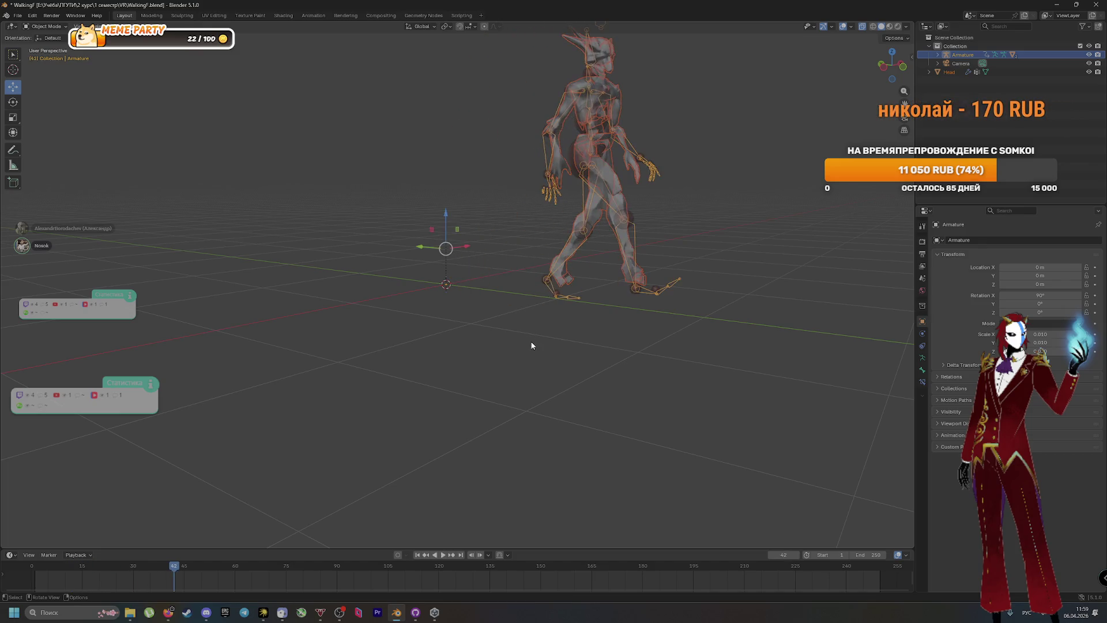
pyautogui.click(531, 346)
pyautogui.hotkey('ctrl', 'o')
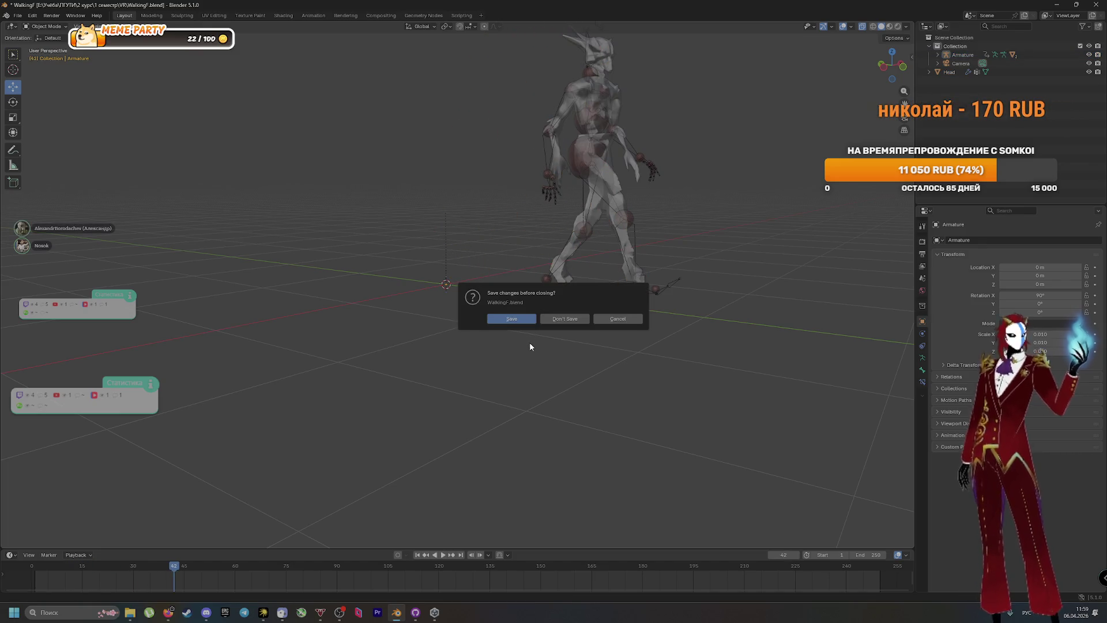
pyautogui.click(556, 321)
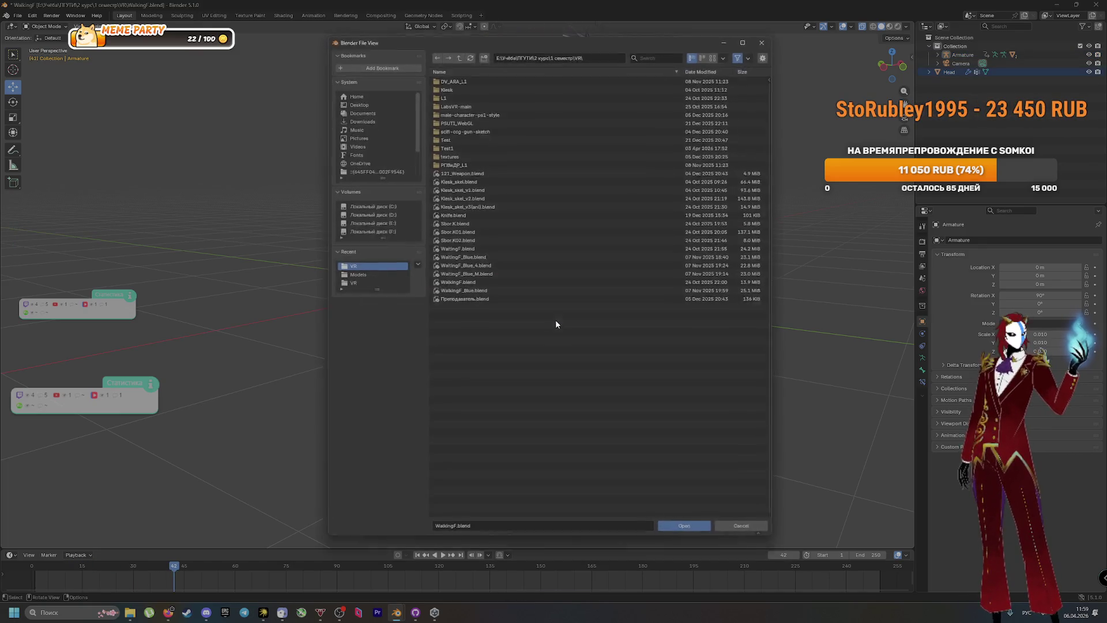
pyautogui.doubleClick(503, 275)
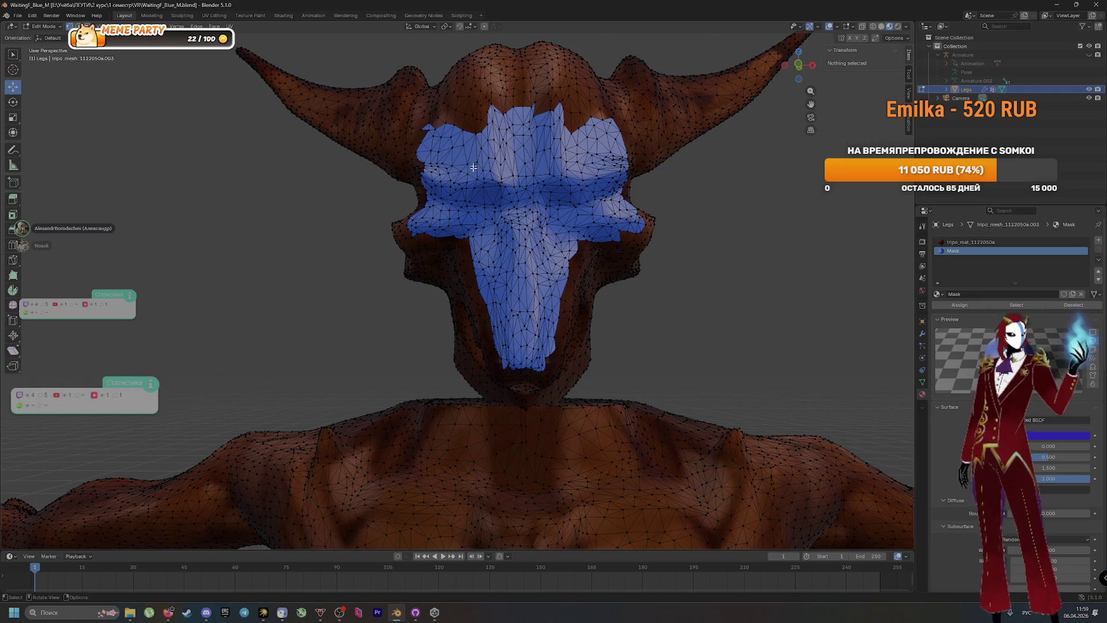
# Zoom in and out on the creature's blue masked head region
pyautogui.scroll(-2, 527, 282)
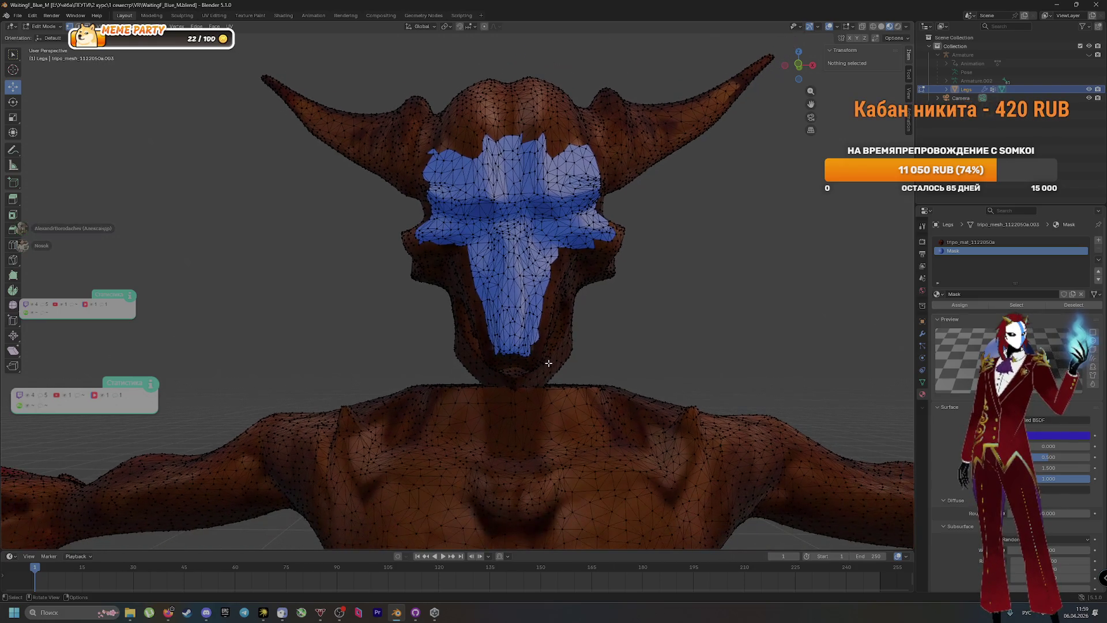
pyautogui.scroll(2, 518, 303)
pyautogui.scroll(-6, 518, 304)
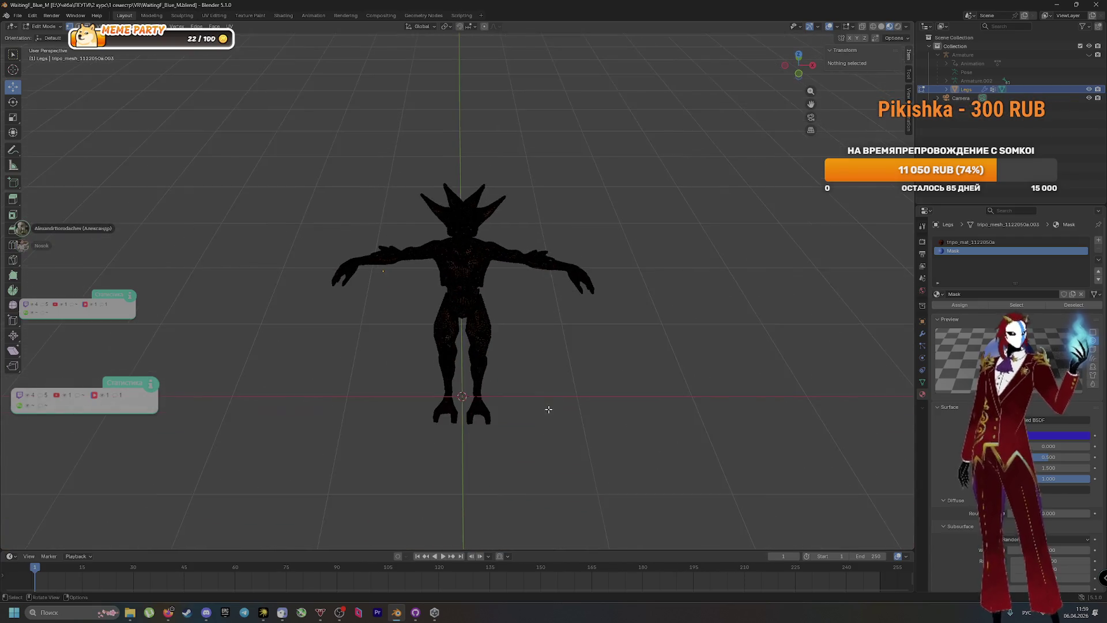
pyautogui.scroll(7, 536, 387)
pyautogui.scroll(-5, 526, 364)
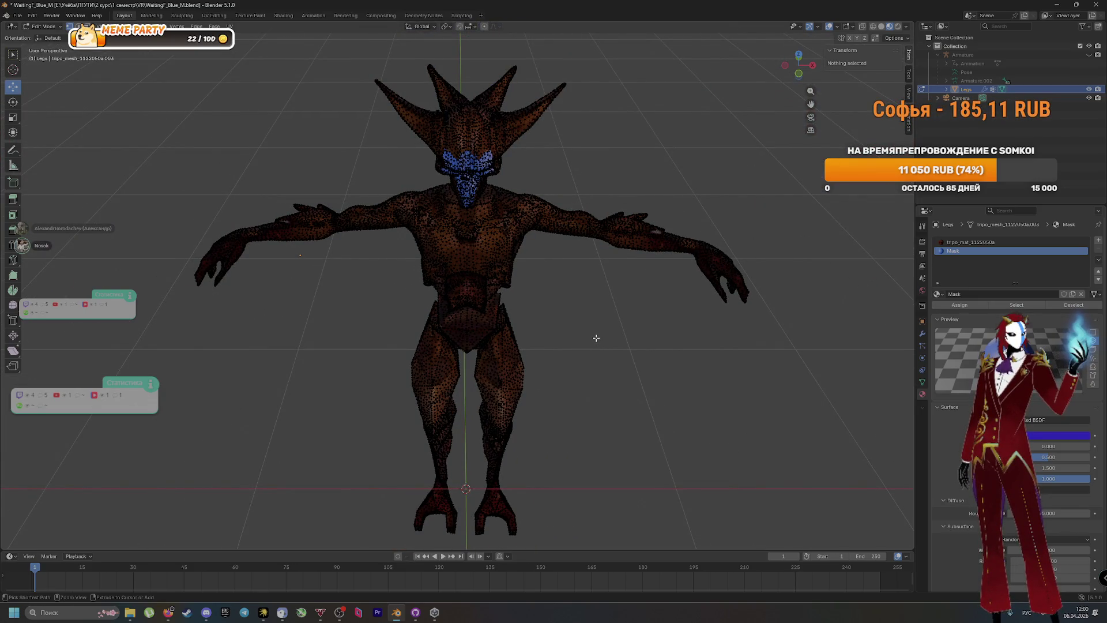
pyautogui.scroll(-10, 596, 359)
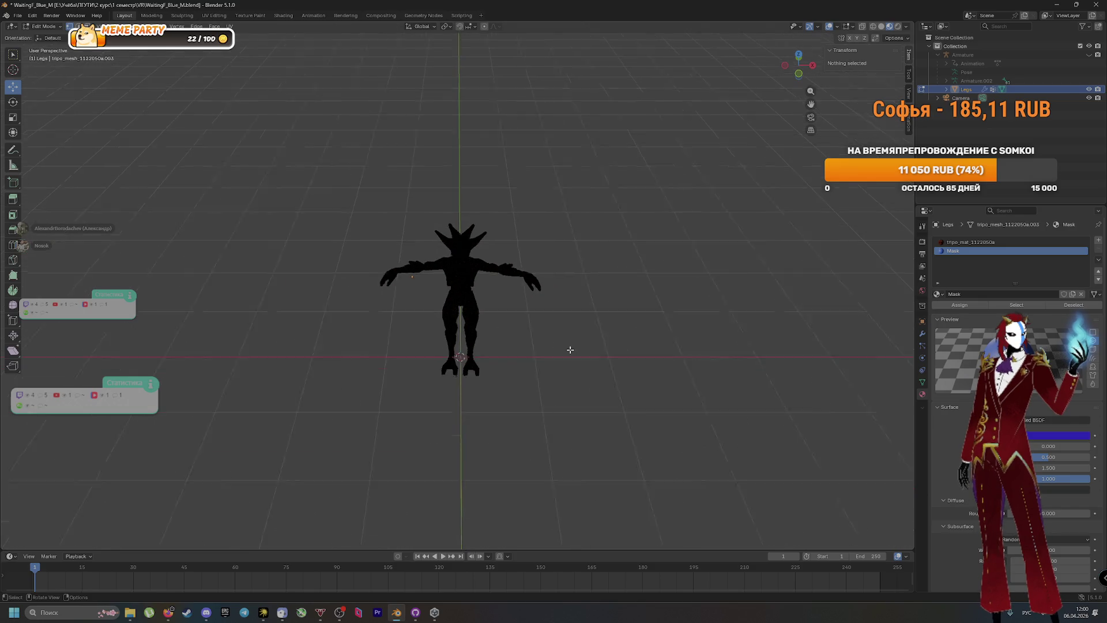
pyautogui.scroll(10, 503, 323)
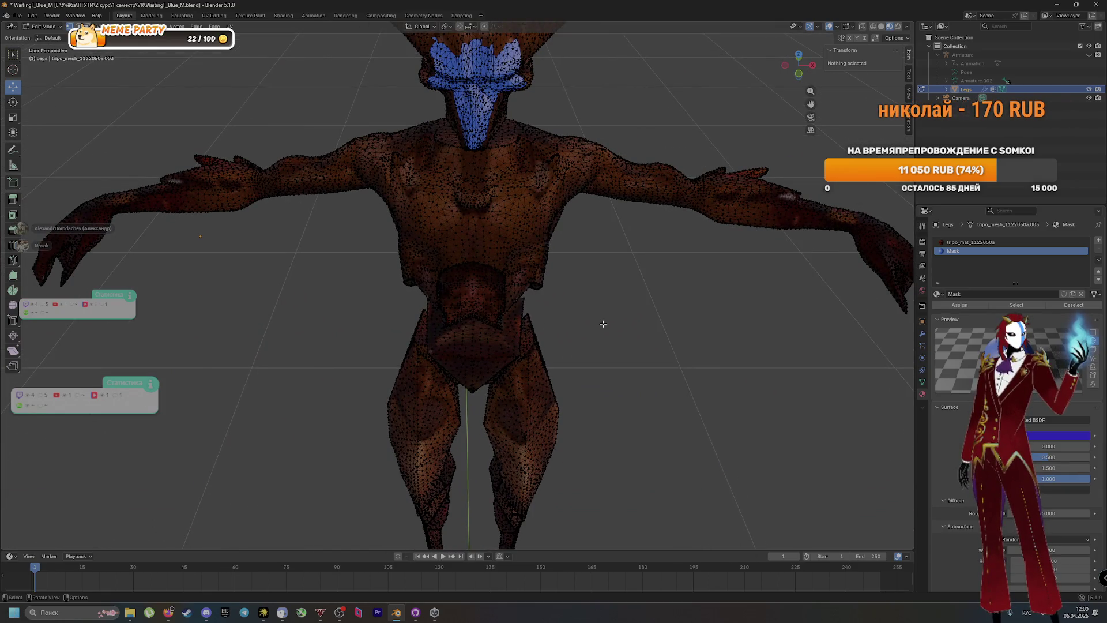
# Dismiss the save prompt without saving and switch to the Texture Paint workspace
pyautogui.hotkey('ctrl', 'q')
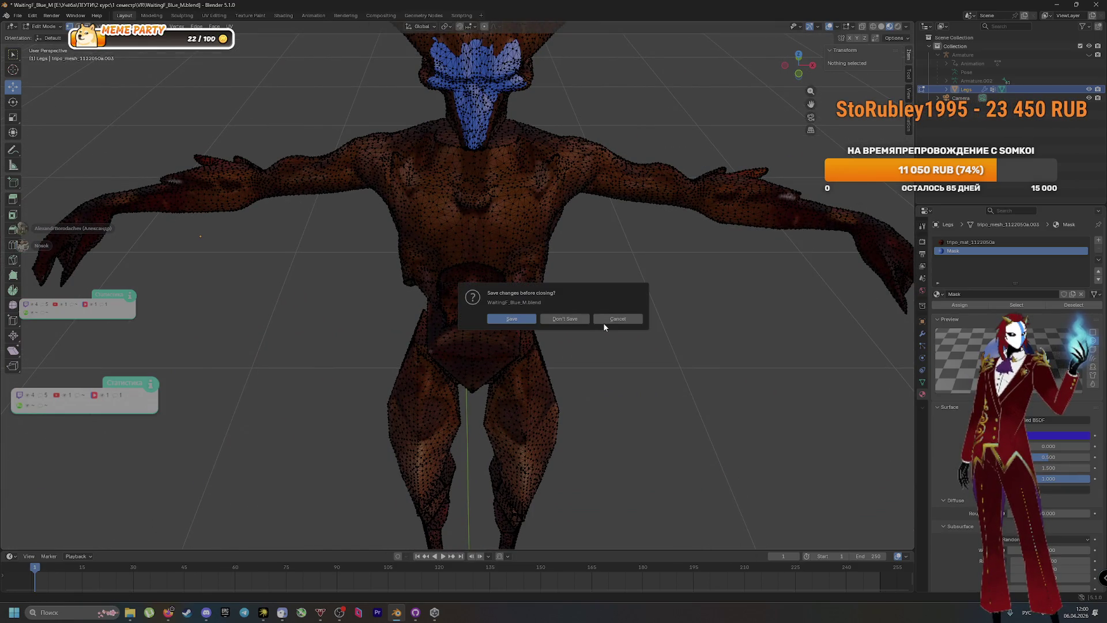
pyautogui.click(549, 316)
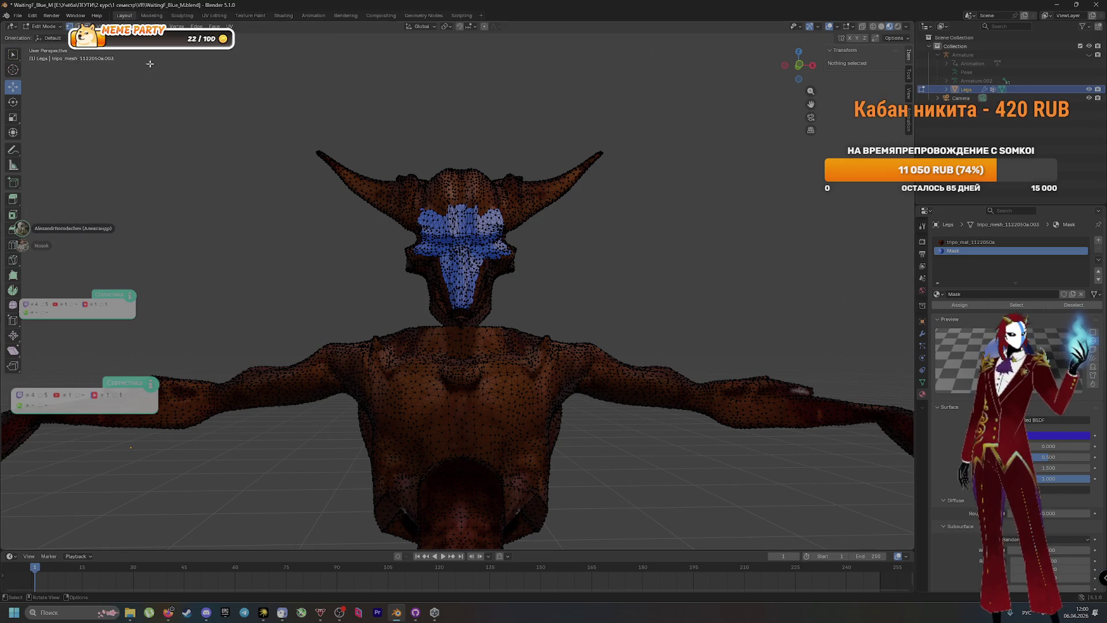
pyautogui.click(250, 15)
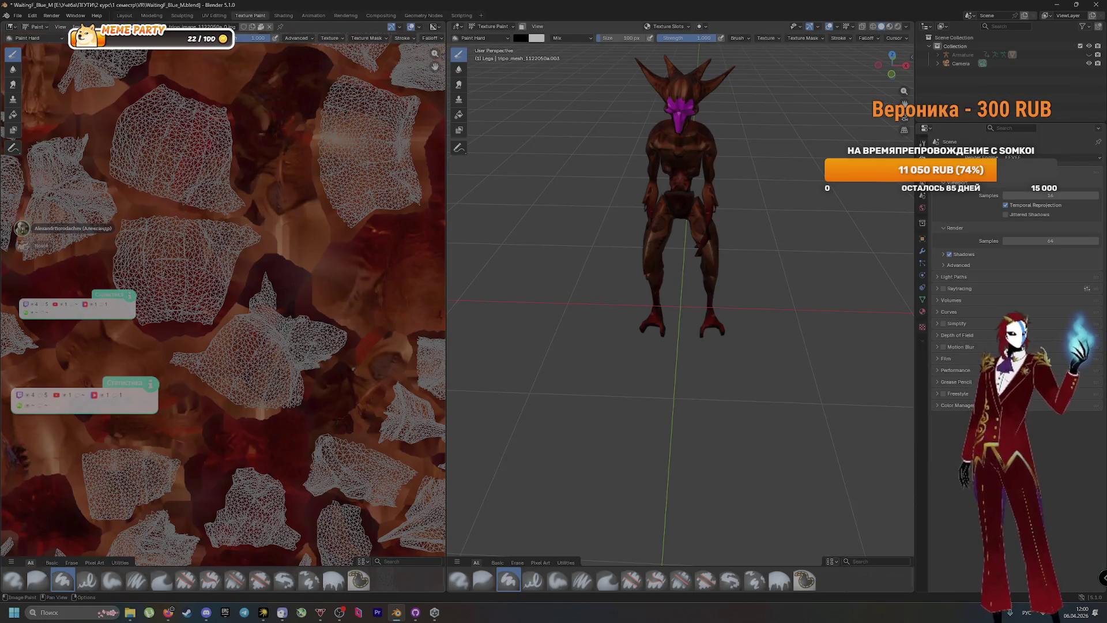
# Zoom the Image Editor over the reddish texture's UV islands, then return to Layout
pyautogui.scroll(-10, 185, 293)
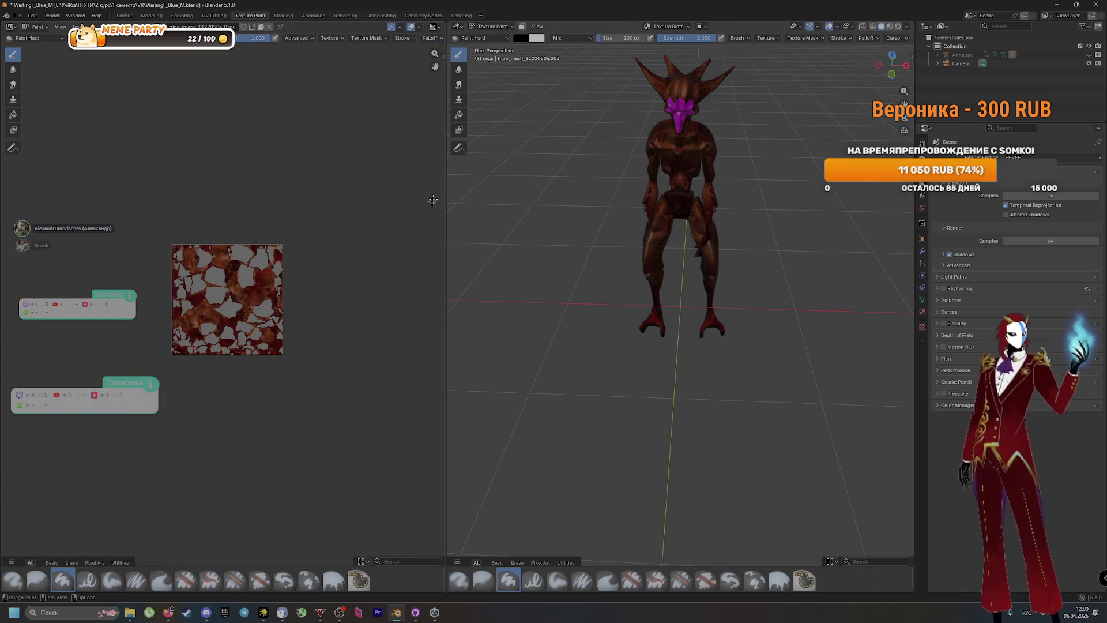
pyautogui.scroll(8, 227, 281)
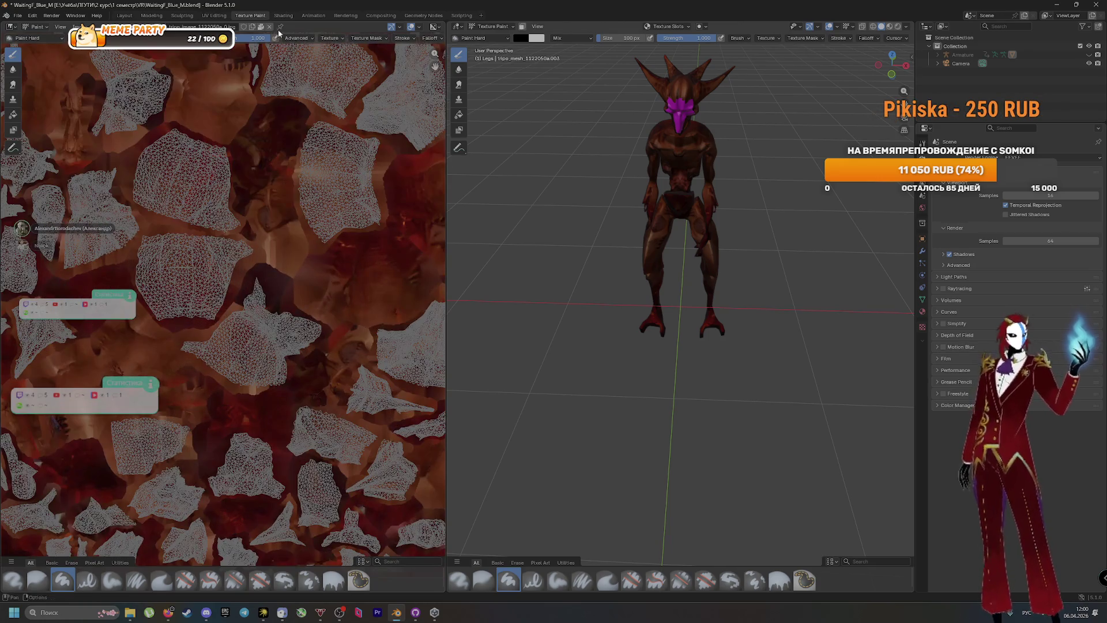
pyautogui.click(135, 16)
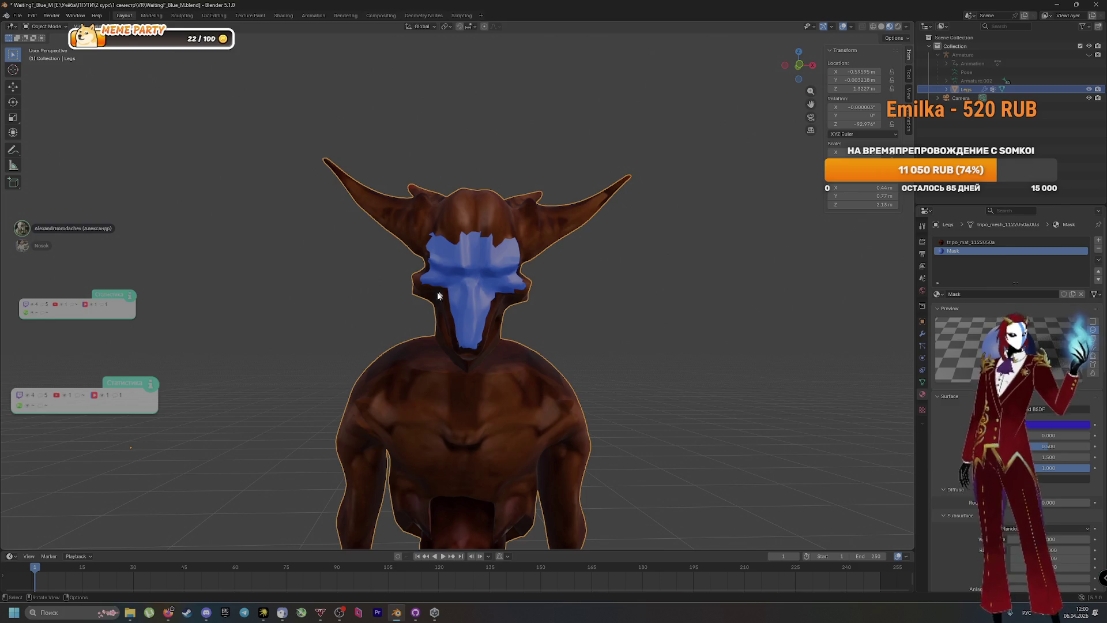
# Parent the face mask to the creature with Ctrl+P > Object and clear the selection
pyautogui.hotkey('ctrl', 'p')
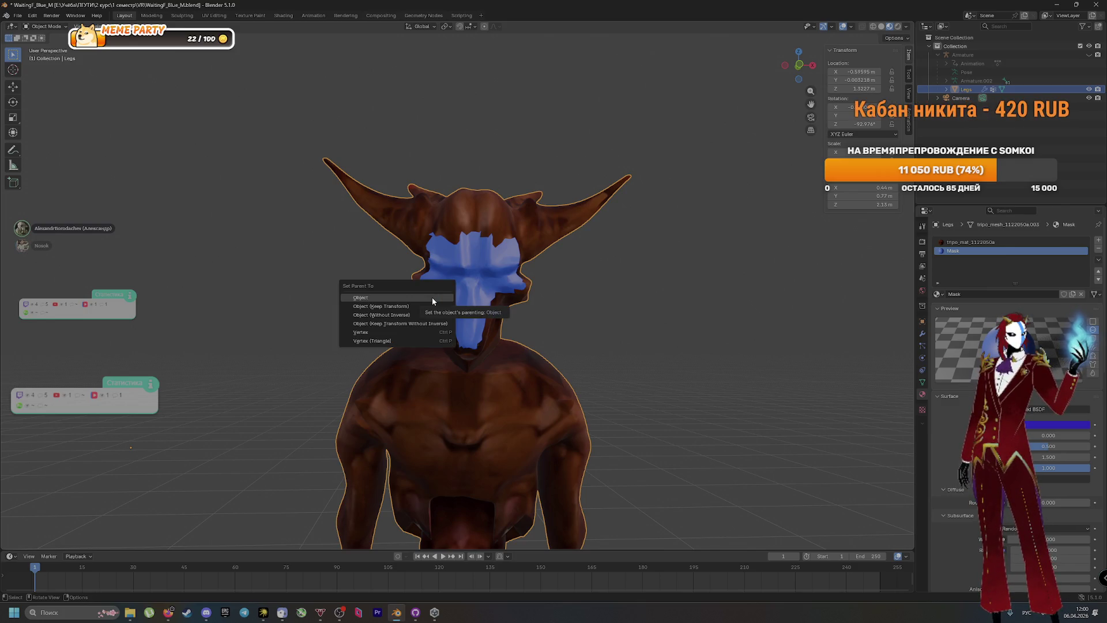
pyautogui.click(432, 299)
pyautogui.click(718, 249)
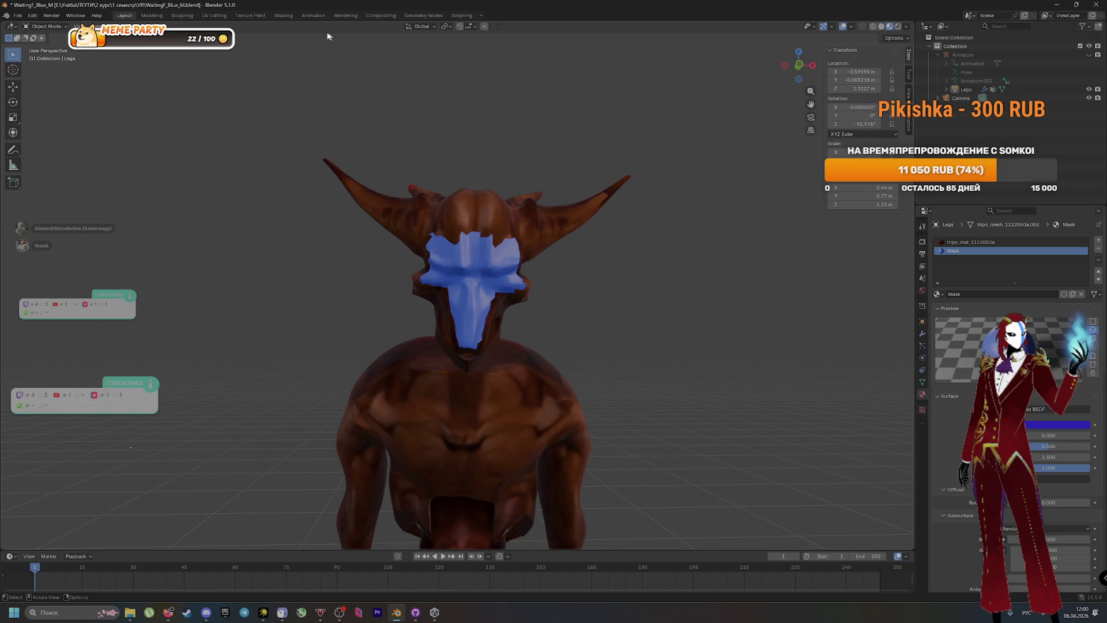
pyautogui.click(250, 16)
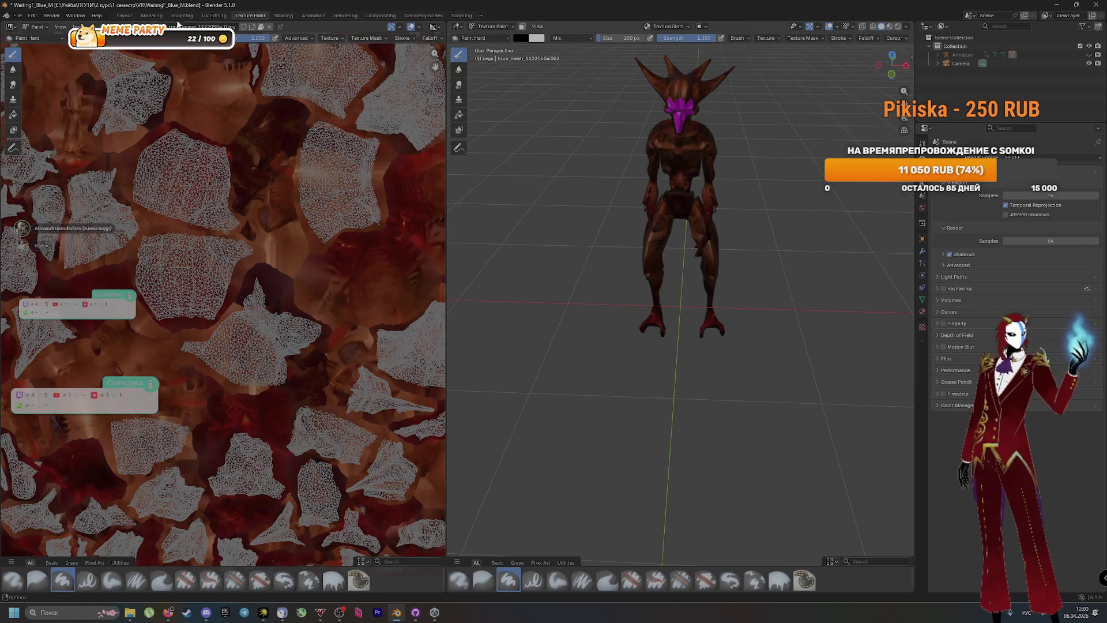
pyautogui.click(133, 16)
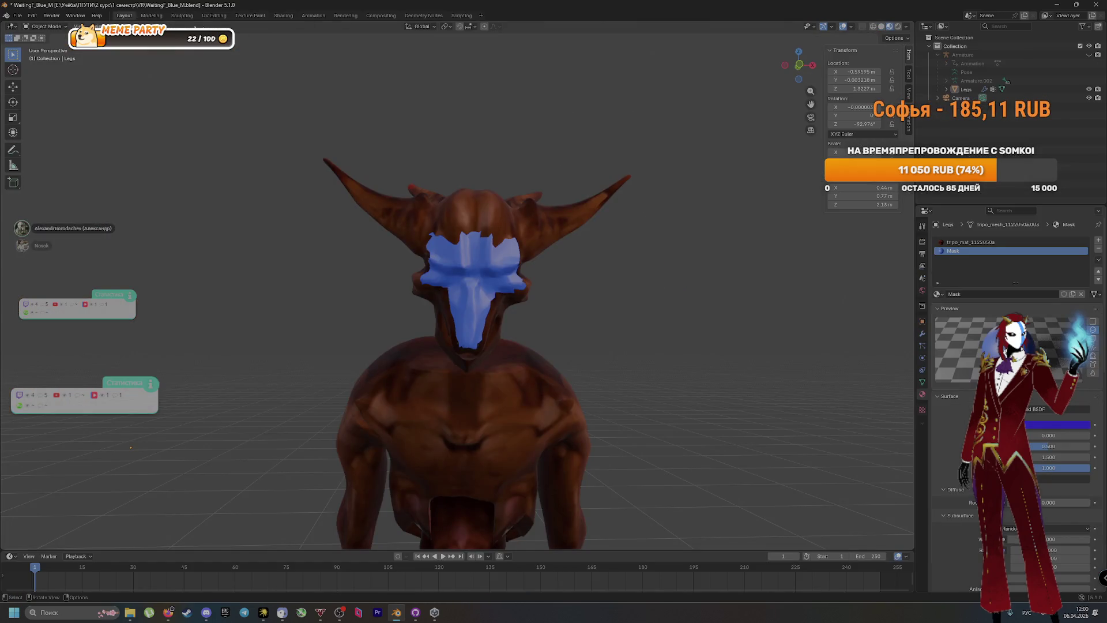
# Inspect the mask area in Edit Mode, then reapply Object parenting to the mask
pyautogui.press('Tab')
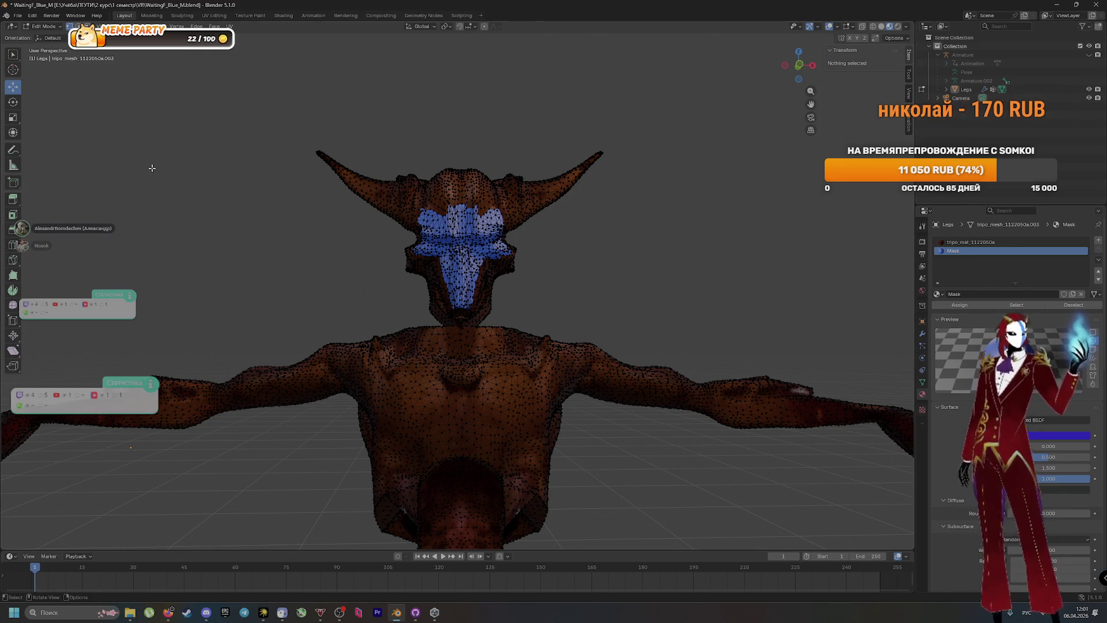
pyautogui.press('Tab')
pyautogui.rightClick(473, 302)
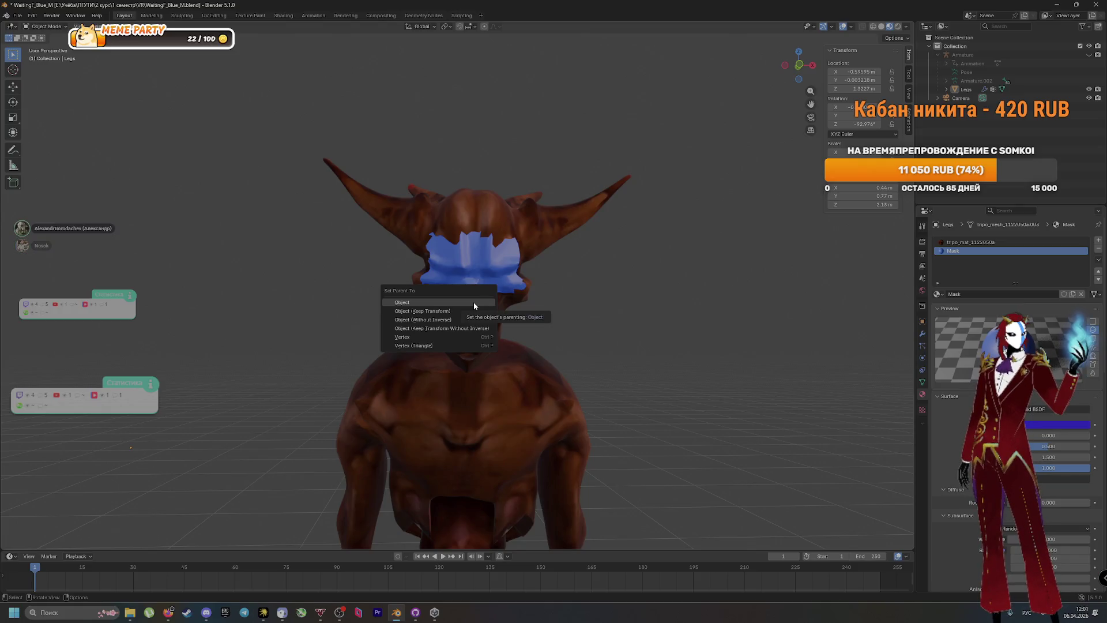
pyautogui.rightClick(671, 348)
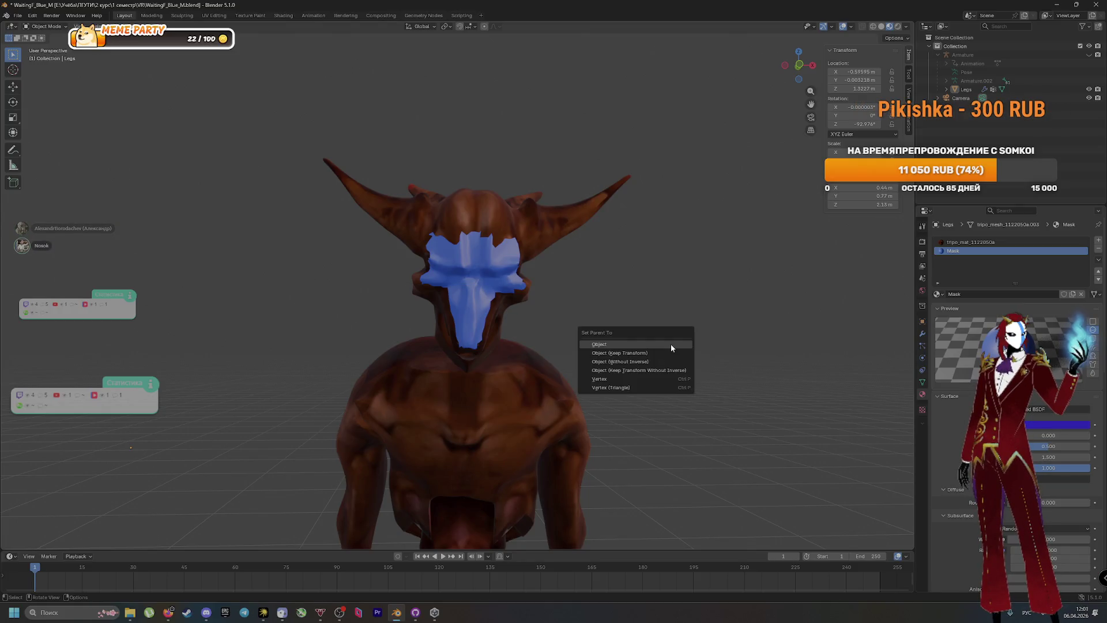
pyautogui.click(670, 348)
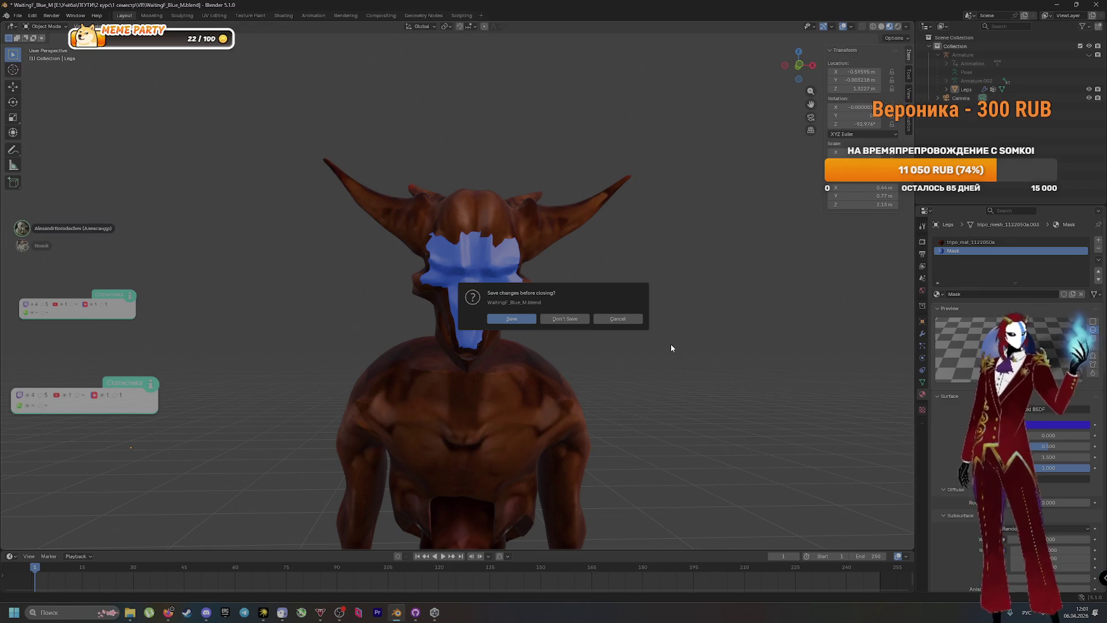
# Discard WaitingF_Blue_M changes, open Klesk_skel_v3(ani).blend, and orbit to the armature's side
pyautogui.click(576, 323)
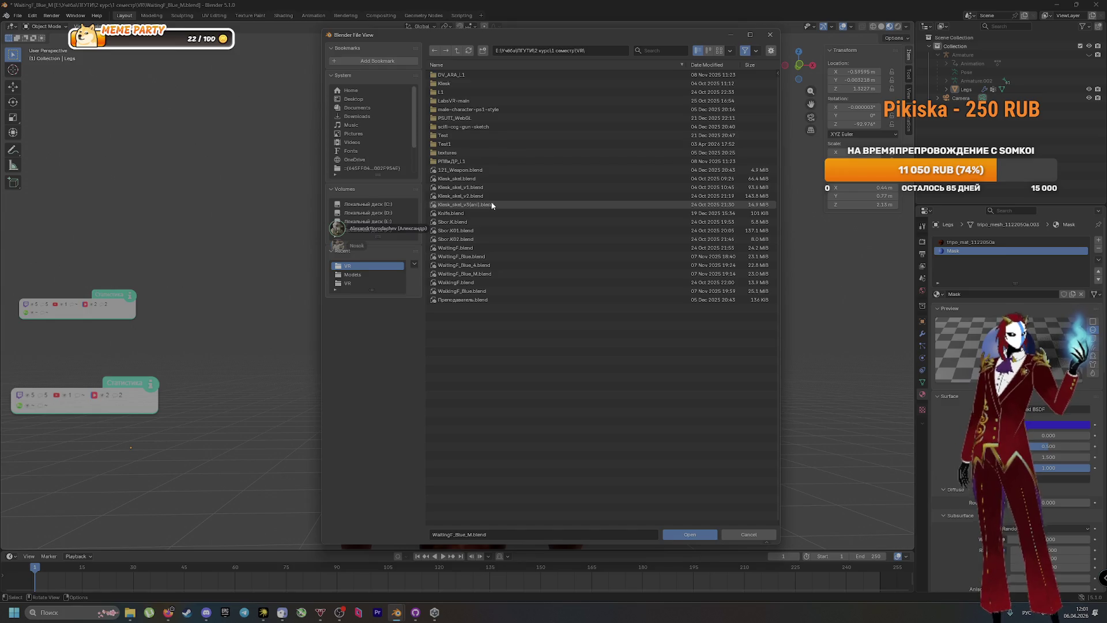
pyautogui.doubleClick(520, 204)
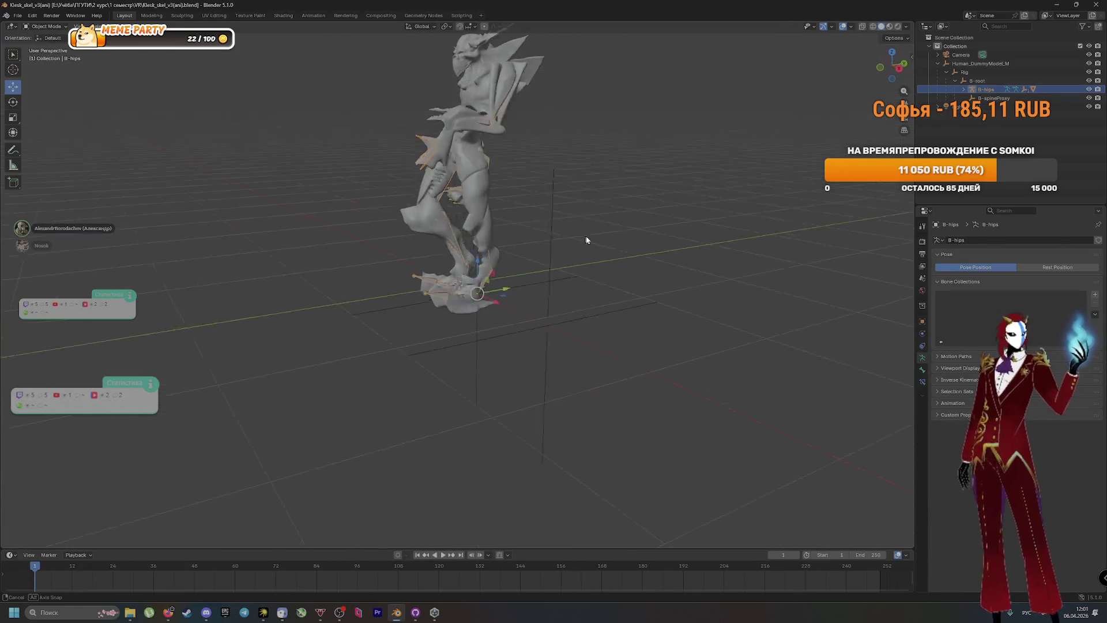
pyautogui.moveTo(637, 241)
pyautogui.mouseDown()
pyautogui.moveTo(581, 173)
pyautogui.moveTo(489, 107)
pyautogui.mouseUp()
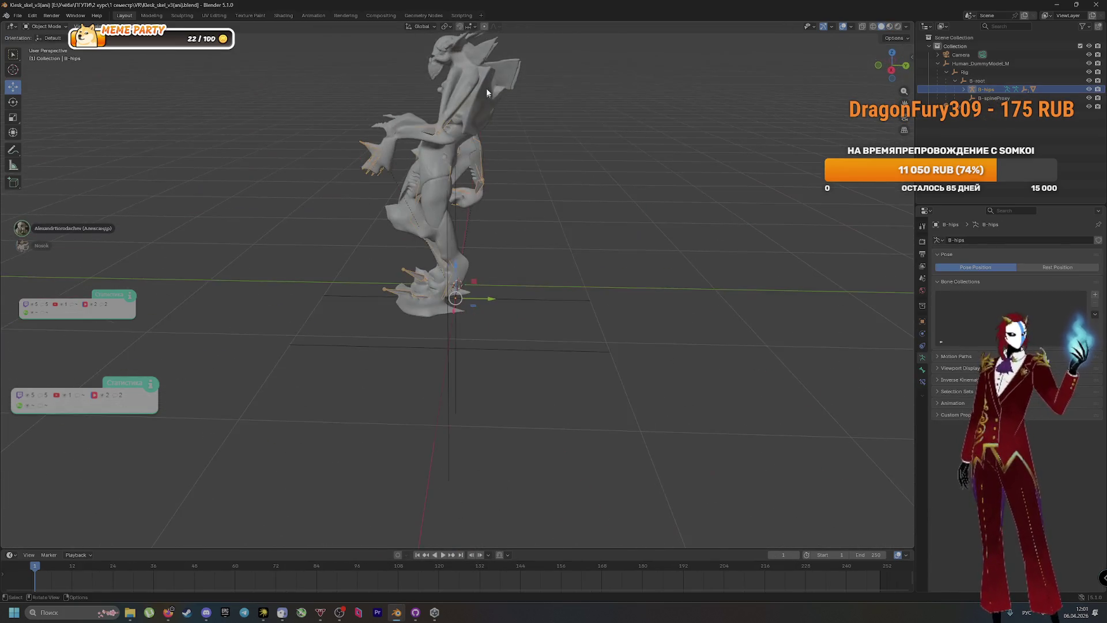
pyautogui.click(599, 246)
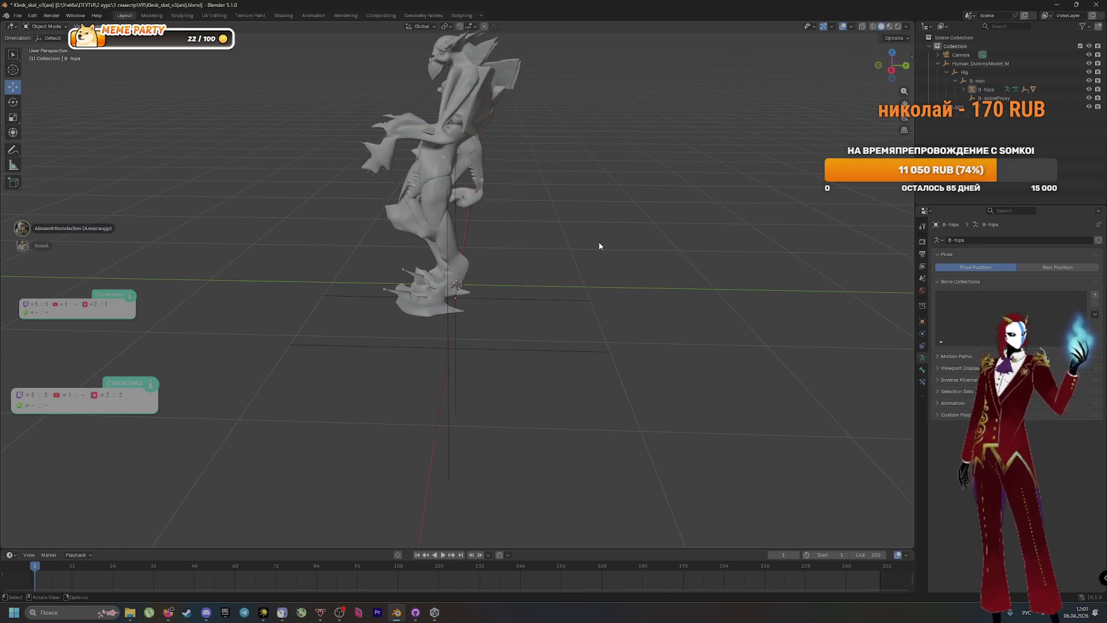
# Close Klesk_skel_v3(ani) without saving and open WaitingF.blend from the file browser
pyautogui.hotkey('ctrl', 'n')
pyautogui.click(600, 246)
pyautogui.click(574, 319)
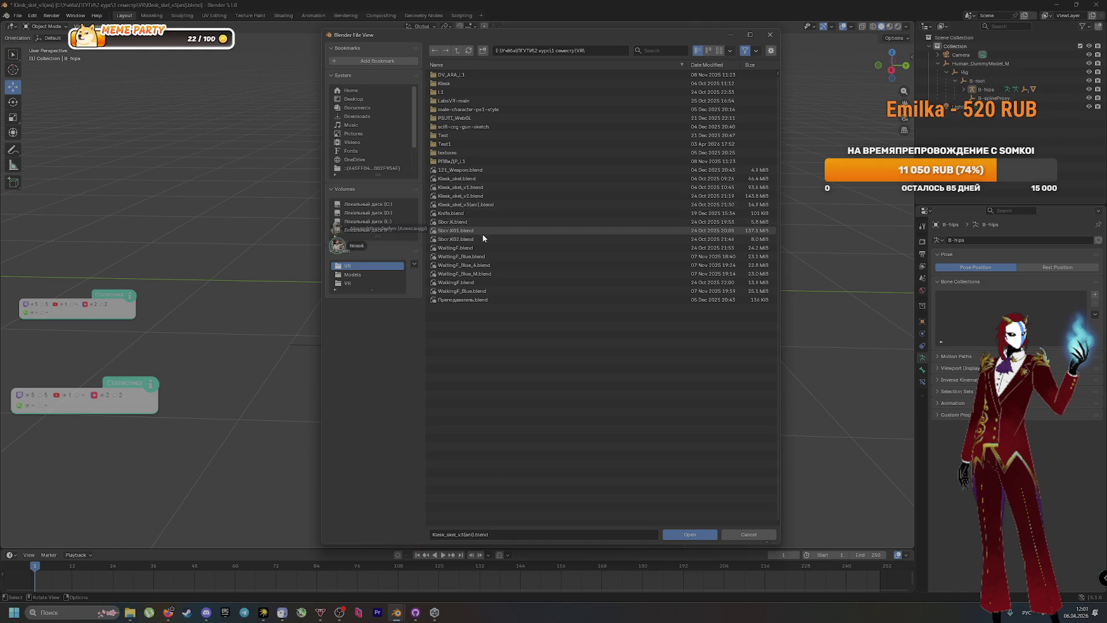
pyautogui.doubleClick(485, 248)
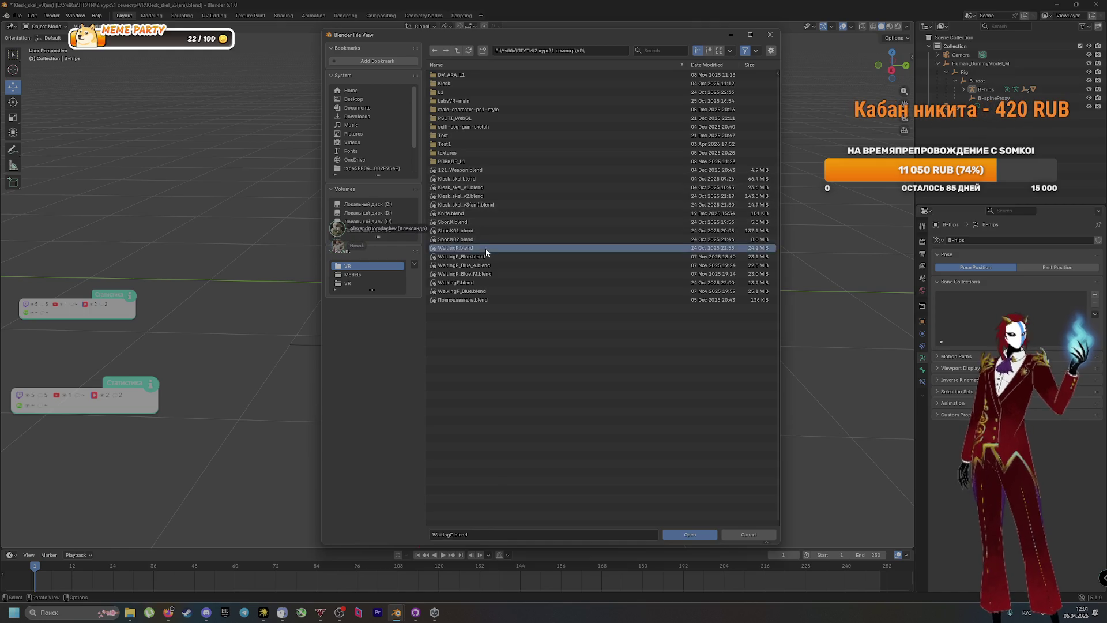
# Play back the creature animation, then start opening another blend file without saving changes
pyautogui.press('space')
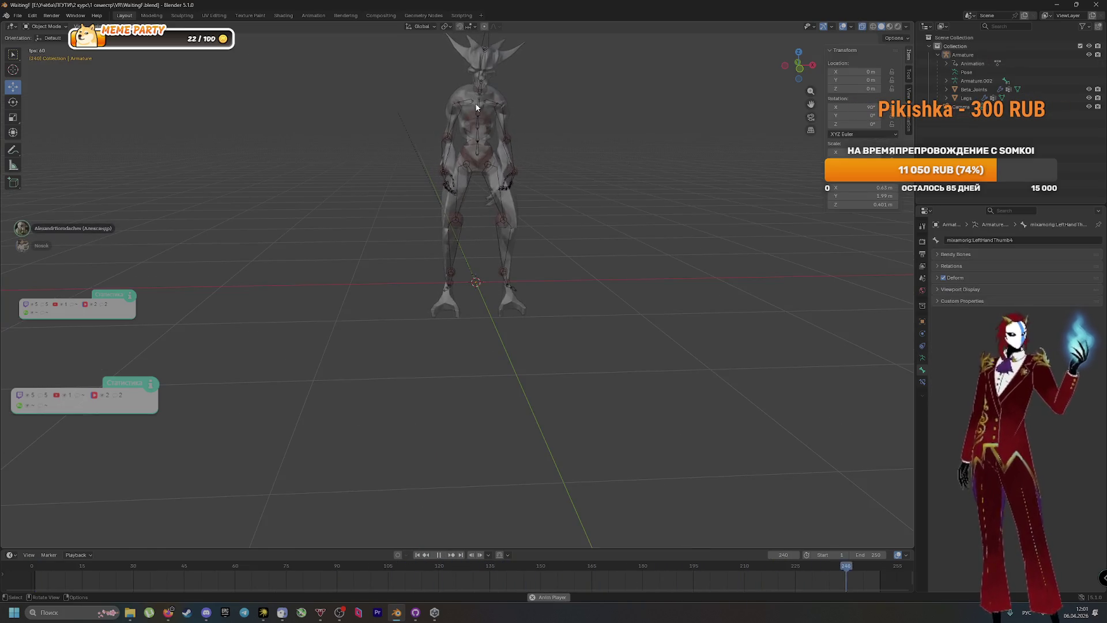
pyautogui.press('space')
pyautogui.rightClick(601, 145)
pyautogui.press('Escape')
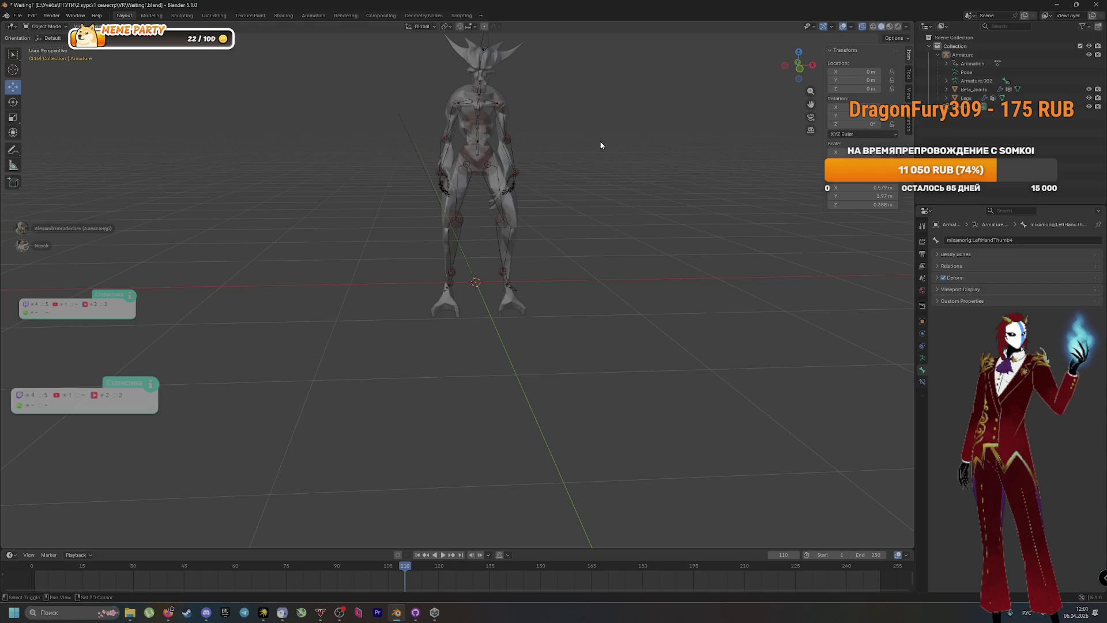
pyautogui.hotkey('ctrl', 'q')
pyautogui.click(559, 319)
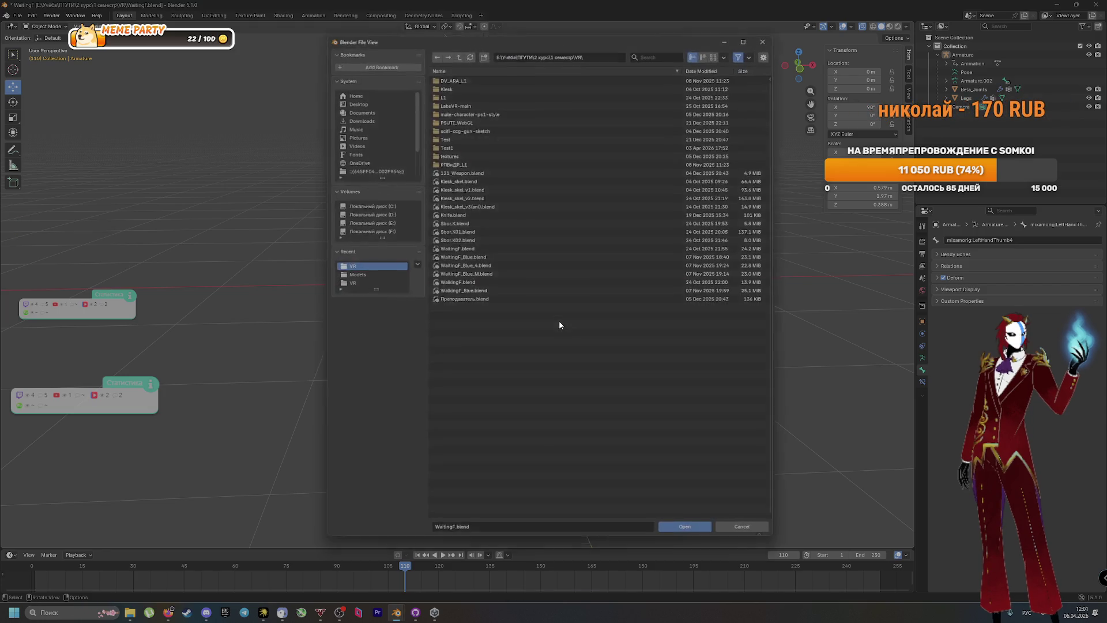
# Browse the РПВиДР_L1, Assets/LabsVR, textures and Test1 folders in the file browser
pyautogui.doubleClick(466, 166)
pyautogui.doubleClick(476, 74)
pyautogui.doubleClick(469, 75)
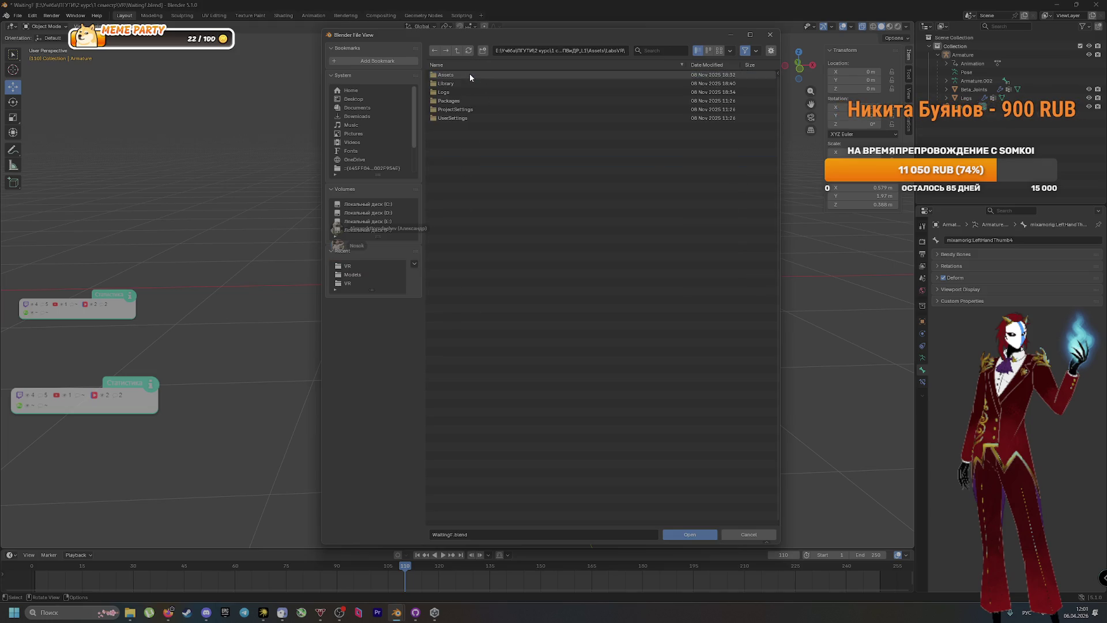
pyautogui.click(459, 52)
pyautogui.click(459, 52)
pyautogui.click(458, 52)
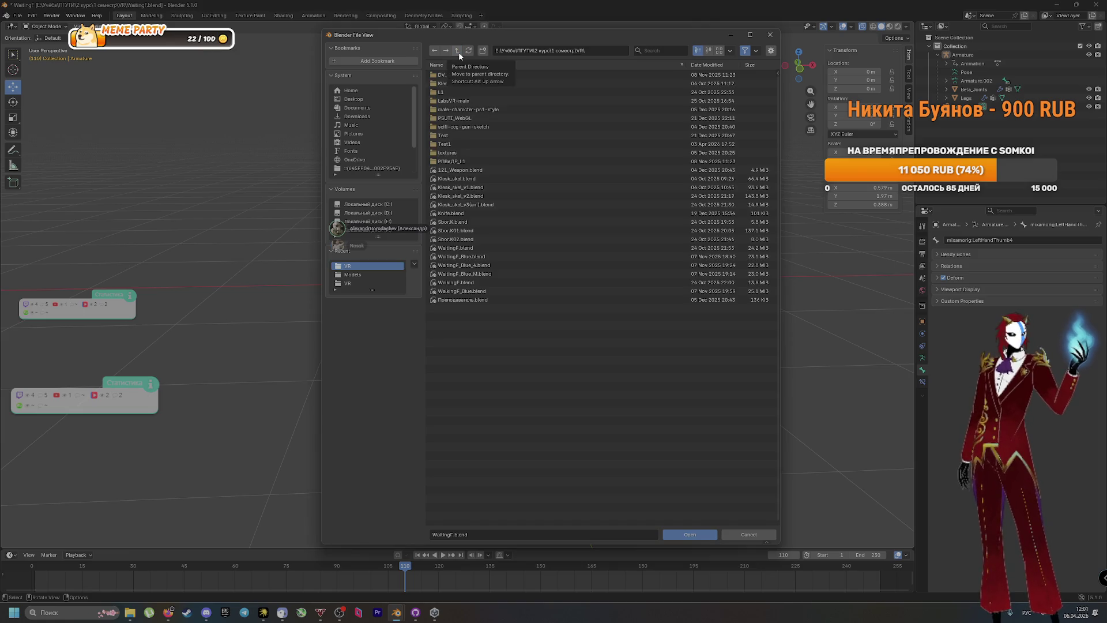
pyautogui.doubleClick(468, 153)
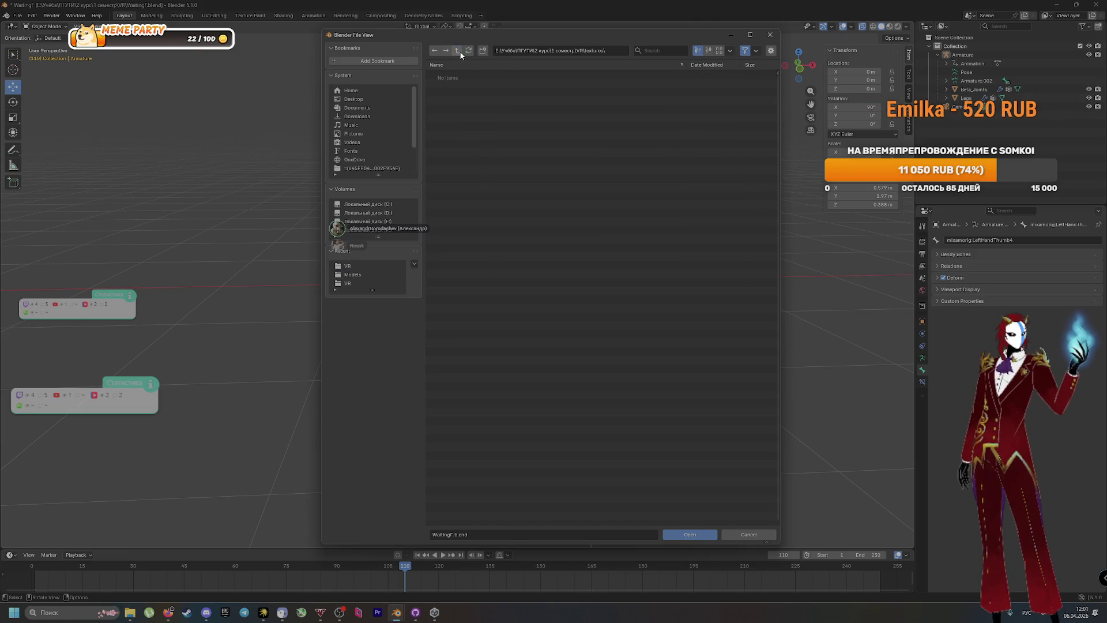
pyautogui.click(459, 51)
pyautogui.doubleClick(462, 142)
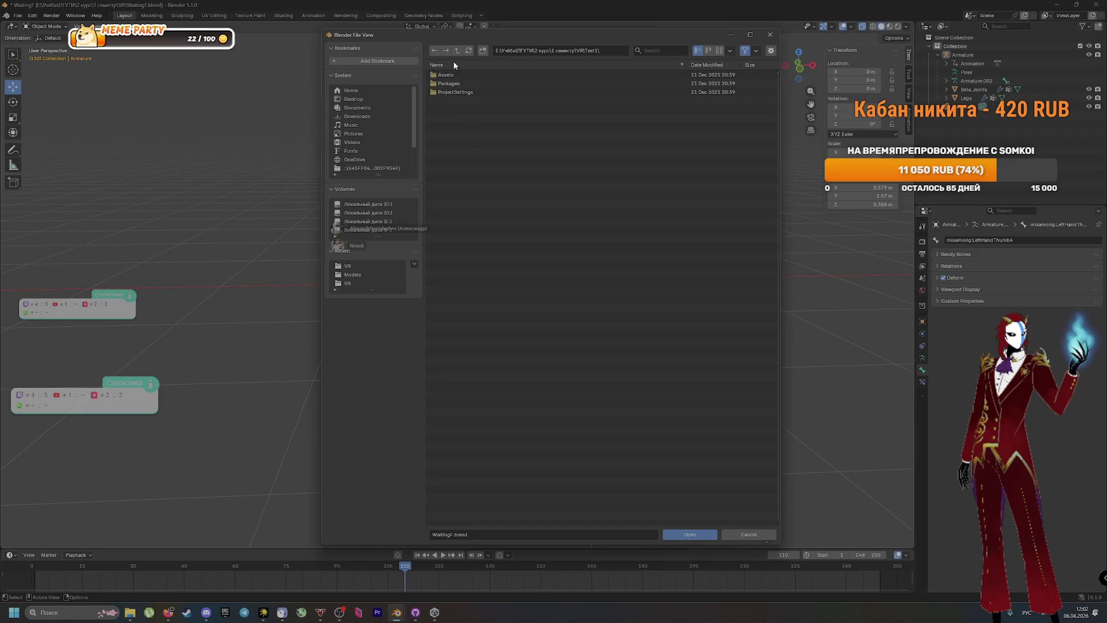
pyautogui.click(458, 51)
# Check the scifi-ccg-gun-sketch, Klesk and DV_ARA_L1 folders, then close the browser without opening anything
pyautogui.doubleClick(471, 127)
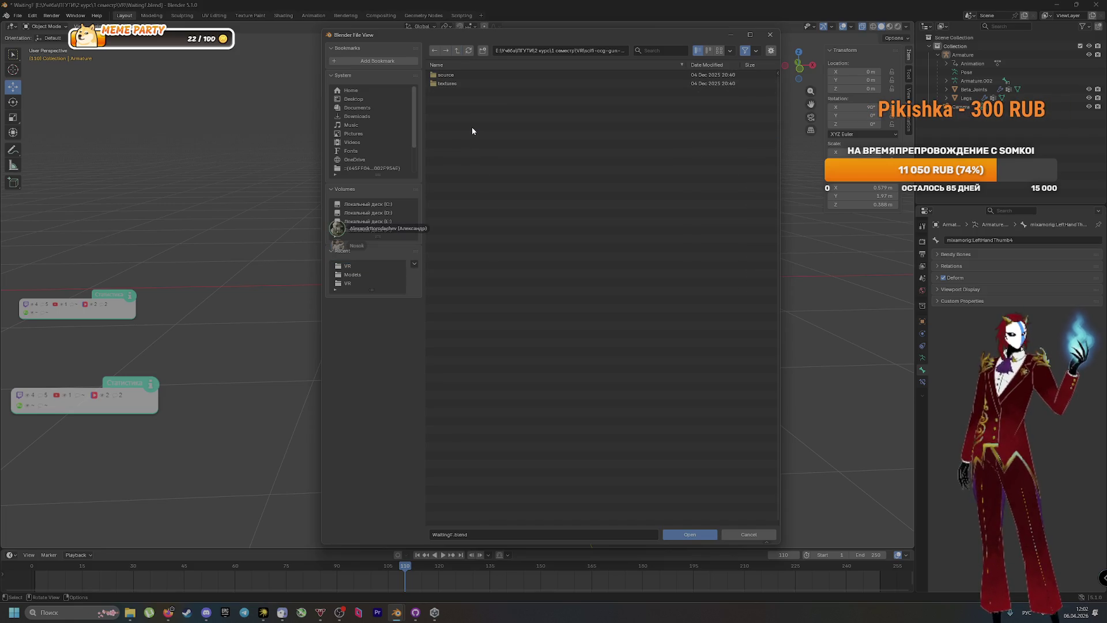
pyautogui.click(457, 51)
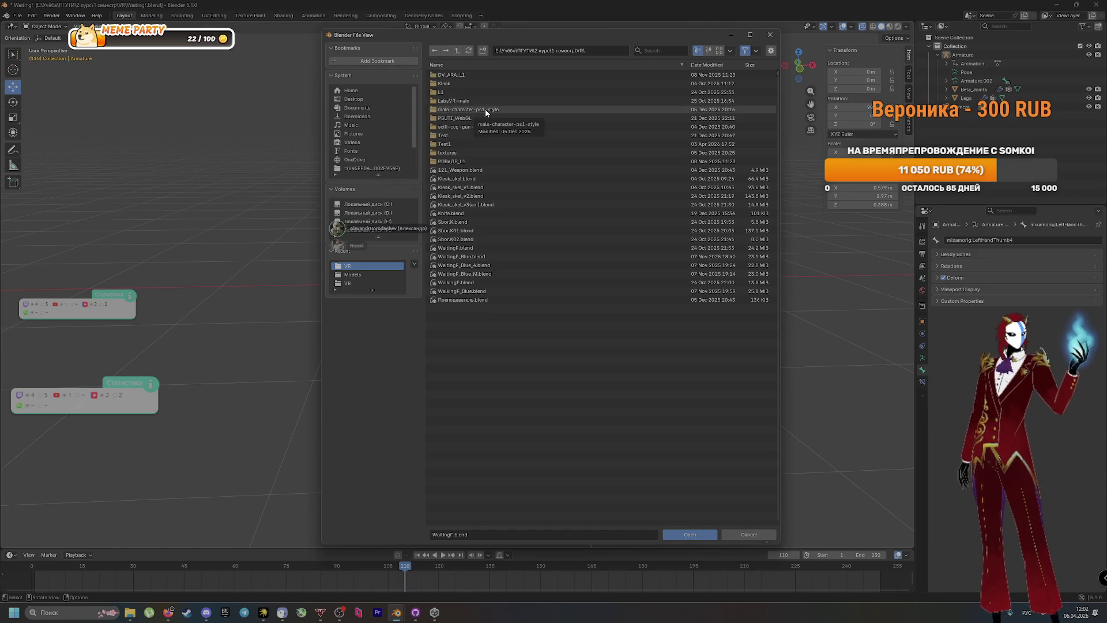
pyautogui.doubleClick(473, 83)
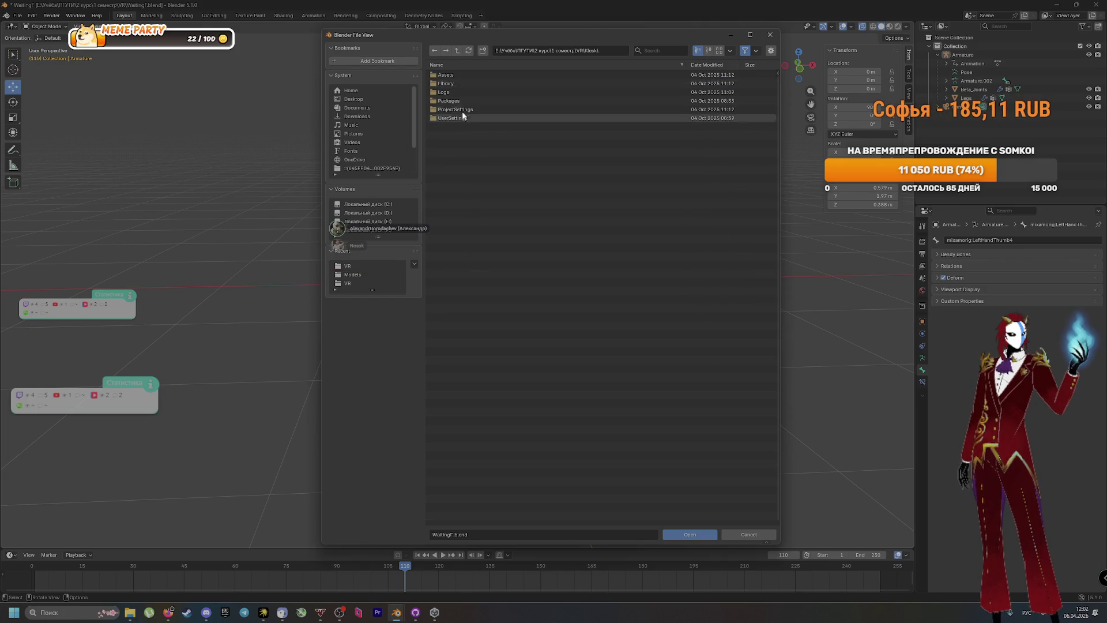
pyautogui.click(457, 51)
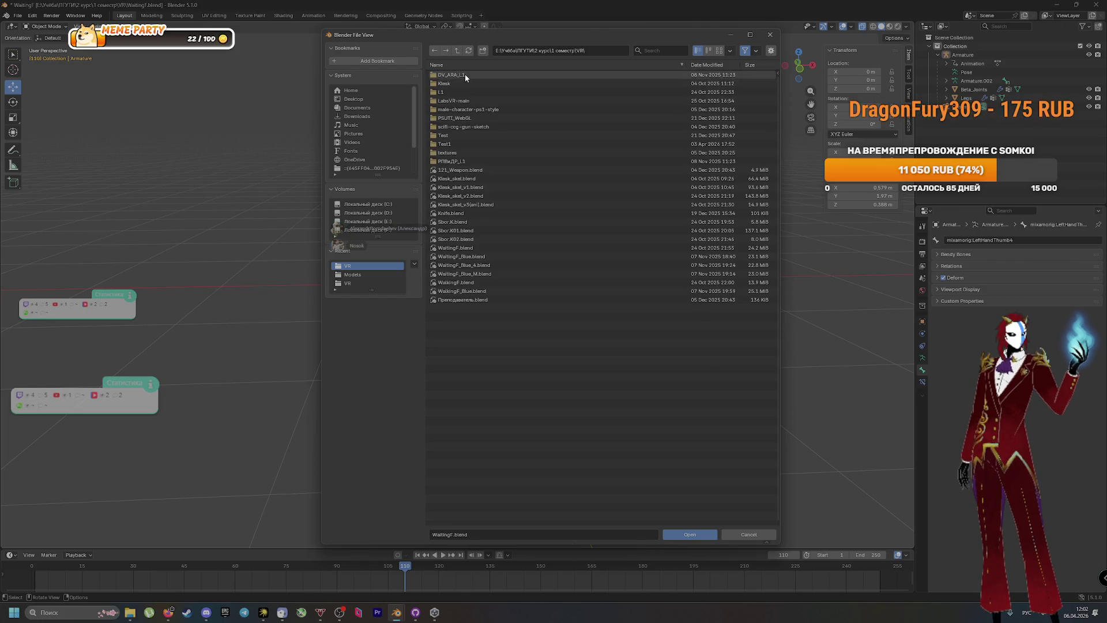
pyautogui.doubleClick(465, 74)
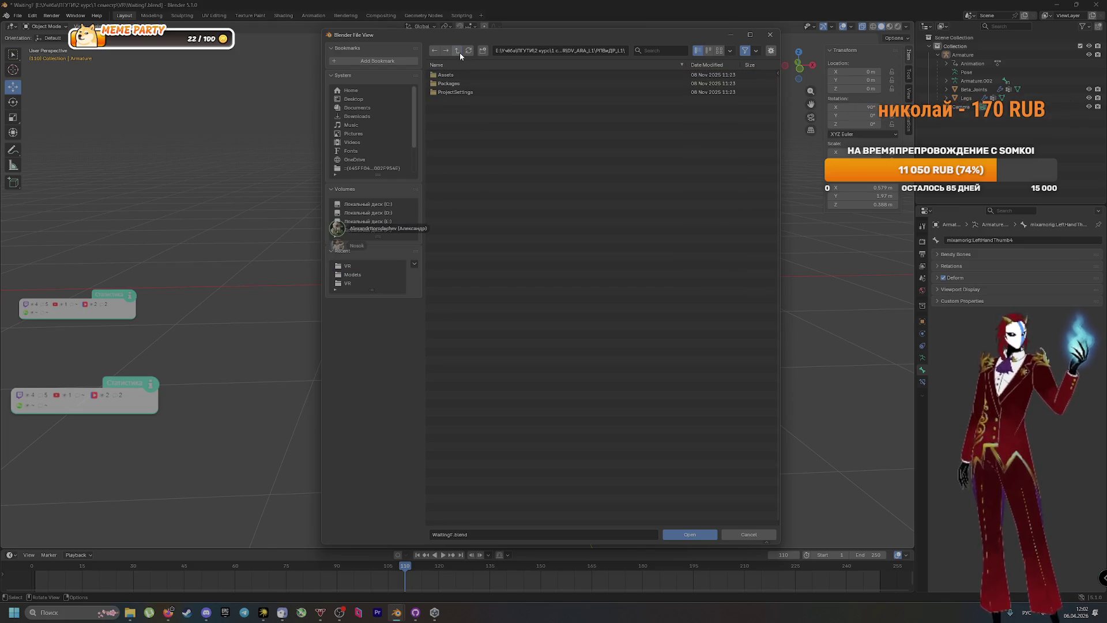
pyautogui.click(458, 52)
pyautogui.click(457, 51)
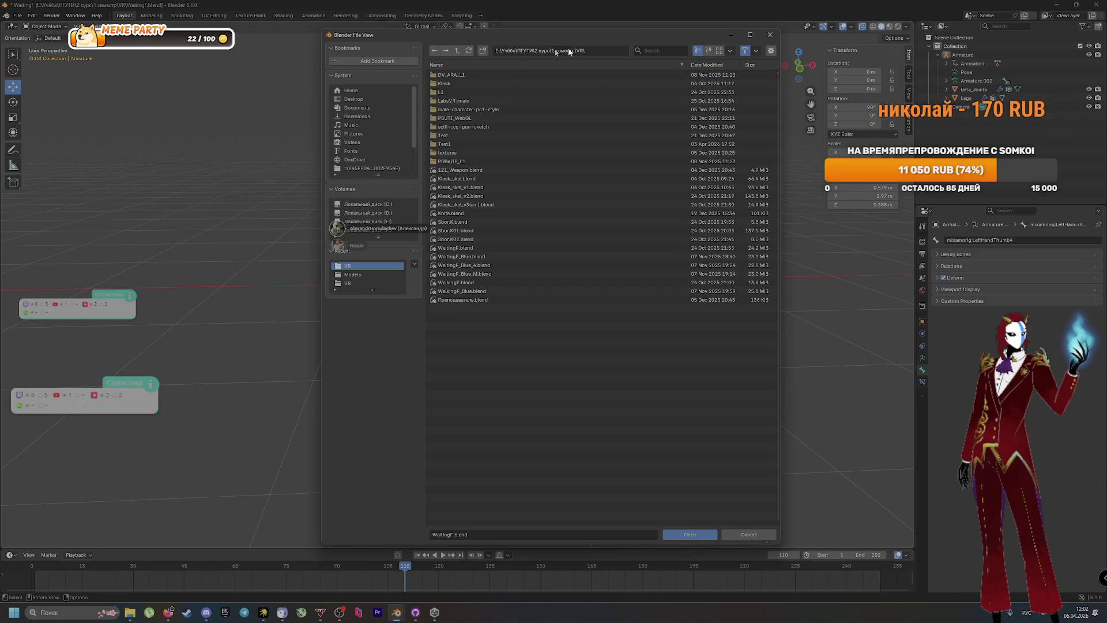
pyautogui.click(770, 34)
pyautogui.moveTo(573, 162)
pyautogui.mouseDown()
pyautogui.moveTo(580, 136)
pyautogui.moveTo(564, 137)
pyautogui.moveTo(573, 127)
pyautogui.moveTo(568, 164)
pyautogui.moveTo(576, 153)
pyautogui.mouseUp()
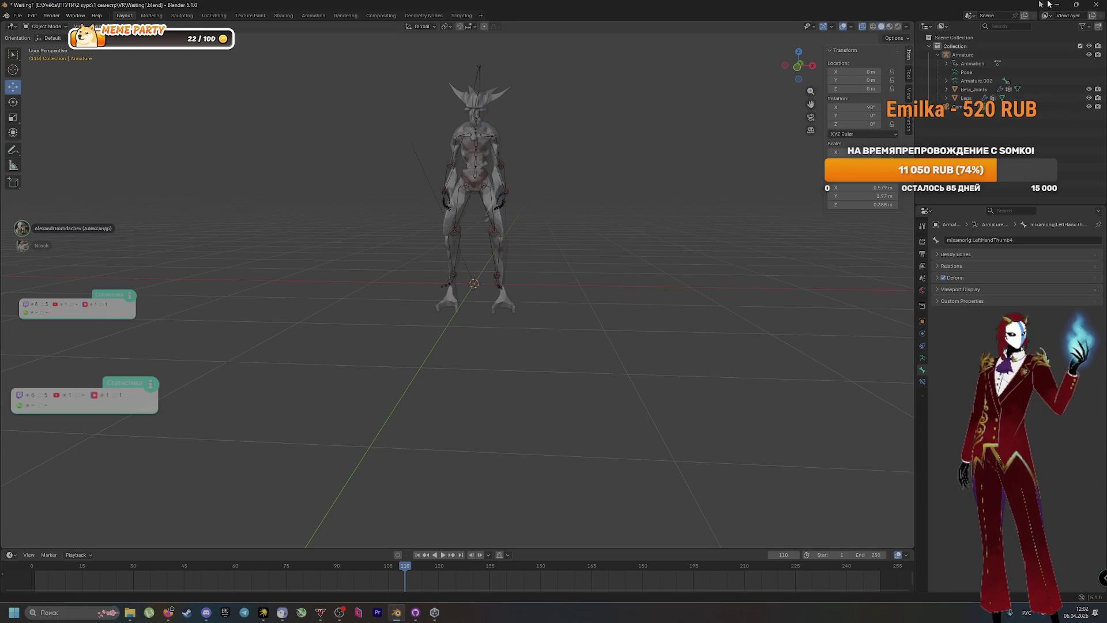
# Quit Blender without saving the creature file and open Gunplay.fbx from File Explorer
pyautogui.click(1096, 4)
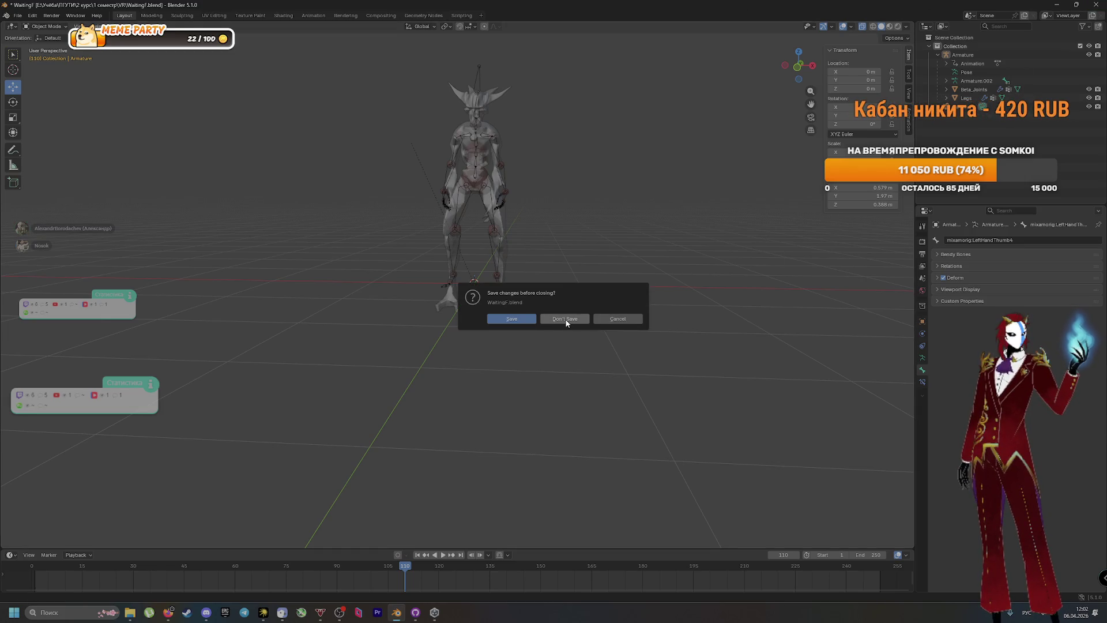
pyautogui.click(568, 324)
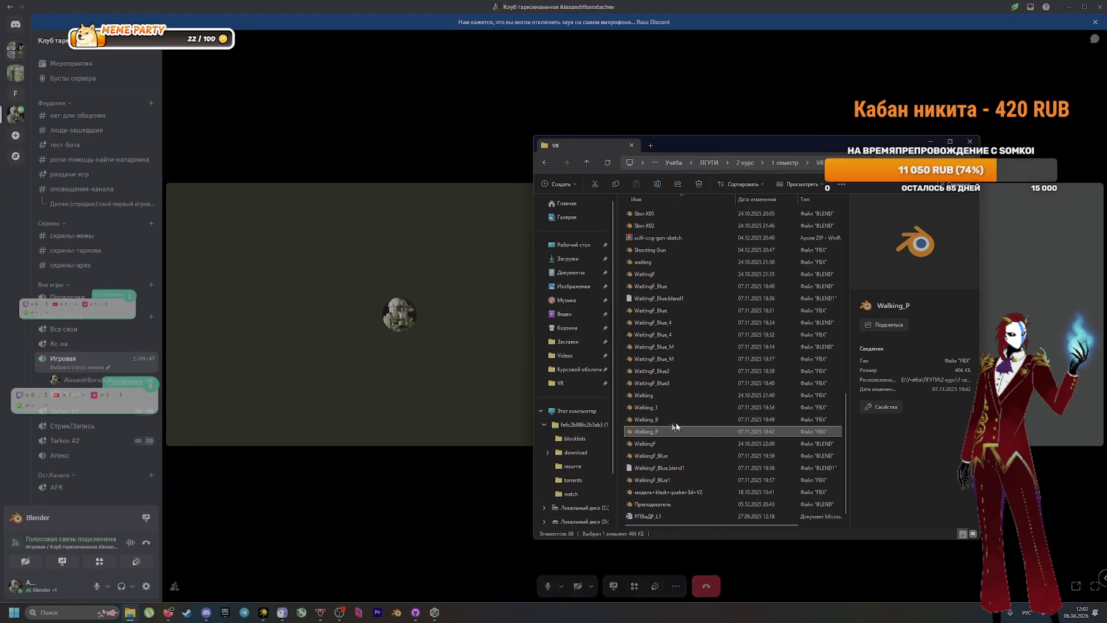
pyautogui.scroll(9, 701, 421)
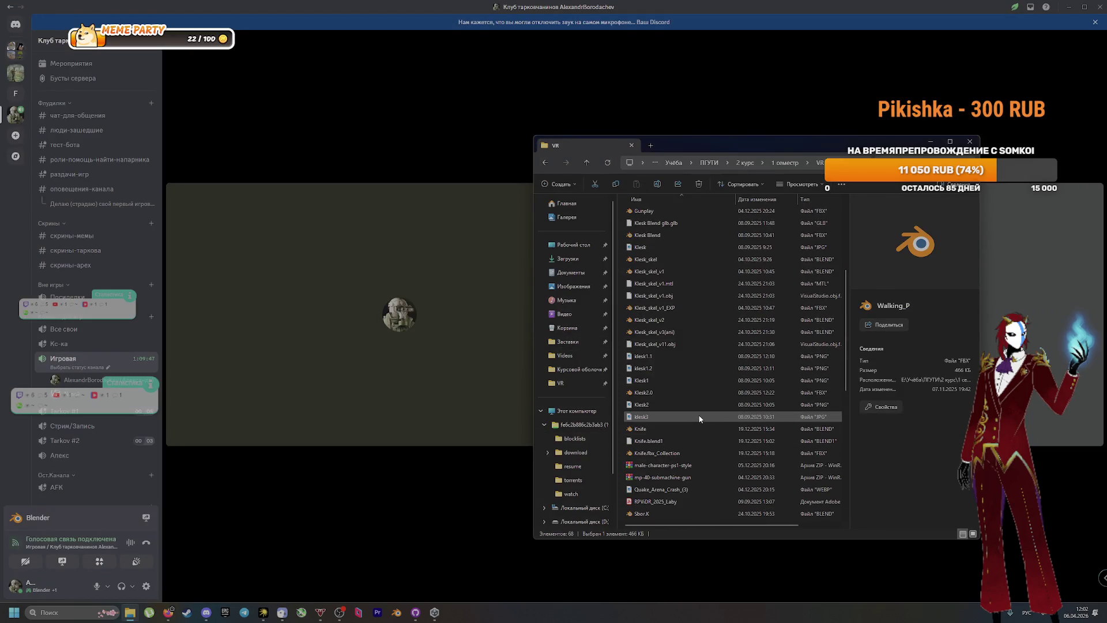
pyautogui.scroll(1, 698, 411)
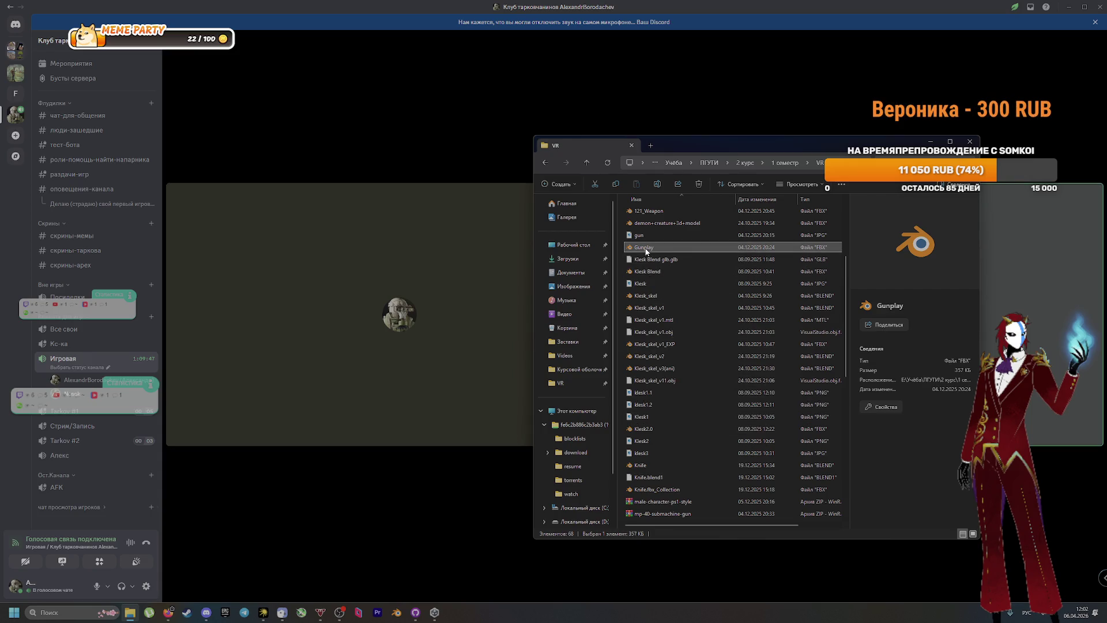
pyautogui.doubleClick(646, 248)
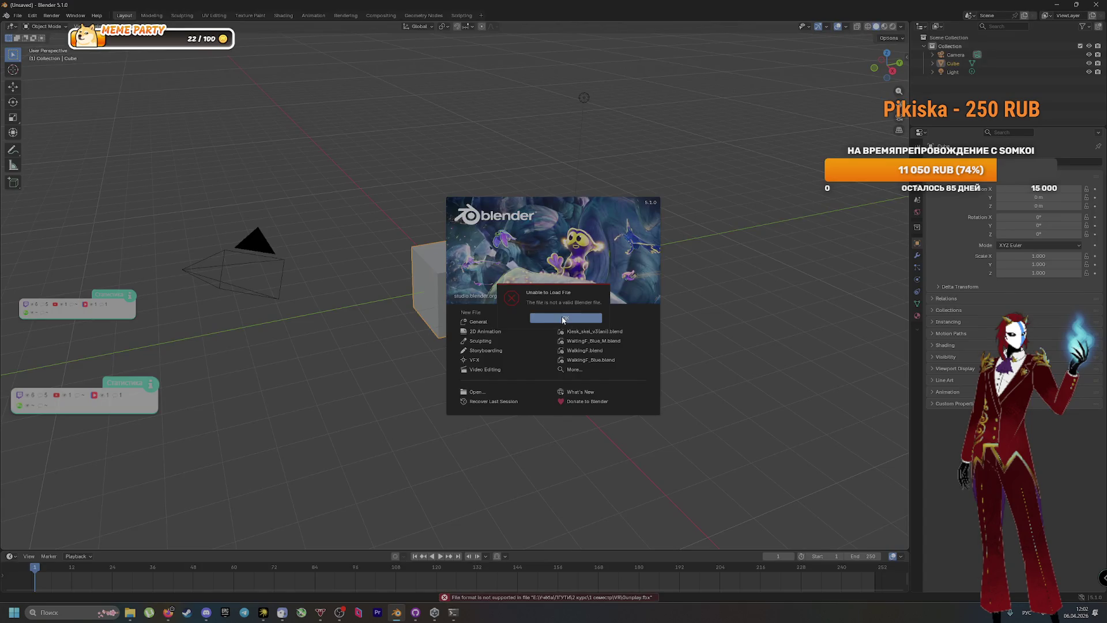
# Dismiss the format error and splash, then import Gunplay.fbx by dragging it into Blender
pyautogui.click(564, 318)
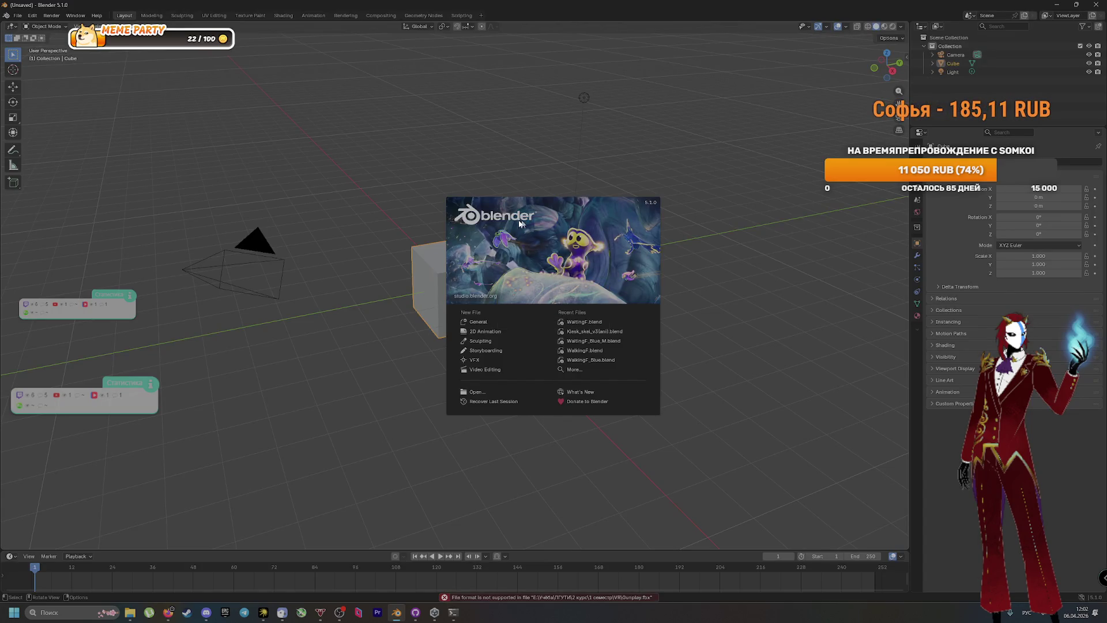
pyautogui.click(434, 283)
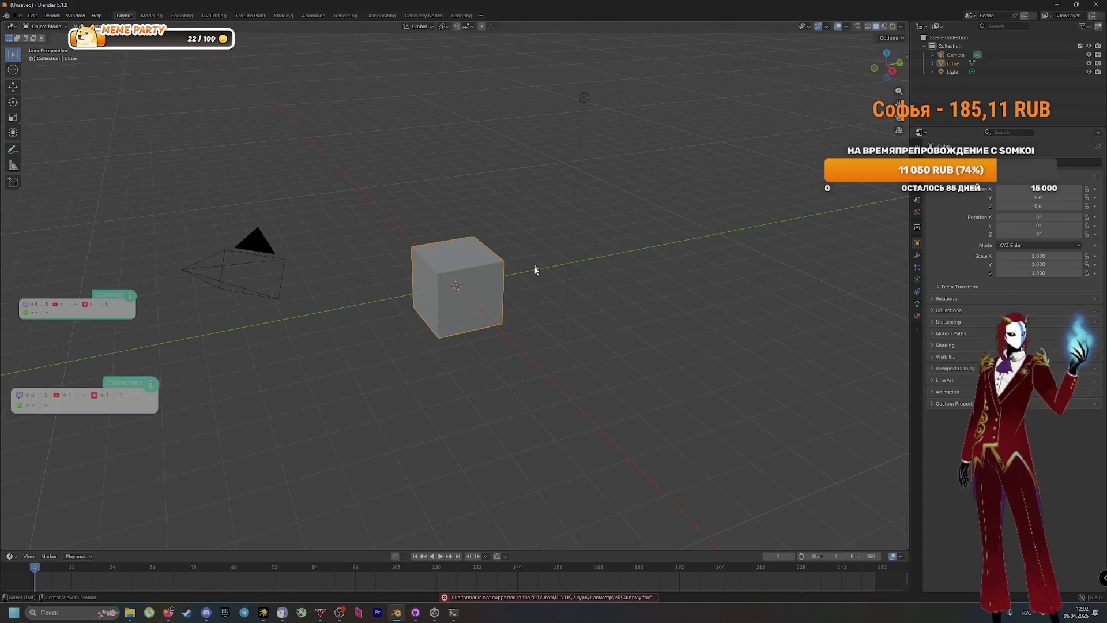
pyautogui.hotkey('alt', 'Tab')
pyautogui.hotkey('alt', 'Tab')
pyautogui.hotkey('alt', 'Tab')
pyautogui.moveTo(644, 247); pyautogui.dragTo(361, 231)
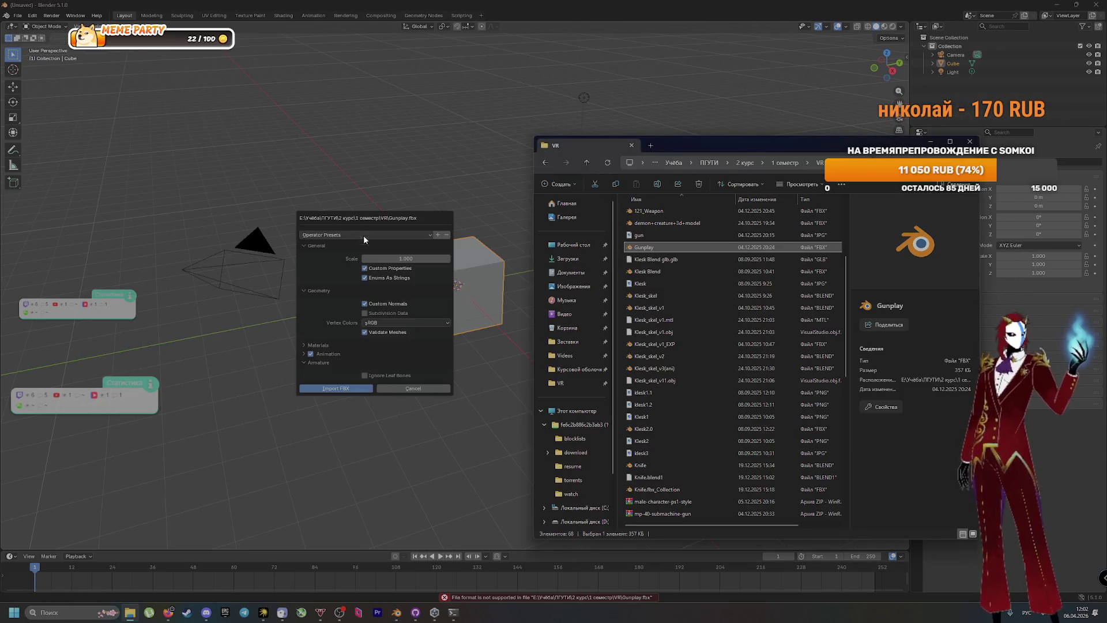
pyautogui.click(345, 386)
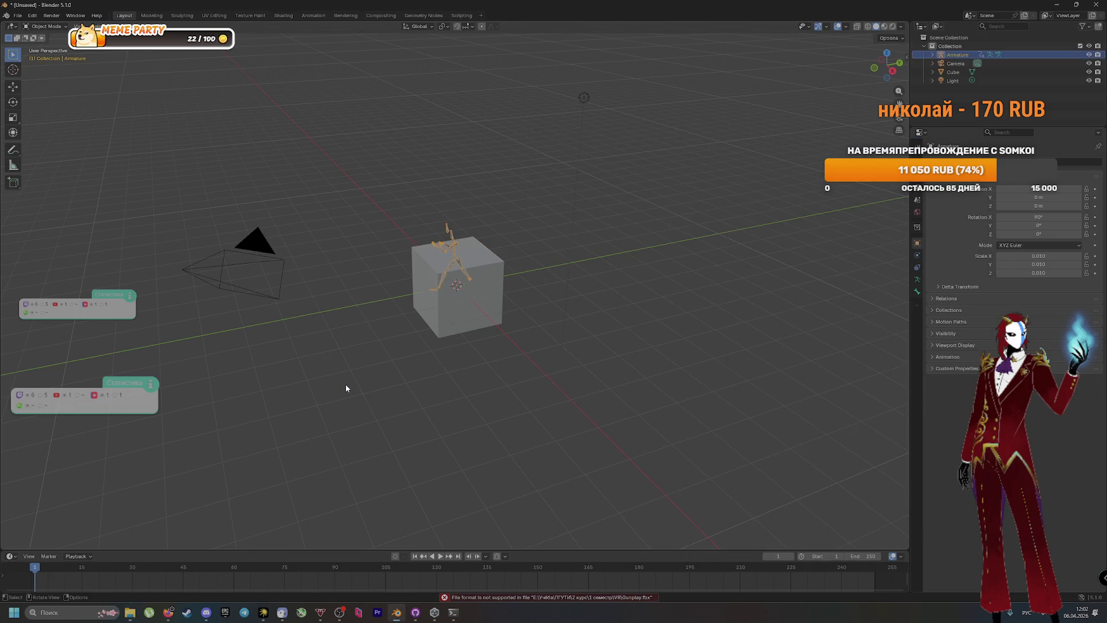
# Delete the default cube, play and scrub the armature animation, then bring Discord forward
pyautogui.click(456, 316)
pyautogui.press('Delete')
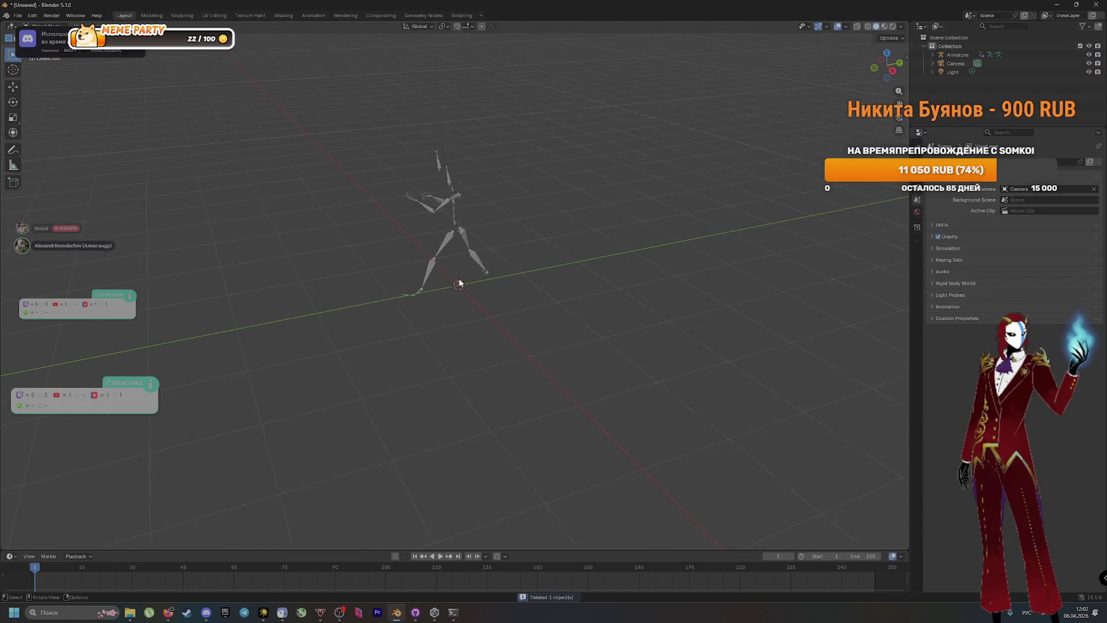
pyautogui.press('space')
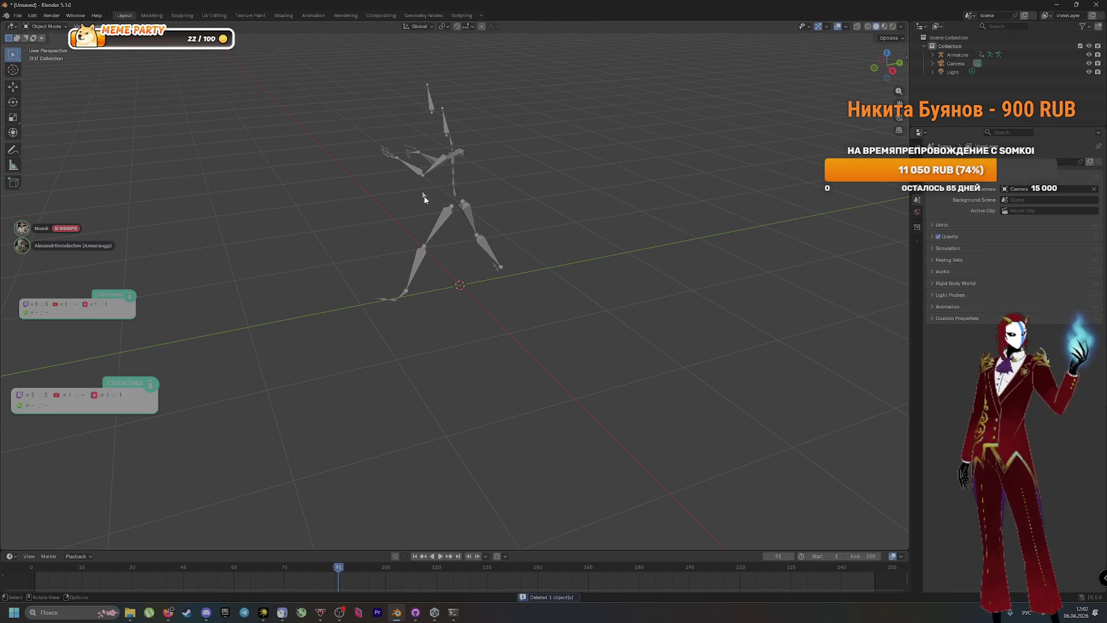
pyautogui.moveTo(347, 563); pyautogui.dragTo(35, 536)
pyautogui.hotkey('alt', 'Tab')
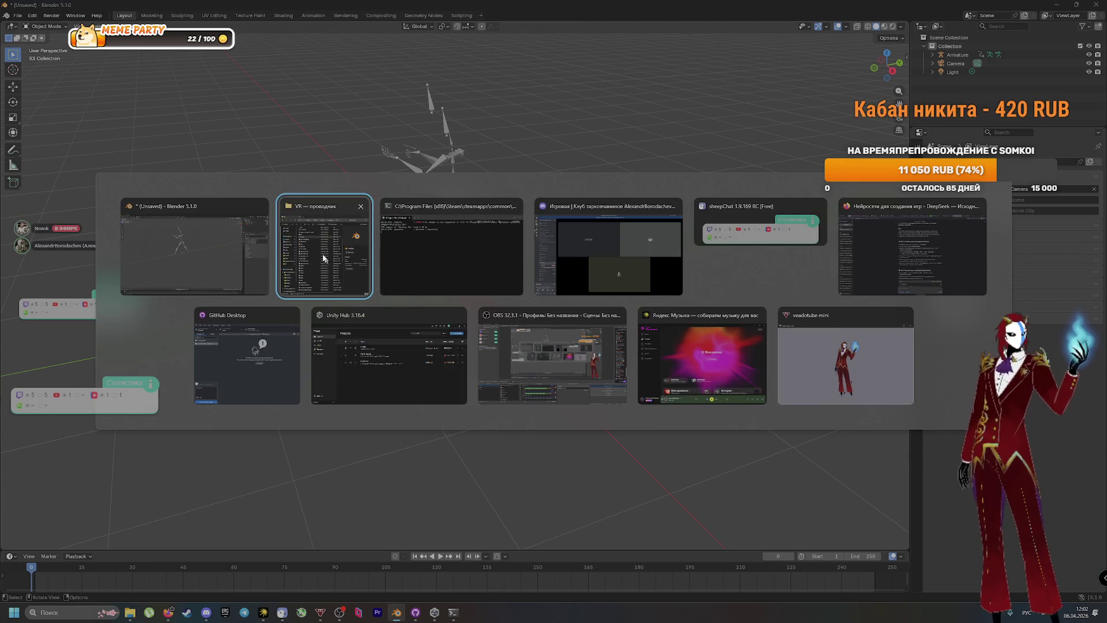
pyautogui.click(542, 248)
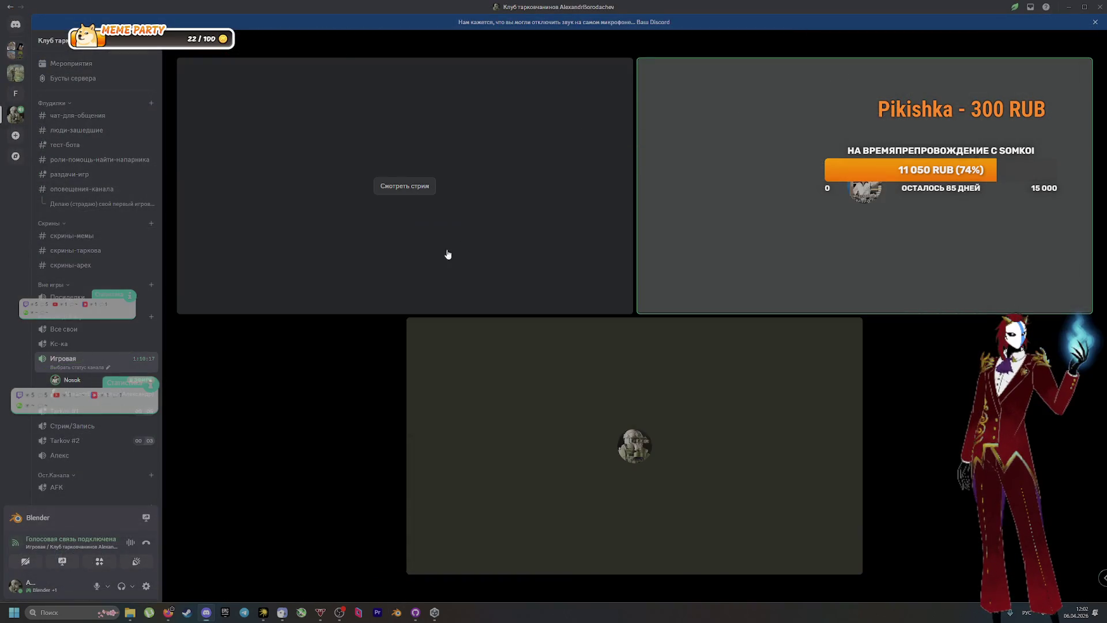
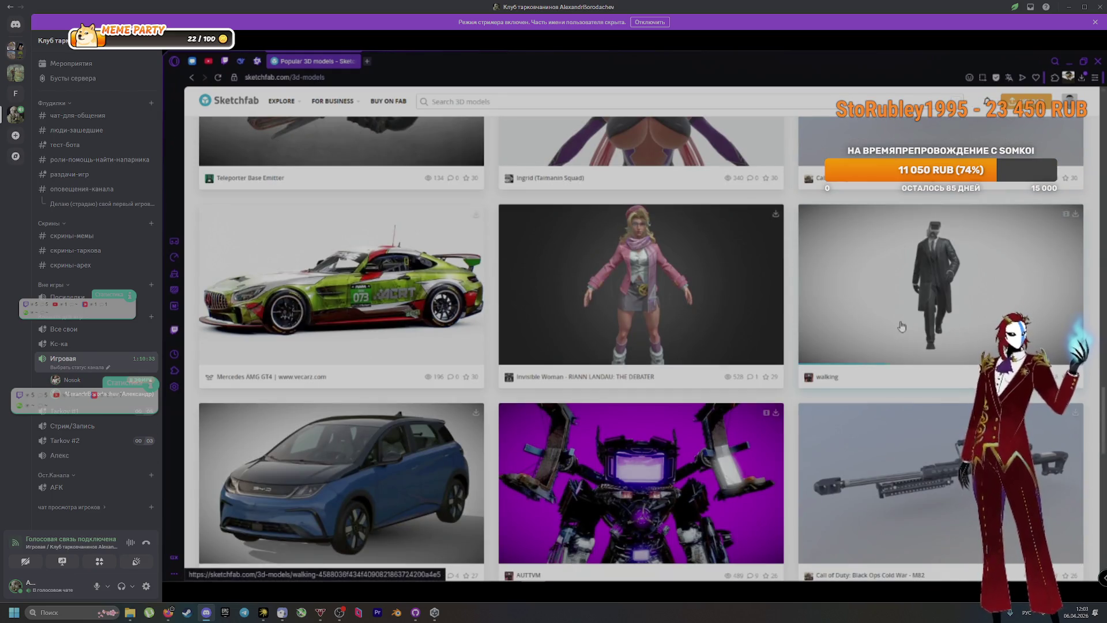
# Scroll down through Sketchfab's popular 3D models listing
pyautogui.scroll(-5, 909, 326)
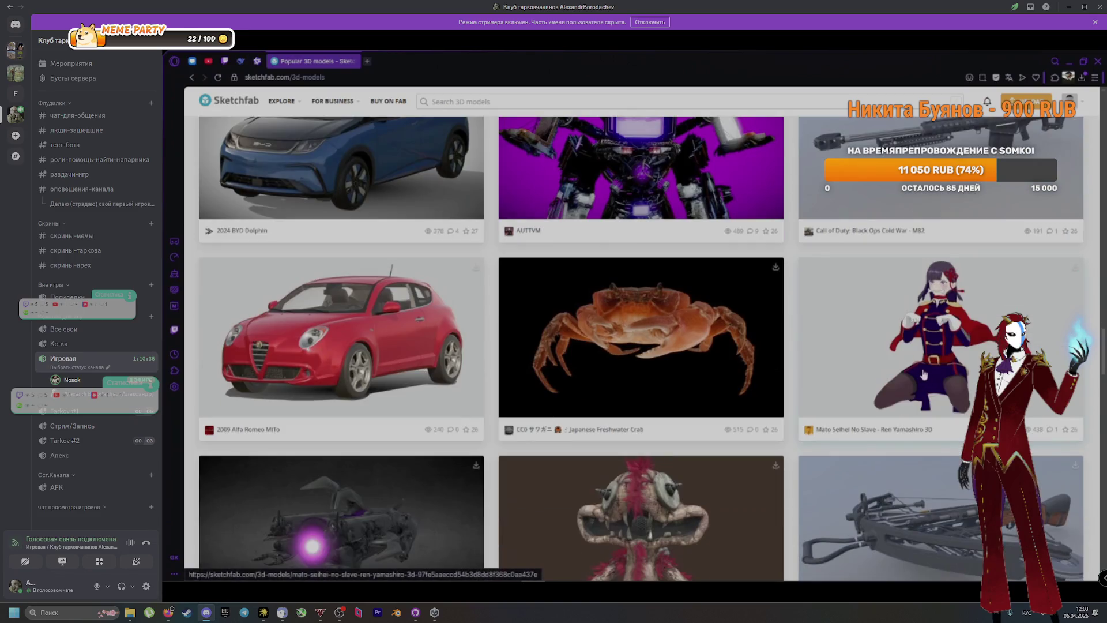
pyautogui.scroll(-3, 917, 362)
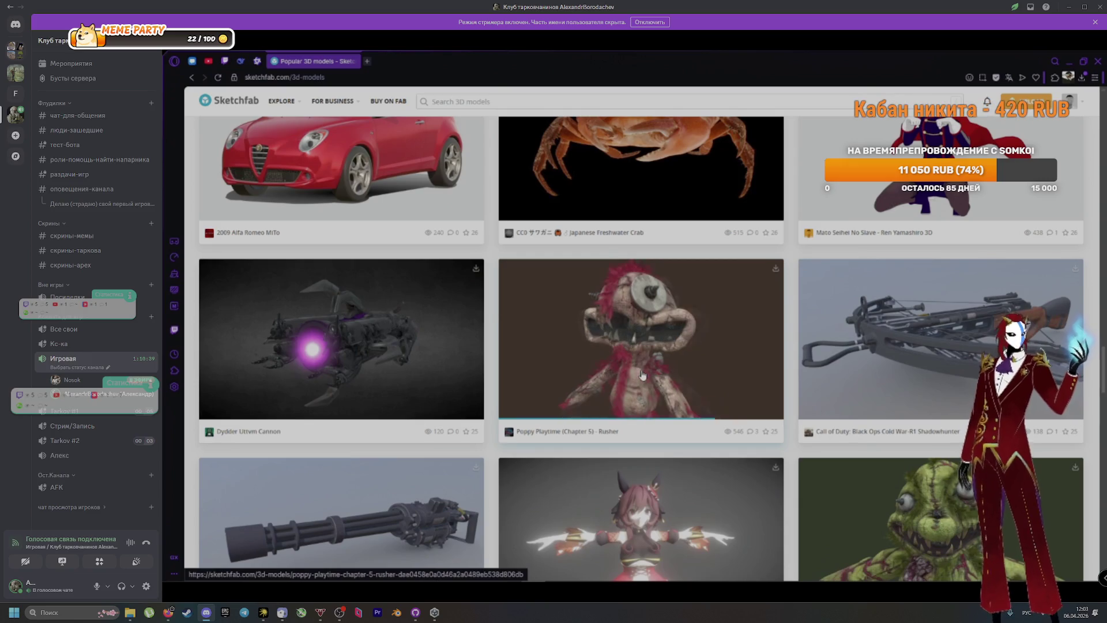
pyautogui.scroll(-2, 916, 419)
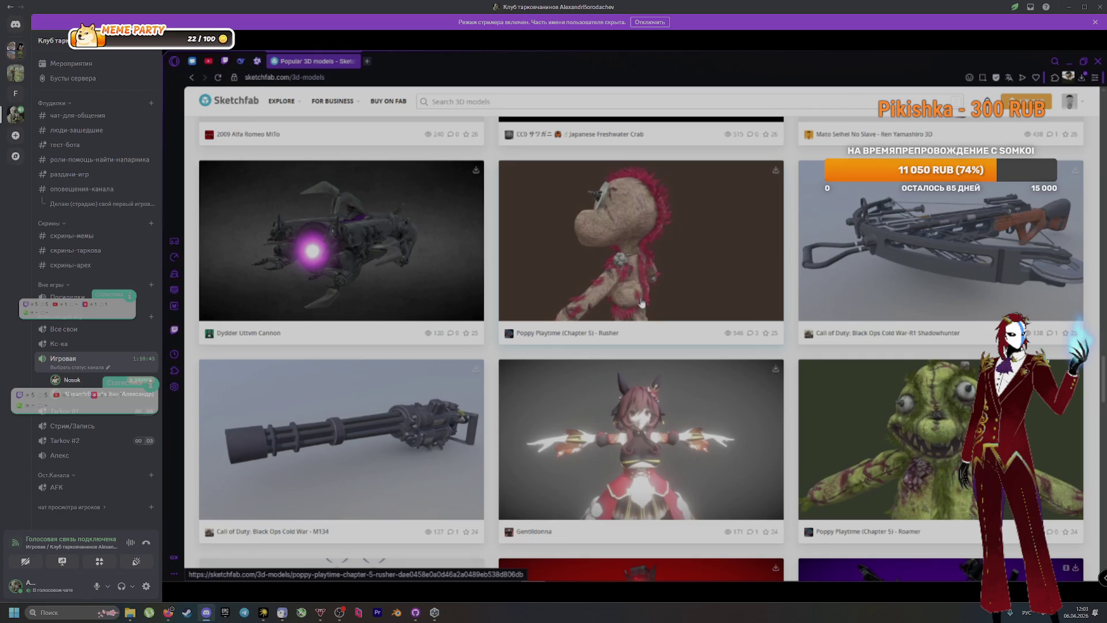
pyautogui.scroll(-2, 750, 413)
pyautogui.scroll(-6, 832, 410)
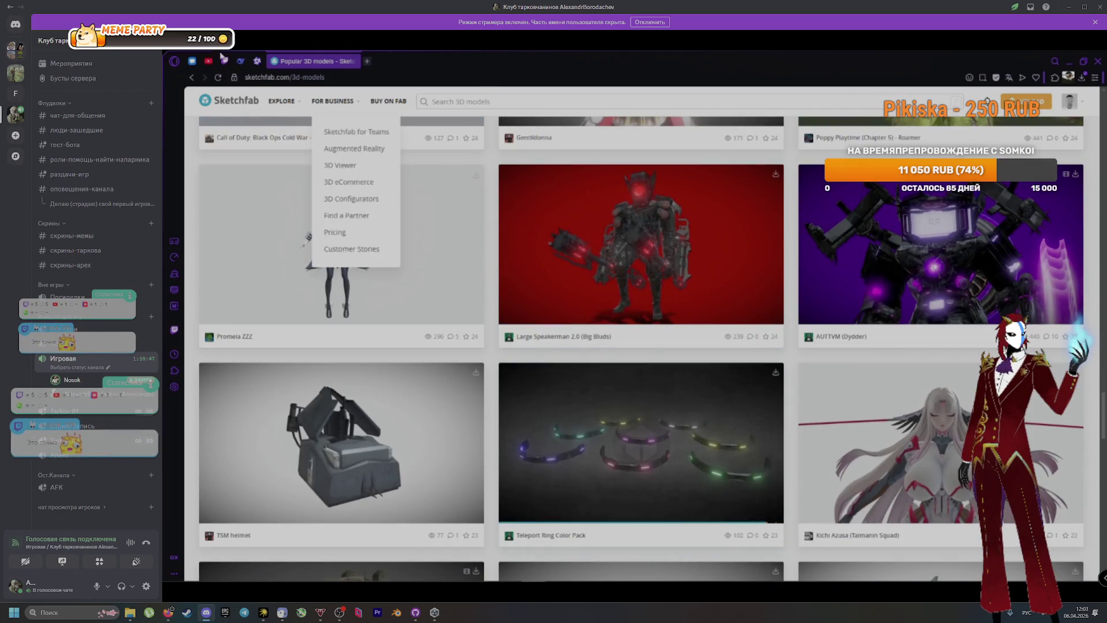
pyautogui.scroll(-6, 650, 298)
pyautogui.scroll(-6, 651, 298)
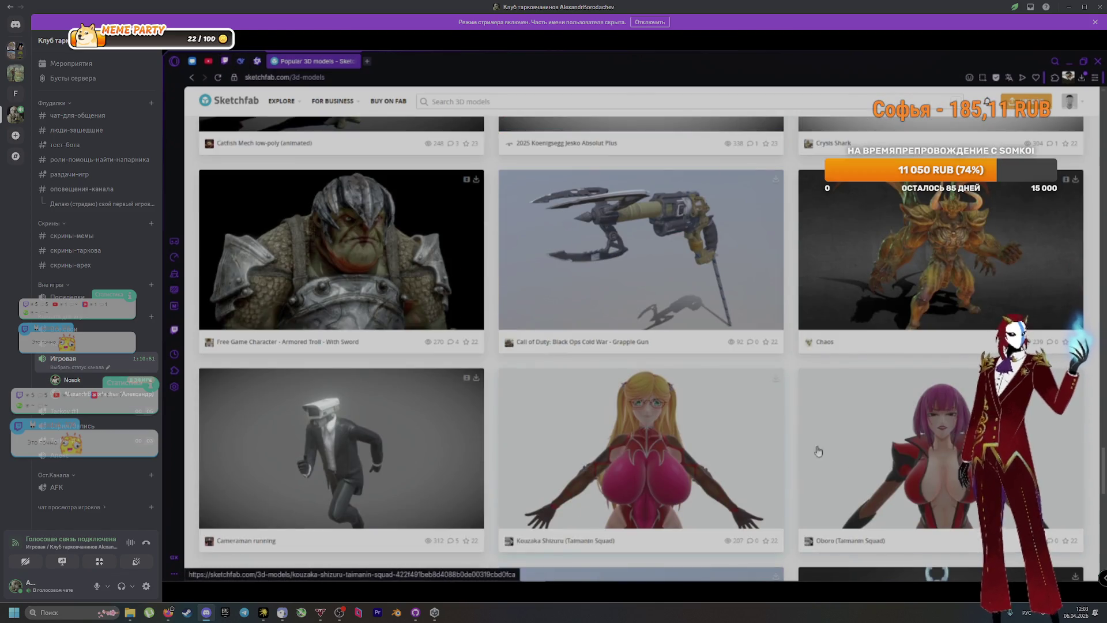
pyautogui.scroll(-3, 710, 442)
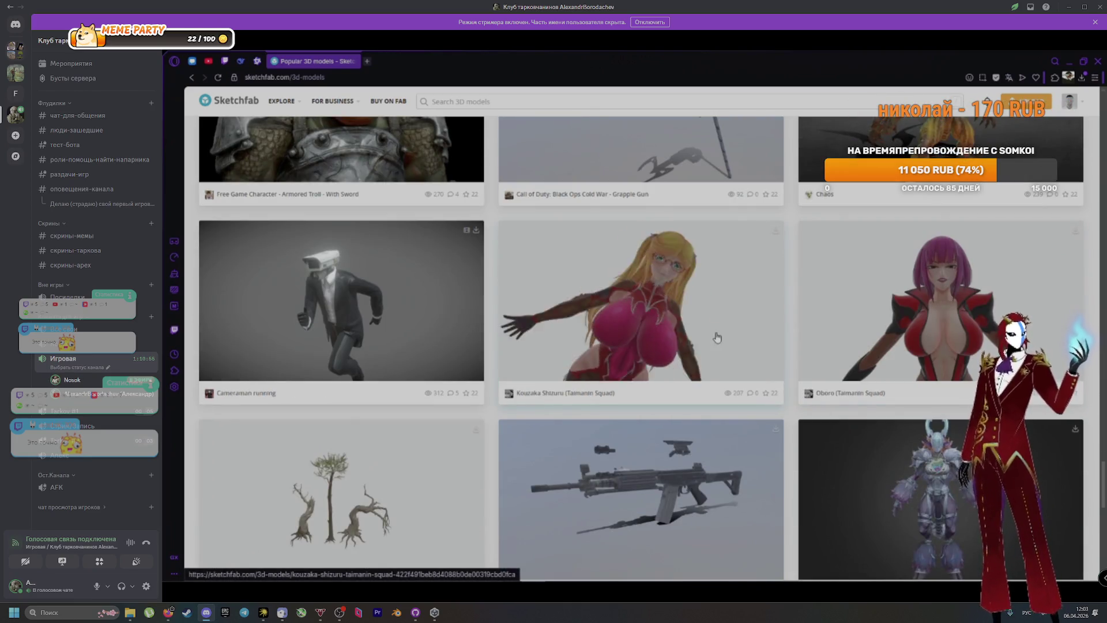
pyautogui.scroll(-8, 732, 455)
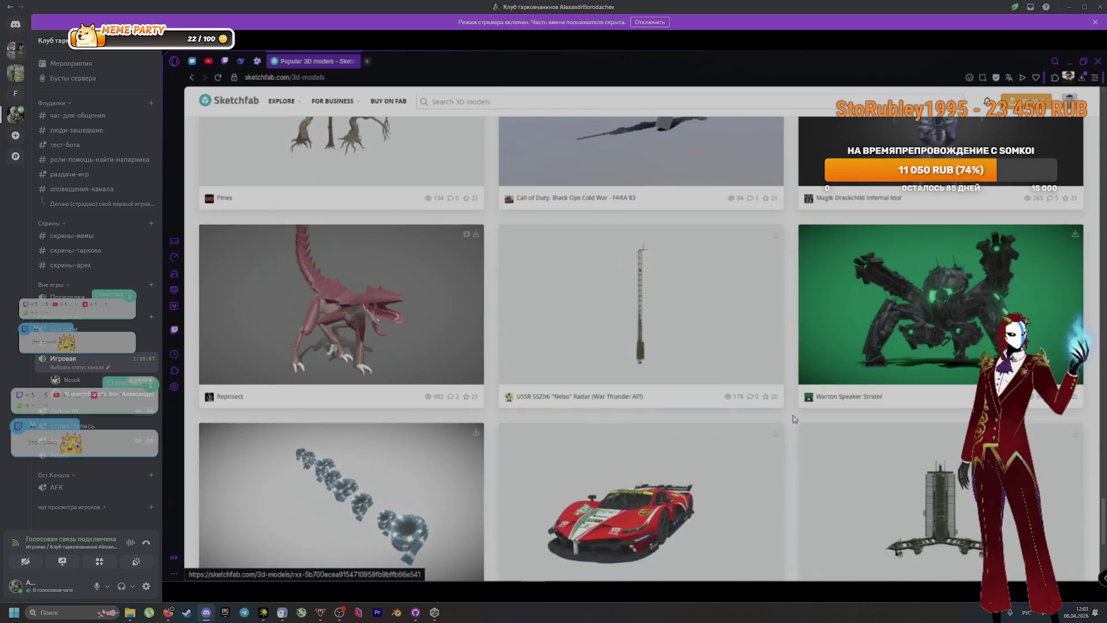
pyautogui.scroll(-6, 774, 429)
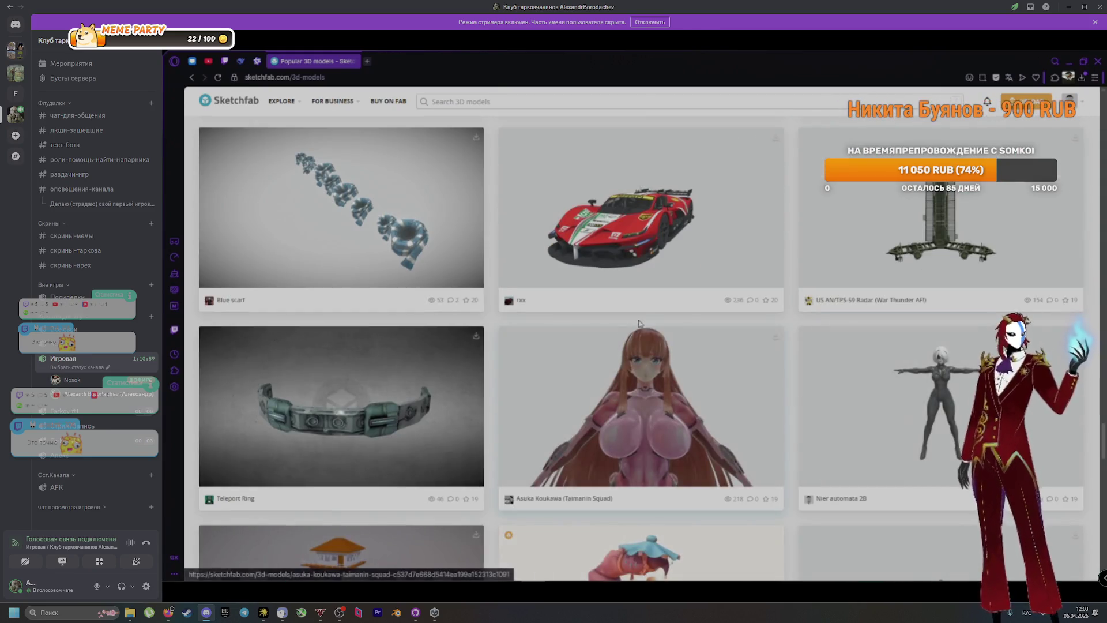
pyautogui.scroll(-2, 630, 329)
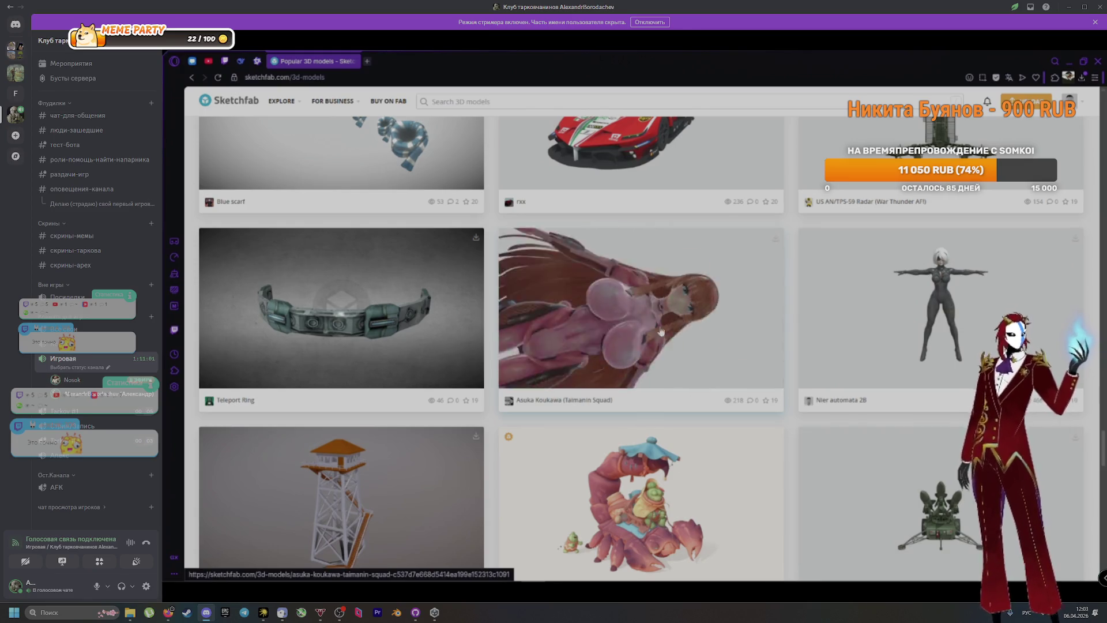
pyautogui.scroll(-5, 664, 317)
pyautogui.scroll(-4, 816, 335)
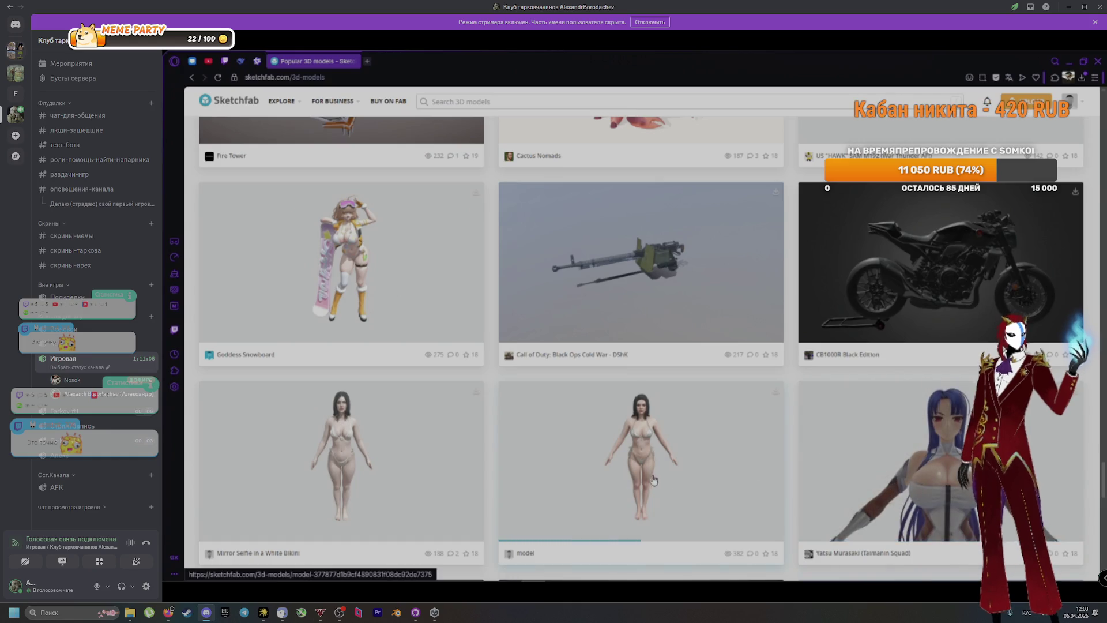
pyautogui.scroll(-3, 601, 477)
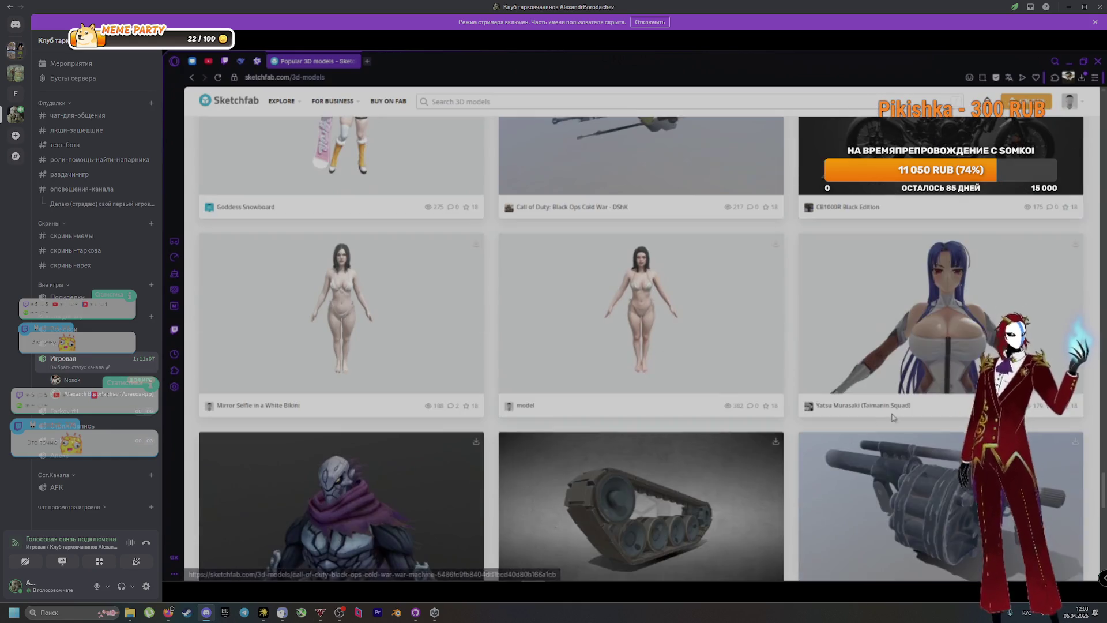
pyautogui.scroll(7, 675, 246)
pyautogui.scroll(-5, 678, 254)
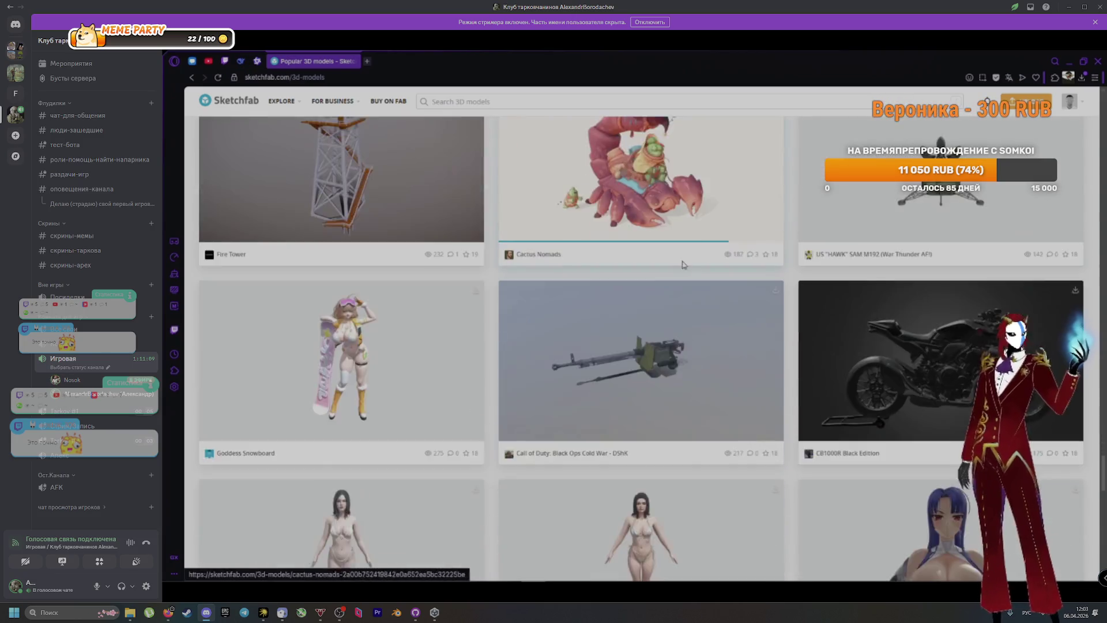
pyautogui.scroll(-7, 683, 264)
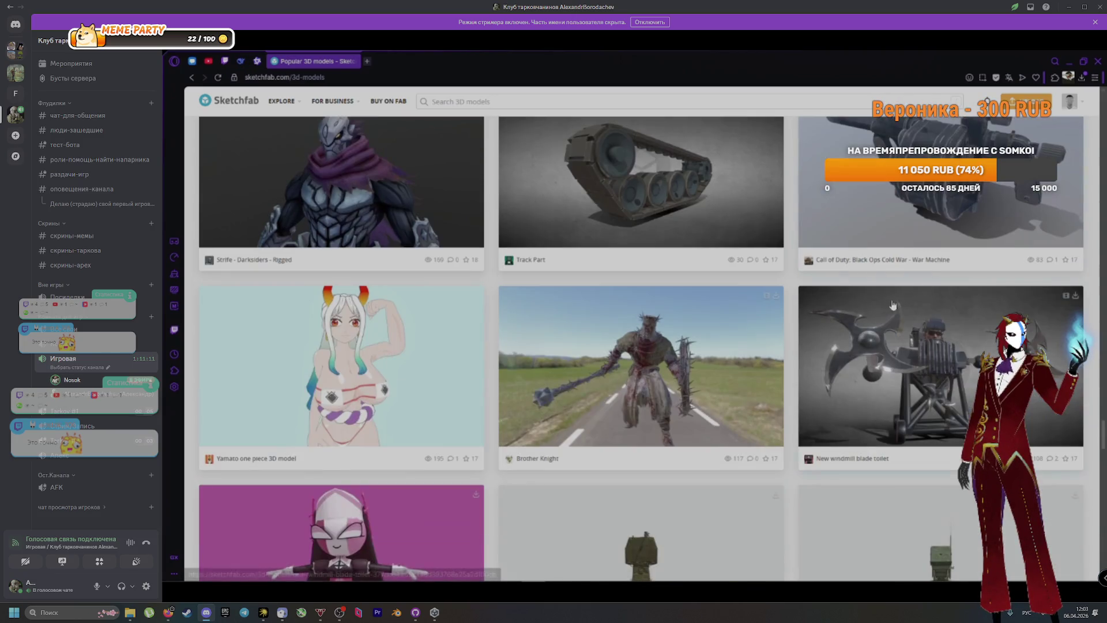
pyautogui.scroll(-4, 752, 372)
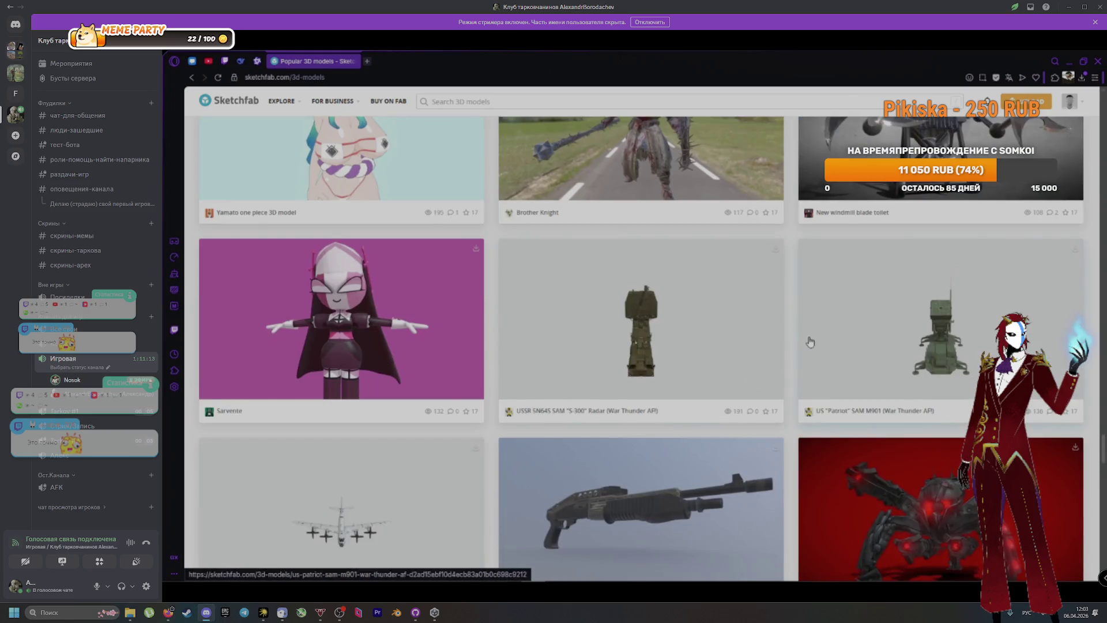
pyautogui.scroll(-5, 809, 342)
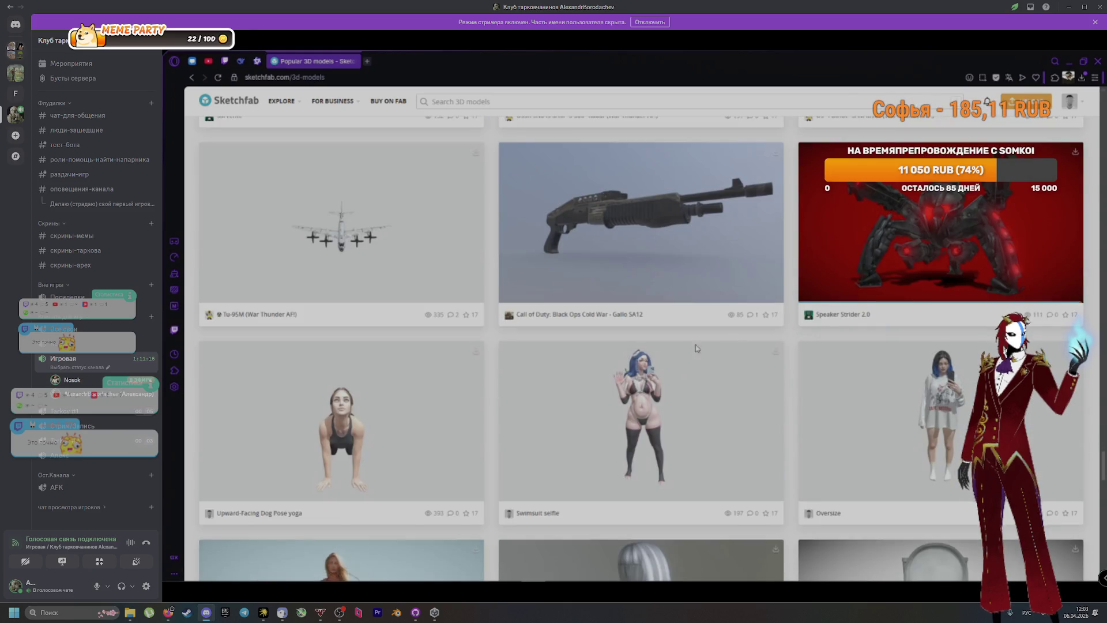
pyautogui.scroll(-9, 716, 430)
pyautogui.scroll(-9, 715, 421)
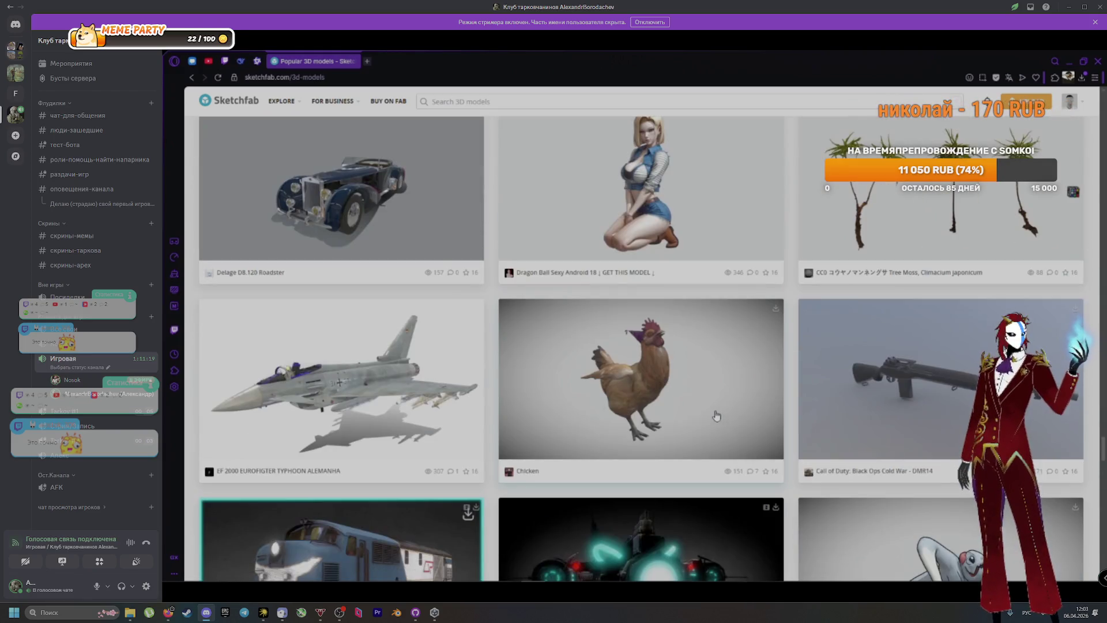
pyautogui.scroll(-2, 704, 399)
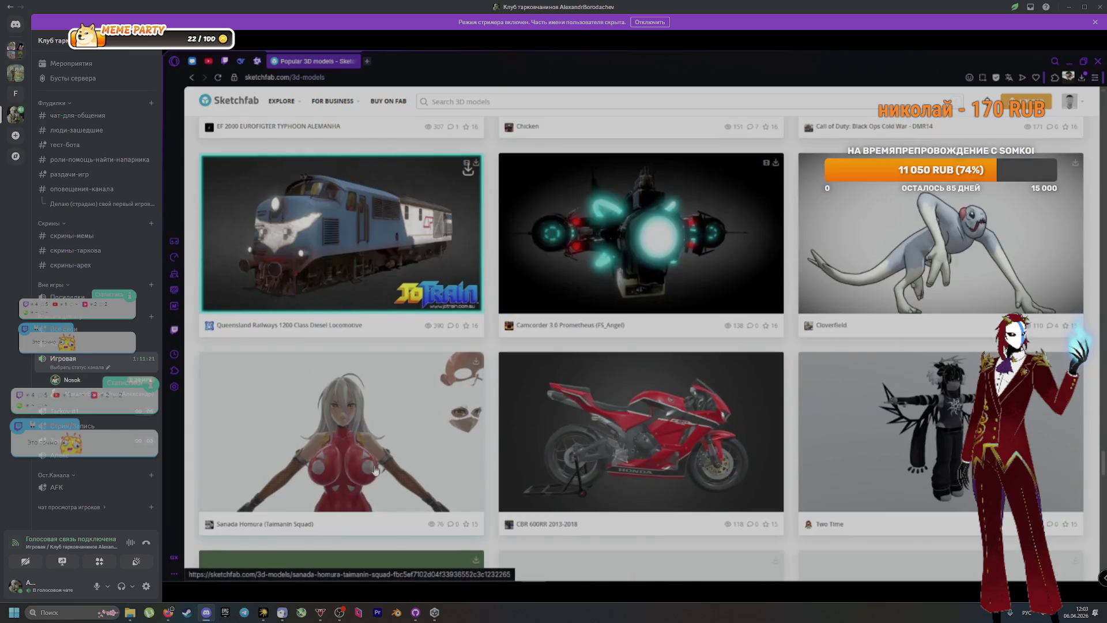
pyautogui.scroll(-8, 723, 408)
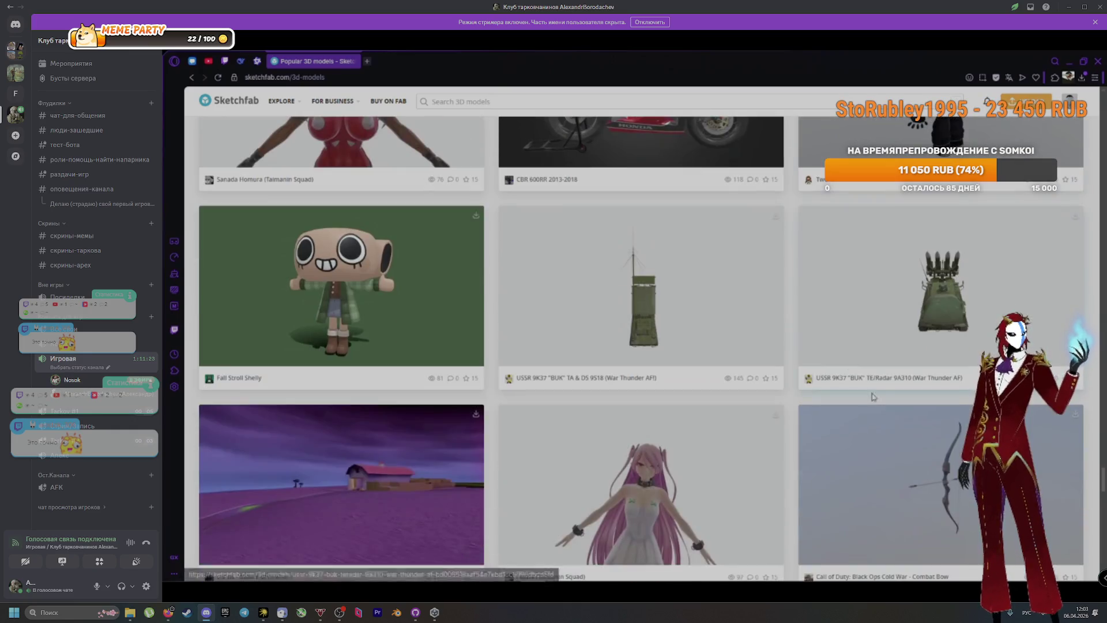
pyautogui.scroll(-1, 875, 392)
pyautogui.scroll(-4, 839, 414)
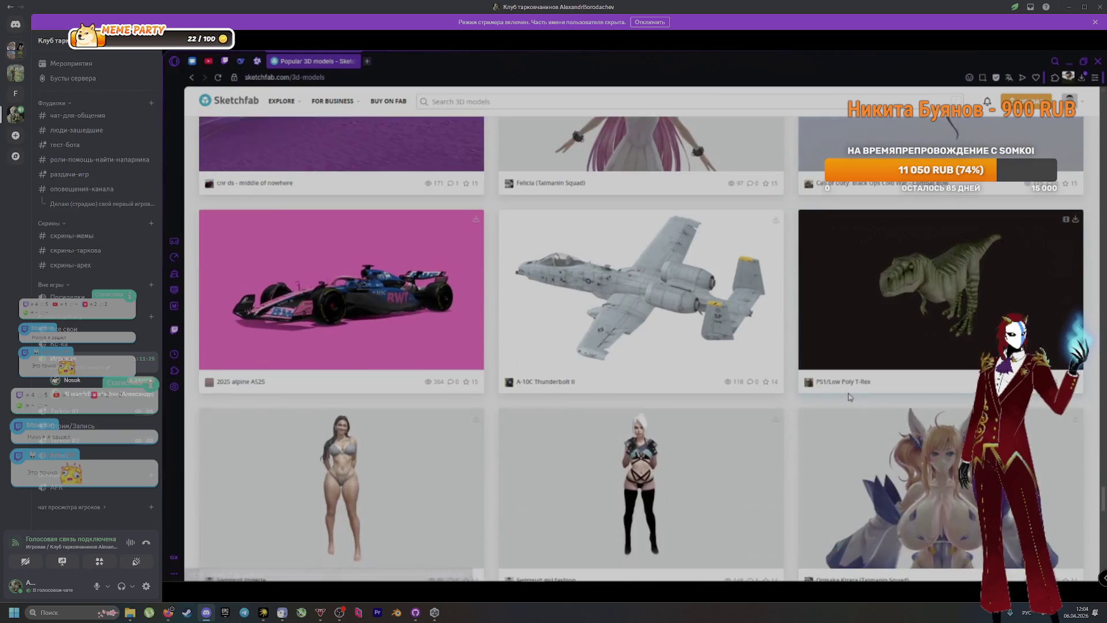
pyautogui.scroll(-6, 854, 393)
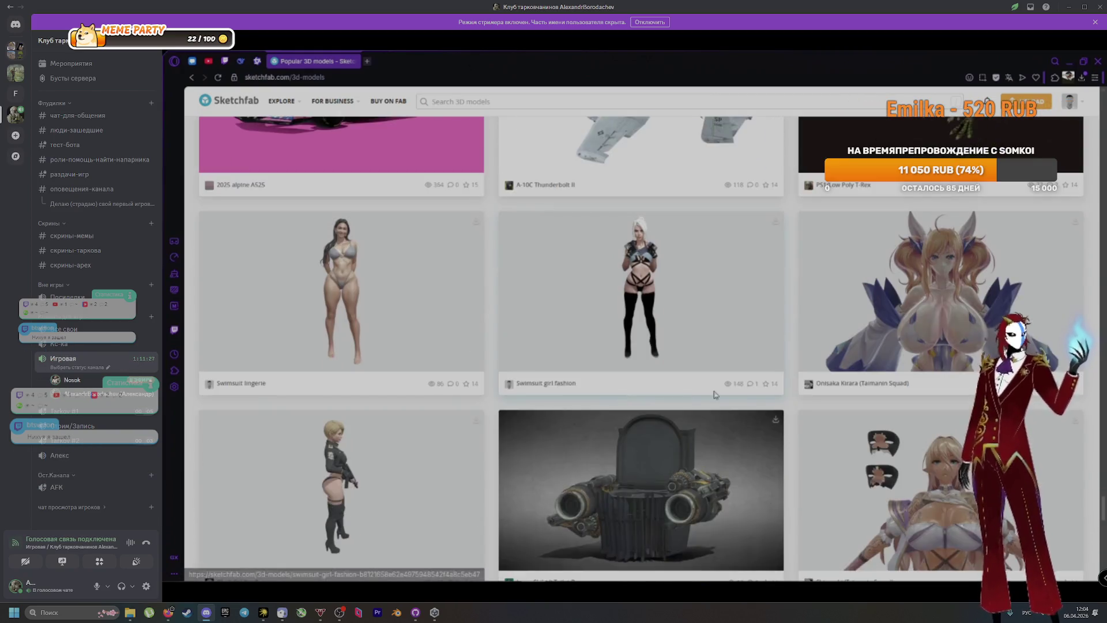
pyautogui.scroll(-8, 734, 400)
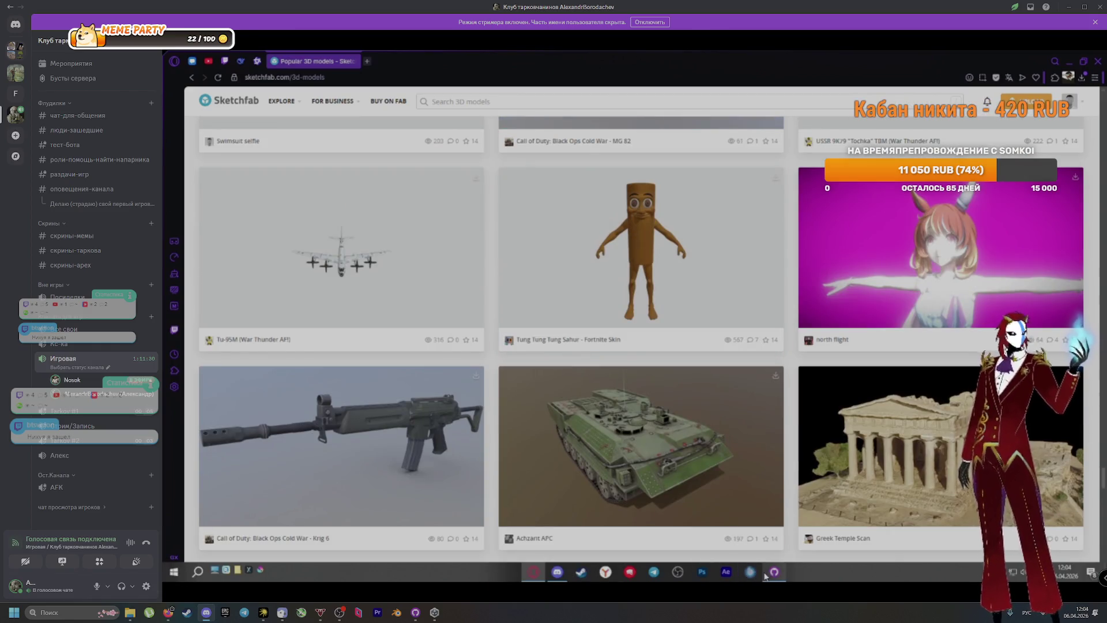
# Briefly bring up GitHub Desktop's Mindfall commit history, then hide it again
pyautogui.click(774, 573)
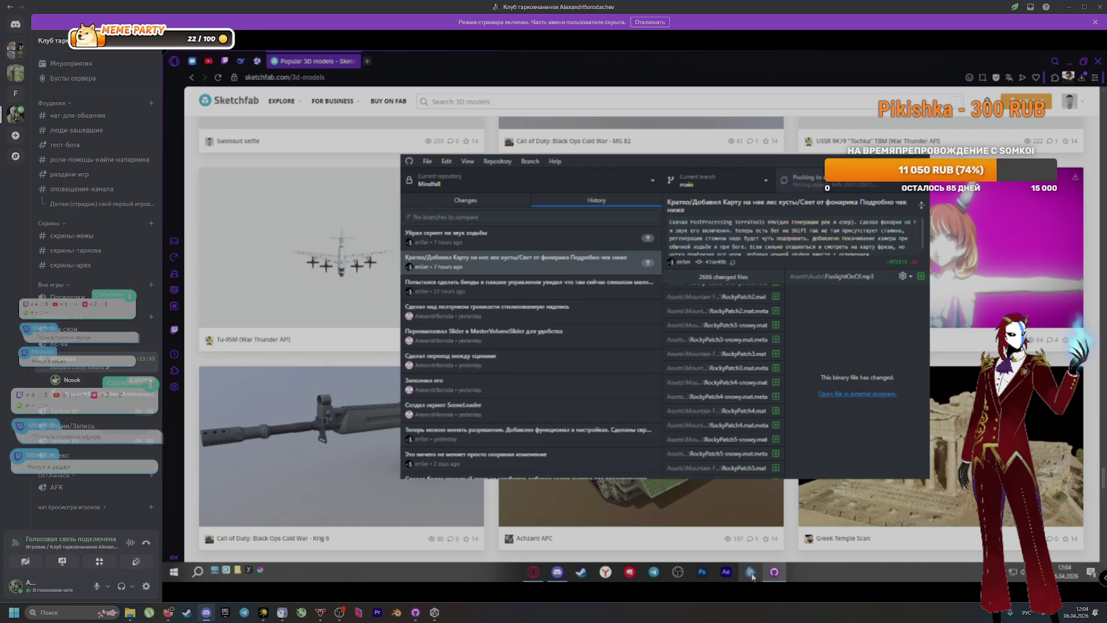
pyautogui.moveTo(770, 563)
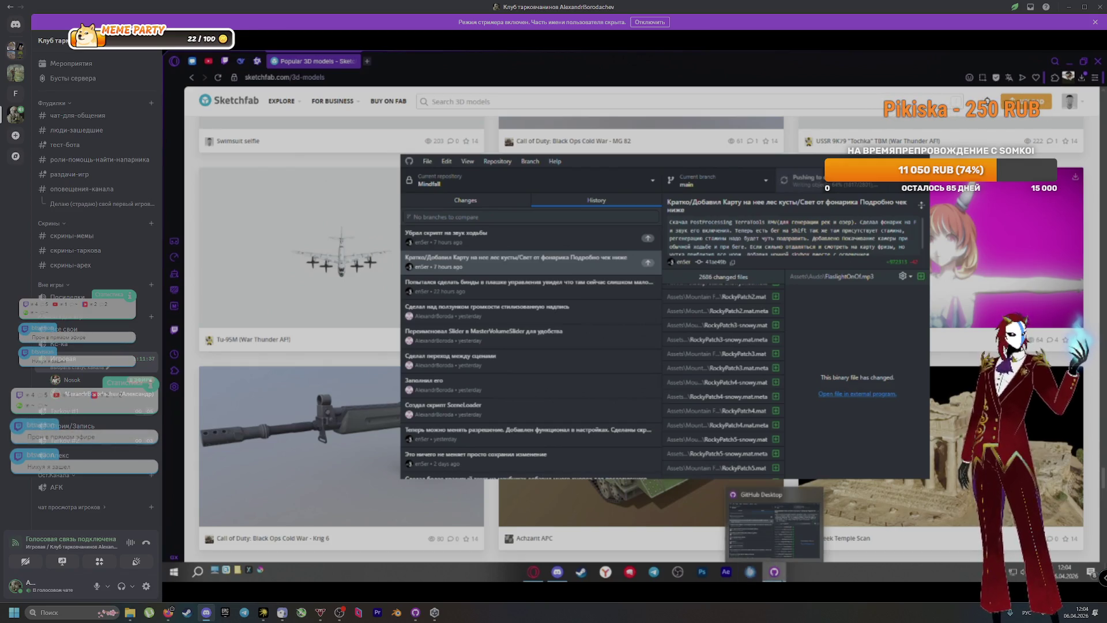
pyautogui.click(773, 572)
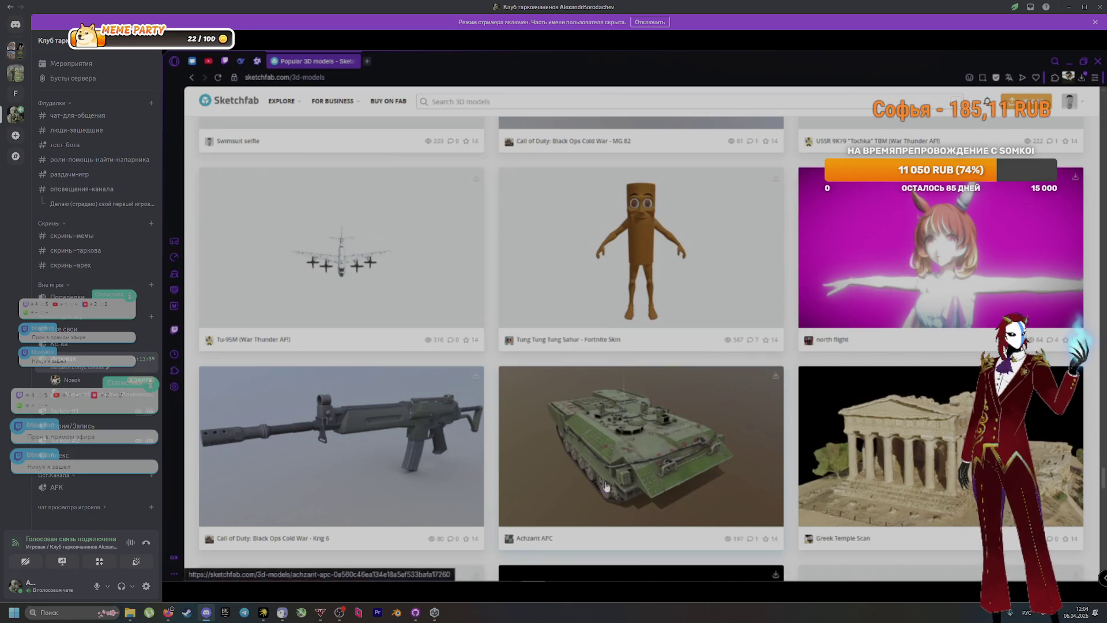
pyautogui.click(751, 572)
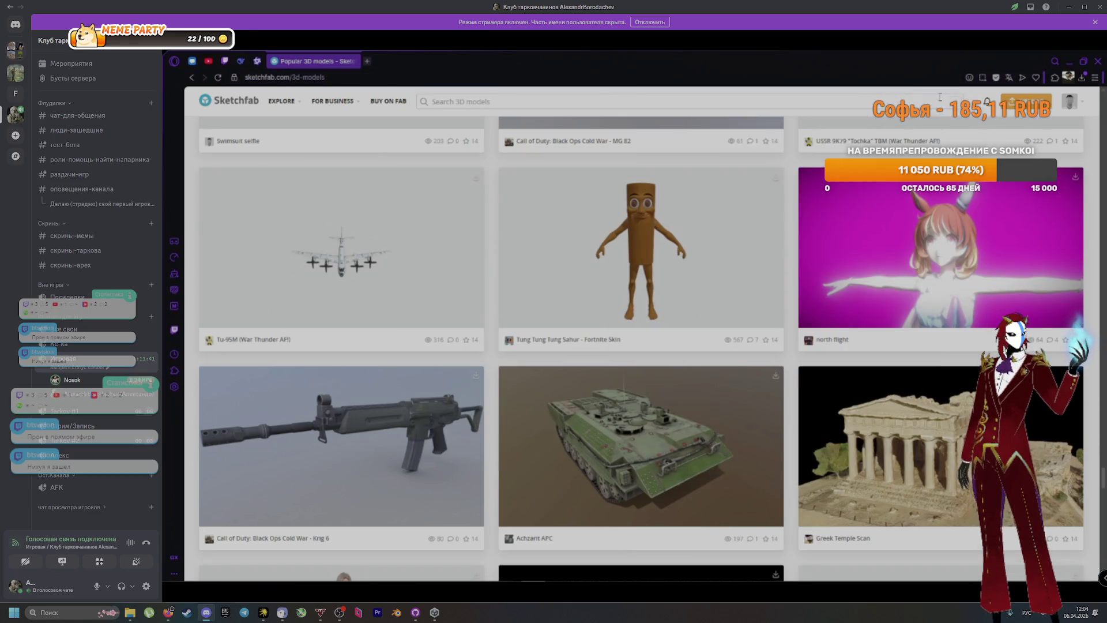
pyautogui.click(774, 572)
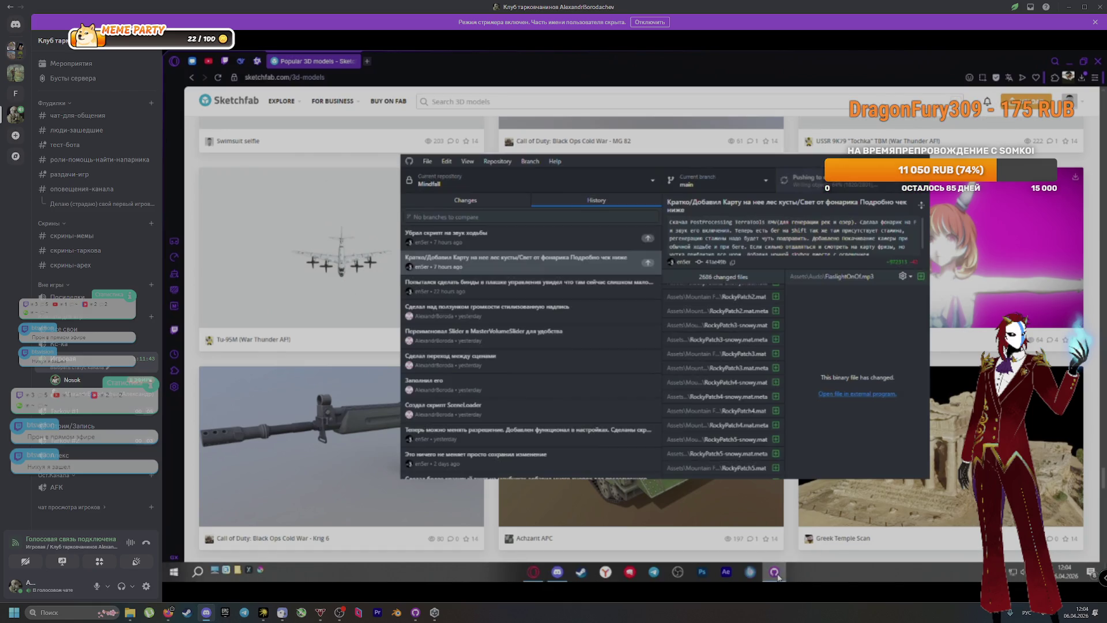
pyautogui.click(848, 92)
# Scroll to the bottom of the Sketchfab models grid
pyautogui.scroll(-8, 853, 259)
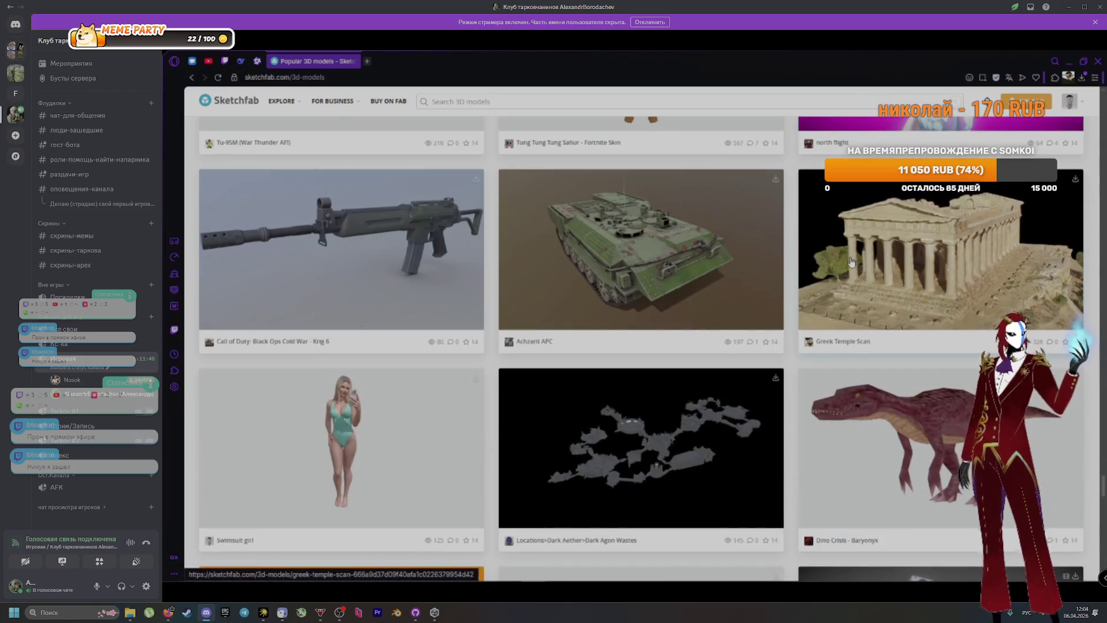
pyautogui.scroll(-7, 843, 267)
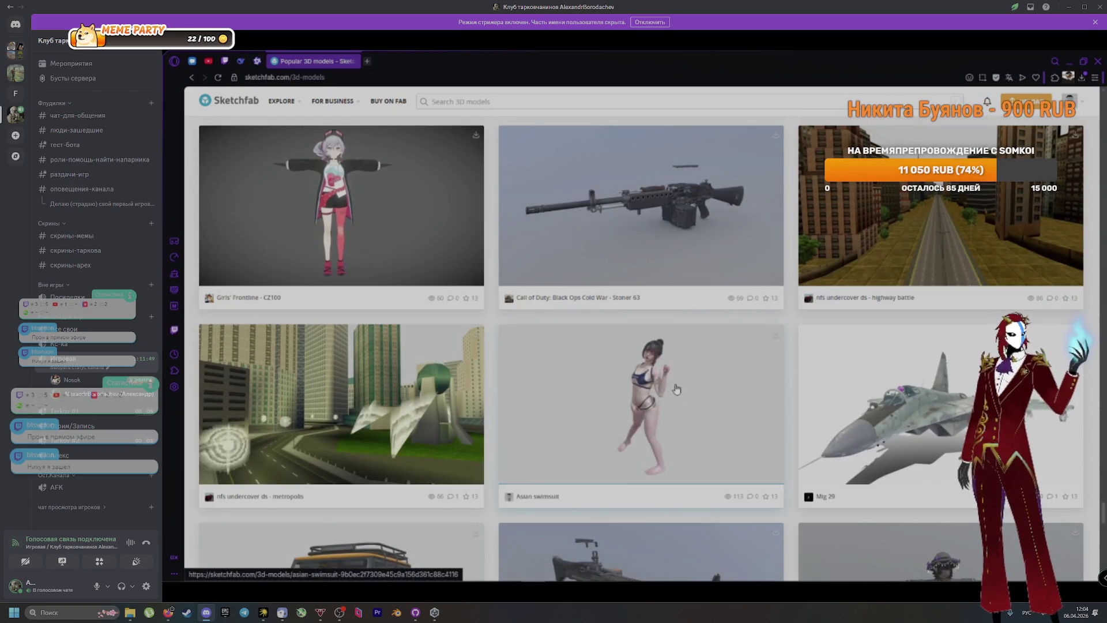
pyautogui.scroll(-1, 325, 397)
pyautogui.scroll(-10, 325, 397)
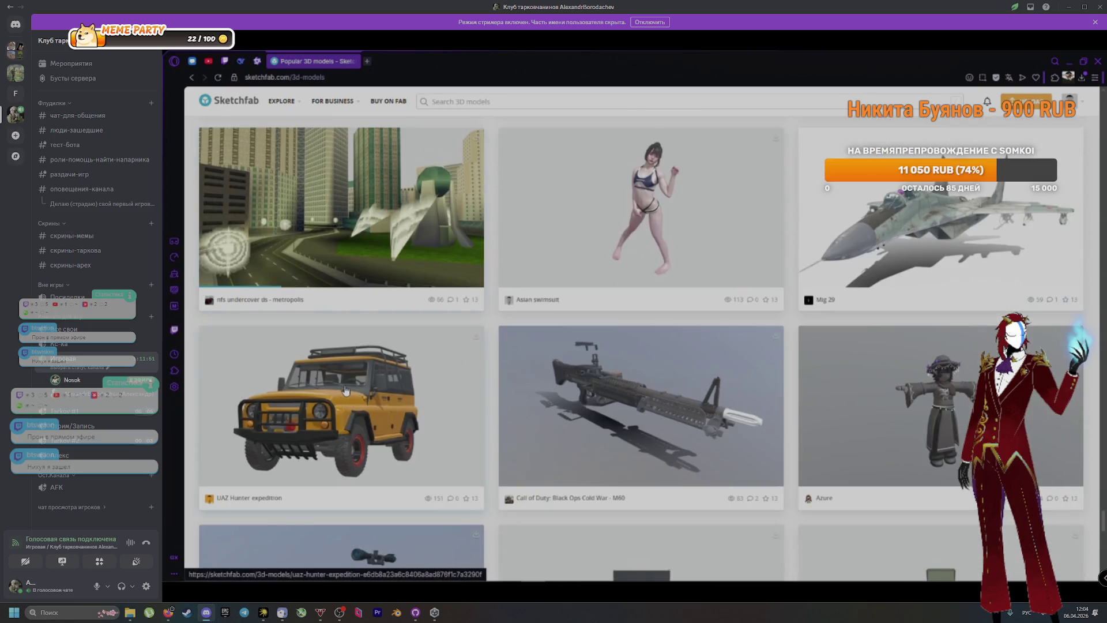
pyautogui.scroll(-8, 568, 397)
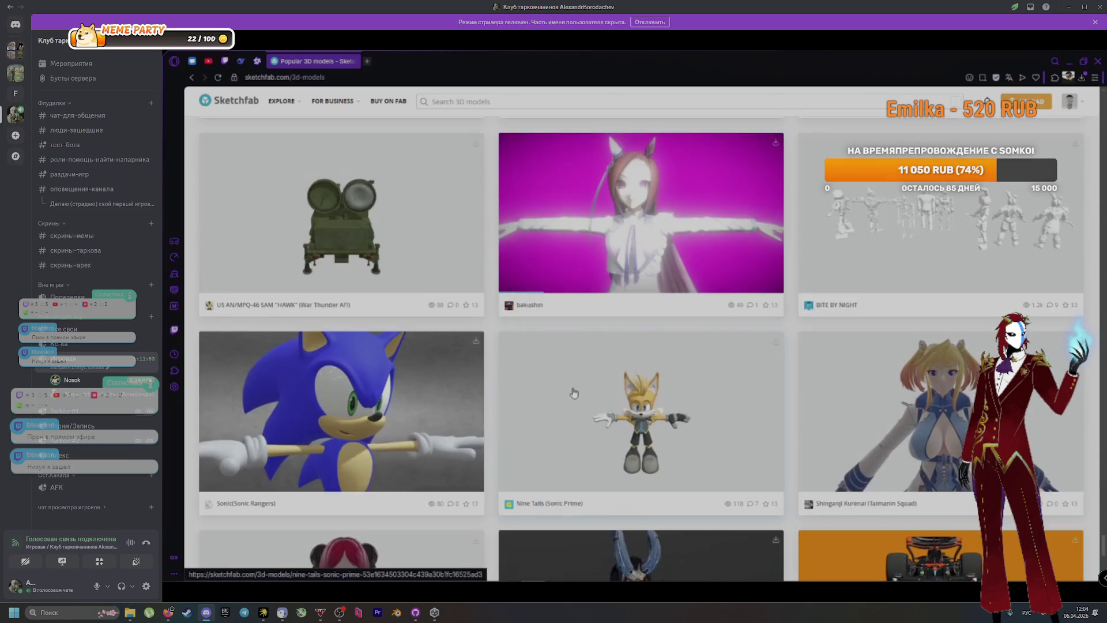
pyautogui.scroll(4, 706, 416)
pyautogui.scroll(3, 706, 416)
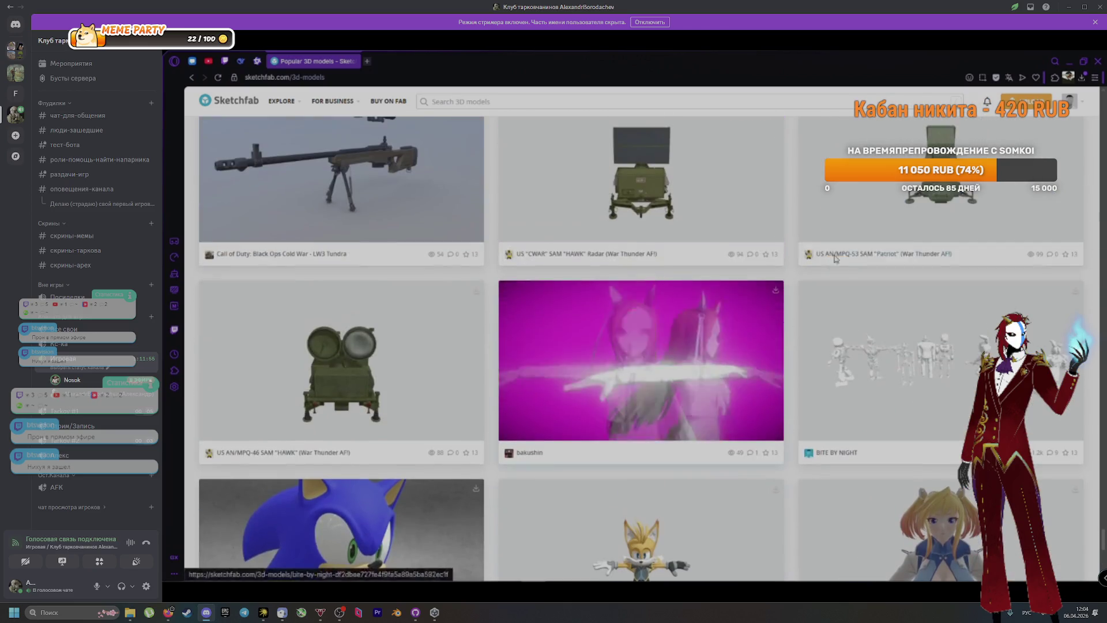
pyautogui.scroll(-6, 680, 450)
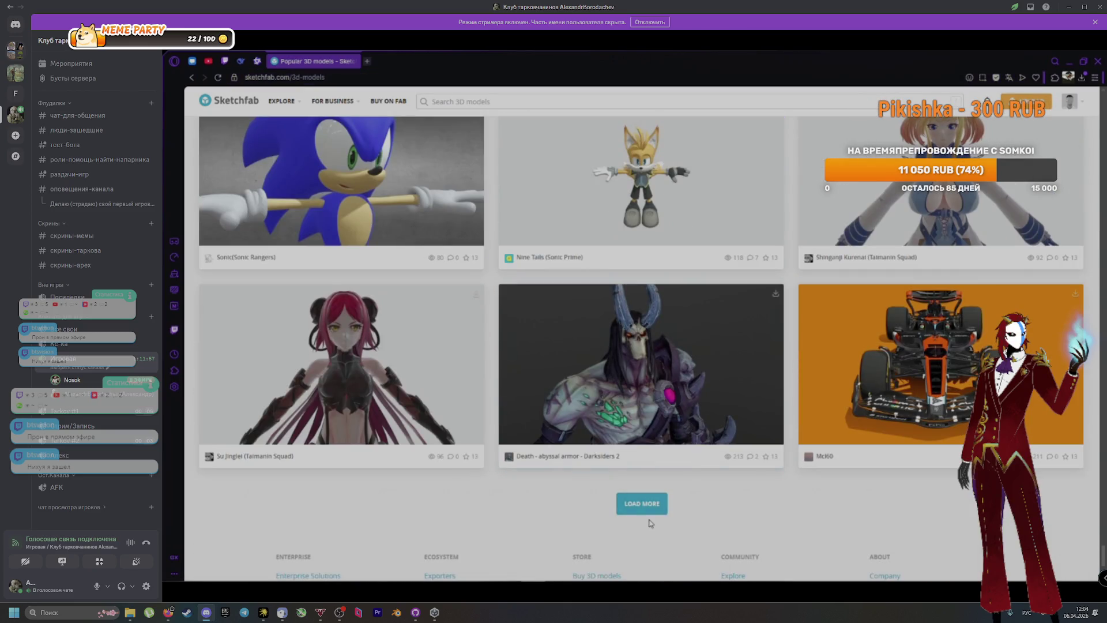
# Load more models, browse the new cards, and minimise the browser
pyautogui.click(662, 506)
pyautogui.scroll(-6, 707, 420)
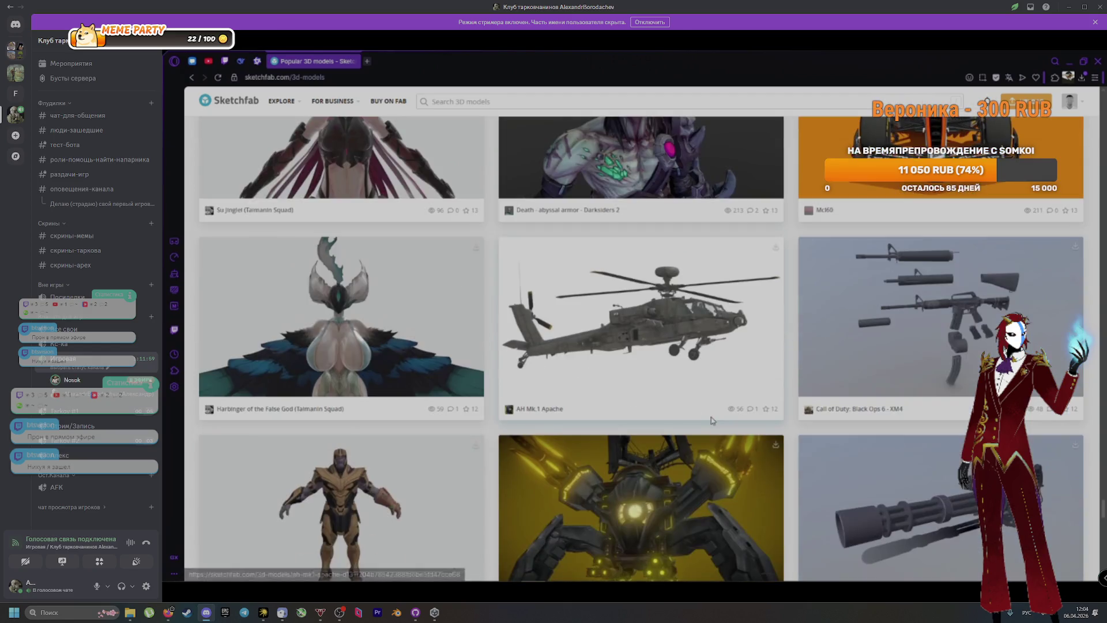
pyautogui.scroll(-8, 707, 420)
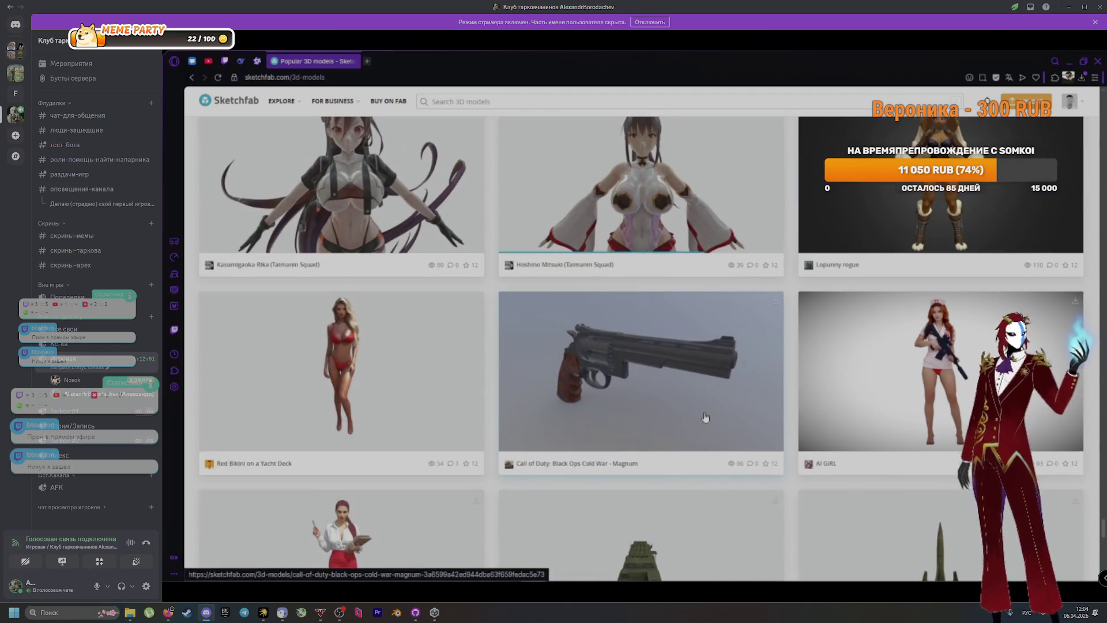
pyautogui.scroll(-11, 706, 416)
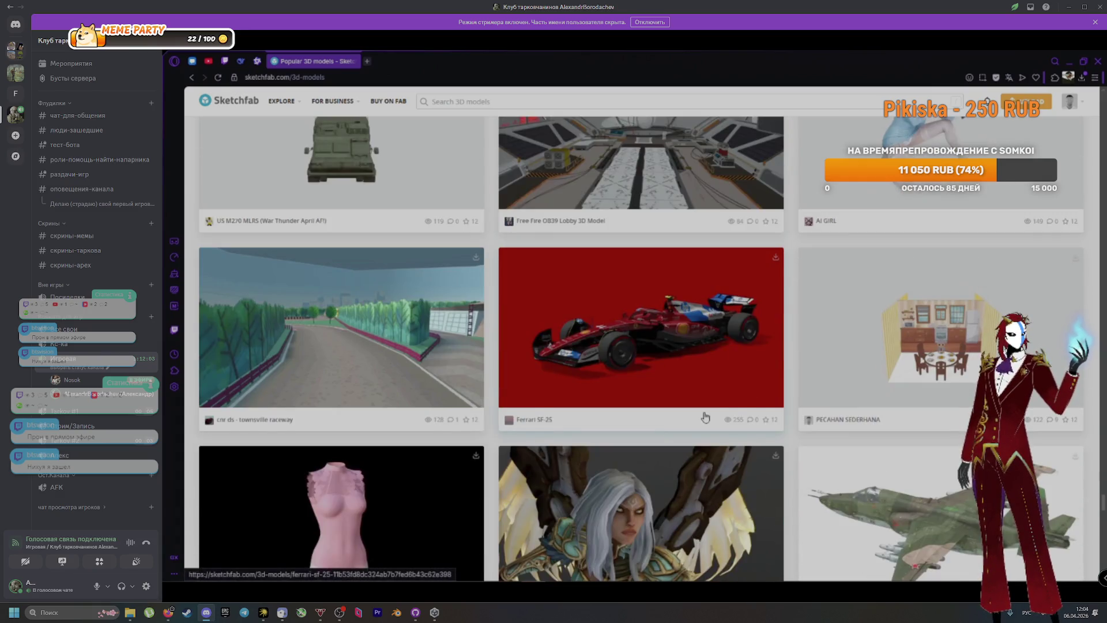
pyautogui.scroll(-8, 704, 417)
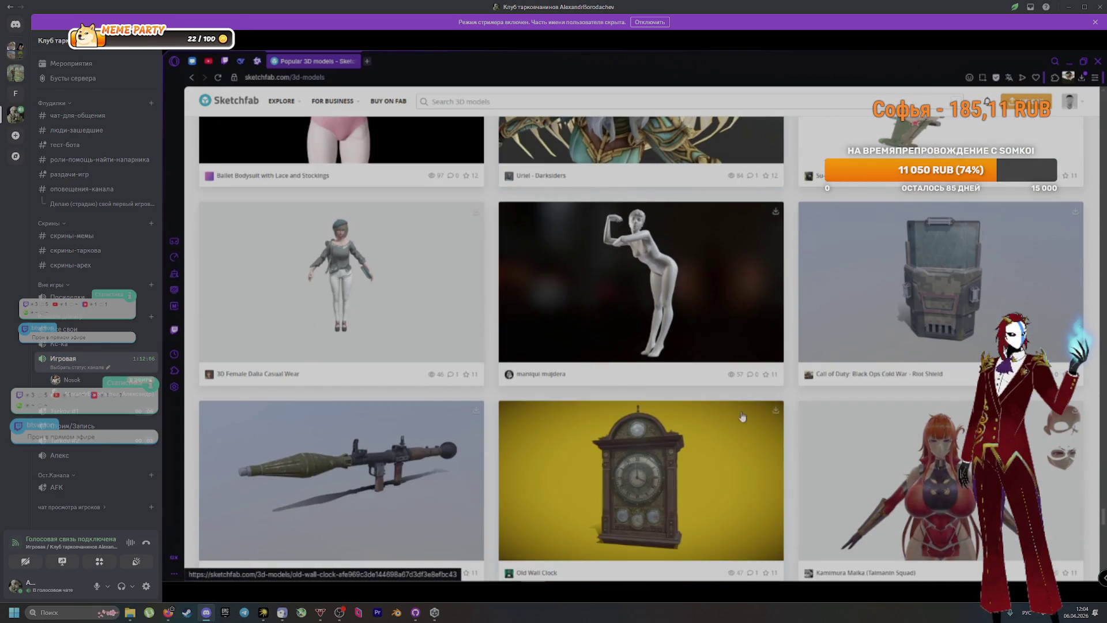
pyautogui.click(1068, 62)
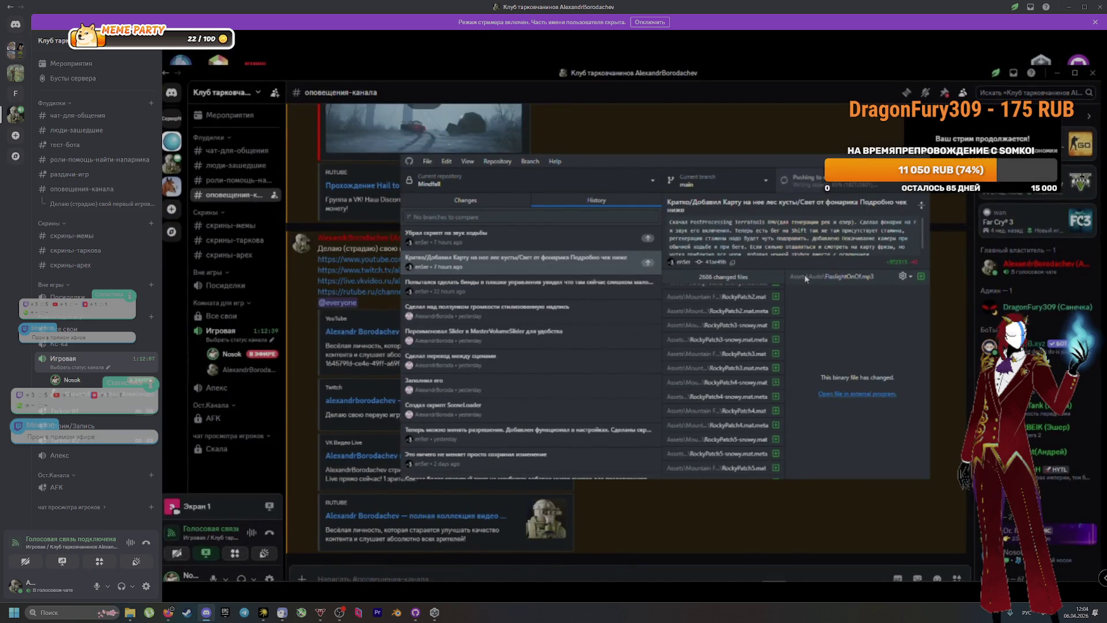
# Minimise Discord and launch the Mindfall project from Unity Hub
pyautogui.click(1057, 73)
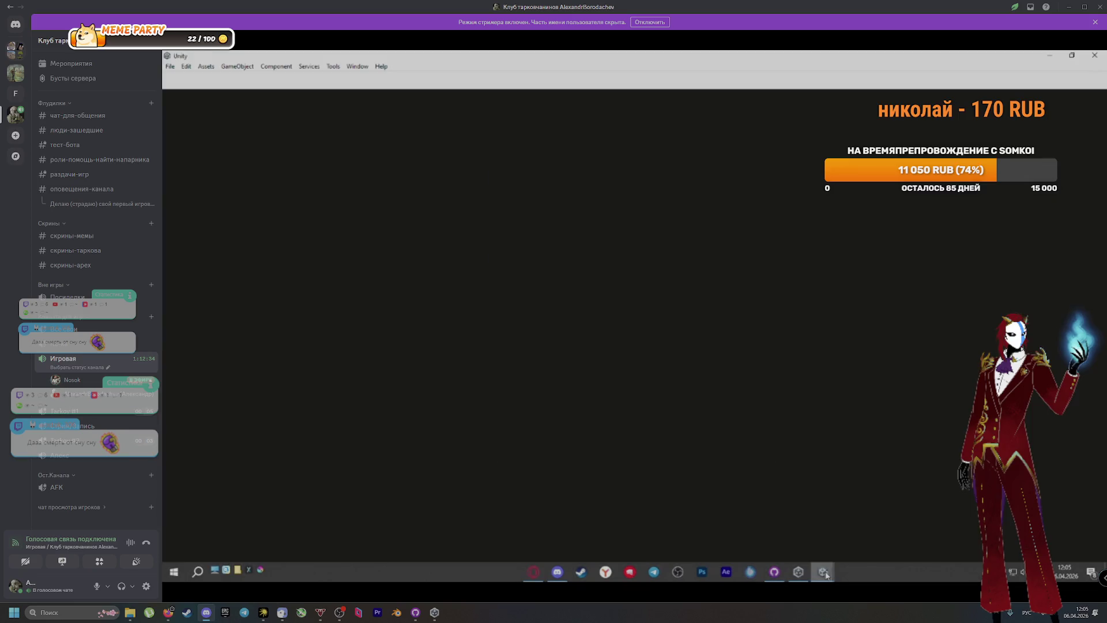
pyautogui.moveTo(799, 577)
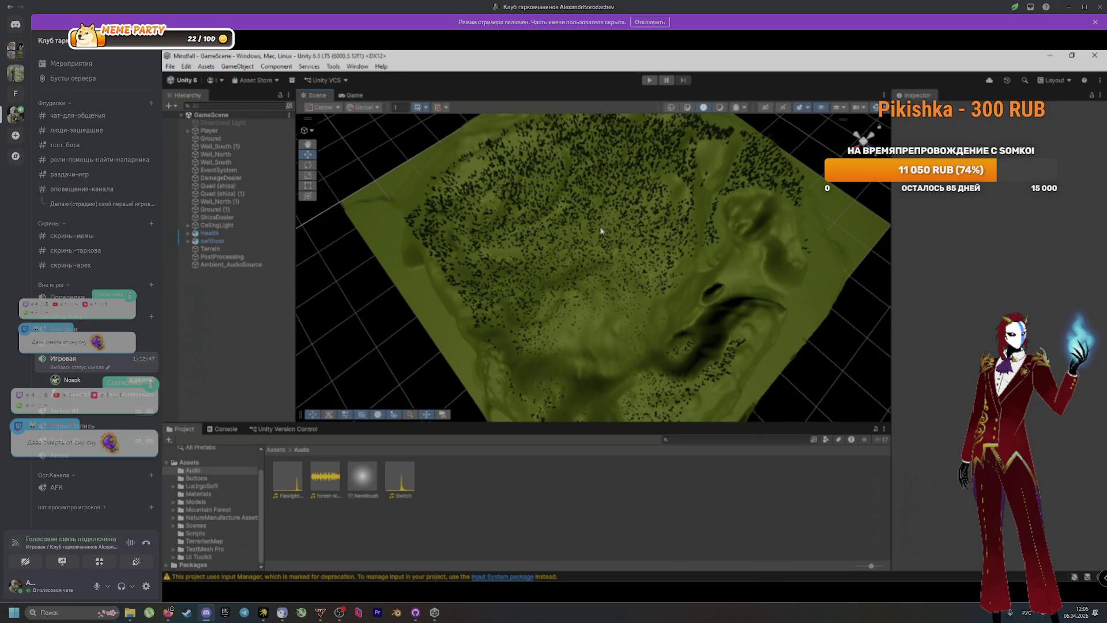
pyautogui.rightClick(609, 244)
pyautogui.click(595, 254)
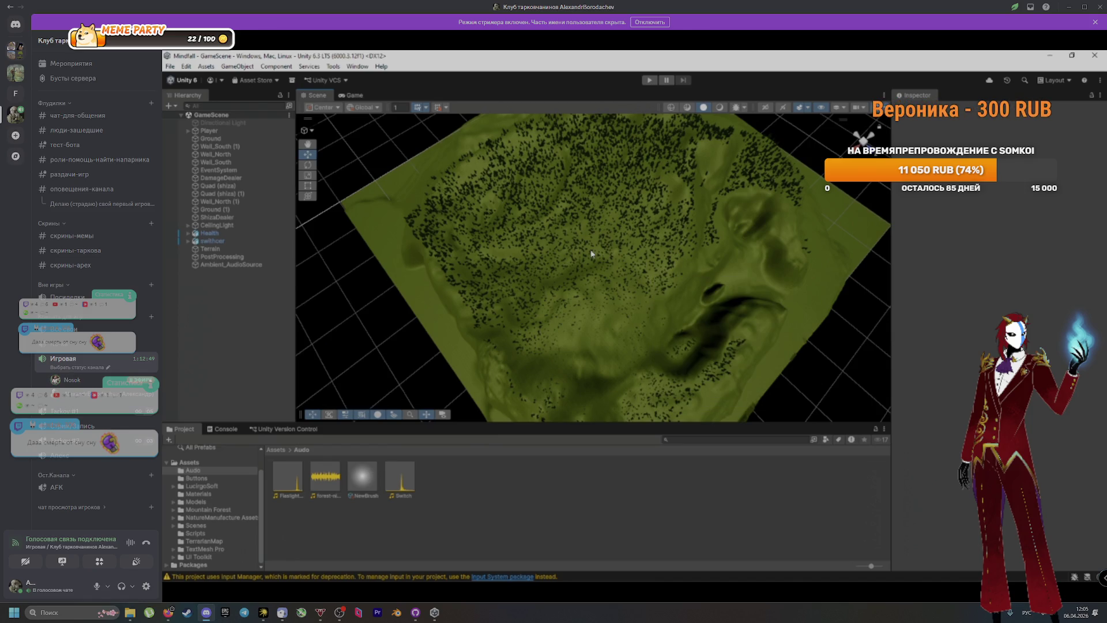
pyautogui.click(591, 254)
pyautogui.scroll(3, 588, 259)
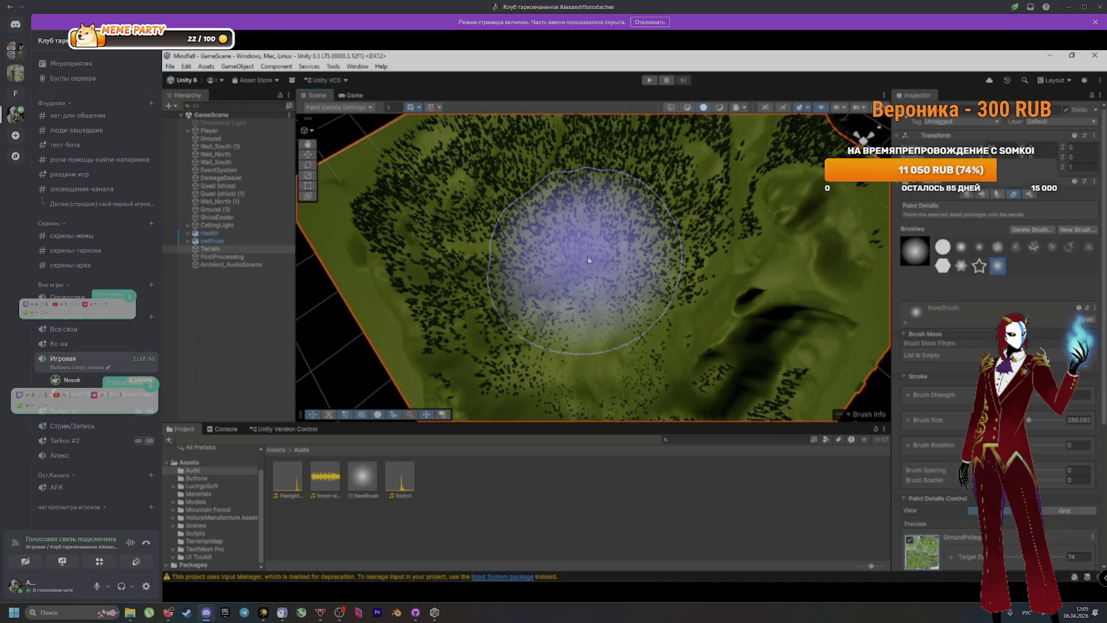
pyautogui.scroll(4, 588, 257)
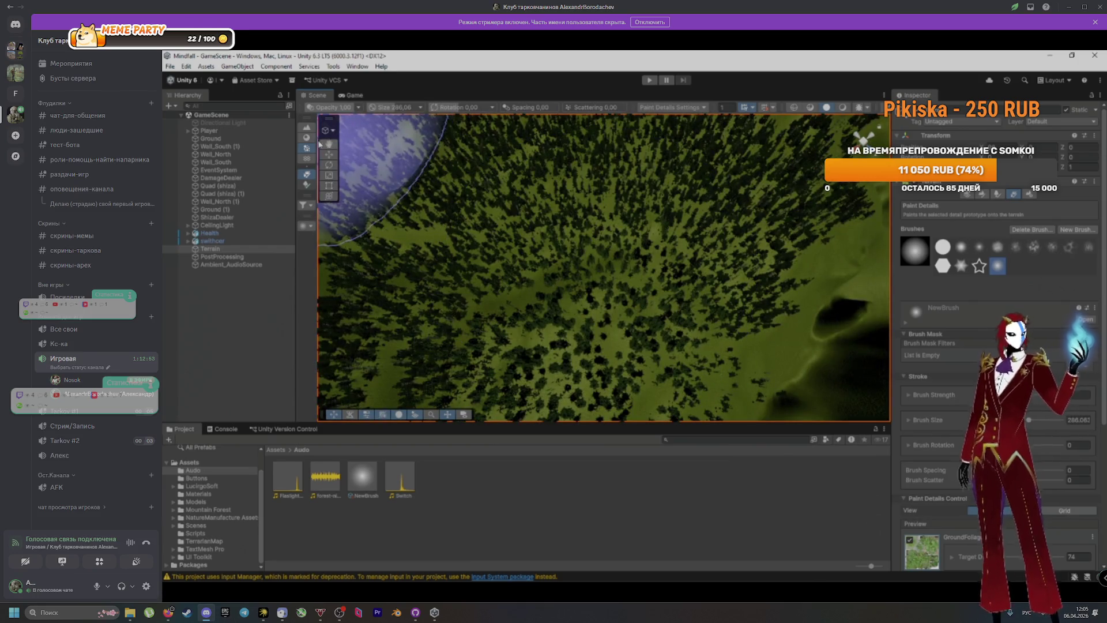
pyautogui.press('q')
pyautogui.moveTo(556, 203)
pyautogui.mouseDown()
pyautogui.moveTo(579, 178)
pyautogui.moveTo(593, 198)
pyautogui.moveTo(591, 241)
pyautogui.mouseUp()
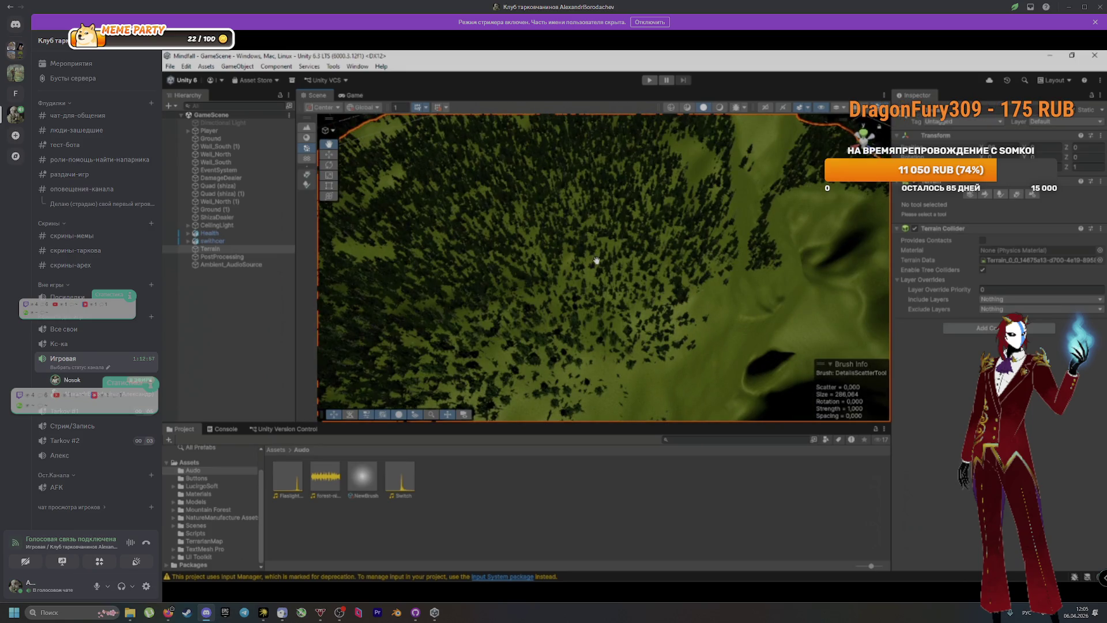
pyautogui.scroll(3, 601, 260)
pyautogui.scroll(2, 601, 260)
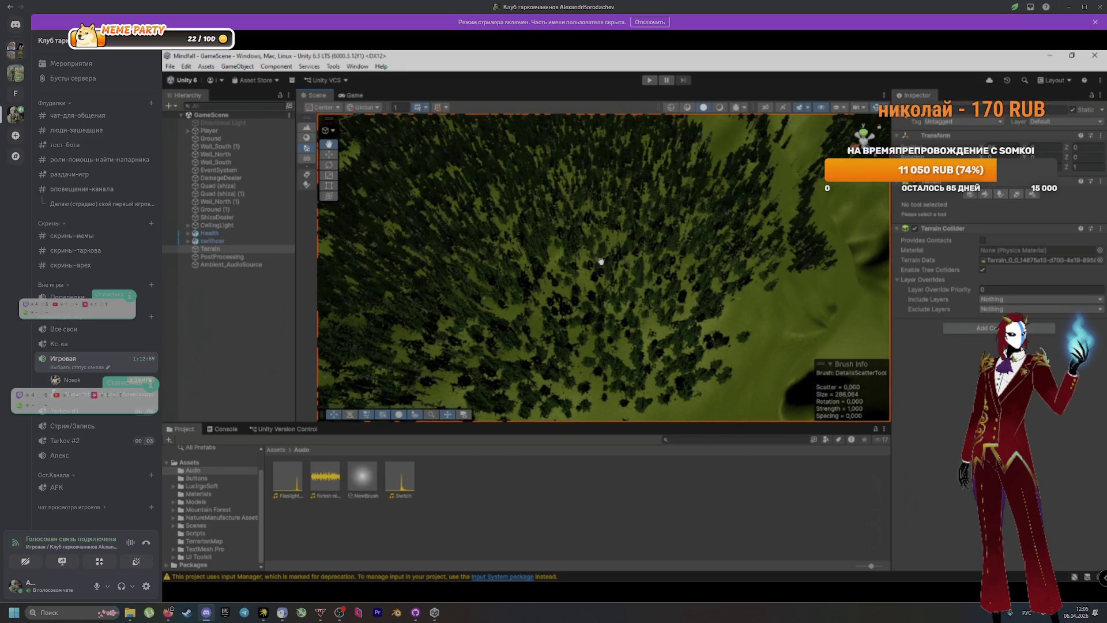
pyautogui.moveTo(593, 261)
pyautogui.mouseDown()
pyautogui.moveTo(549, 257)
pyautogui.moveTo(600, 257)
pyautogui.mouseUp()
pyautogui.scroll(-3, 656, 277)
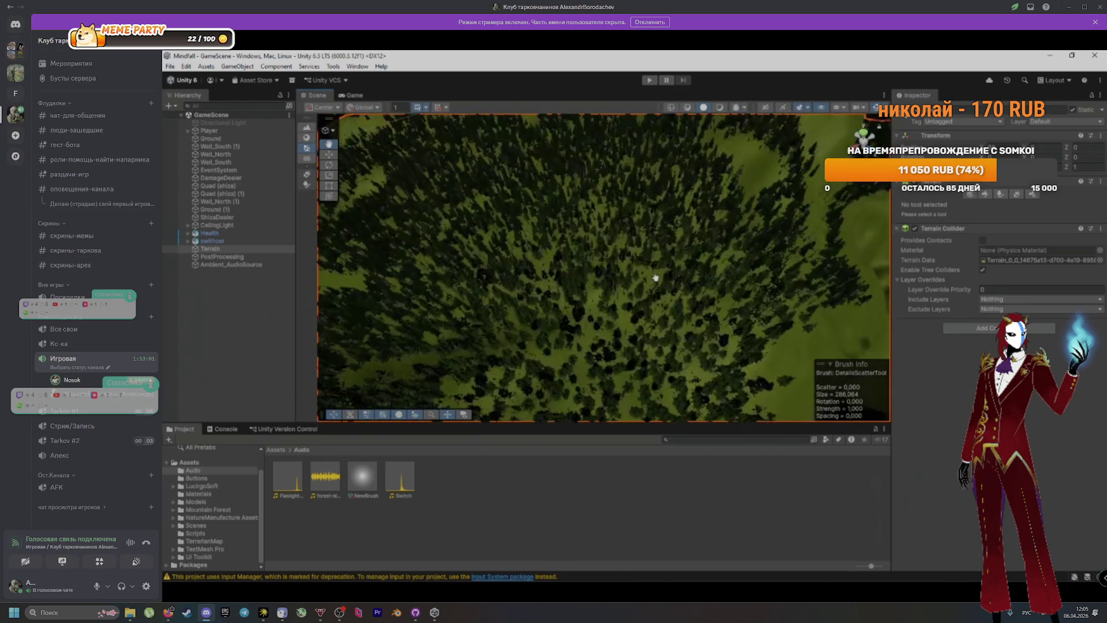
pyautogui.scroll(-4, 583, 314)
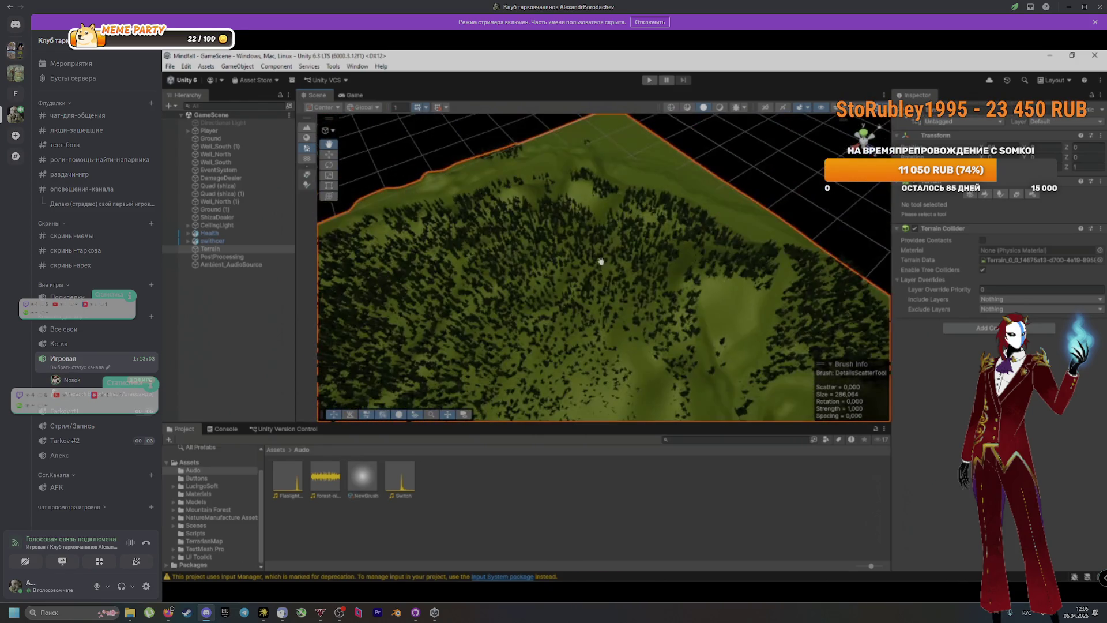
pyautogui.scroll(-2, 636, 279)
pyautogui.moveTo(667, 316)
pyautogui.mouseDown()
pyautogui.moveTo(623, 237)
pyautogui.moveTo(558, 198)
pyautogui.moveTo(604, 228)
pyautogui.moveTo(859, 203)
pyautogui.moveTo(655, 254)
pyautogui.moveTo(579, 292)
pyautogui.moveTo(595, 346)
pyautogui.mouseUp()
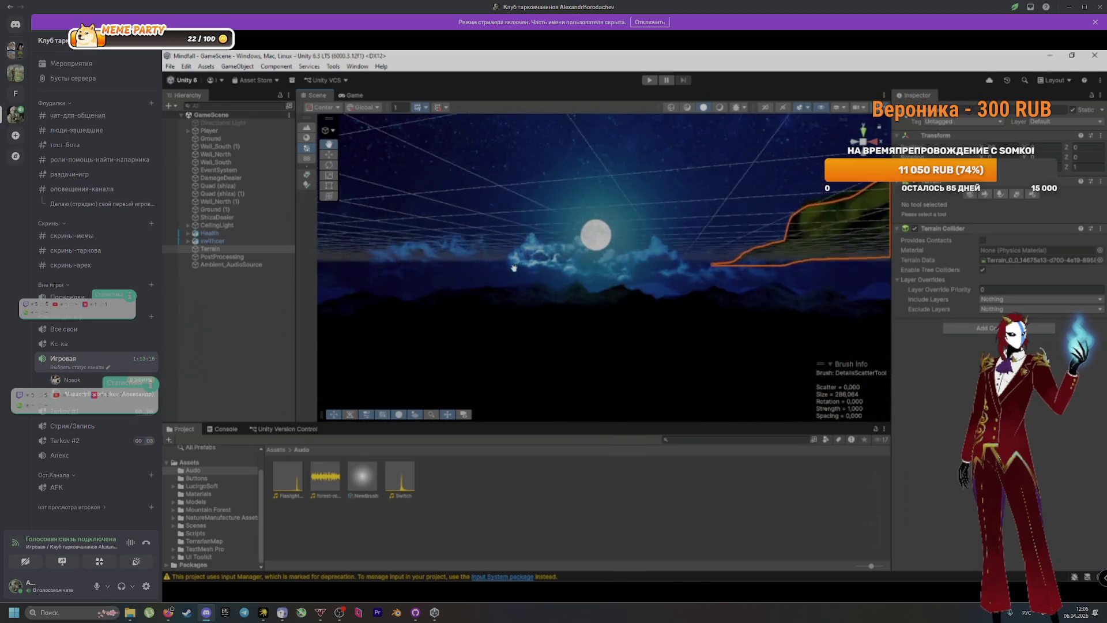
pyautogui.moveTo(514, 267); pyautogui.dragTo(493, 281)
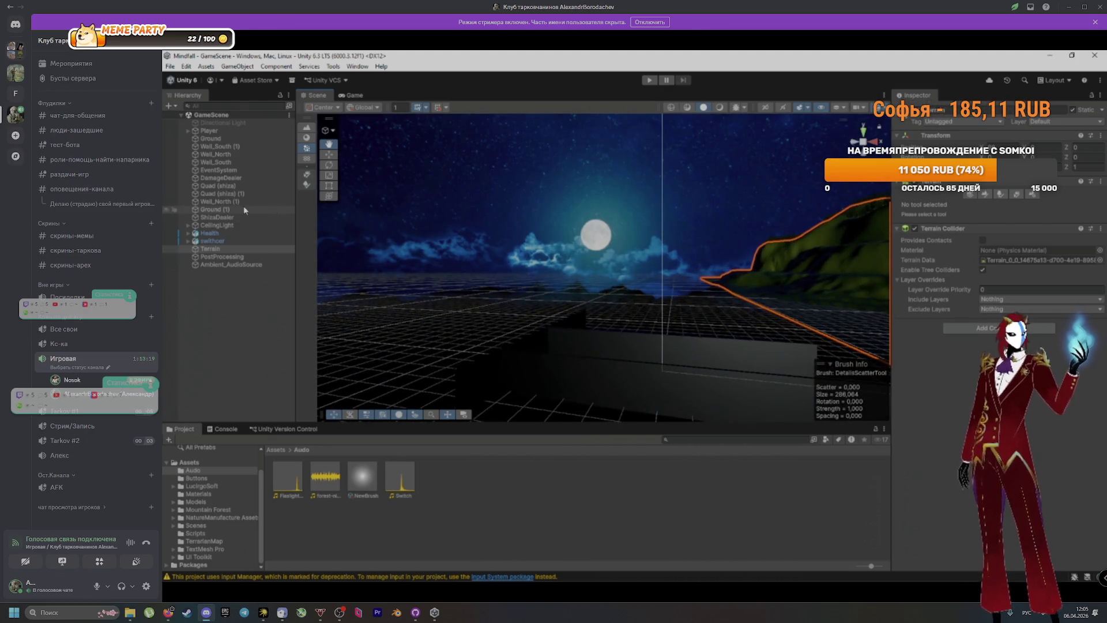
pyautogui.click(212, 133)
# Frame the Player in the Scene view and drag it up-left to a new Z position
pyautogui.doubleClick(212, 133)
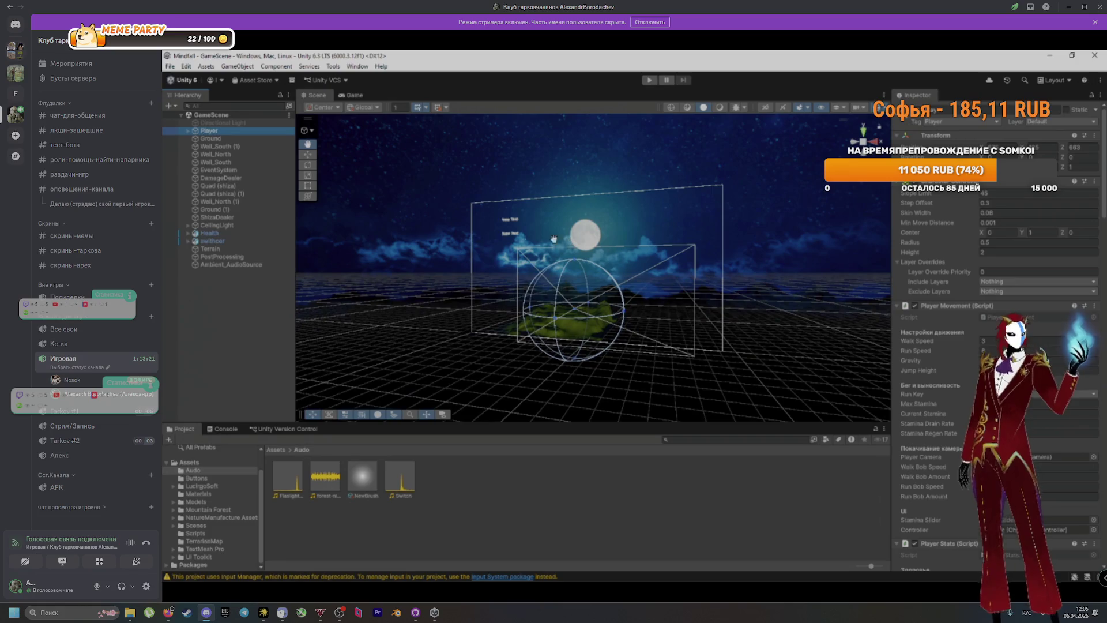
pyautogui.moveTo(596, 278); pyautogui.dragTo(566, 283)
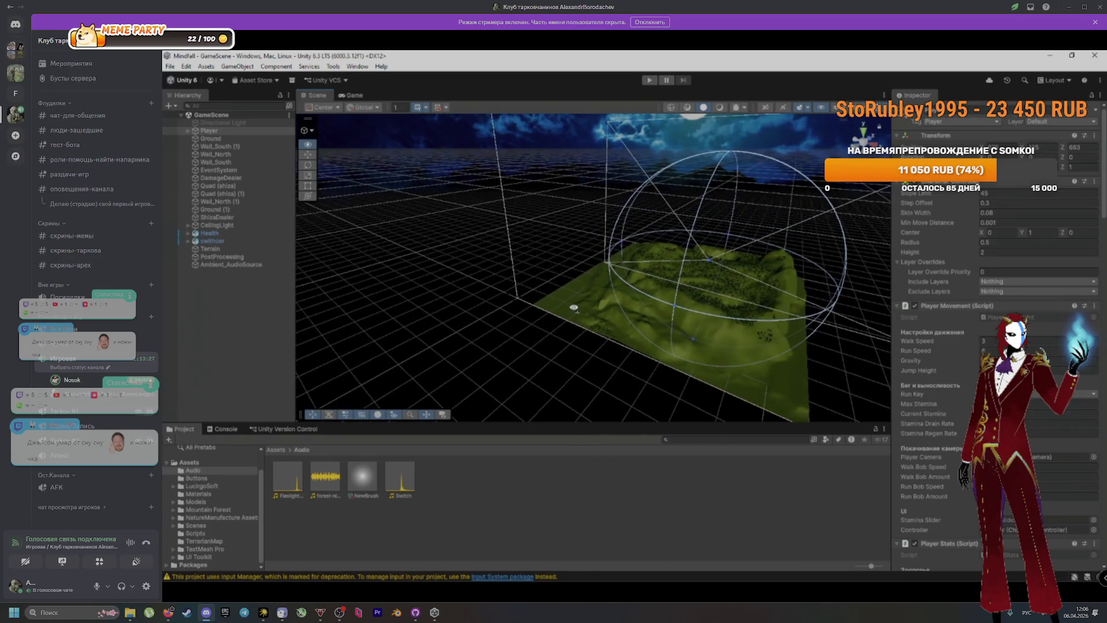
pyautogui.moveTo(569, 312)
pyautogui.mouseDown()
pyautogui.moveTo(562, 296)
pyautogui.moveTo(621, 266)
pyautogui.moveTo(448, 275)
pyautogui.moveTo(548, 292)
pyautogui.moveTo(448, 304)
pyautogui.moveTo(444, 283)
pyautogui.moveTo(455, 355)
pyautogui.moveTo(511, 299)
pyautogui.mouseUp()
pyautogui.scroll(-8, 562, 296)
pyautogui.scroll(-3, 611, 271)
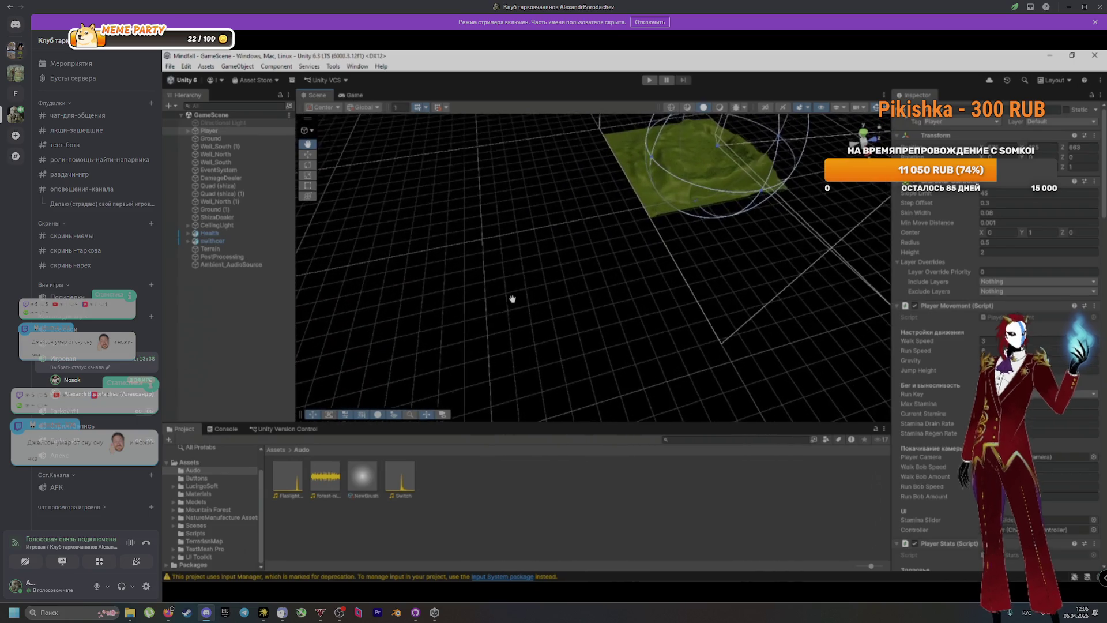
pyautogui.click(308, 154)
pyautogui.press('f')
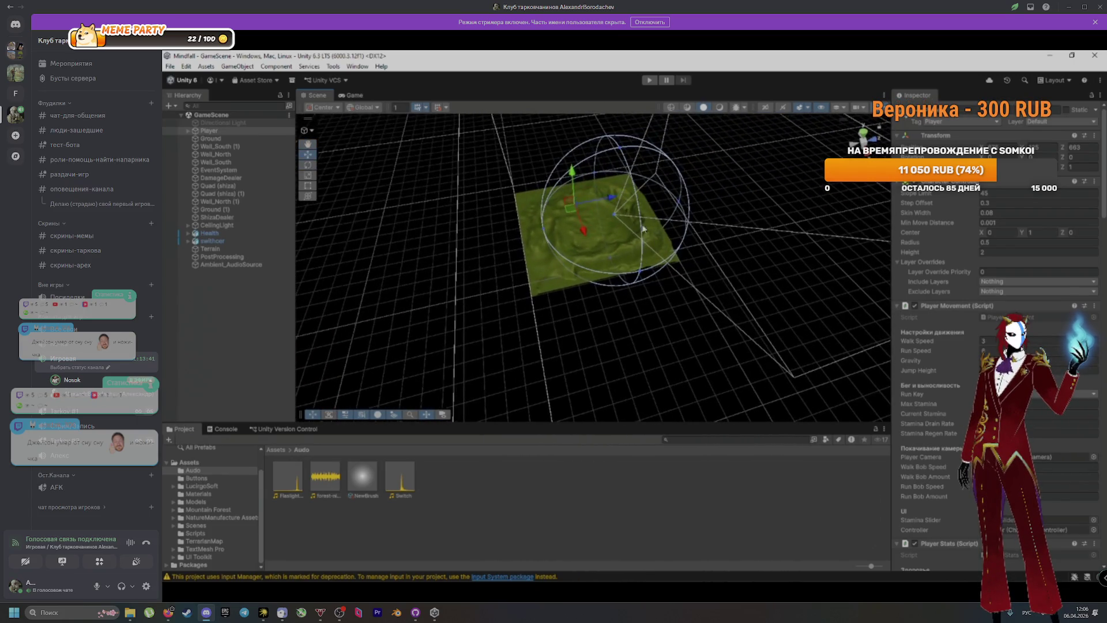
pyautogui.moveTo(580, 221)
pyautogui.mouseDown()
pyautogui.moveTo(474, 249)
pyautogui.moveTo(634, 271)
pyautogui.mouseUp()
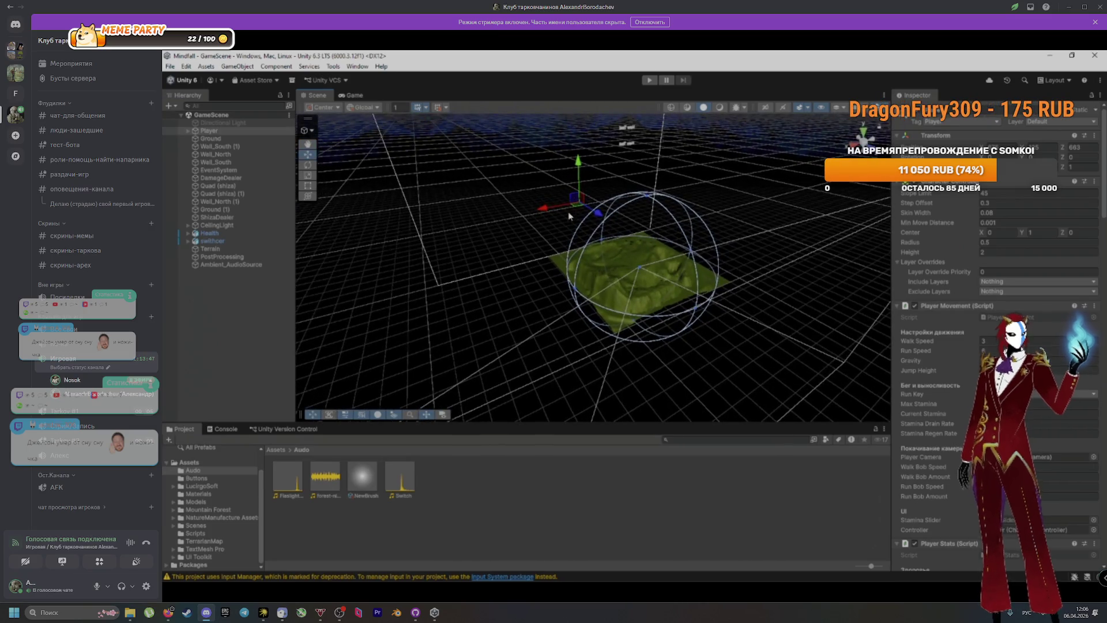
pyautogui.moveTo(569, 216)
pyautogui.mouseDown()
pyautogui.moveTo(524, 173)
pyautogui.moveTo(727, 268)
pyautogui.moveTo(556, 281)
pyautogui.moveTo(774, 332)
pyautogui.moveTo(519, 286)
pyautogui.moveTo(699, 301)
pyautogui.mouseUp()
# Reselect the Player and drag it down and to the right across the terrain
pyautogui.moveTo(600, 312); pyautogui.dragTo(666, 327)
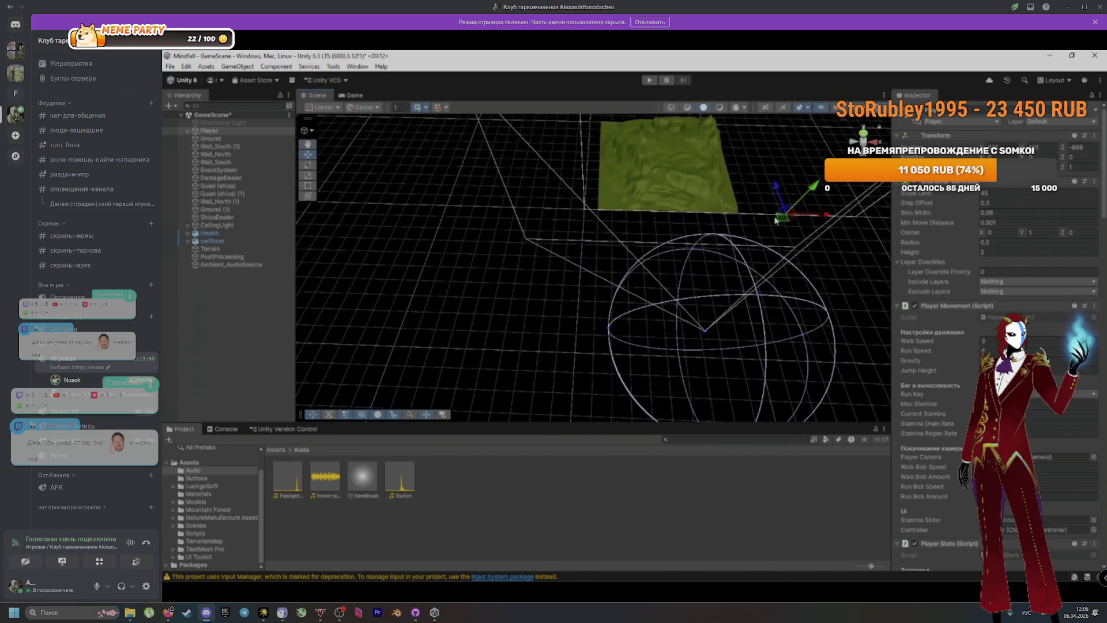
pyautogui.click(761, 220)
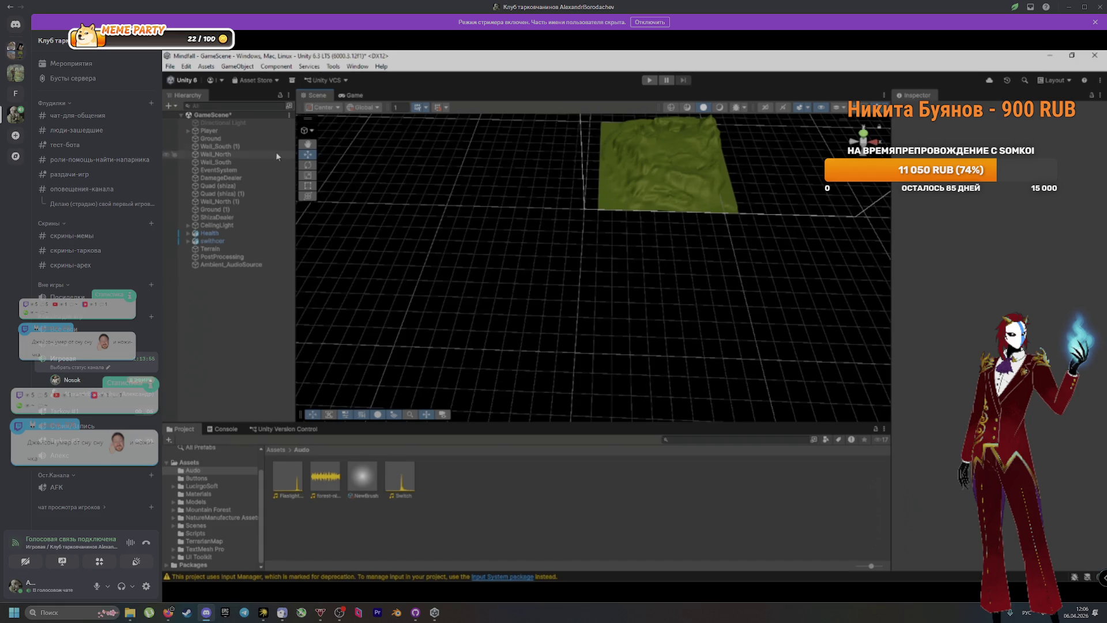
pyautogui.click(222, 131)
pyautogui.moveTo(663, 219)
pyautogui.mouseDown()
pyautogui.moveTo(455, 232)
pyautogui.moveTo(569, 267)
pyautogui.moveTo(484, 239)
pyautogui.moveTo(602, 270)
pyautogui.moveTo(482, 179)
pyautogui.mouseUp()
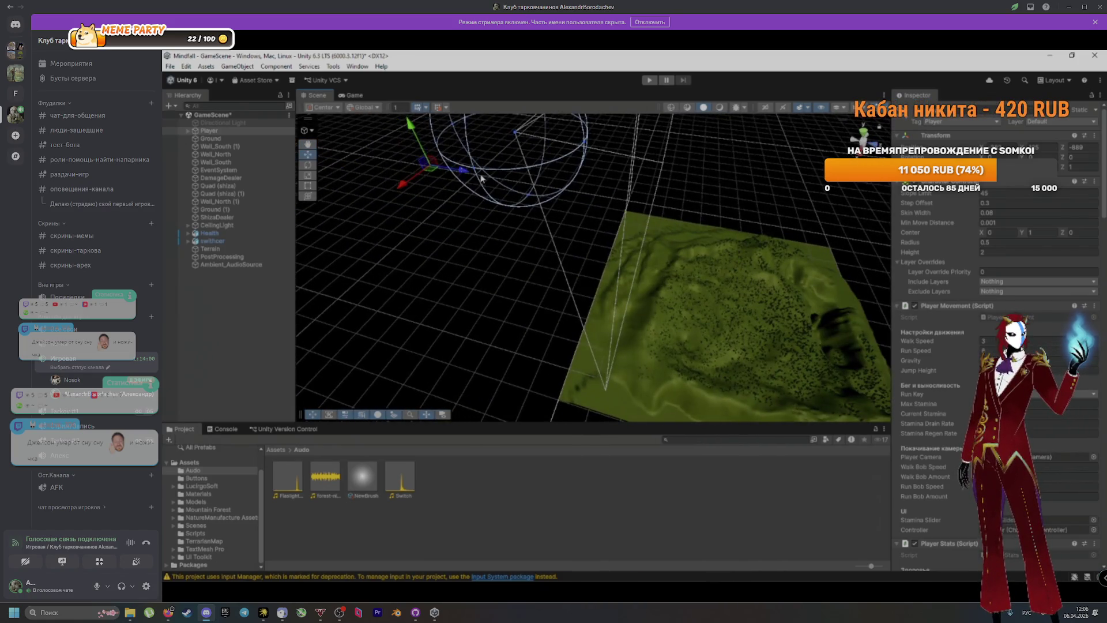
pyautogui.click(420, 156)
pyautogui.click(236, 130)
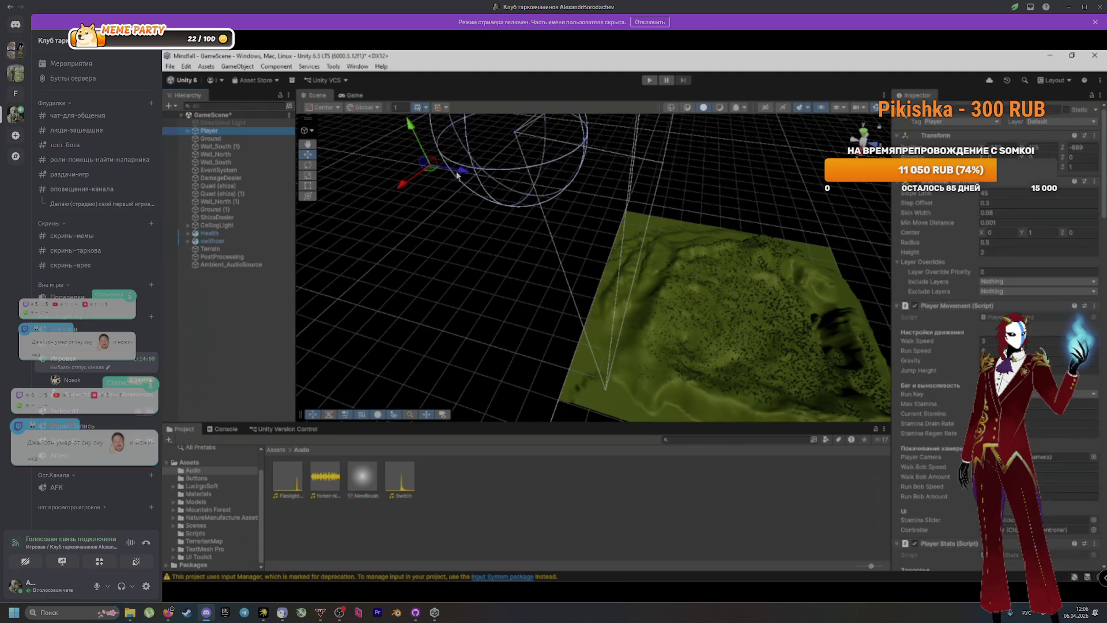
pyautogui.moveTo(415, 137)
pyautogui.mouseDown()
pyautogui.moveTo(439, 191)
pyautogui.moveTo(564, 264)
pyautogui.moveTo(494, 260)
pyautogui.moveTo(400, 218)
pyautogui.moveTo(508, 225)
pyautogui.moveTo(497, 194)
pyautogui.mouseUp()
pyautogui.moveTo(444, 139)
pyautogui.mouseDown()
pyautogui.moveTo(574, 237)
pyautogui.moveTo(490, 280)
pyautogui.mouseUp()
pyautogui.click(572, 189)
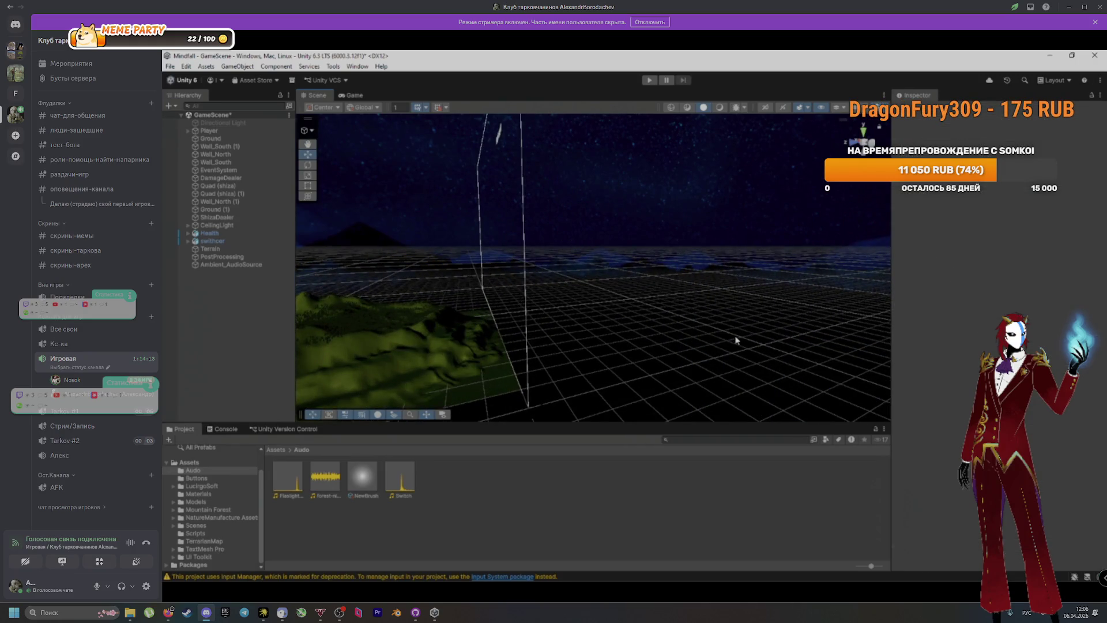
# Select the Player, look around its sphere, and frame the Ground plane
pyautogui.click(570, 227)
pyautogui.click(522, 222)
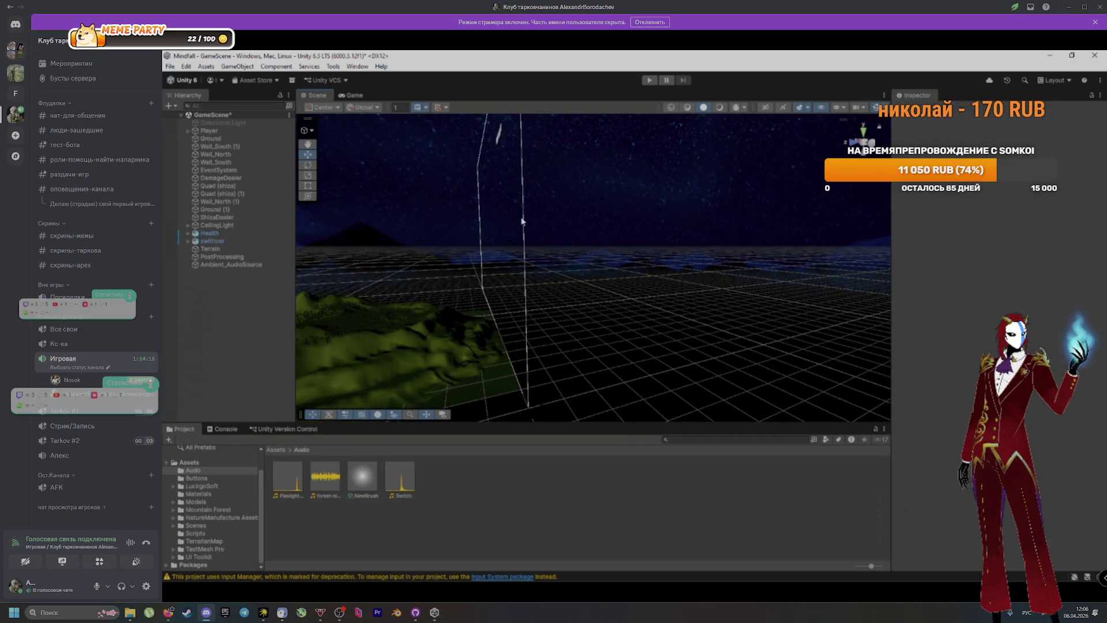
pyautogui.click(219, 131)
pyautogui.moveTo(542, 228)
pyautogui.mouseDown()
pyautogui.moveTo(354, 227)
pyautogui.moveTo(623, 329)
pyautogui.moveTo(524, 330)
pyautogui.moveTo(658, 225)
pyautogui.moveTo(561, 192)
pyautogui.moveTo(576, 207)
pyautogui.moveTo(650, 190)
pyautogui.moveTo(611, 217)
pyautogui.mouseUp()
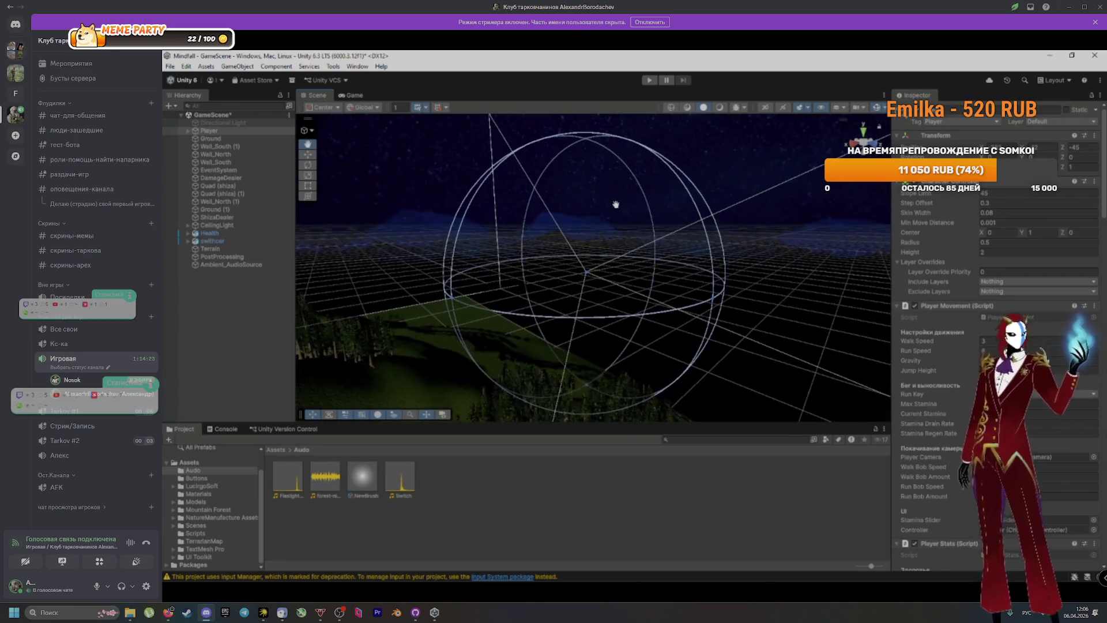
pyautogui.scroll(2, 609, 223)
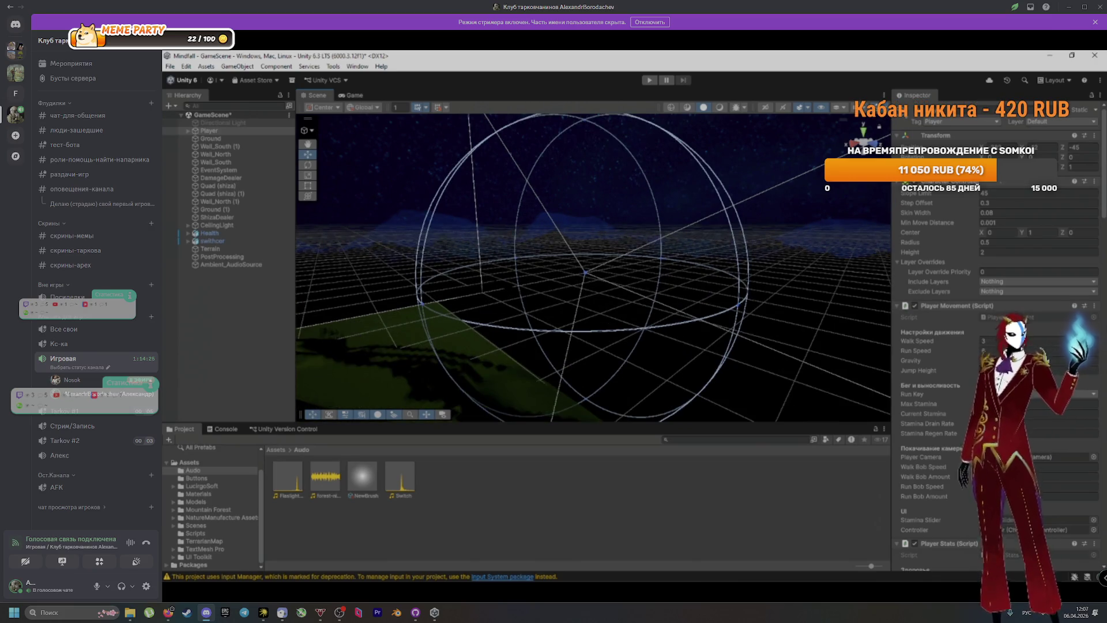
pyautogui.moveTo(779, 189)
pyautogui.mouseDown()
pyautogui.moveTo(749, 284)
pyautogui.moveTo(604, 287)
pyautogui.moveTo(576, 244)
pyautogui.moveTo(637, 306)
pyautogui.moveTo(602, 289)
pyautogui.mouseUp()
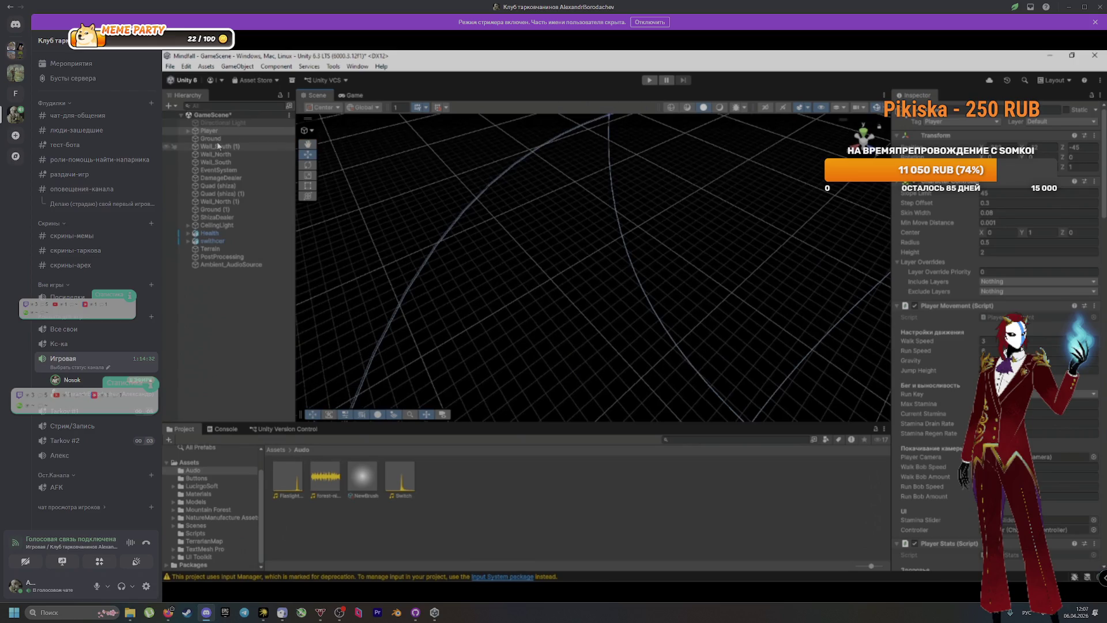
pyautogui.click(211, 139)
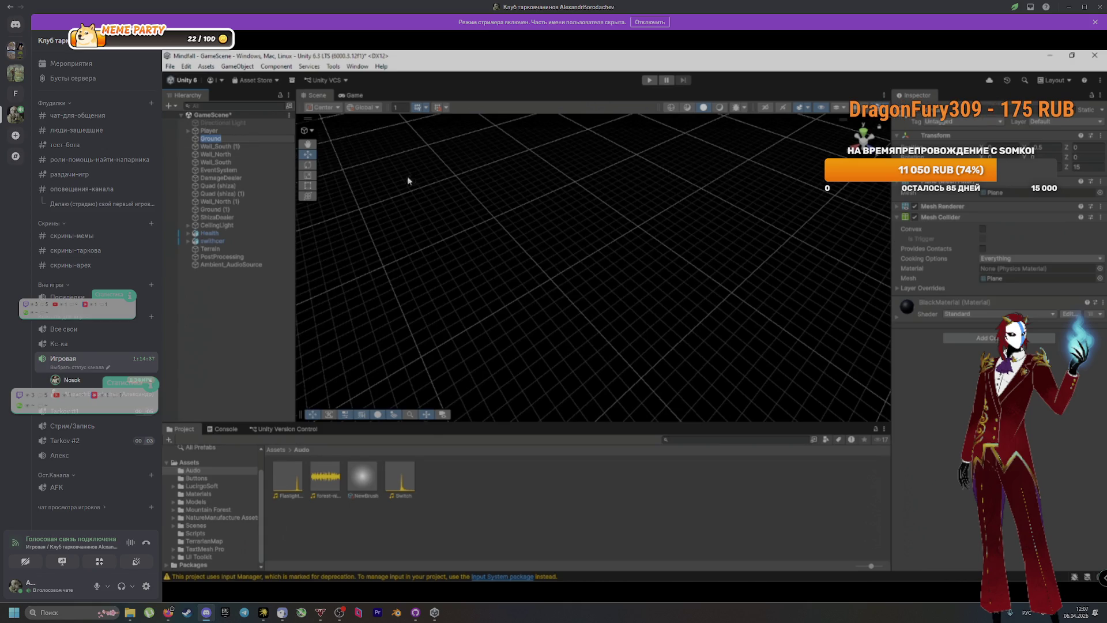
pyautogui.doubleClick(196, 141)
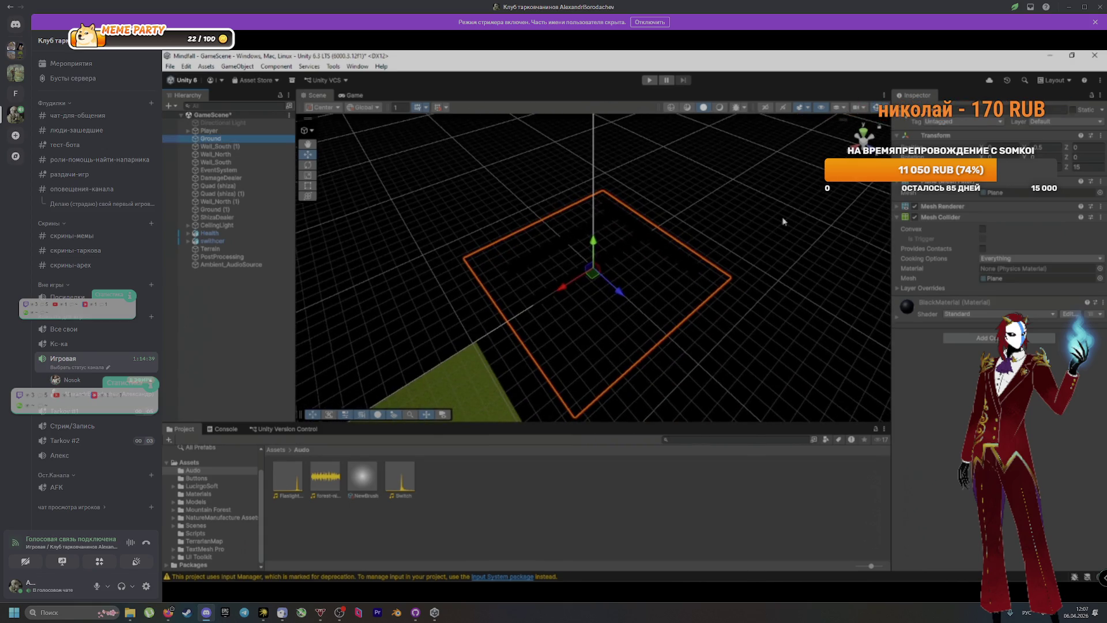
# Set the Player's Transform Z to 0, check the view, and start Play mode
pyautogui.click(210, 132)
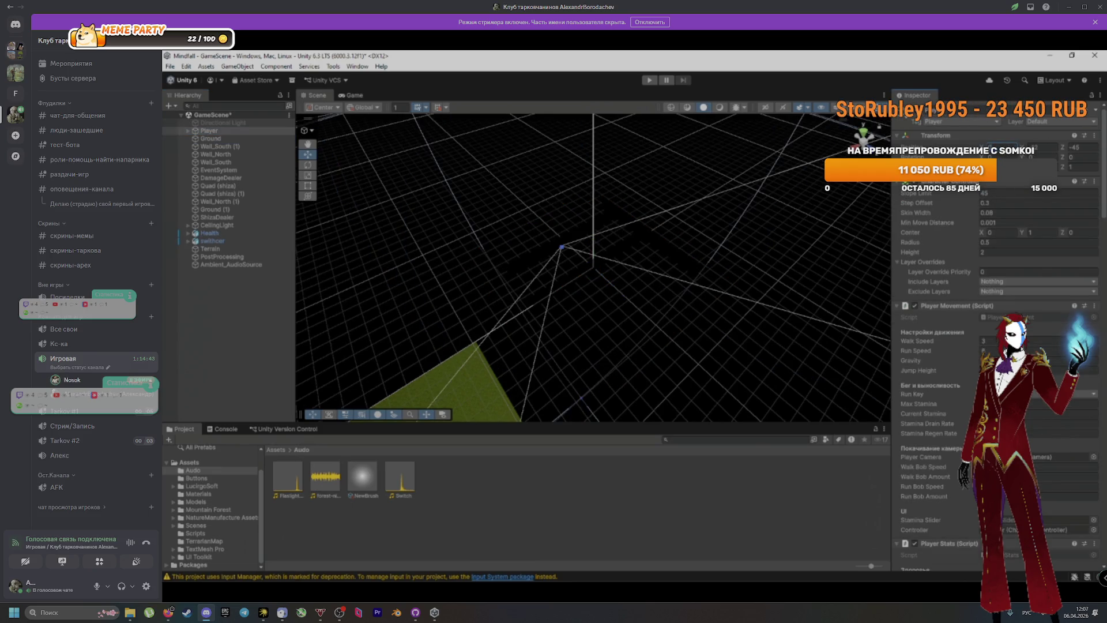
pyautogui.write('0')
pyautogui.scroll(5, 655, 255)
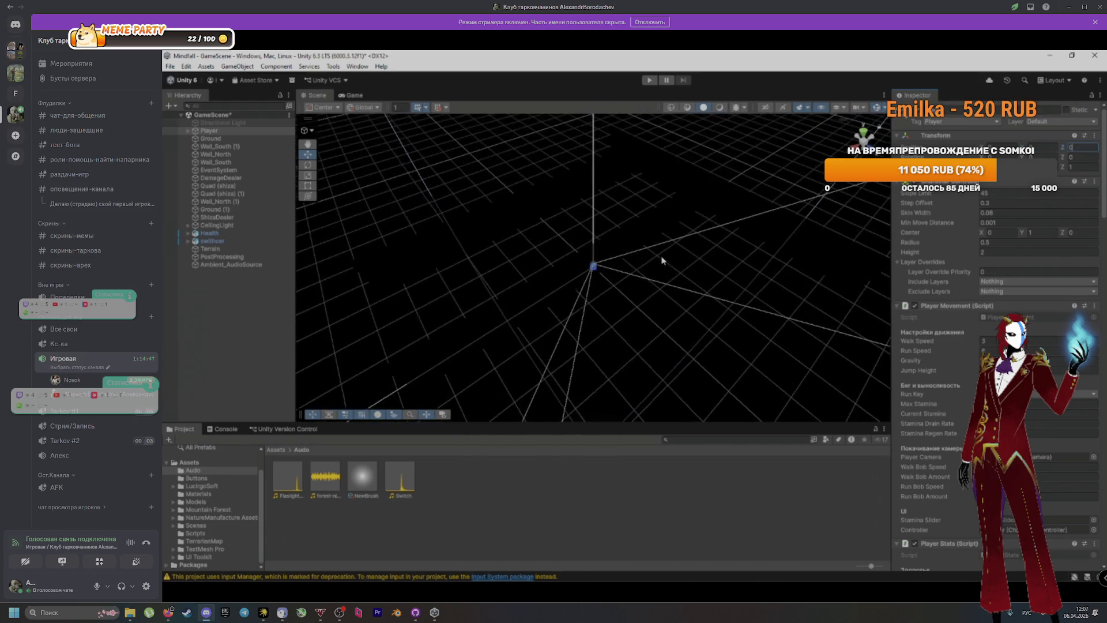
pyautogui.moveTo(664, 271)
pyautogui.mouseDown()
pyautogui.moveTo(725, 244)
pyautogui.moveTo(773, 265)
pyautogui.mouseUp()
pyautogui.click(650, 80)
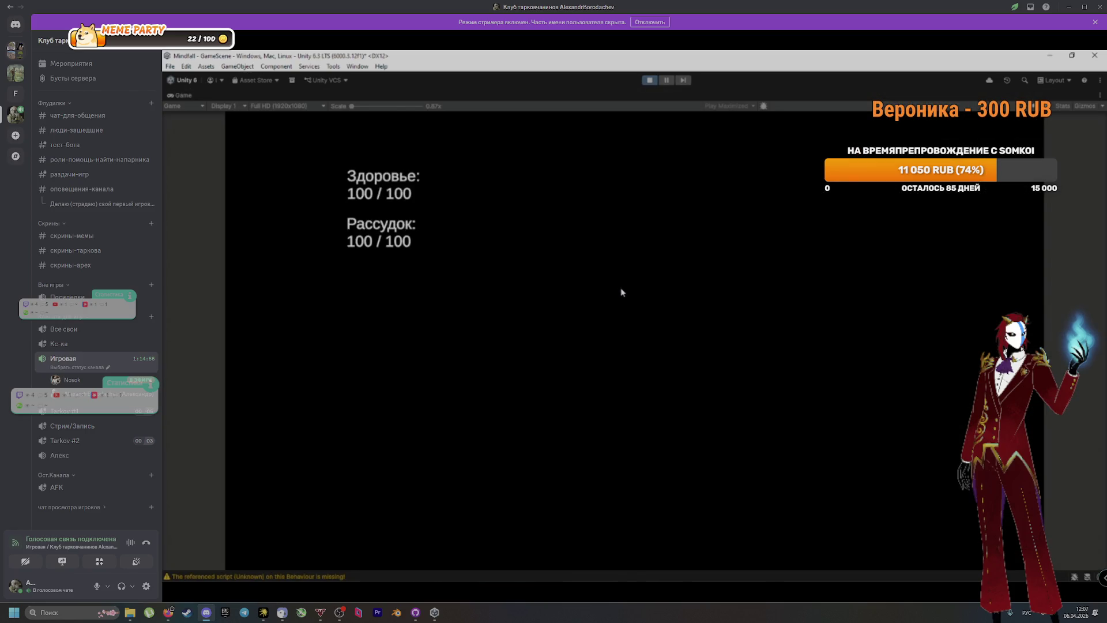
pyautogui.press('f')
pyautogui.press('f')
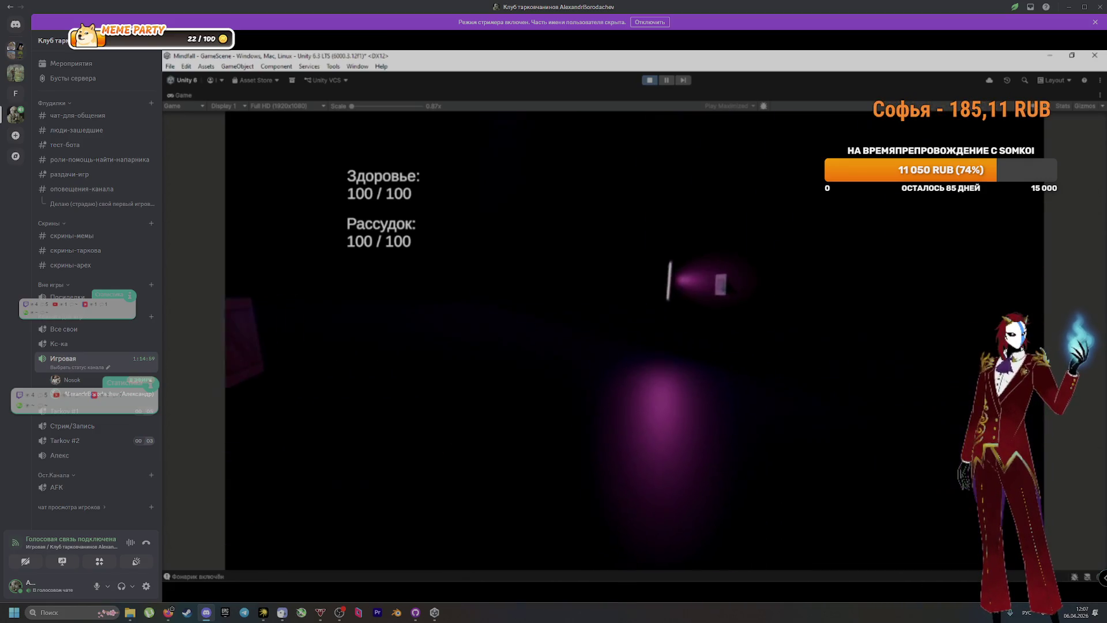
pyautogui.press('w')
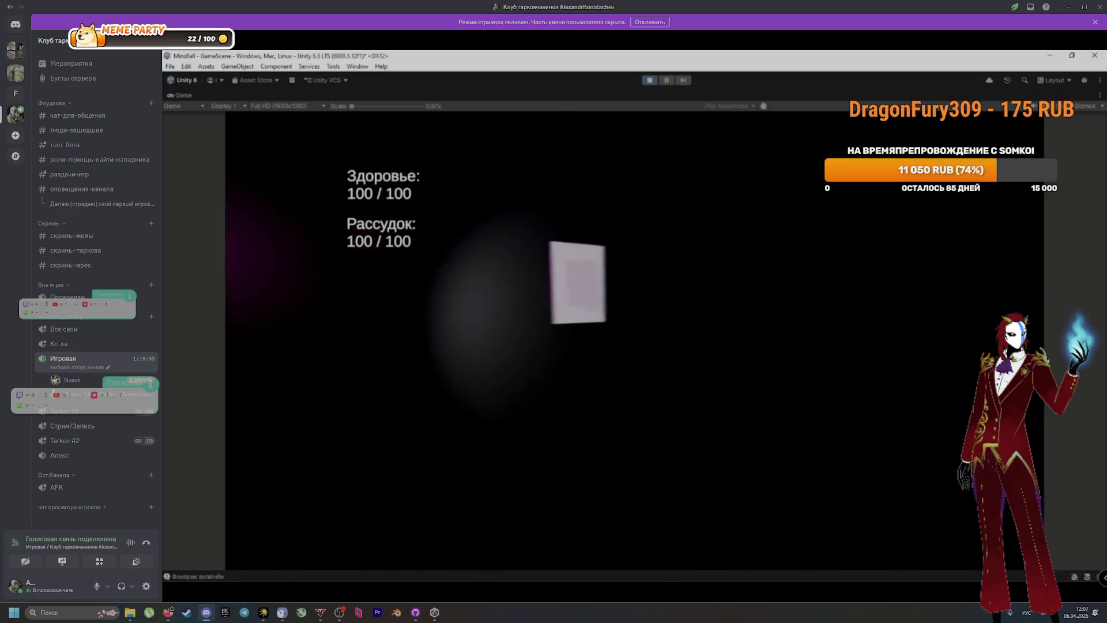
pyautogui.press('e')
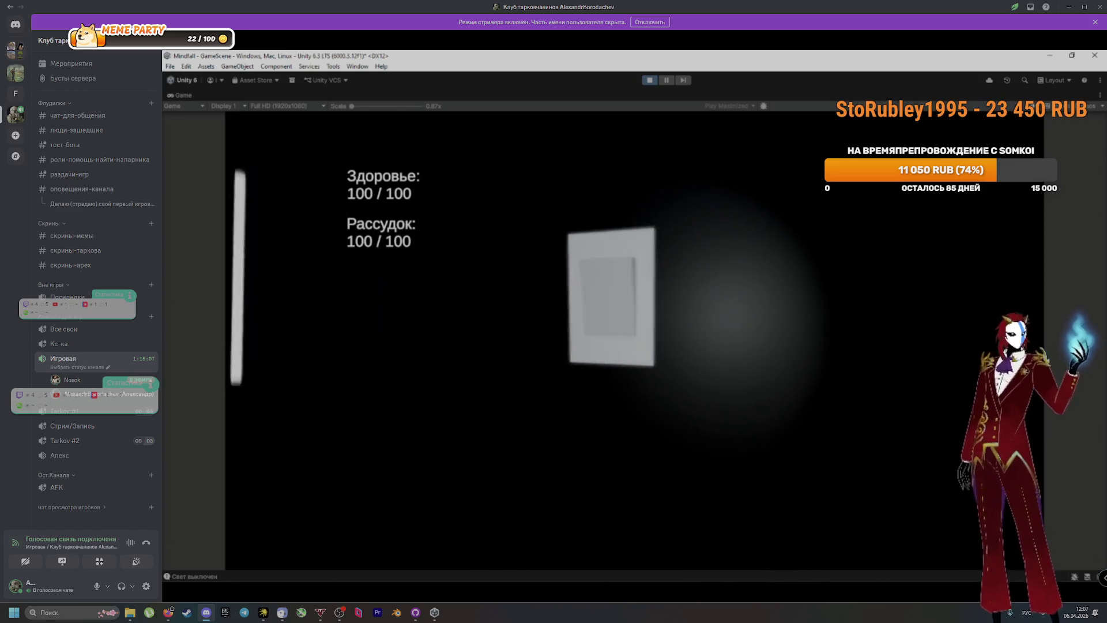
pyautogui.press('e')
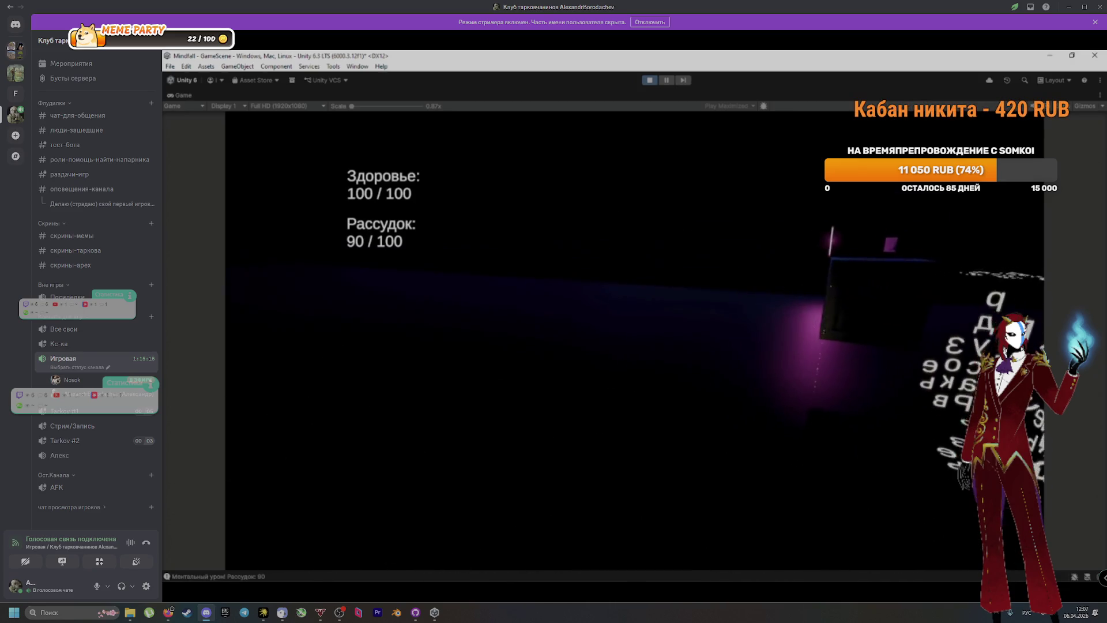
pyautogui.click(651, 82)
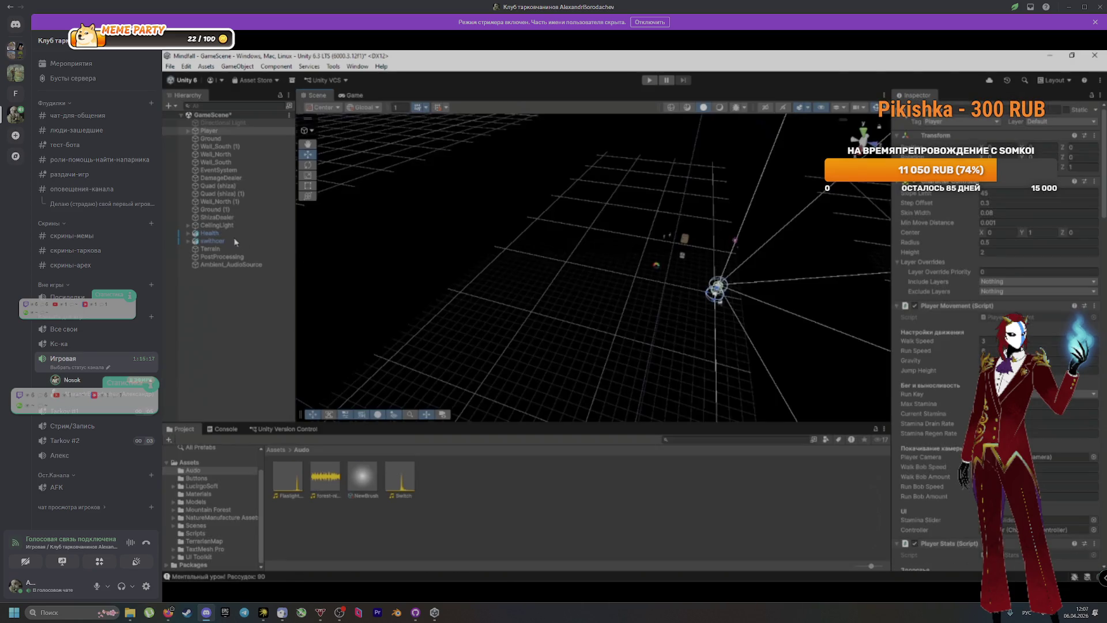
# Create a Point Light in the Hierarchy, after undoing an accidental Area Light
pyautogui.rightClick(217, 299)
pyautogui.moveTo(374, 509)
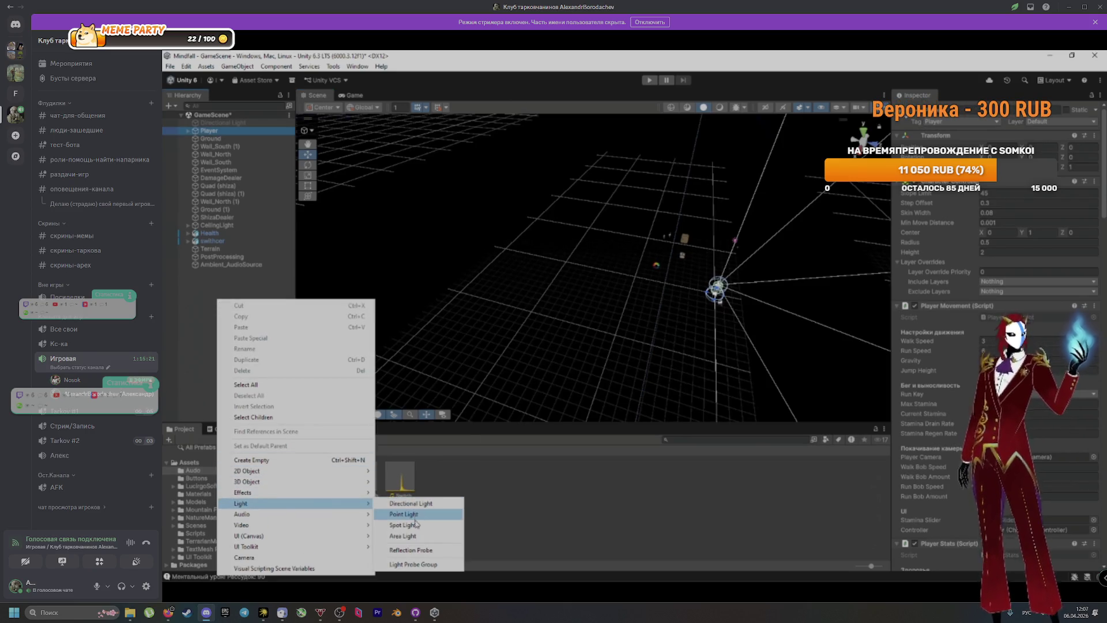
pyautogui.click(403, 536)
pyautogui.hotkey('ctrl', 'z')
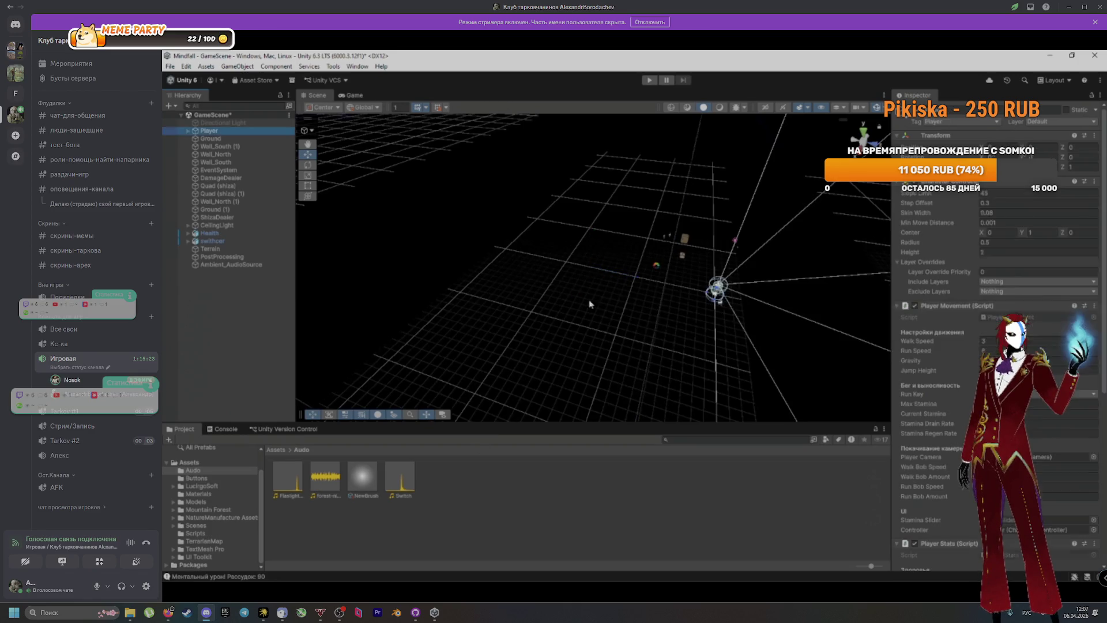
pyautogui.rightClick(255, 361)
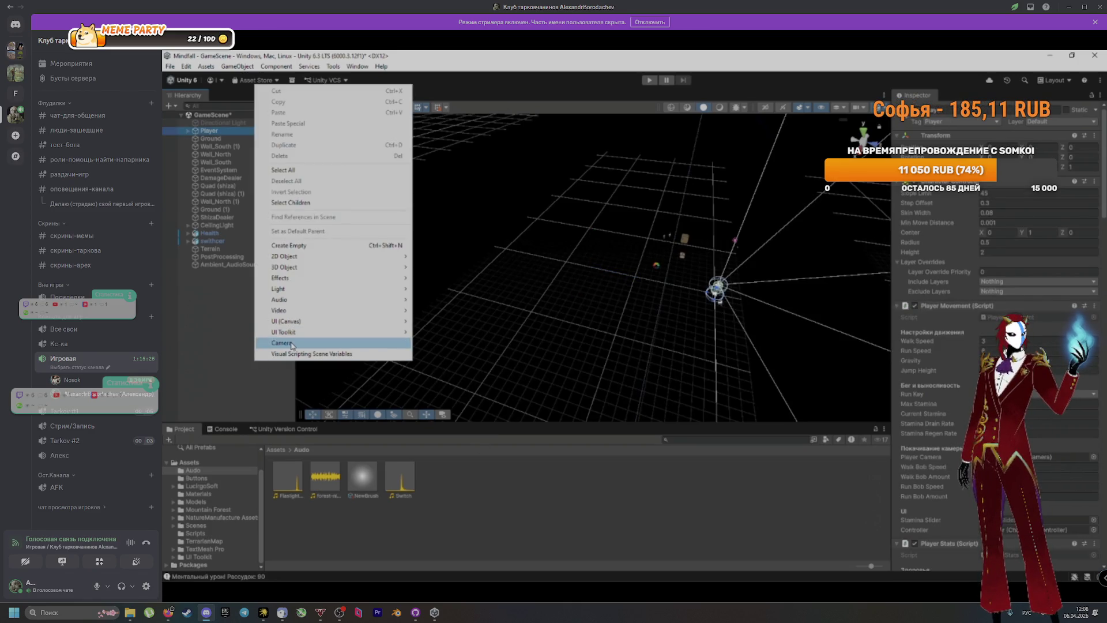
pyautogui.moveTo(331, 292)
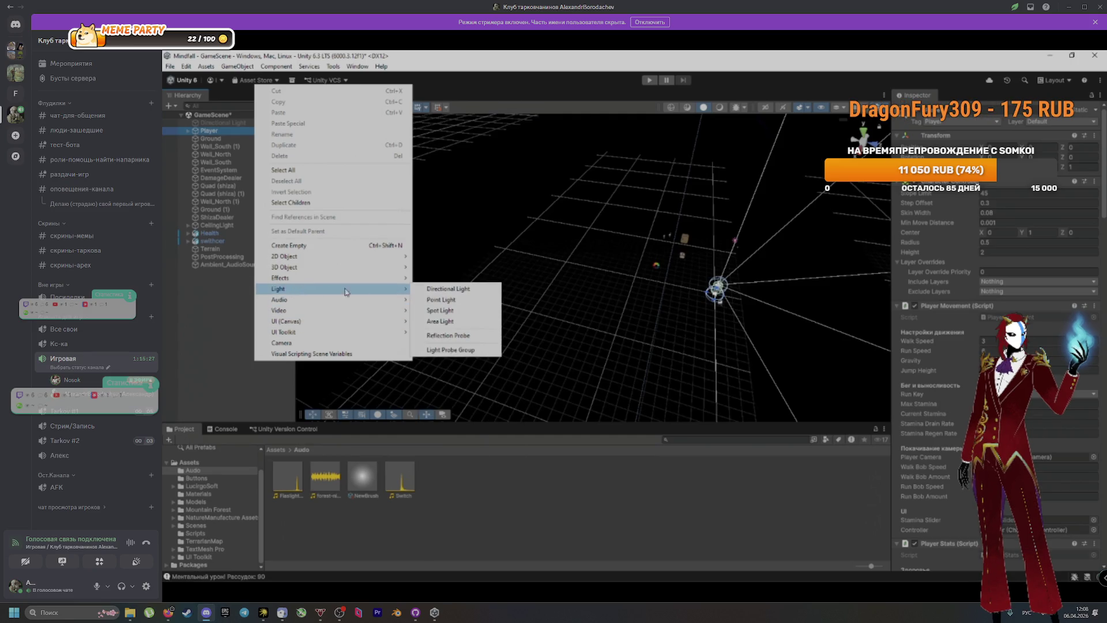
pyautogui.click(448, 303)
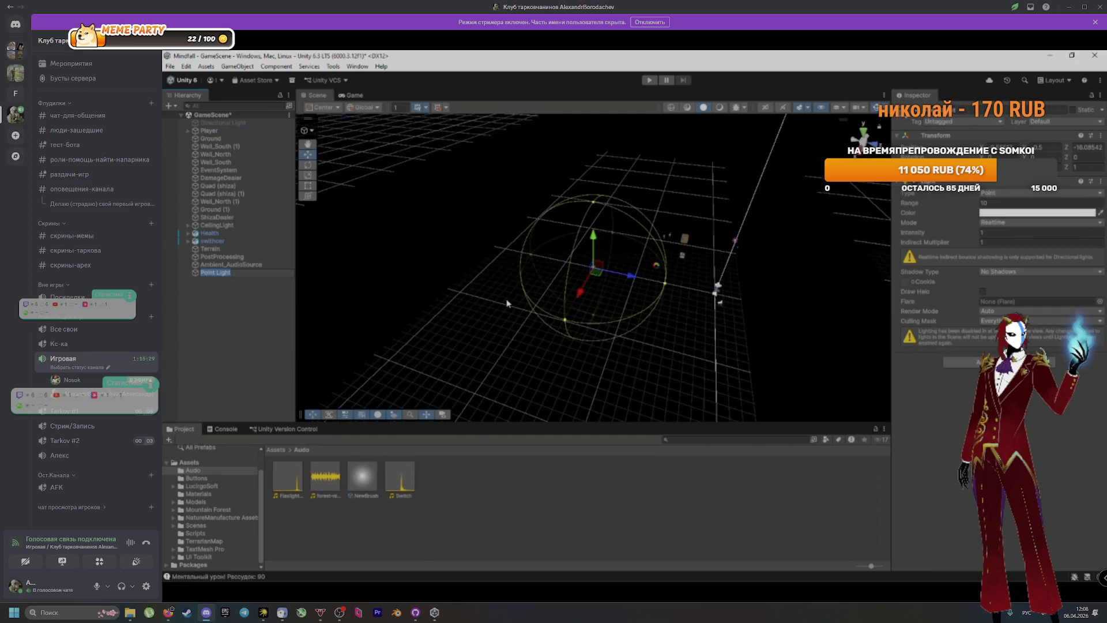
pyautogui.moveTo(596, 240)
pyautogui.mouseDown()
pyautogui.moveTo(598, 224)
pyautogui.moveTo(611, 247)
pyautogui.moveTo(617, 236)
pyautogui.mouseUp()
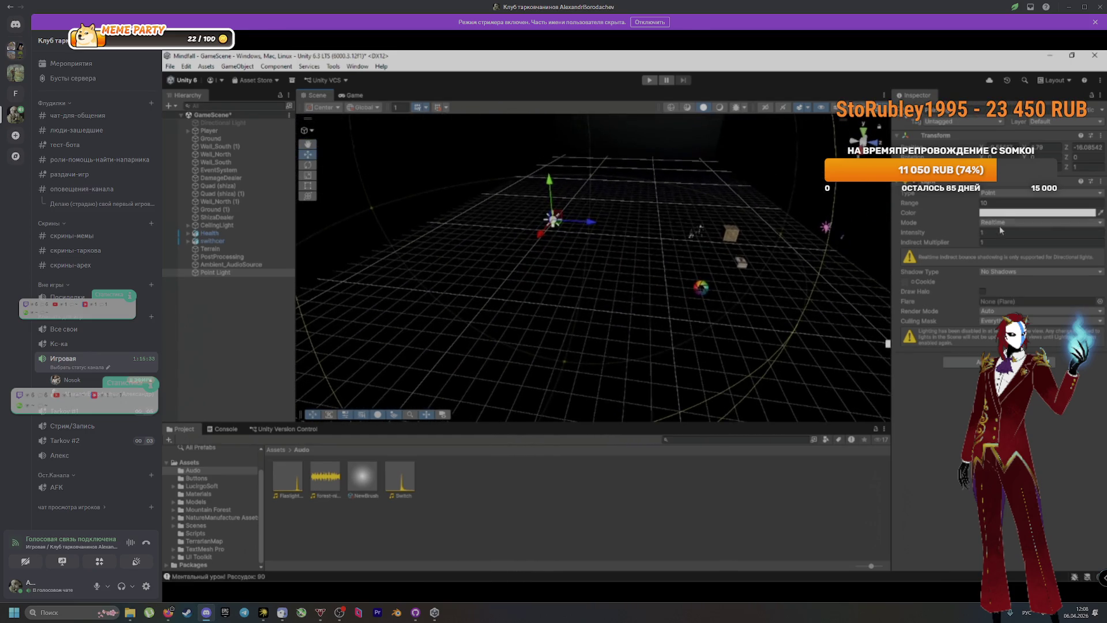
# Give the Point Light intensity 10 and white colour, and move it near the room objects
pyautogui.click(1066, 228)
pyautogui.click(1071, 231)
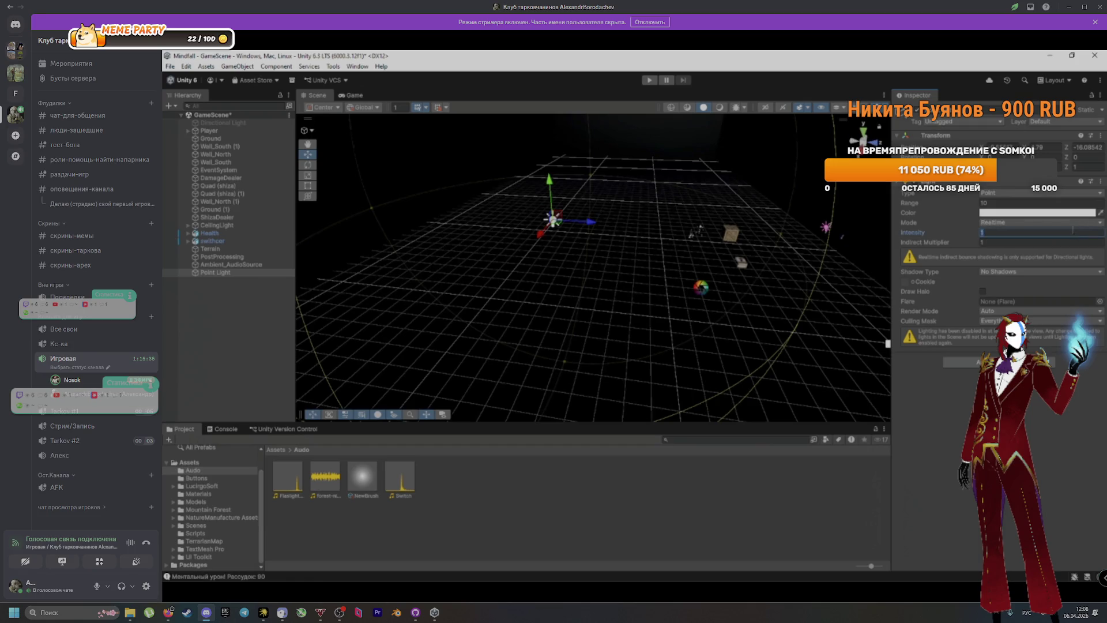
pyautogui.write('0')
pyautogui.moveTo(667, 263); pyautogui.dragTo(557, 255)
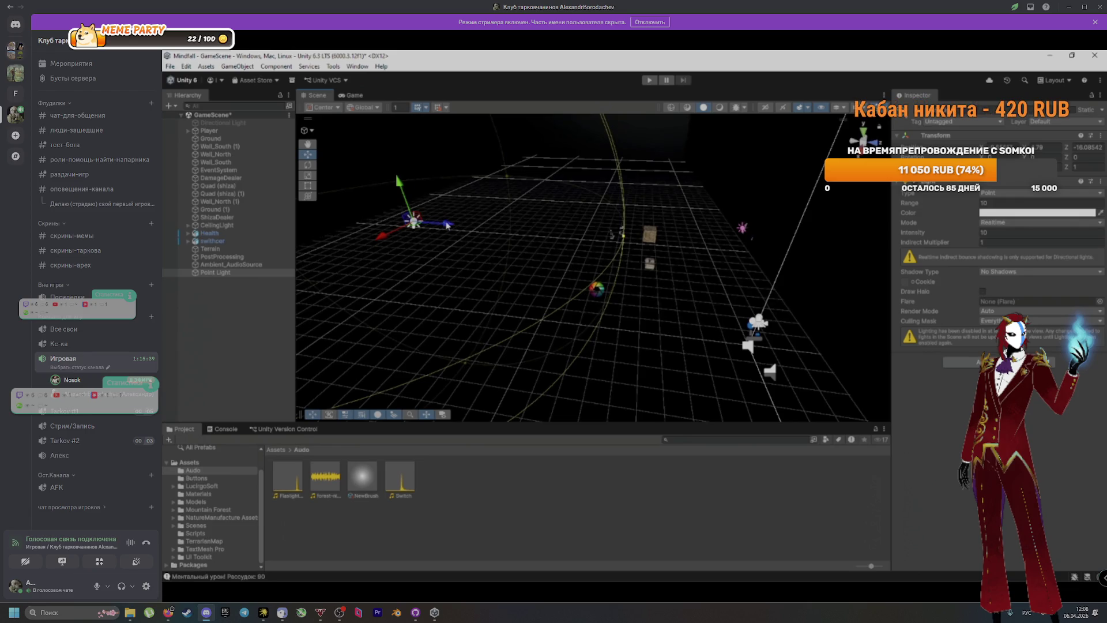
pyautogui.moveTo(689, 240)
pyautogui.mouseDown()
pyautogui.moveTo(753, 241)
pyautogui.moveTo(696, 246)
pyautogui.mouseUp()
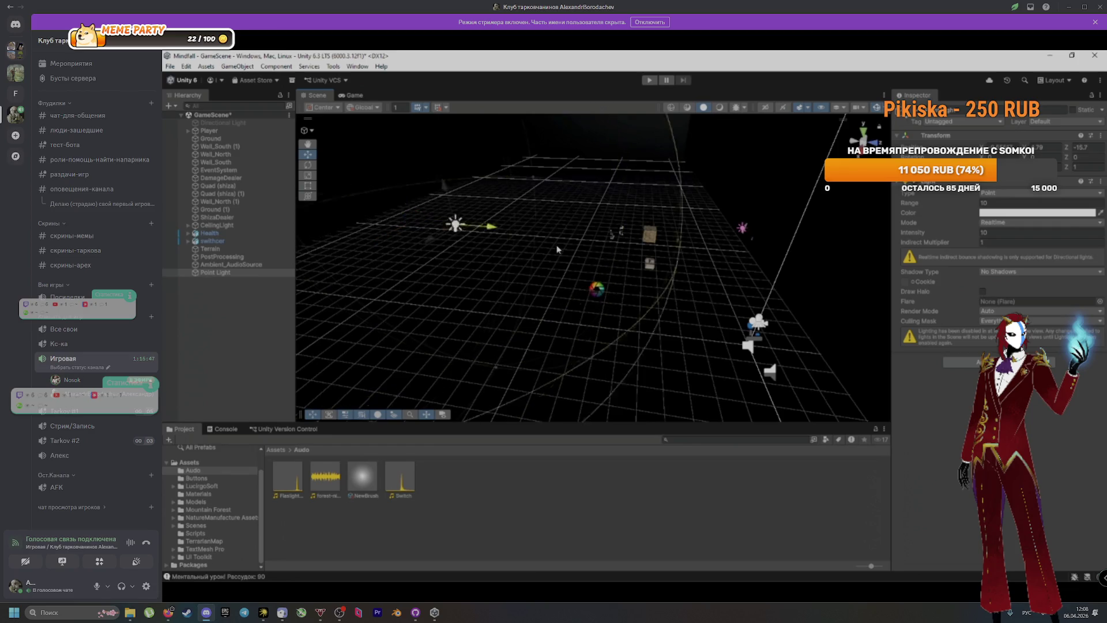
pyautogui.click(997, 212)
pyautogui.moveTo(1046, 299); pyautogui.dragTo(1004, 248)
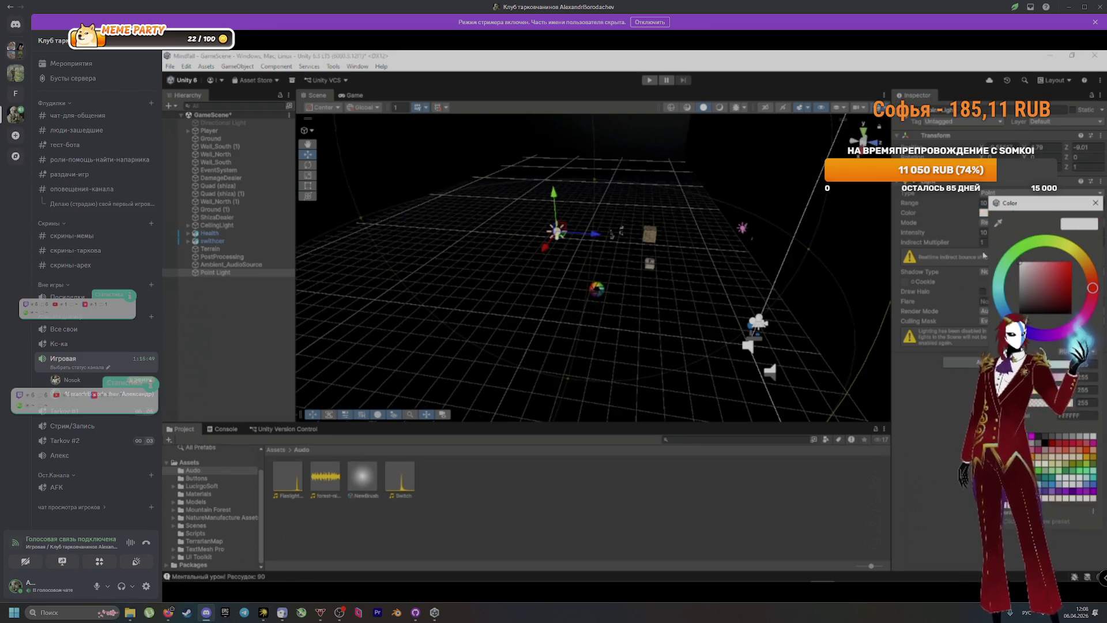
pyautogui.click(1096, 202)
pyautogui.moveTo(613, 233); pyautogui.dragTo(739, 258)
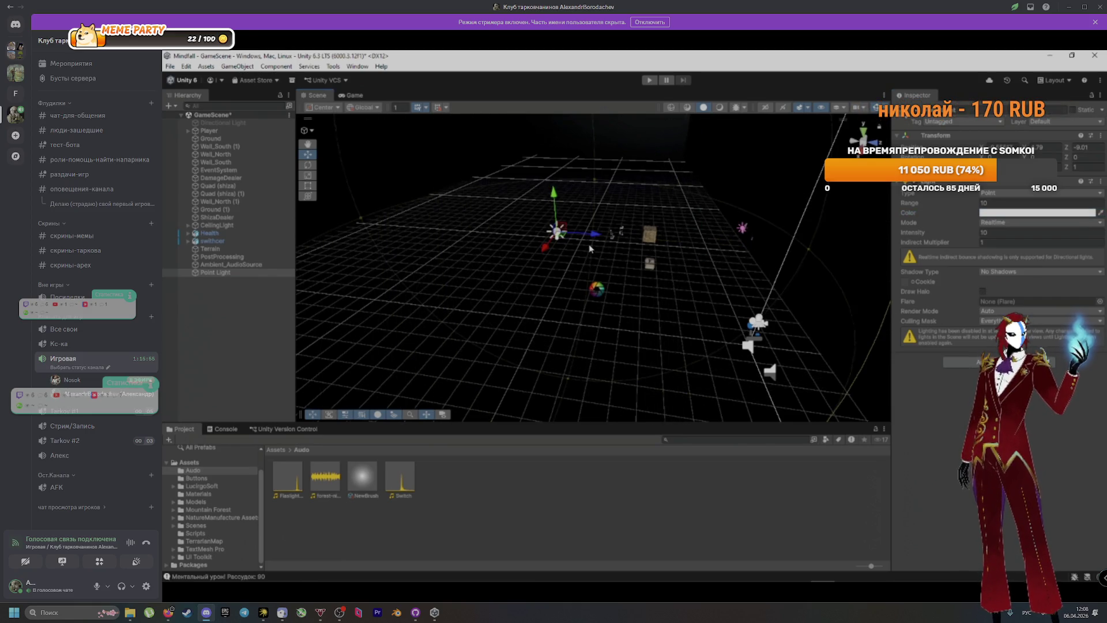
pyautogui.click(590, 250)
pyautogui.moveTo(590, 250)
pyautogui.mouseDown()
pyautogui.moveTo(786, 269)
pyautogui.moveTo(759, 254)
pyautogui.moveTo(548, 272)
pyautogui.moveTo(633, 260)
pyautogui.moveTo(616, 257)
pyautogui.moveTo(500, 277)
pyautogui.moveTo(803, 240)
pyautogui.moveTo(547, 218)
pyautogui.moveTo(588, 274)
pyautogui.mouseUp()
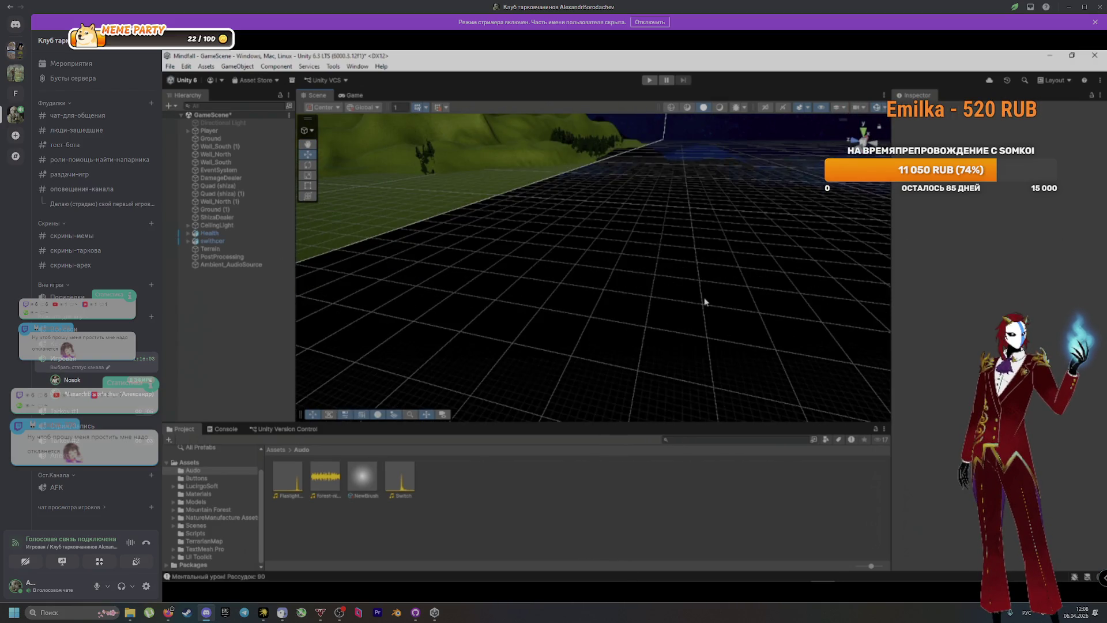
pyautogui.hotkey('alt', 'Tab')
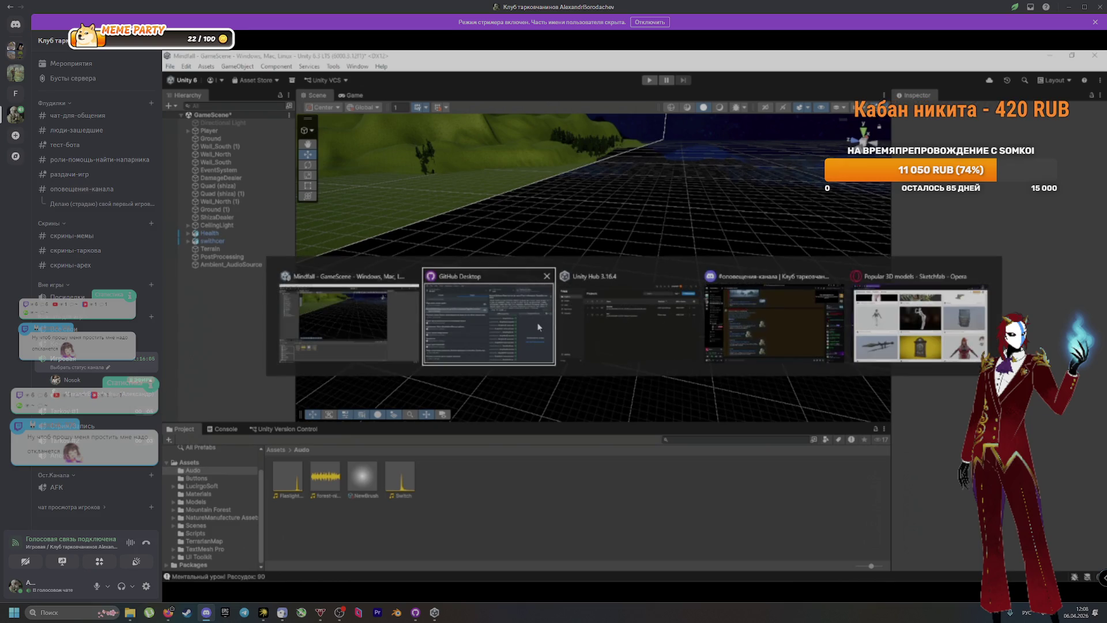
pyautogui.click(538, 327)
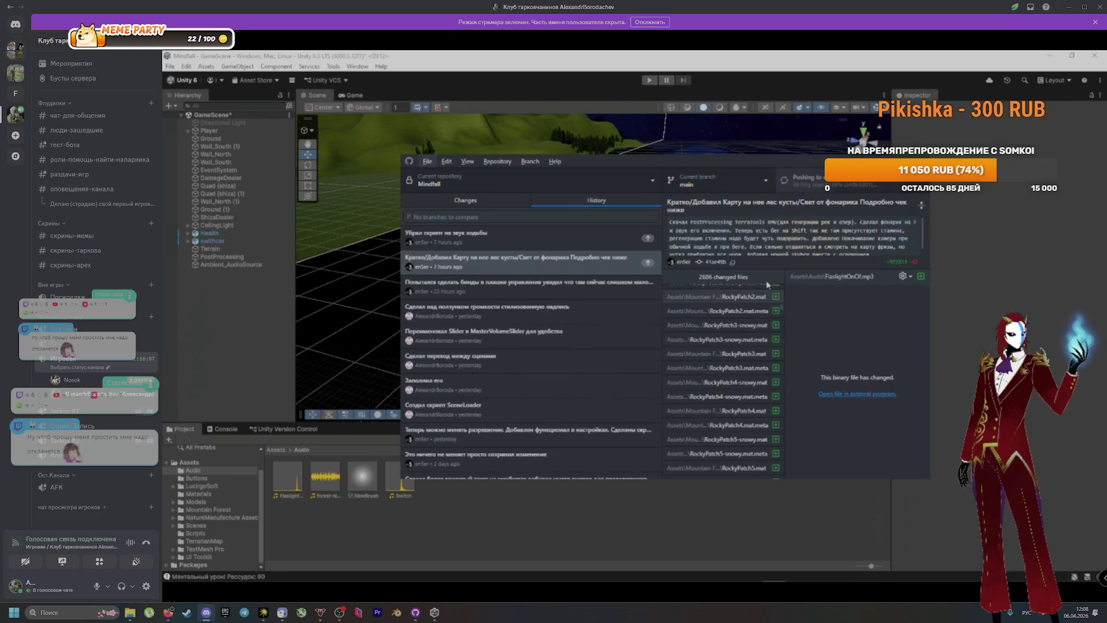
pyautogui.click(973, 239)
pyautogui.moveTo(699, 237)
pyautogui.mouseDown()
pyautogui.moveTo(556, 240)
pyautogui.moveTo(785, 329)
pyautogui.moveTo(826, 313)
pyautogui.moveTo(884, 334)
pyautogui.moveTo(642, 257)
pyautogui.moveTo(828, 294)
pyautogui.moveTo(669, 263)
pyautogui.moveTo(668, 250)
pyautogui.mouseUp()
pyautogui.click(610, 347)
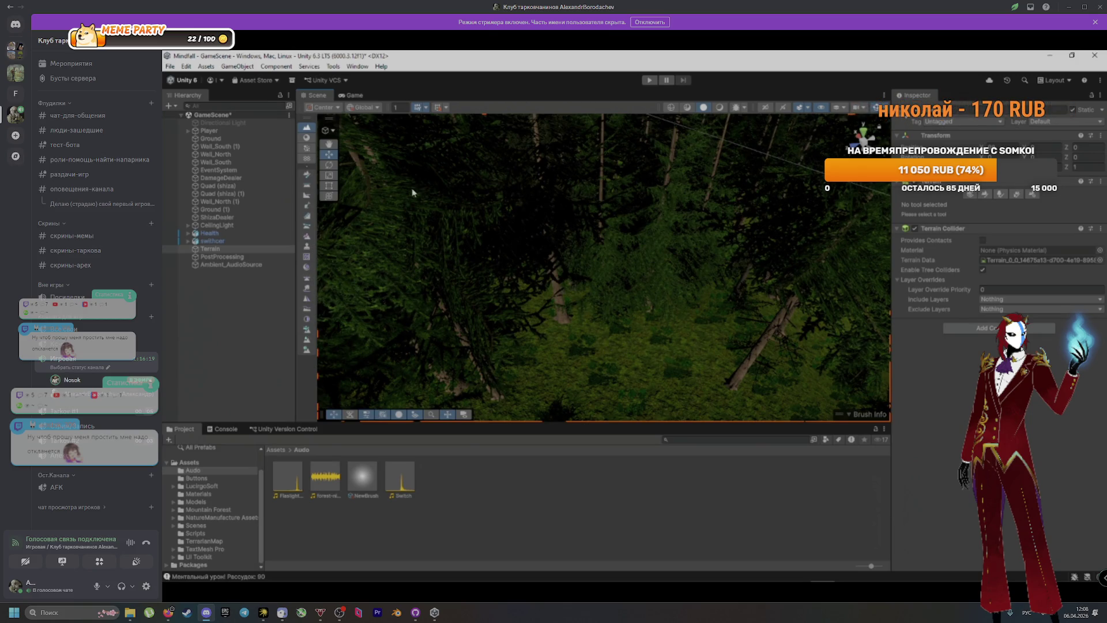
# Select the Player, orbit over the forest terrain, and enter Play mode
pyautogui.click(236, 131)
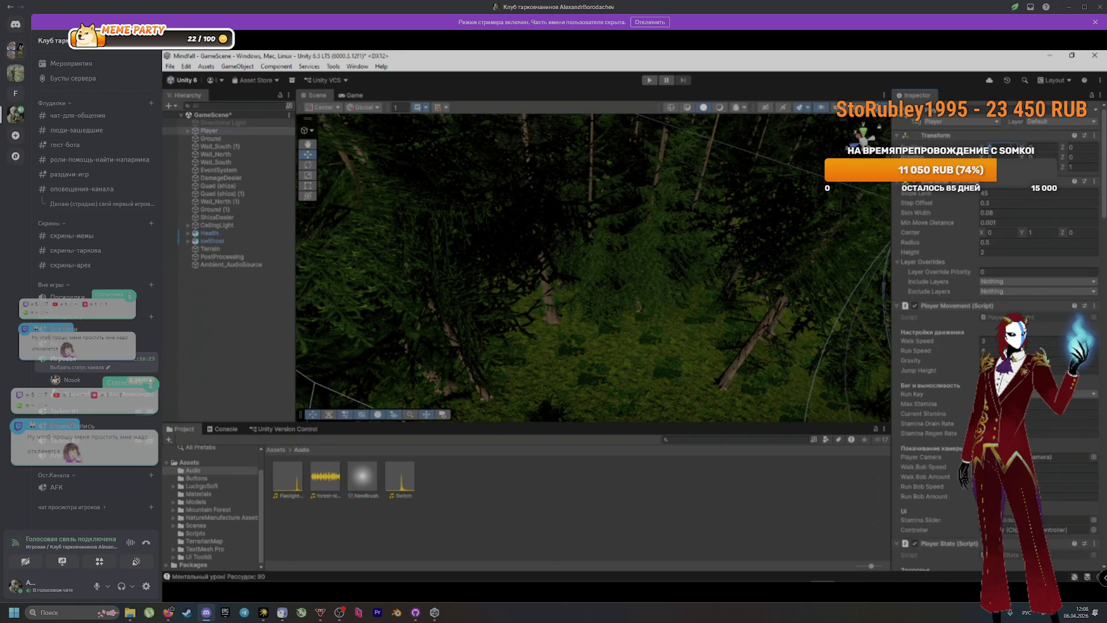
pyautogui.scroll(-6, 802, 198)
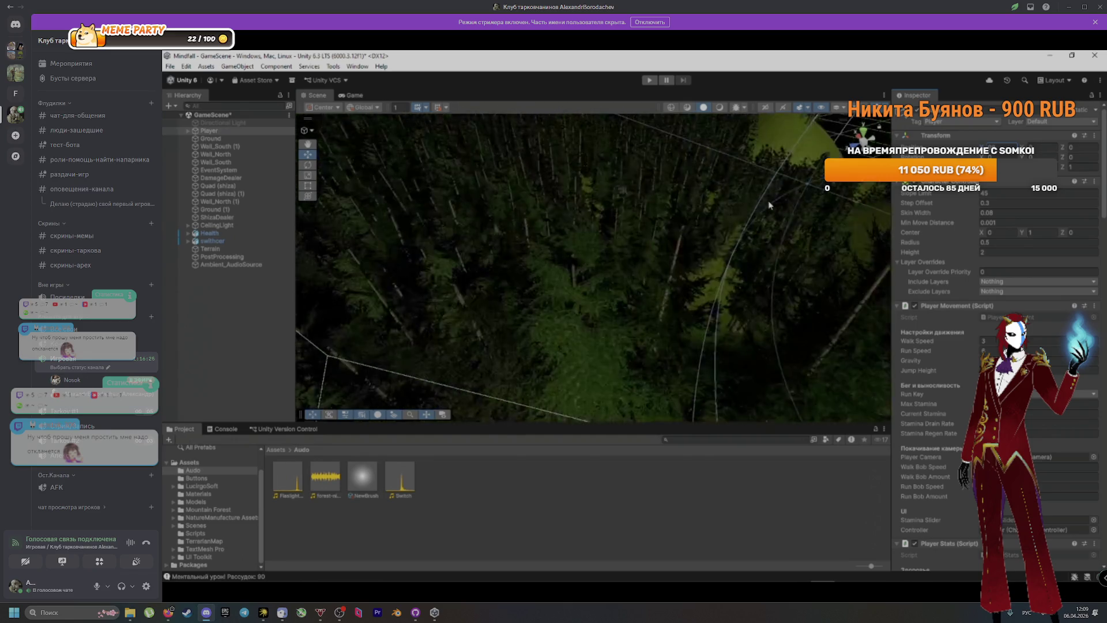
pyautogui.moveTo(807, 211); pyautogui.dragTo(860, 222)
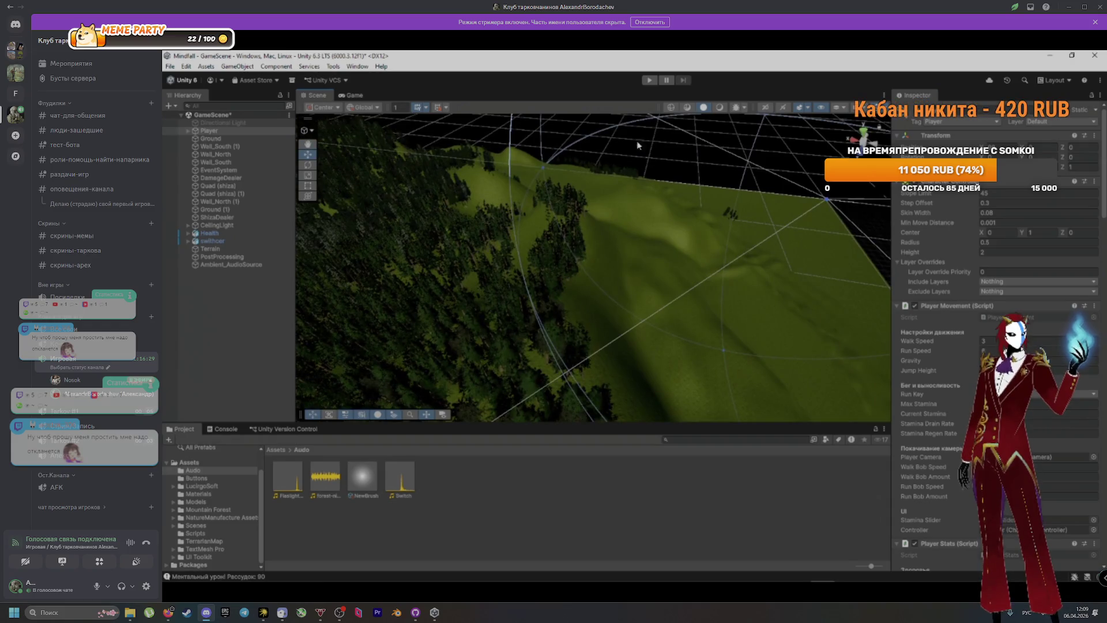
pyautogui.click(650, 80)
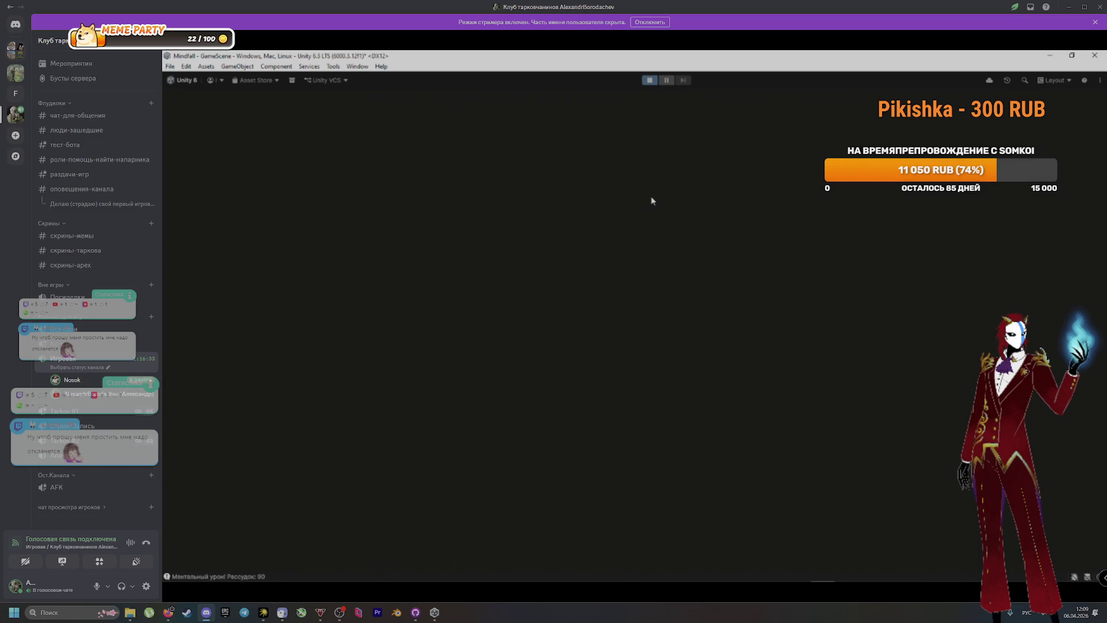
# Stop the running game and replay it inside the docked Game view
pyautogui.press('f')
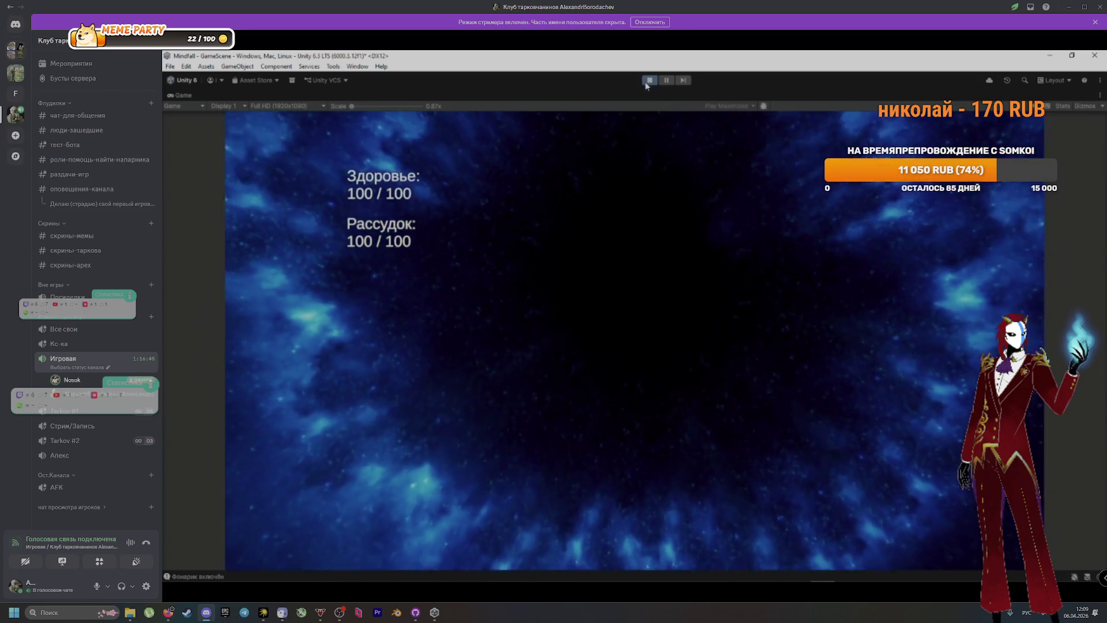
pyautogui.click(650, 79)
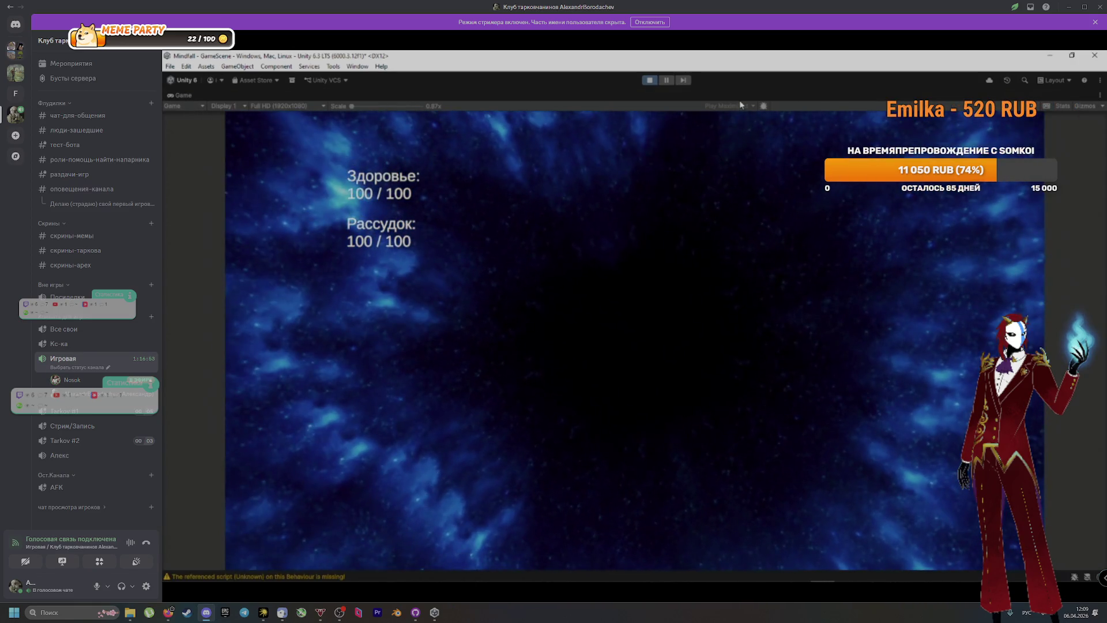
pyautogui.click(646, 83)
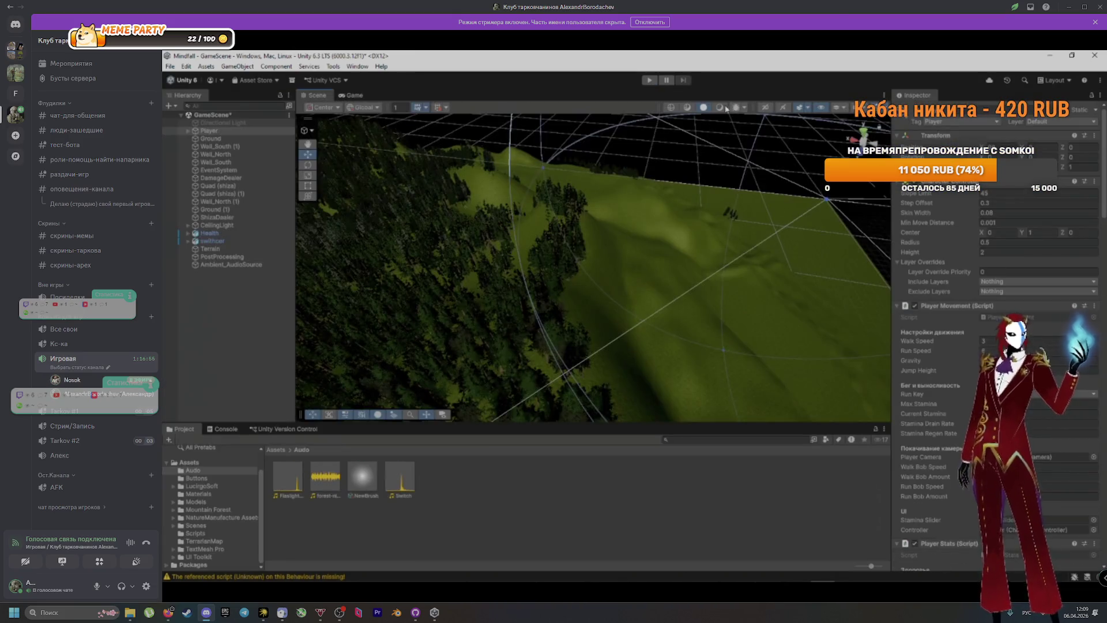
pyautogui.click(366, 97)
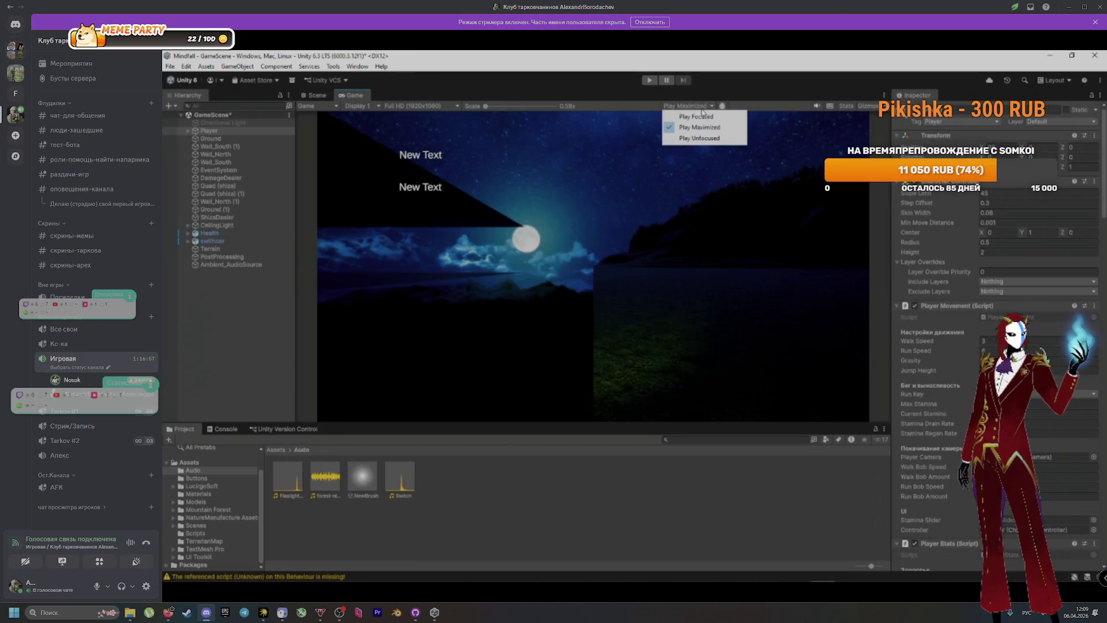
pyautogui.click(650, 79)
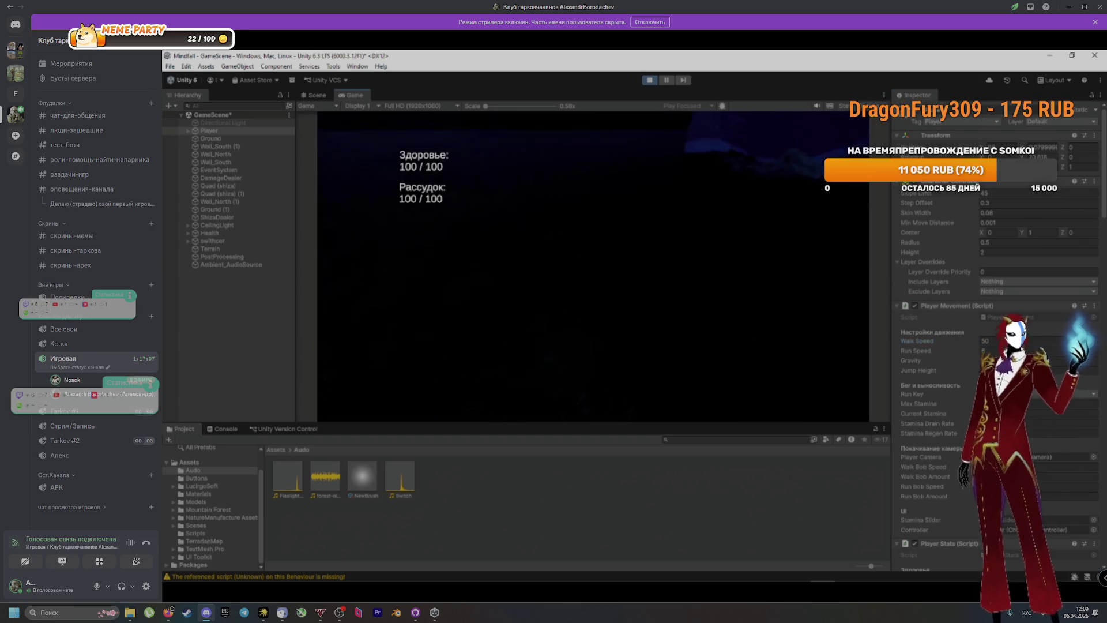
# Switch the flashlight on and walk across the field into the trees
pyautogui.press('f')
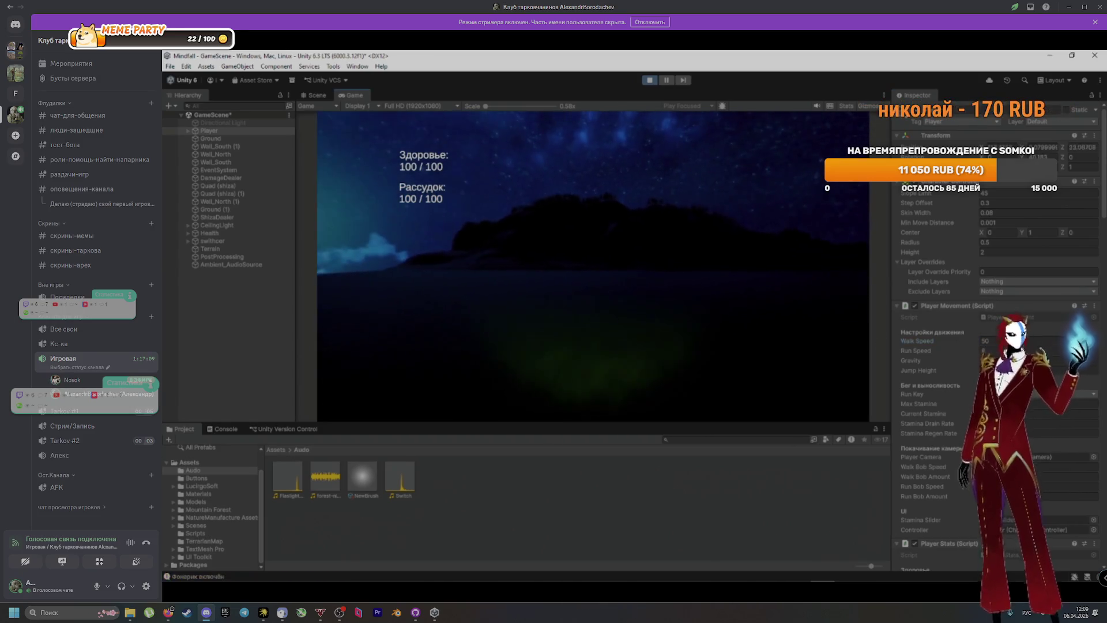
pyautogui.press('w')
pyautogui.press('w')
pyautogui.press('w')
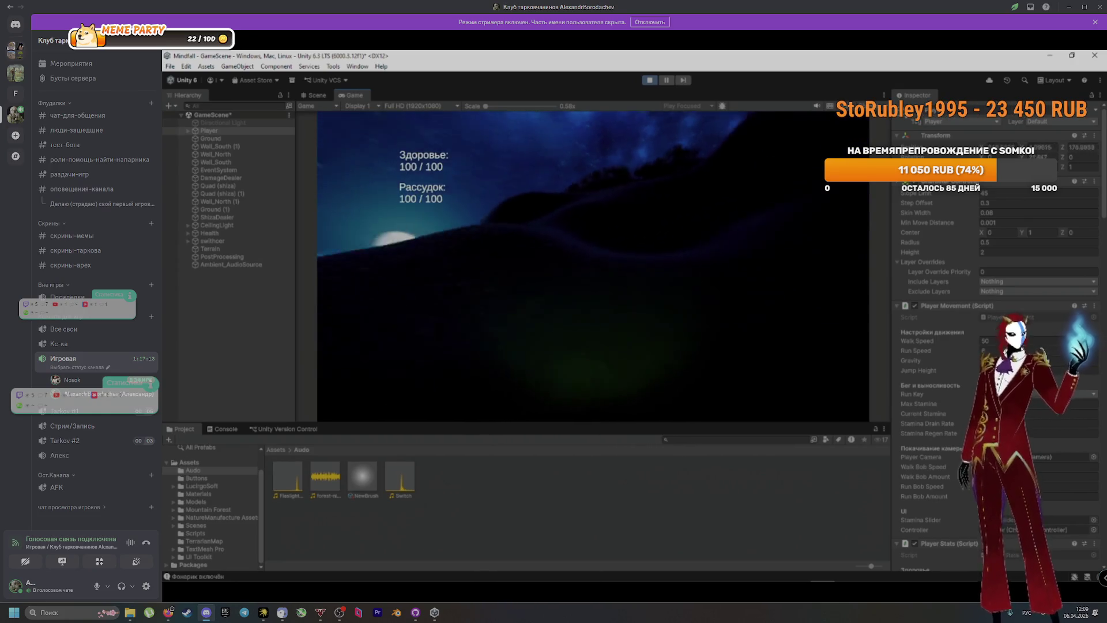
pyautogui.press('w')
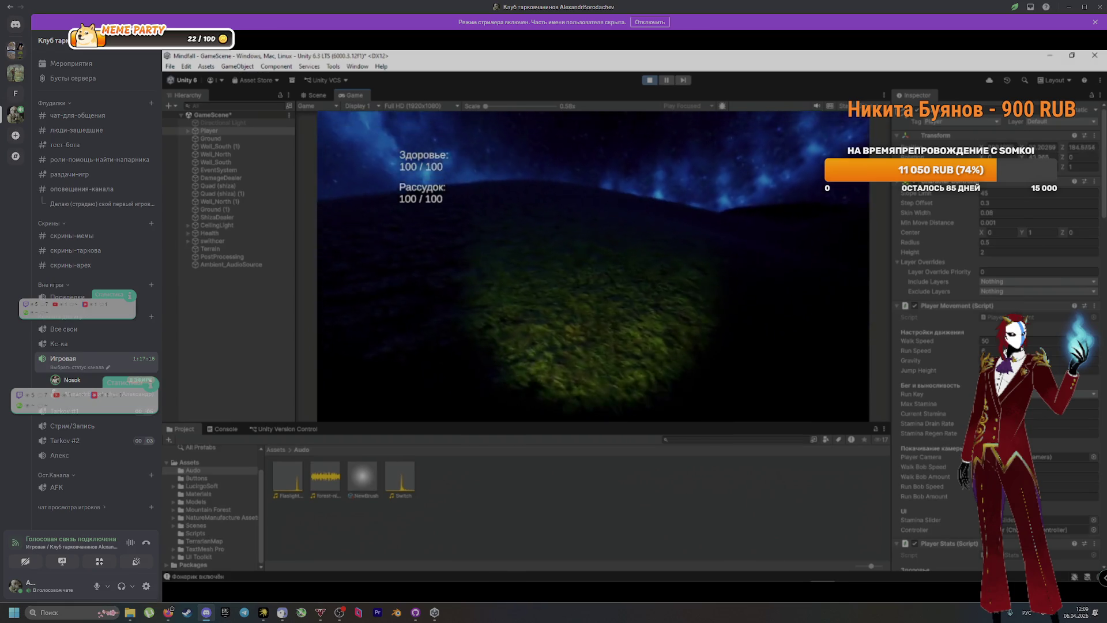
pyautogui.press('w')
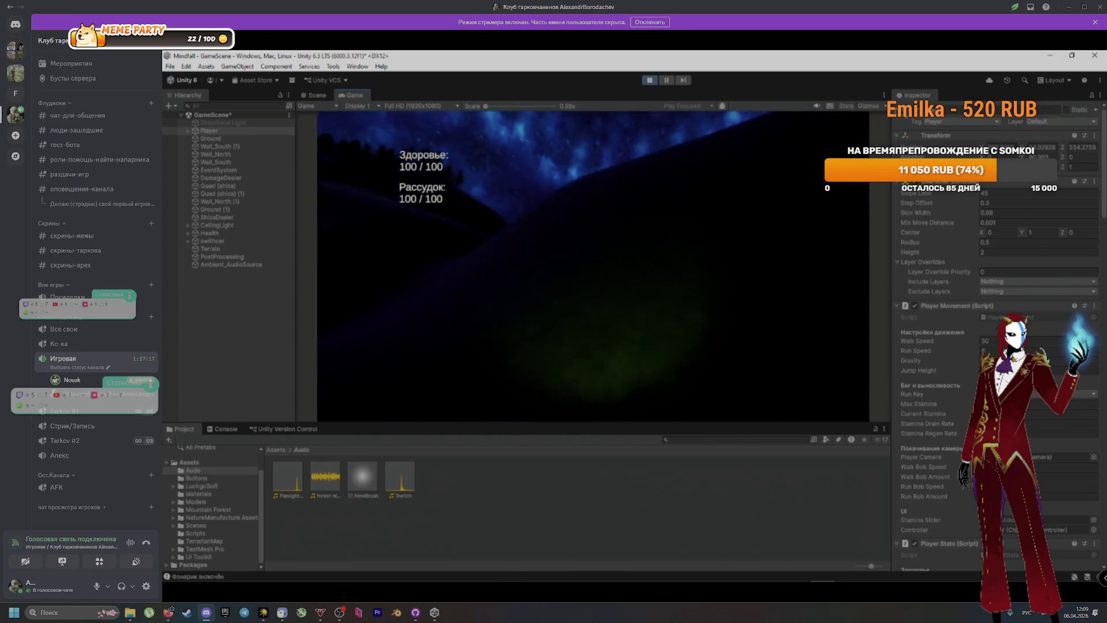
pyautogui.press('w')
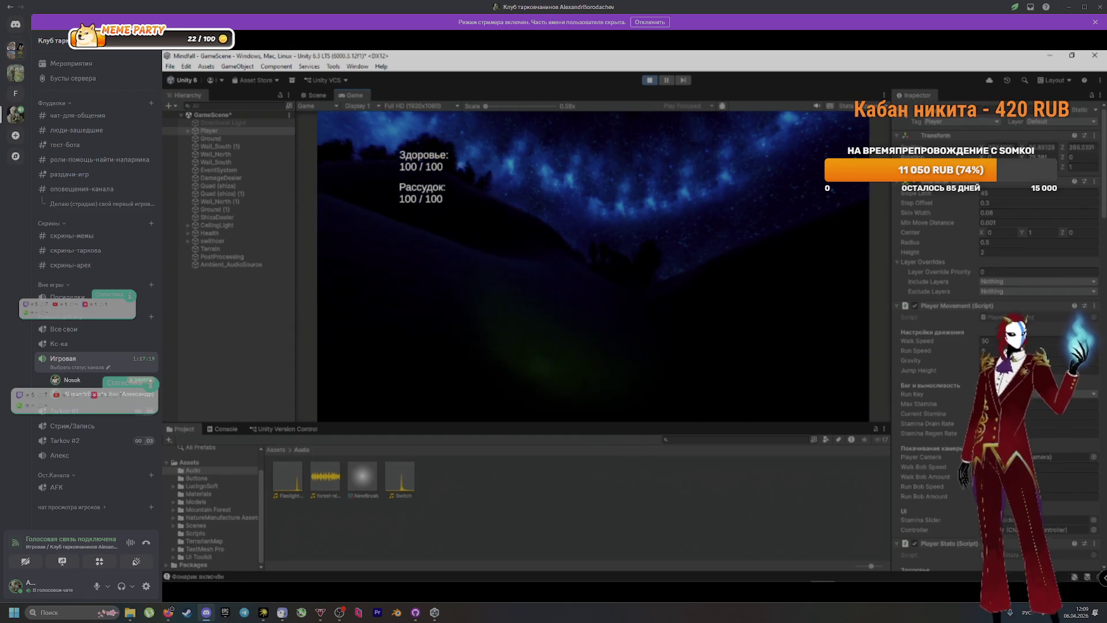
pyautogui.press('w')
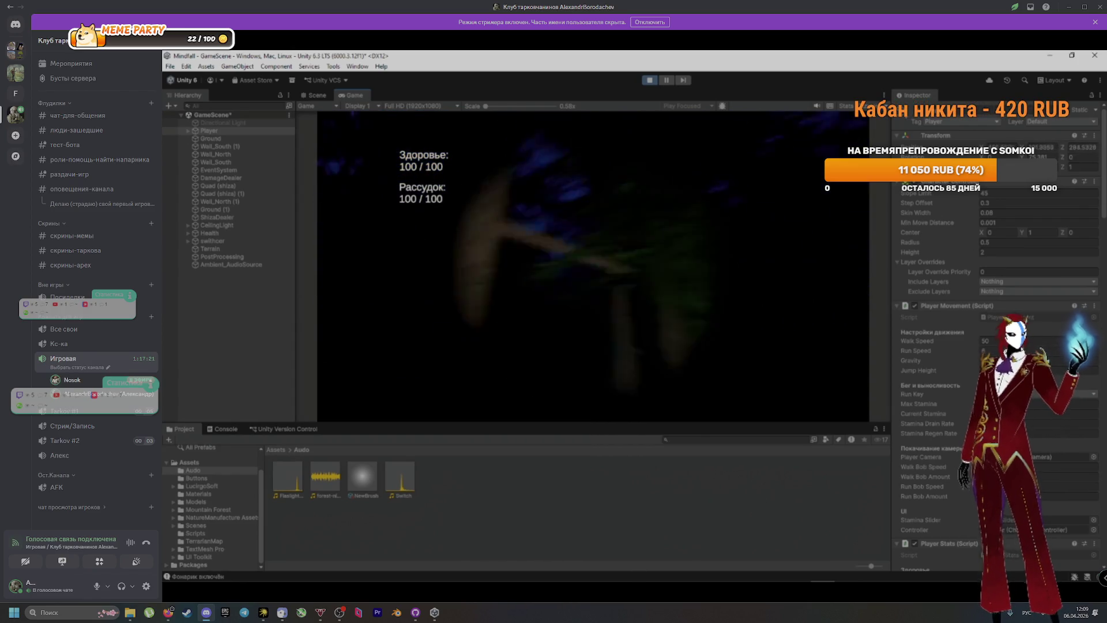
pyautogui.press('w')
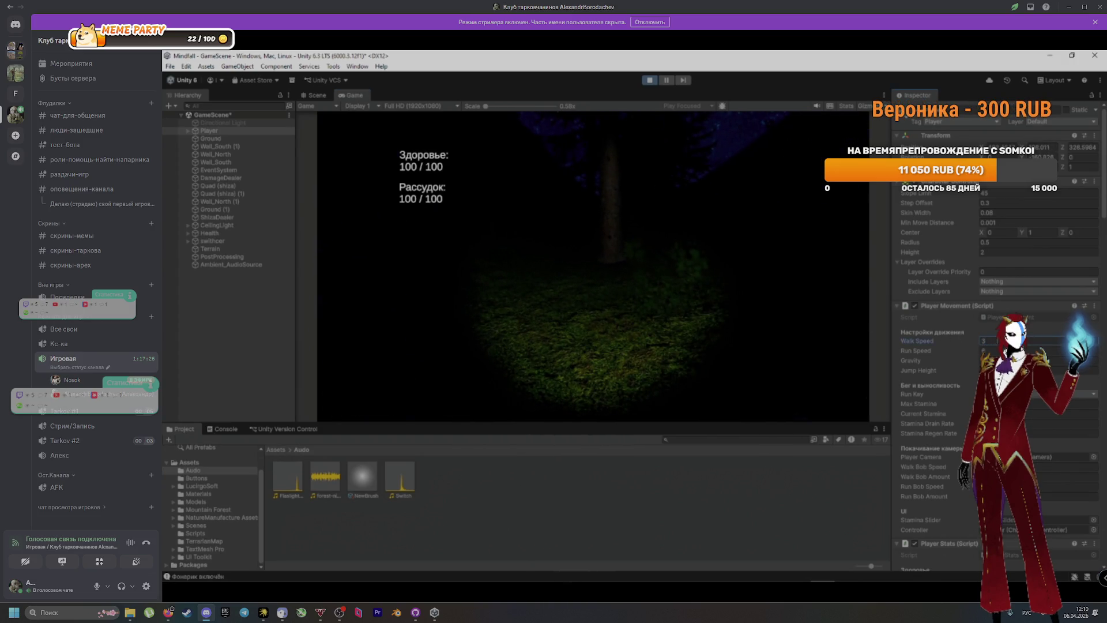
pyautogui.press('w')
pyautogui.press('w')
# Back off a trunk, push on through the dense forest, then stop Play mode
pyautogui.press('s')
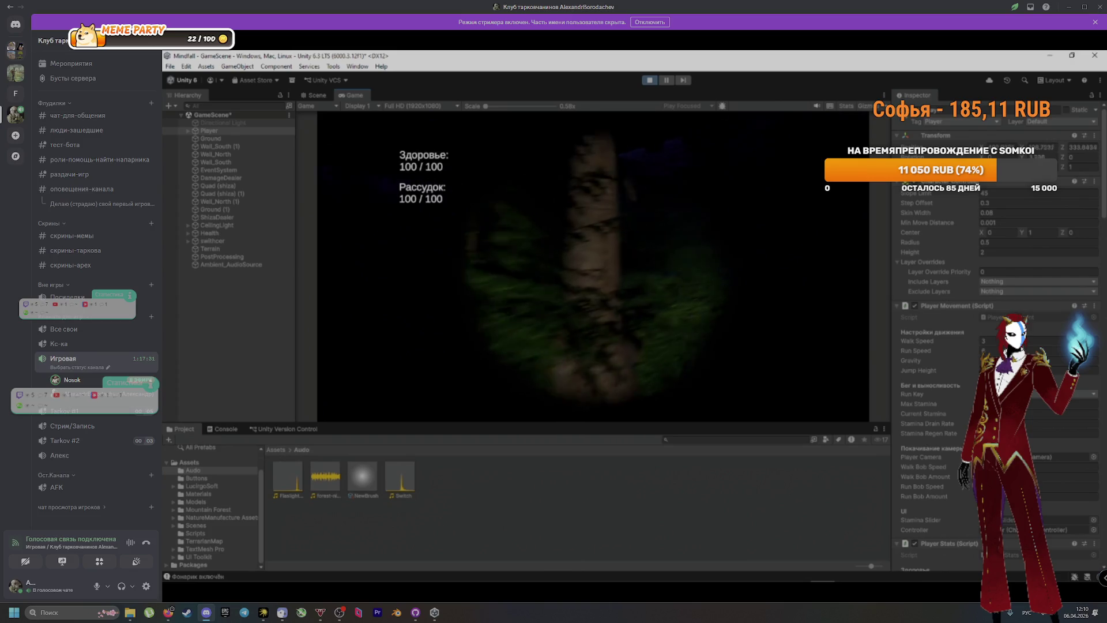
pyautogui.press('w')
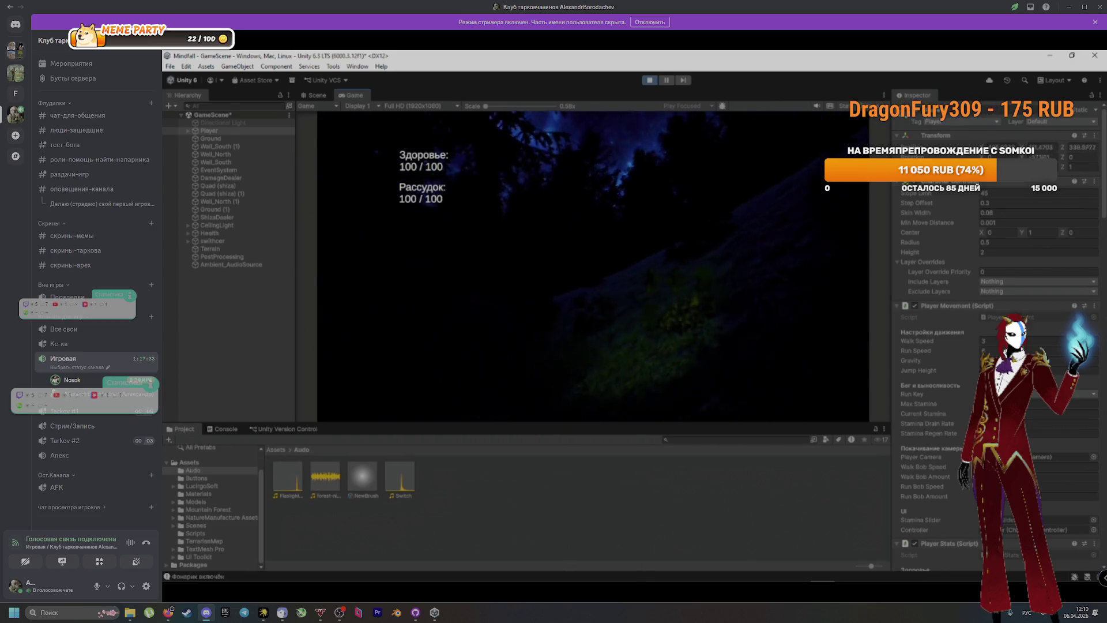
pyautogui.press('w')
pyautogui.press('w')
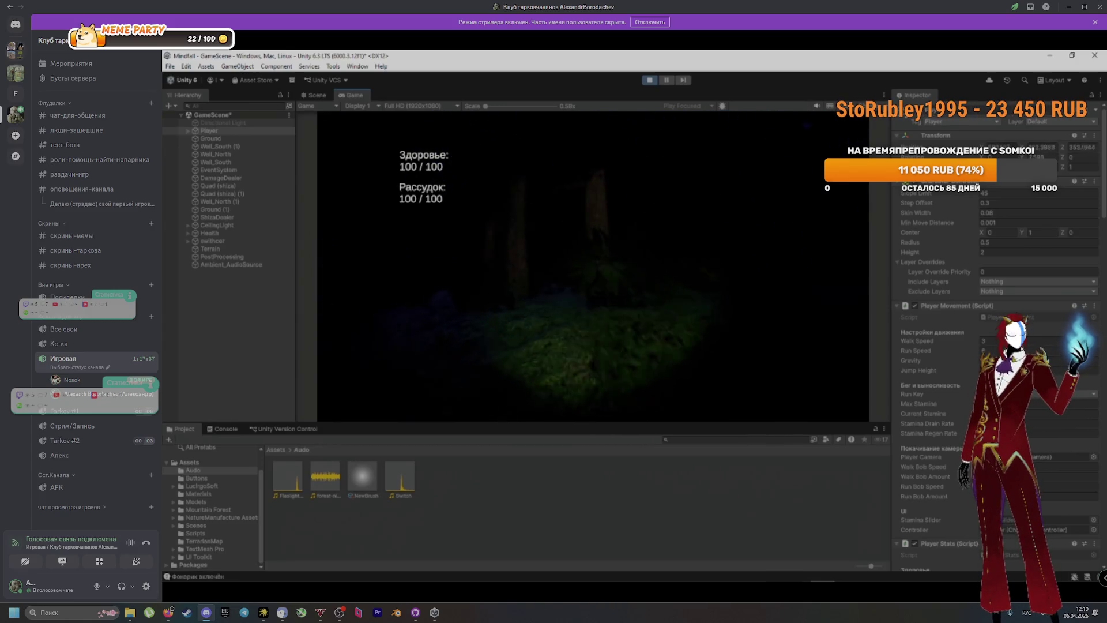
pyautogui.press('w')
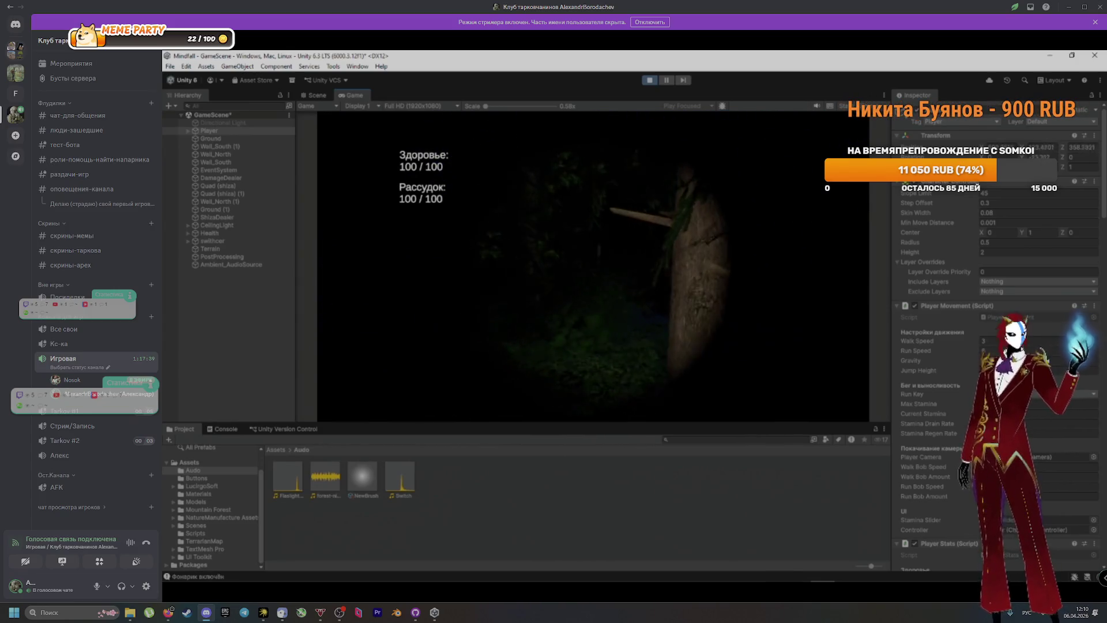
pyautogui.press('w')
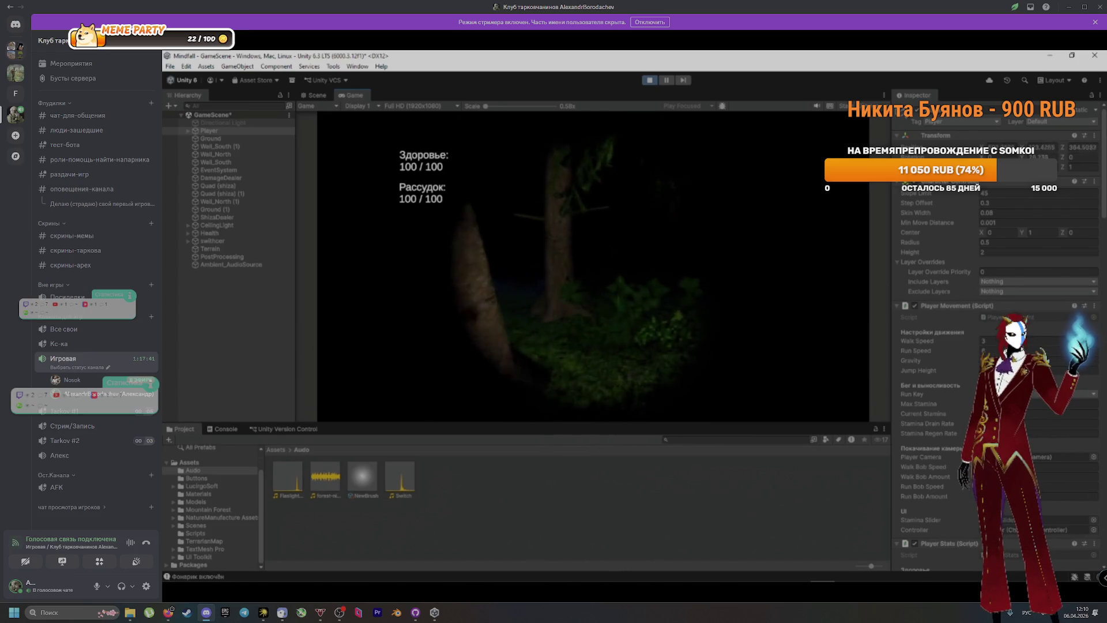
pyautogui.press('w')
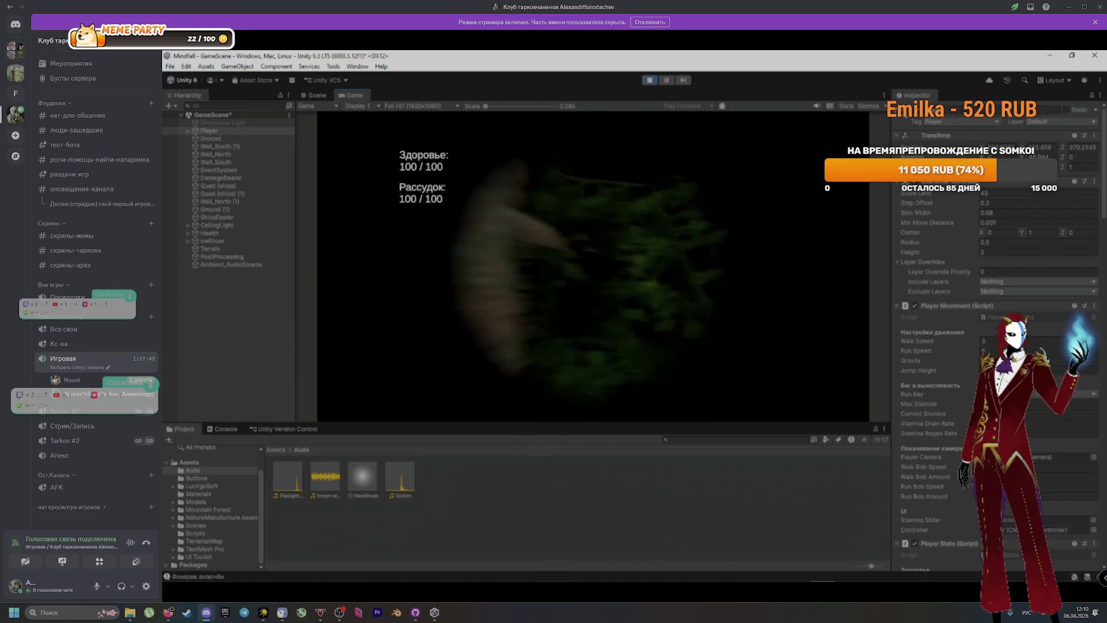
pyautogui.press('w')
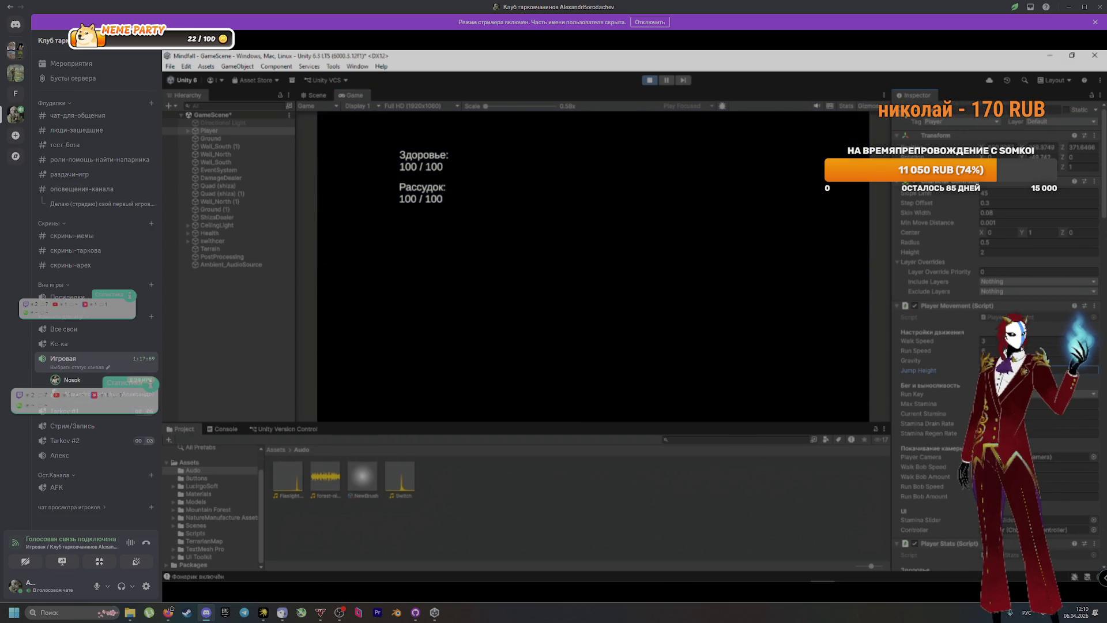
pyautogui.click(650, 81)
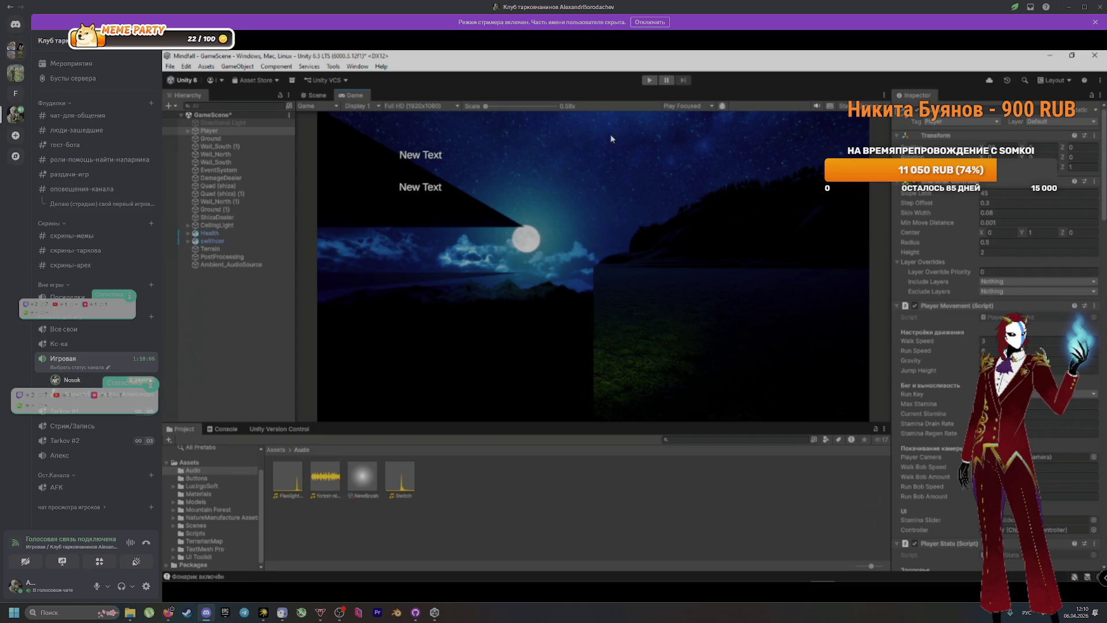
# Return to the Scene view and zoom to an oblique view over the forest terrain
pyautogui.click(317, 96)
pyautogui.scroll(5, 502, 252)
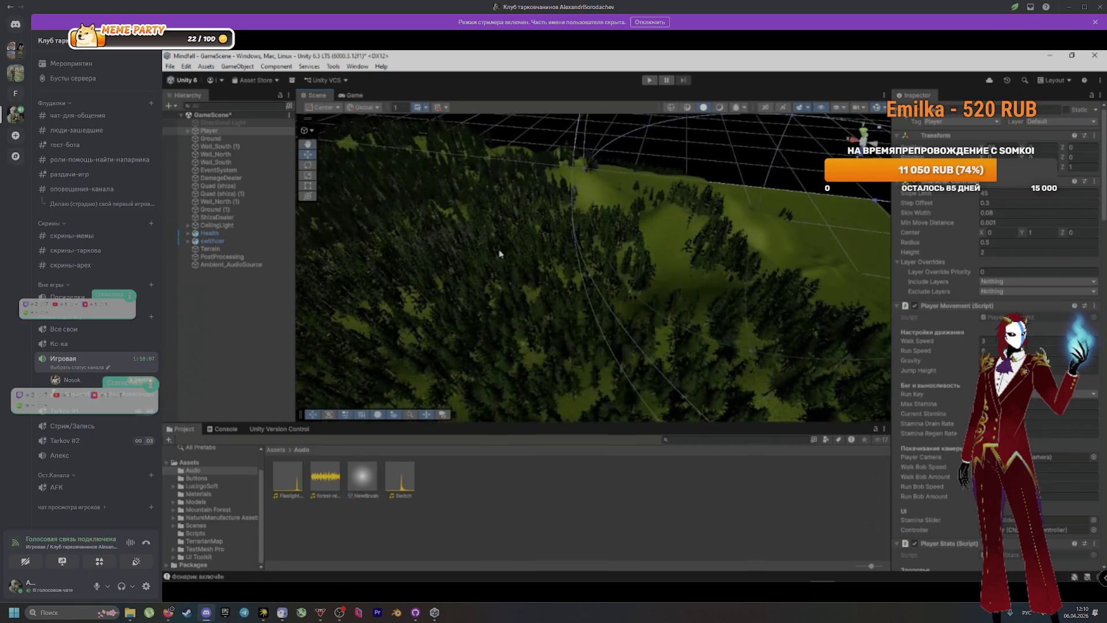
pyautogui.scroll(5, 596, 259)
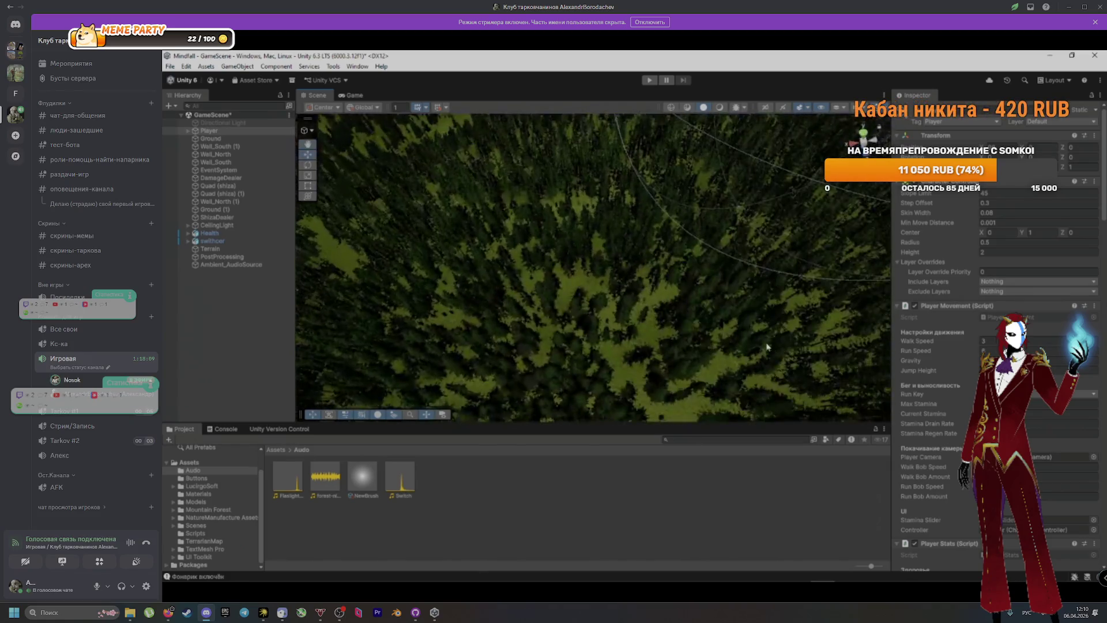
pyautogui.moveTo(636, 268)
pyautogui.mouseDown()
pyautogui.moveTo(700, 227)
pyautogui.moveTo(764, 267)
pyautogui.moveTo(697, 282)
pyautogui.moveTo(731, 228)
pyautogui.moveTo(744, 316)
pyautogui.moveTo(617, 264)
pyautogui.moveTo(647, 271)
pyautogui.moveTo(403, 262)
pyautogui.moveTo(603, 279)
pyautogui.moveTo(632, 388)
pyautogui.moveTo(611, 384)
pyautogui.moveTo(576, 250)
pyautogui.moveTo(447, 321)
pyautogui.moveTo(638, 339)
pyautogui.moveTo(650, 279)
pyautogui.moveTo(640, 324)
pyautogui.moveTo(783, 287)
pyautogui.moveTo(760, 195)
pyautogui.mouseUp()
pyautogui.click(774, 571)
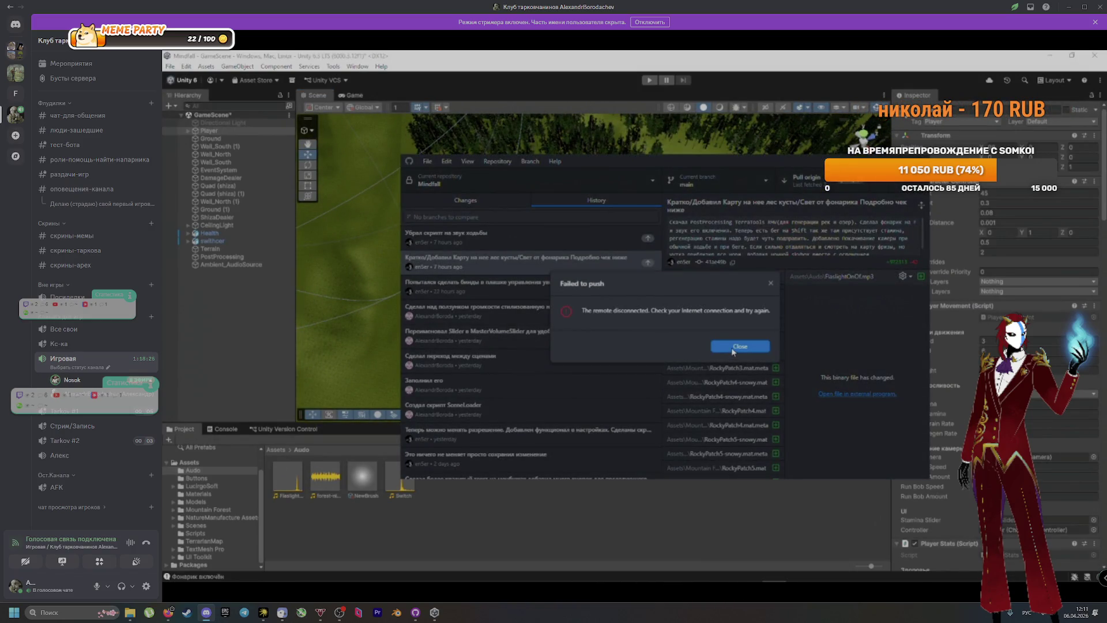
# Close the Failed to push error, review the latest and an earlier commit, and return to Unity
pyautogui.click(734, 347)
pyautogui.click(606, 242)
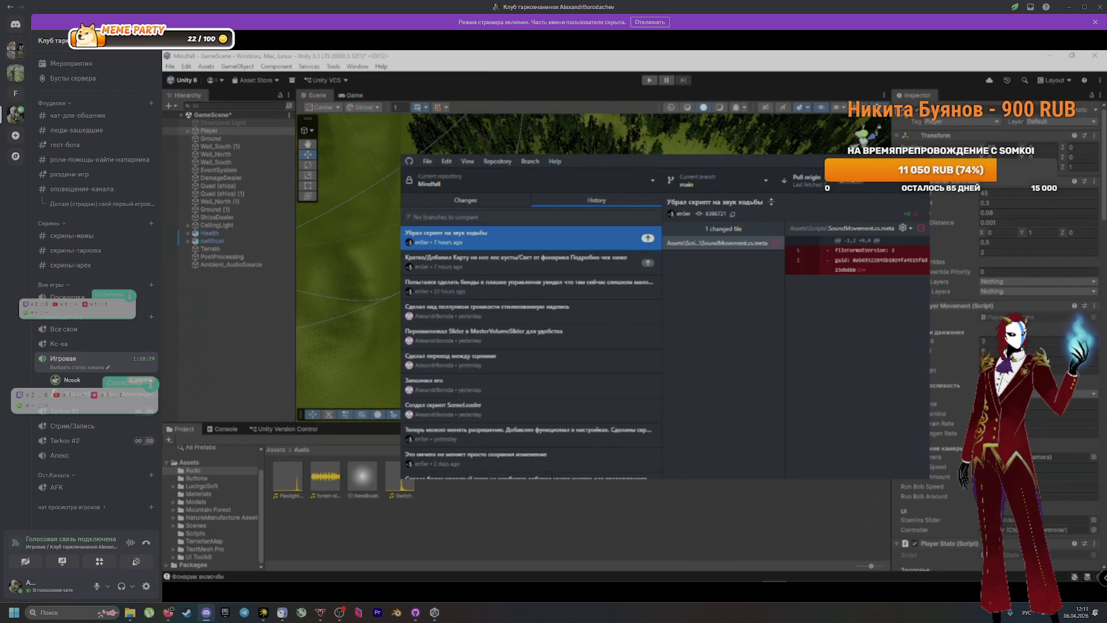
pyautogui.click(578, 261)
pyautogui.click(411, 239)
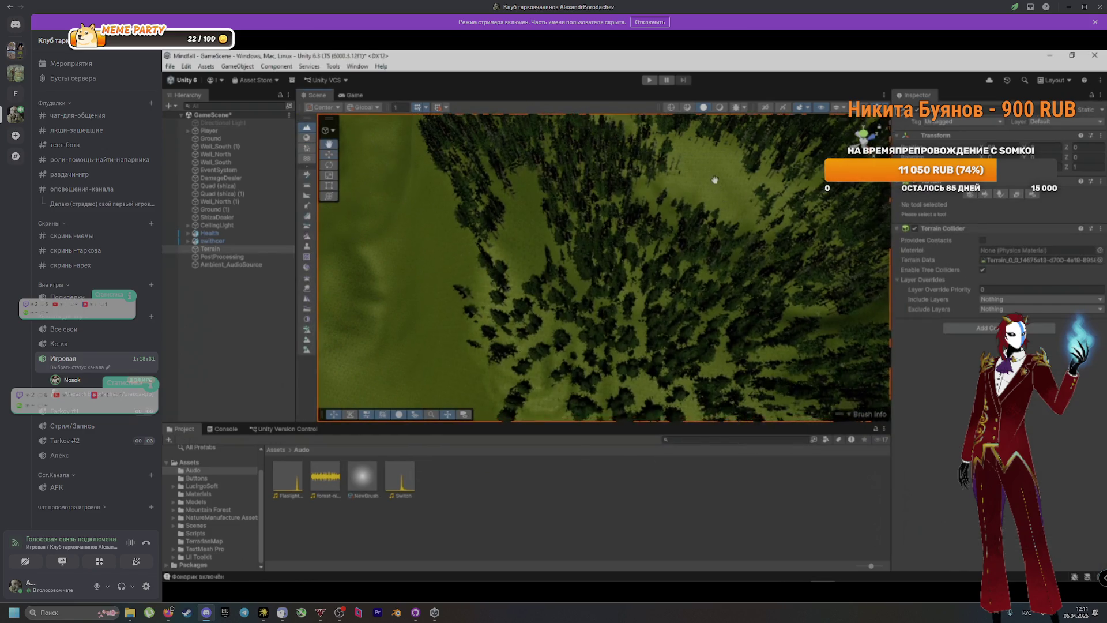
# Orbit the Scene view toward the terrain edge and select Ambient_AudioSource to view its Audio Source
pyautogui.moveTo(412, 240)
pyautogui.mouseDown()
pyautogui.moveTo(544, 259)
pyautogui.moveTo(514, 180)
pyautogui.moveTo(500, 231)
pyautogui.mouseUp()
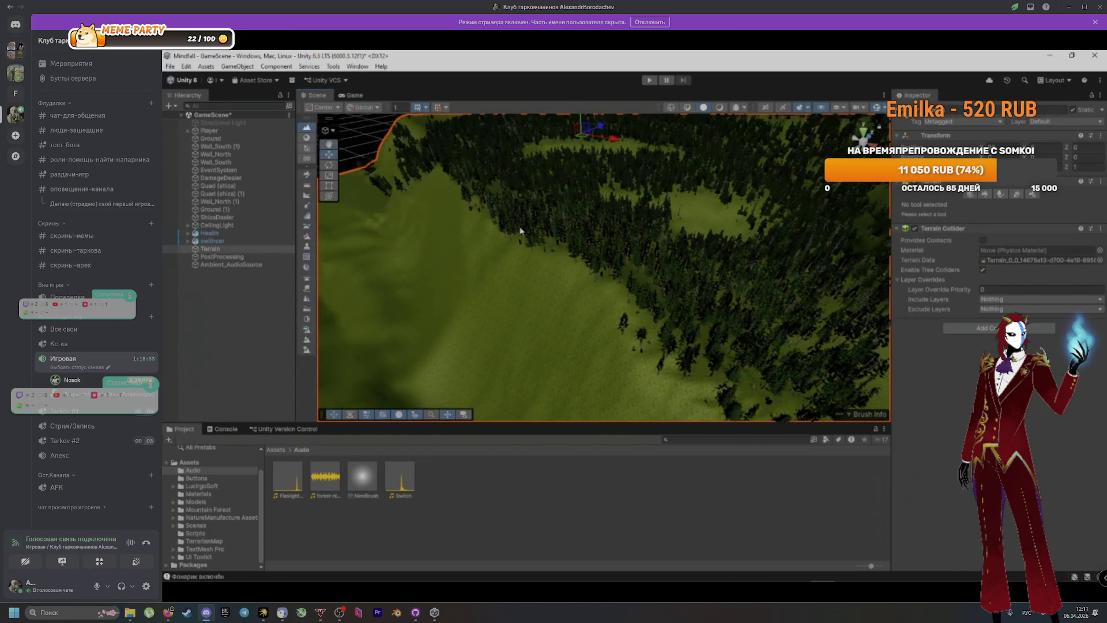
pyautogui.click(217, 264)
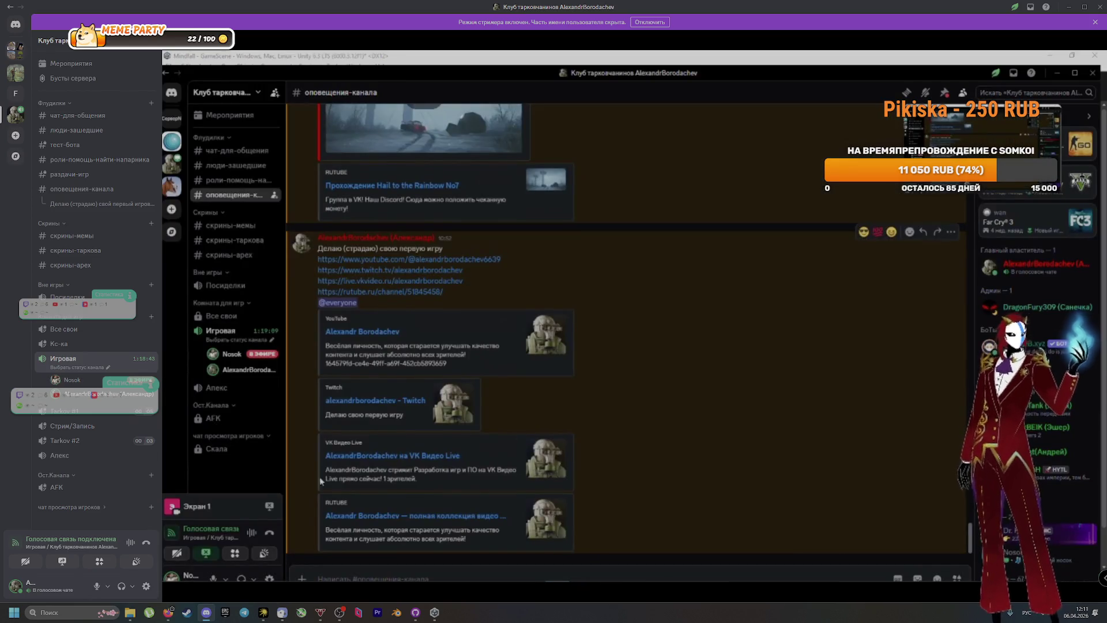
# End the Discord screen share with Прекратить стрим and close the finished stream
pyautogui.click(206, 553)
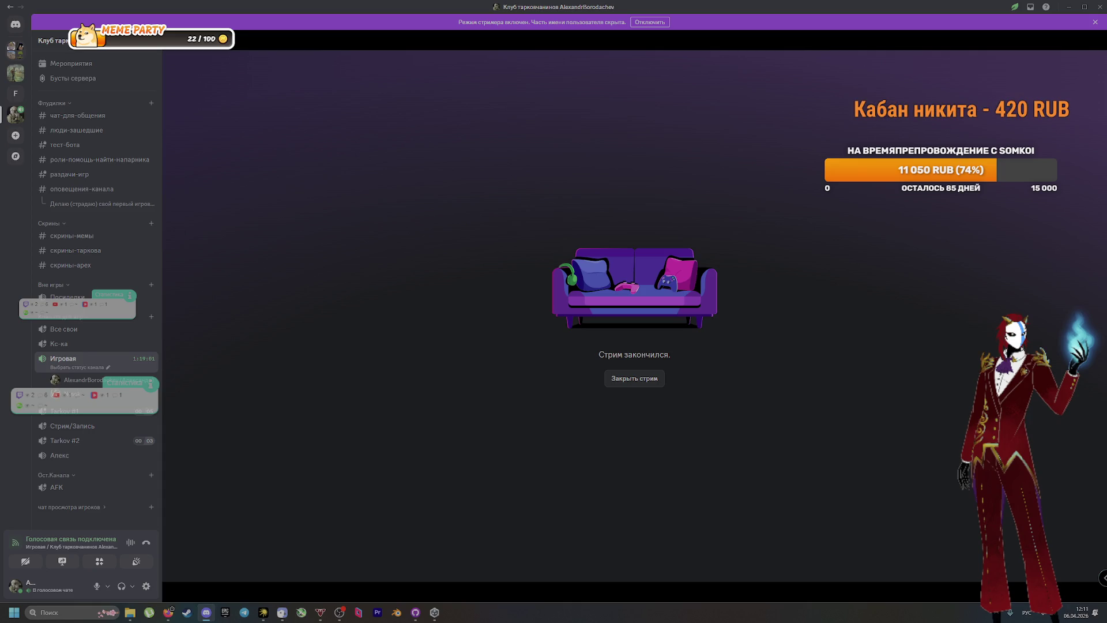
pyautogui.moveTo(695, 418)
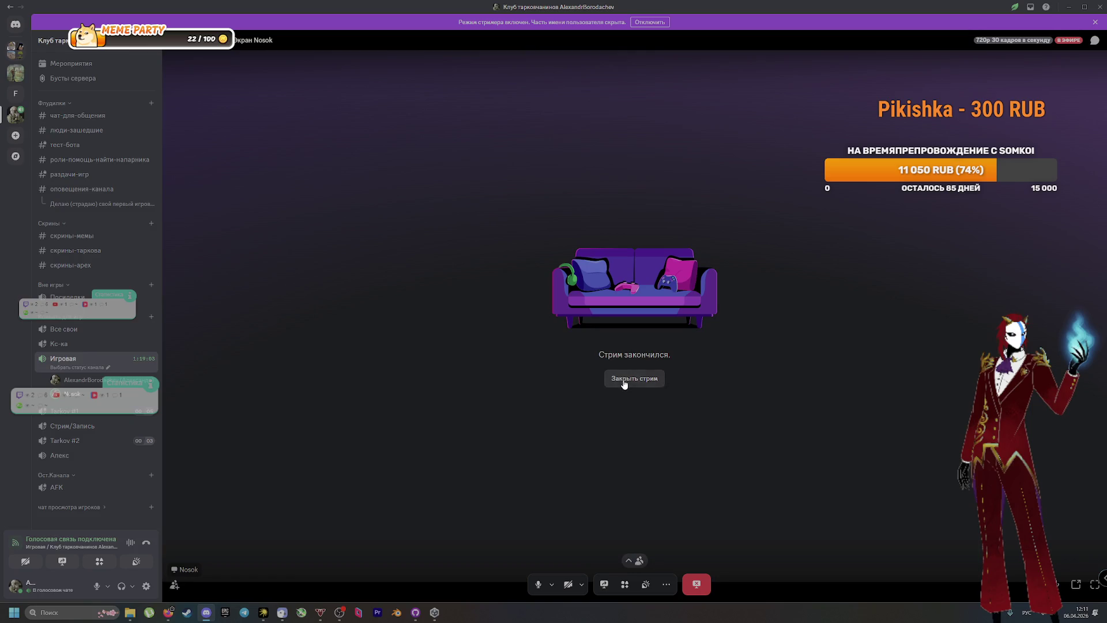
pyautogui.click(623, 379)
# Reopen the Mindfall project from Unity Hub's project list, then switch to the browser
pyautogui.moveTo(434, 612)
pyautogui.moveTo(435, 581)
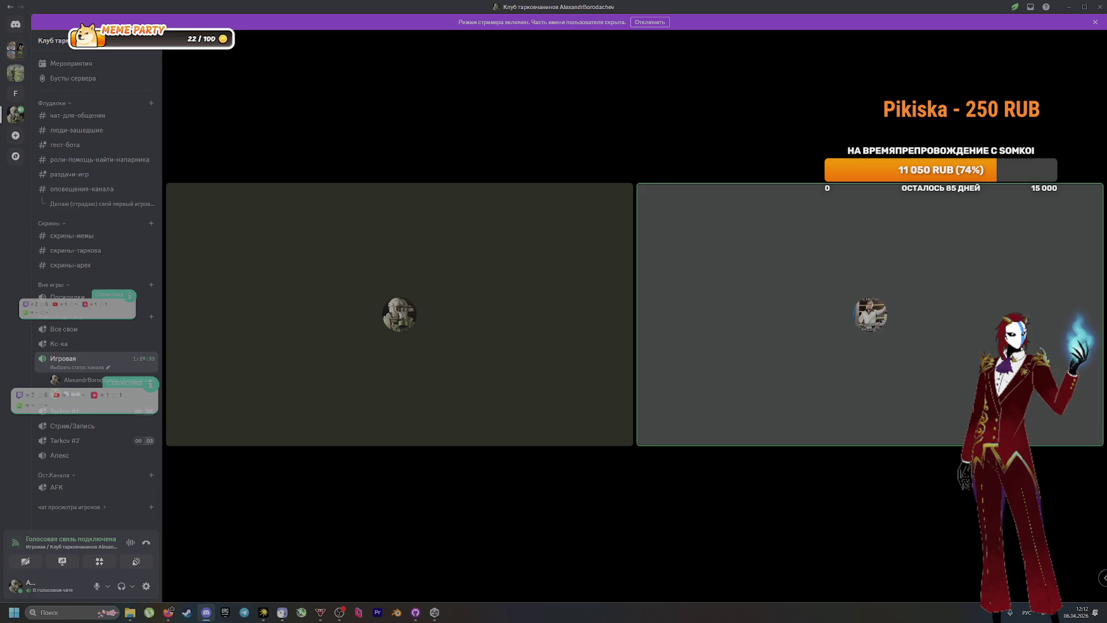
pyautogui.moveTo(468, 532)
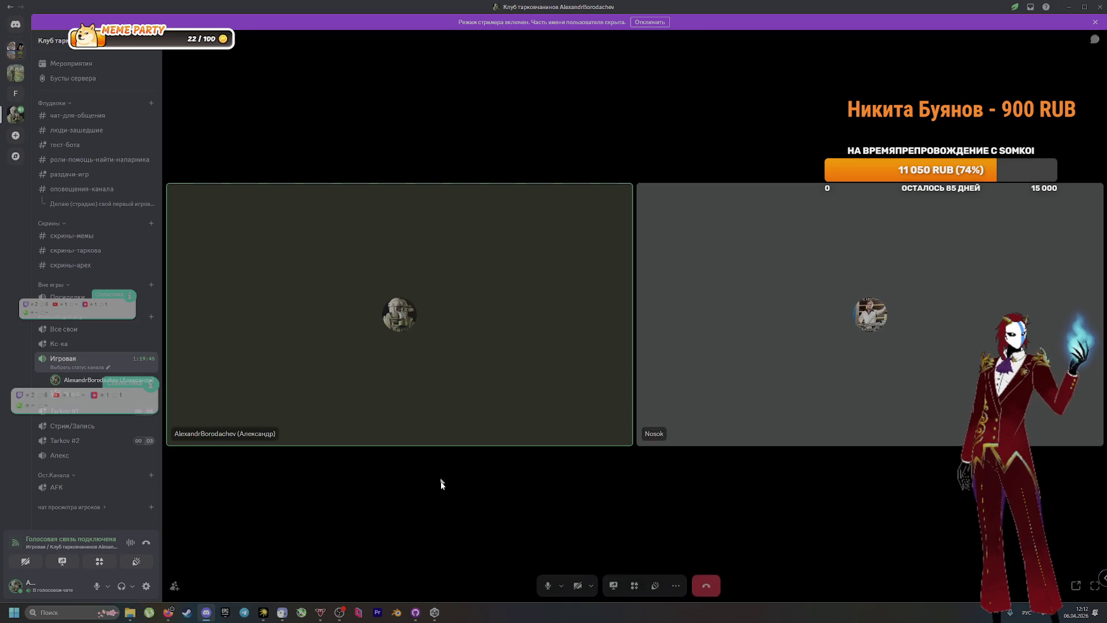
pyautogui.click(434, 612)
pyautogui.click(412, 193)
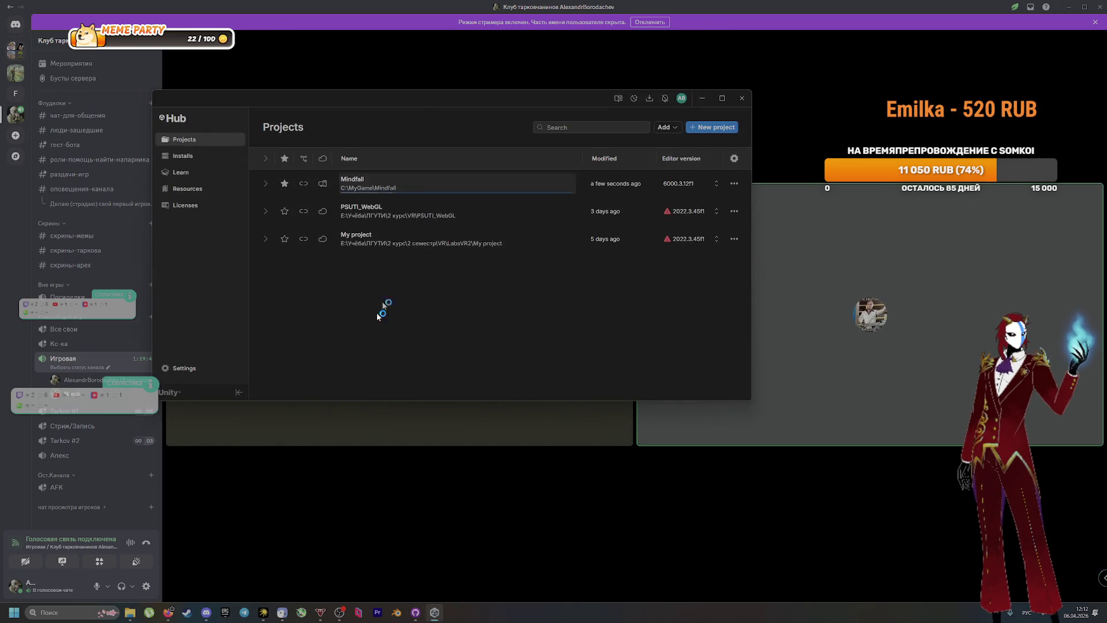
pyautogui.click(168, 612)
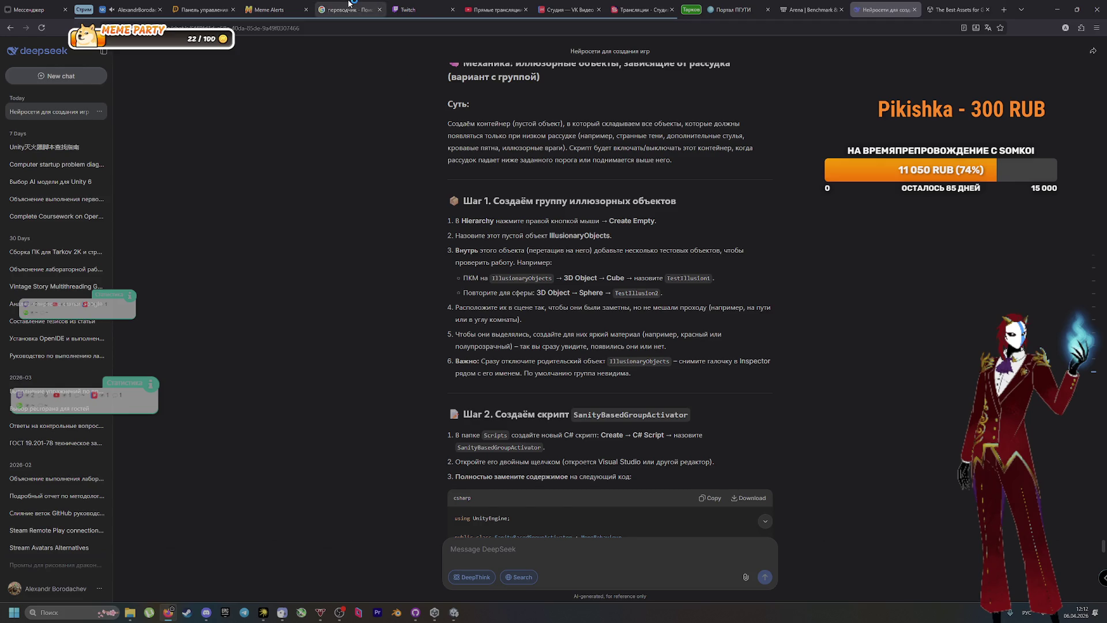
# Open the Asset Store's 3D Animations category showing 96 results per page
pyautogui.click(155, 3)
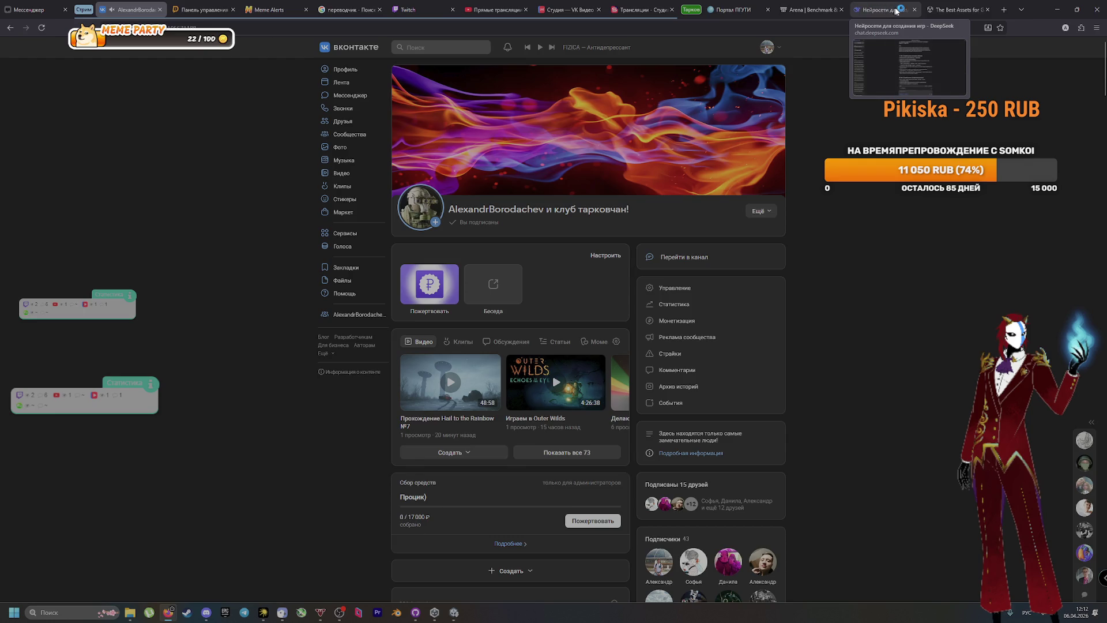
pyautogui.click(935, 9)
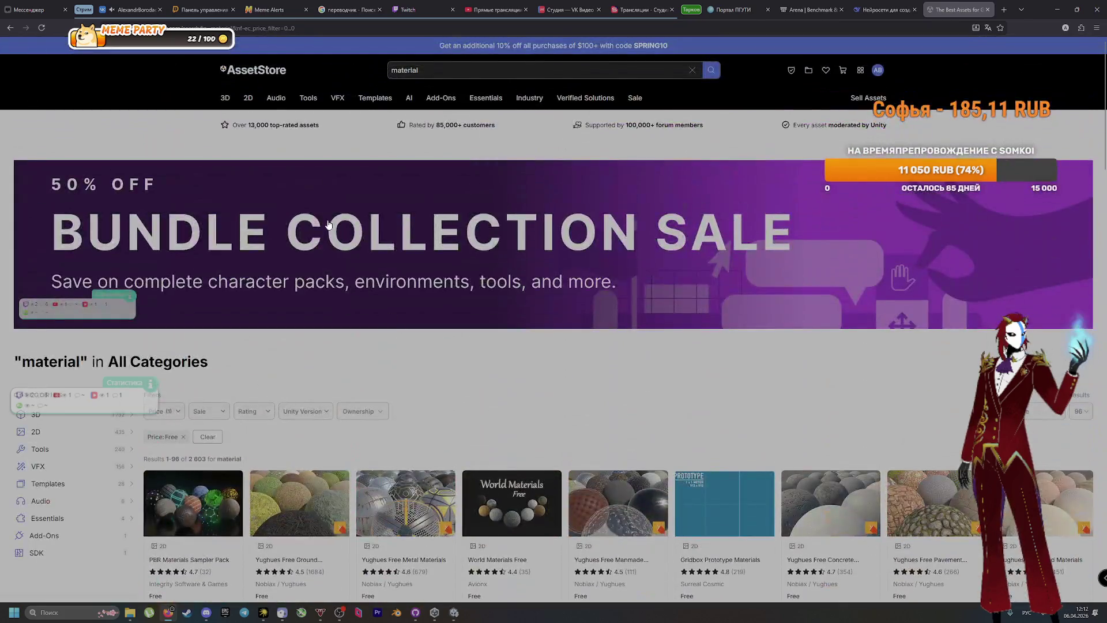
pyautogui.moveTo(229, 107)
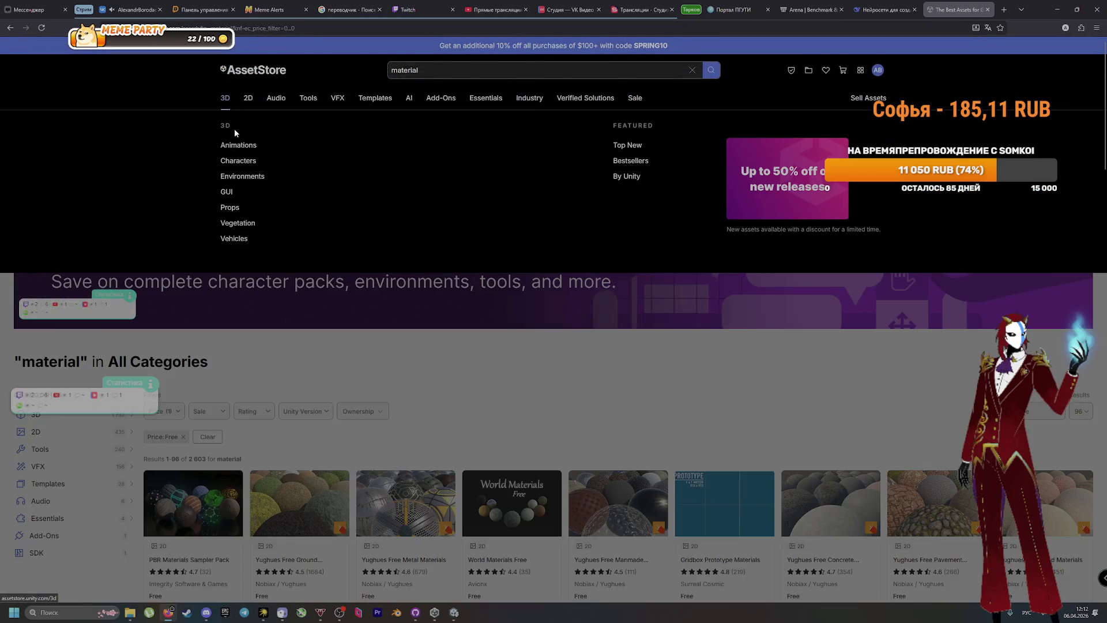
pyautogui.click(235, 147)
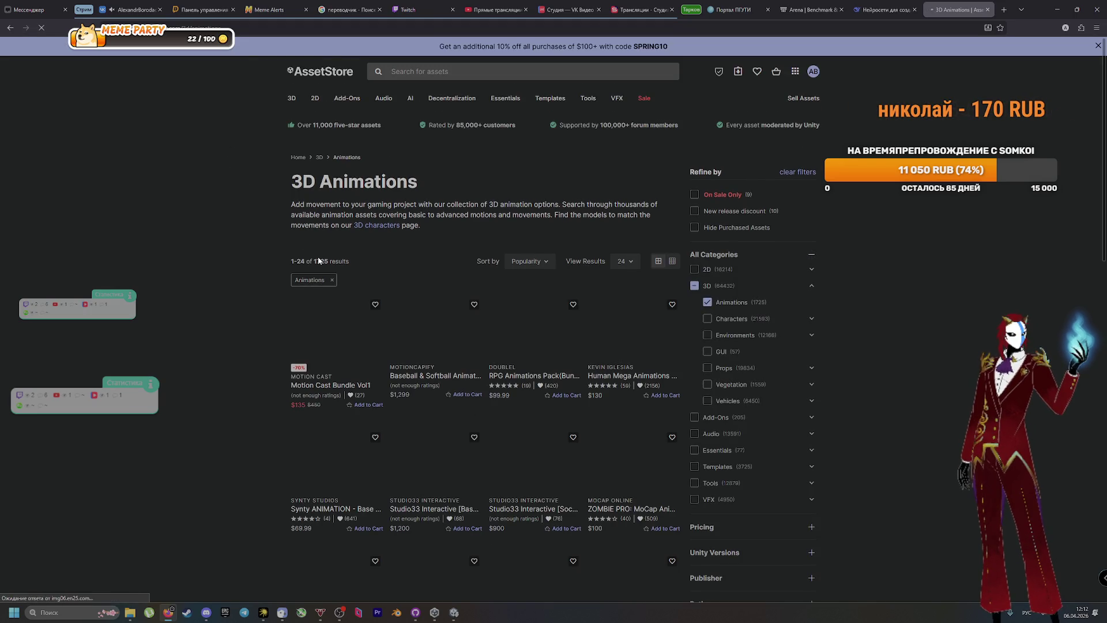
pyautogui.click(515, 266)
pyautogui.click(515, 266)
pyautogui.click(620, 262)
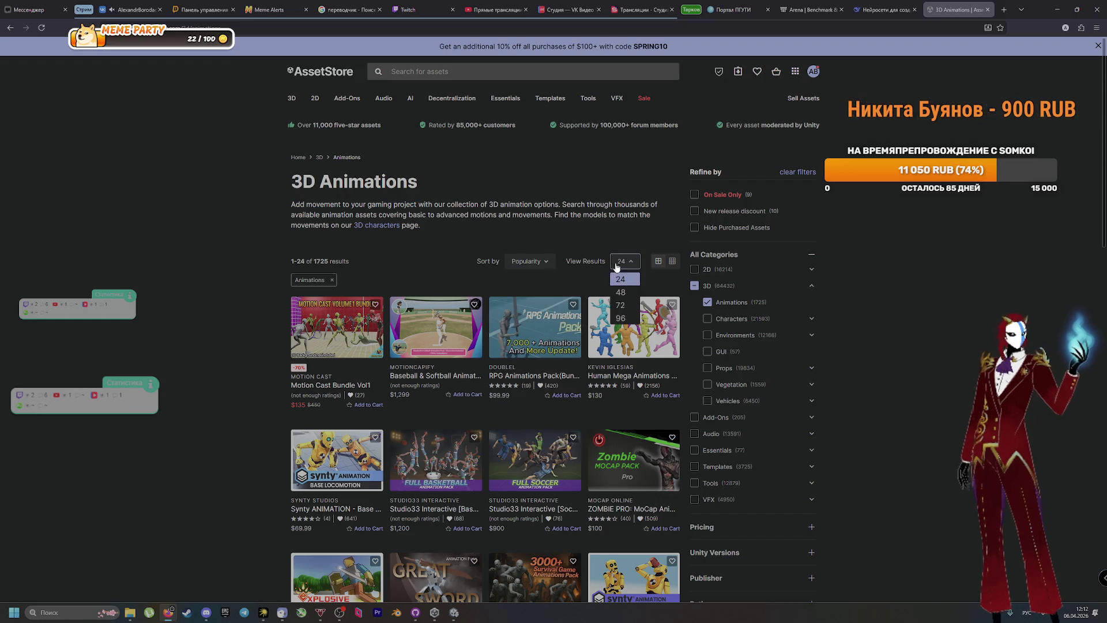
pyautogui.click(620, 318)
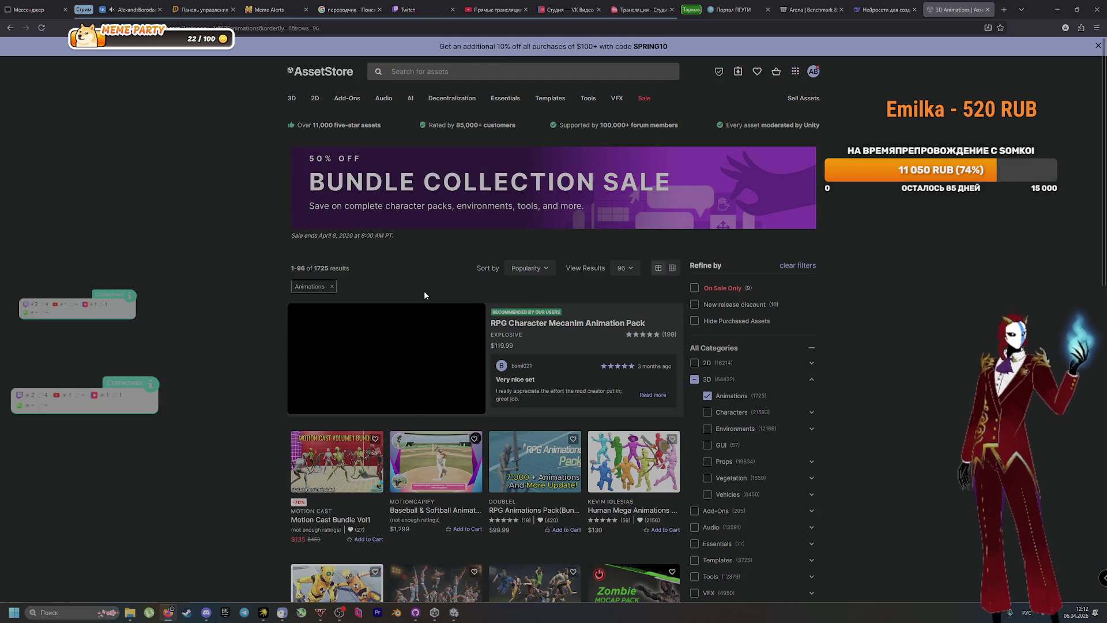
# Scroll the results, open the 3D Characters category, then return to the Unity editor
pyautogui.scroll(-6, 248, 329)
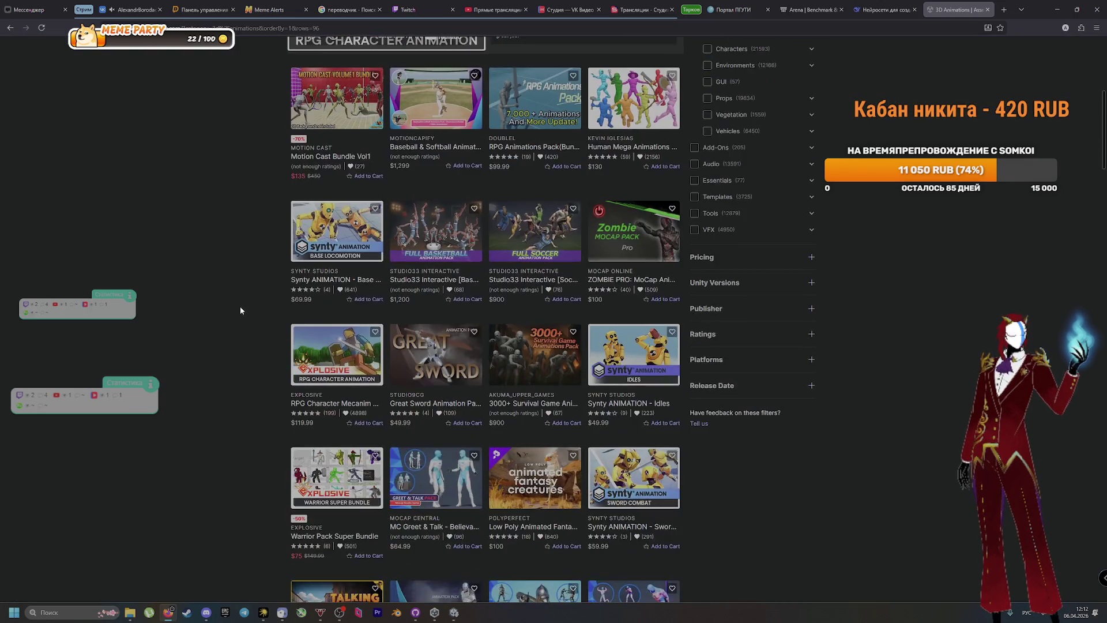
pyautogui.scroll(-4, 238, 302)
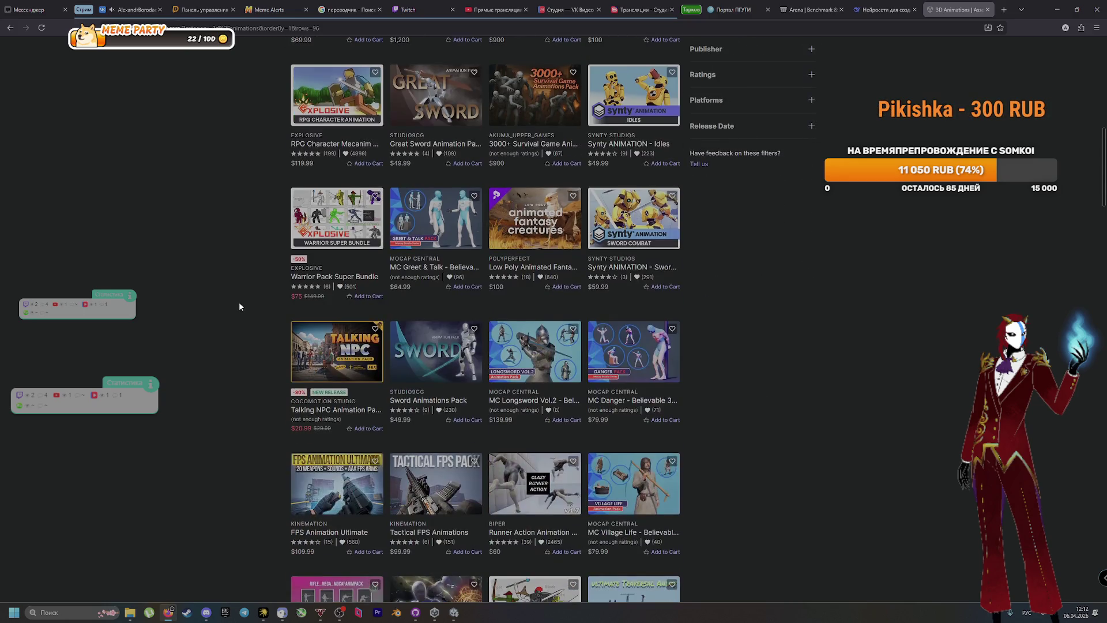
pyautogui.scroll(4, 239, 302)
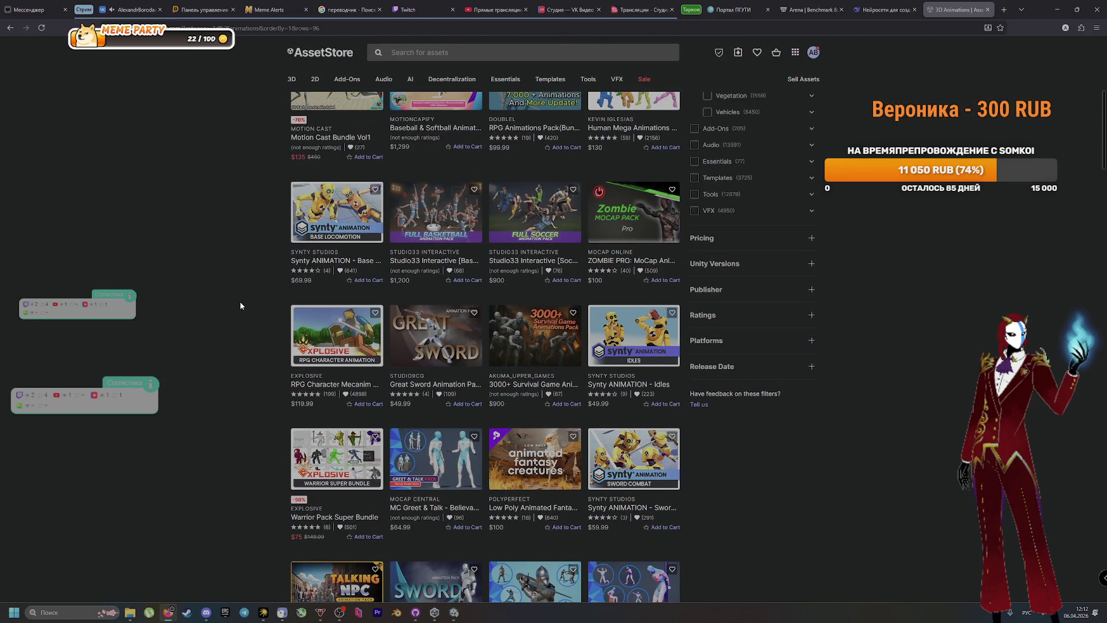
pyautogui.scroll(6, 240, 302)
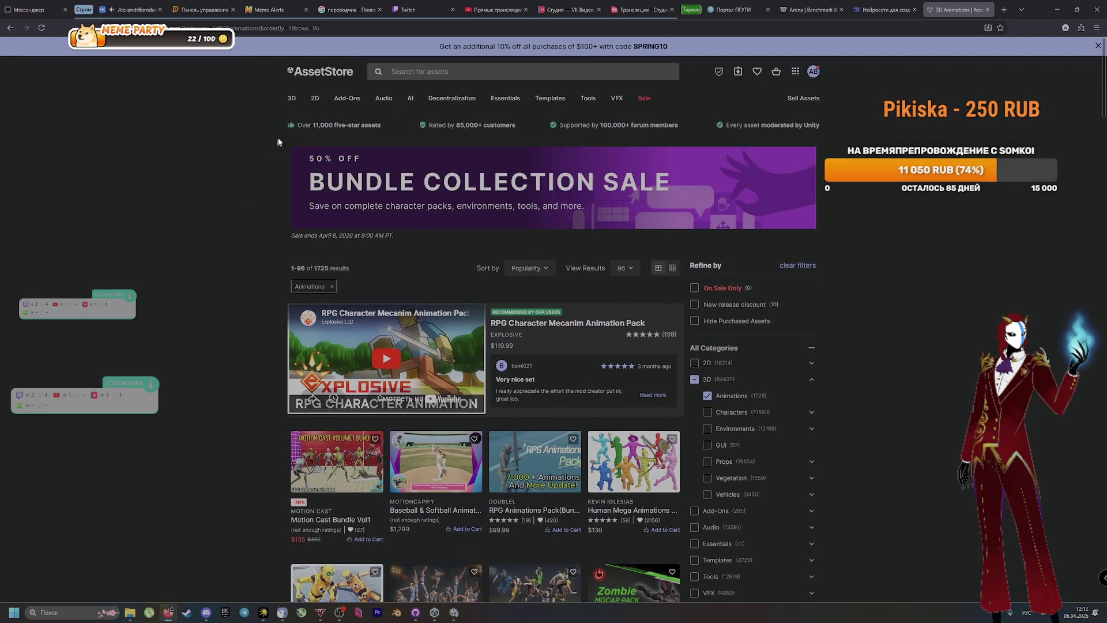
pyautogui.moveTo(294, 99)
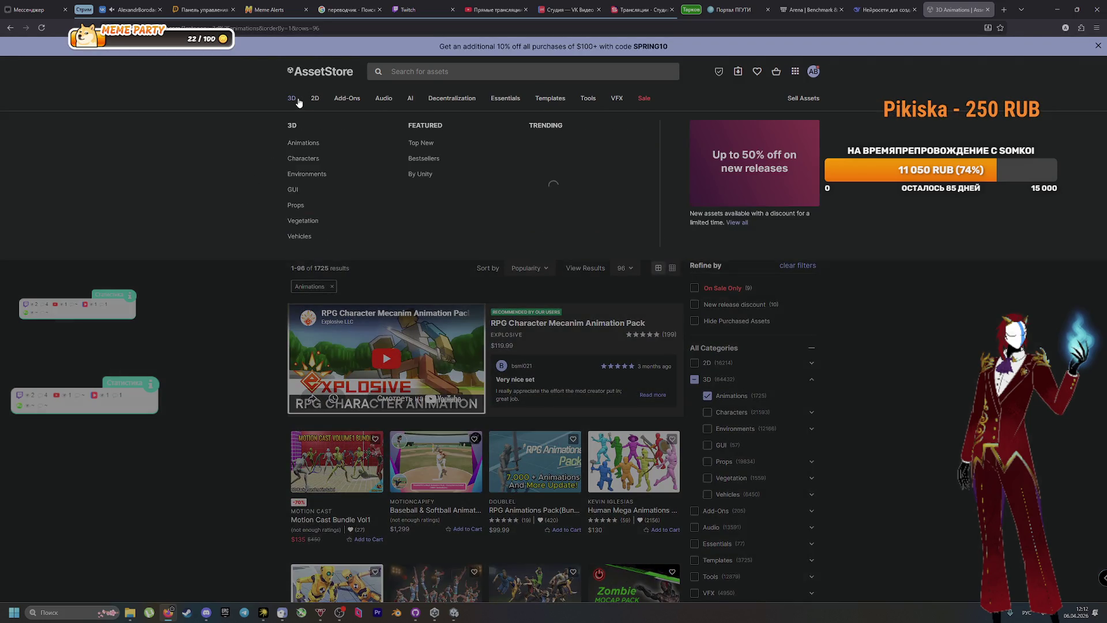
pyautogui.click(304, 159)
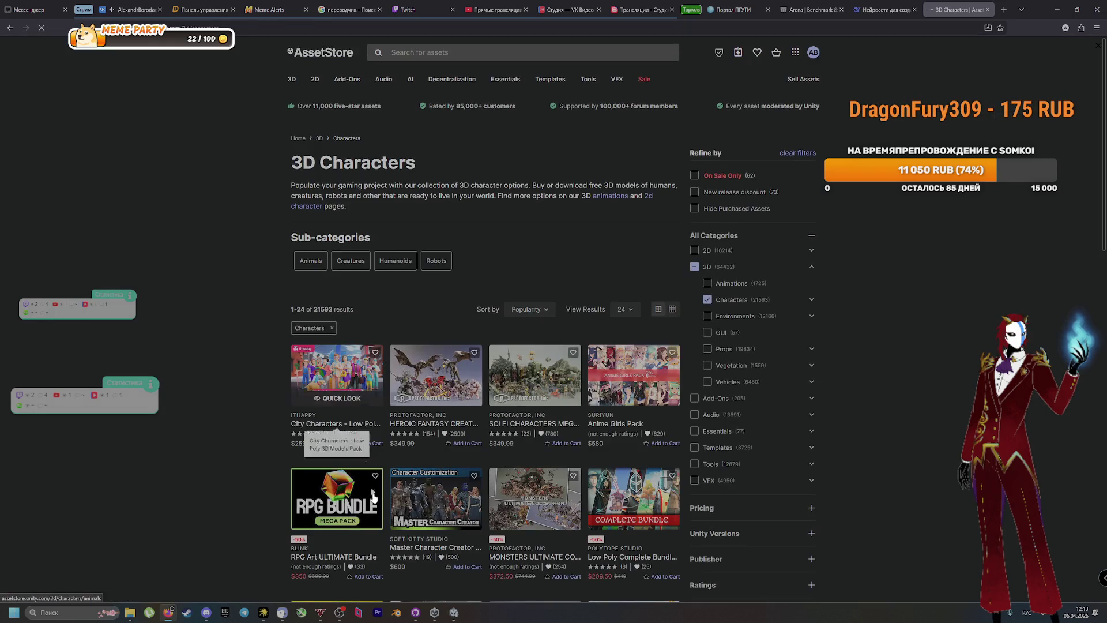
pyautogui.click(453, 615)
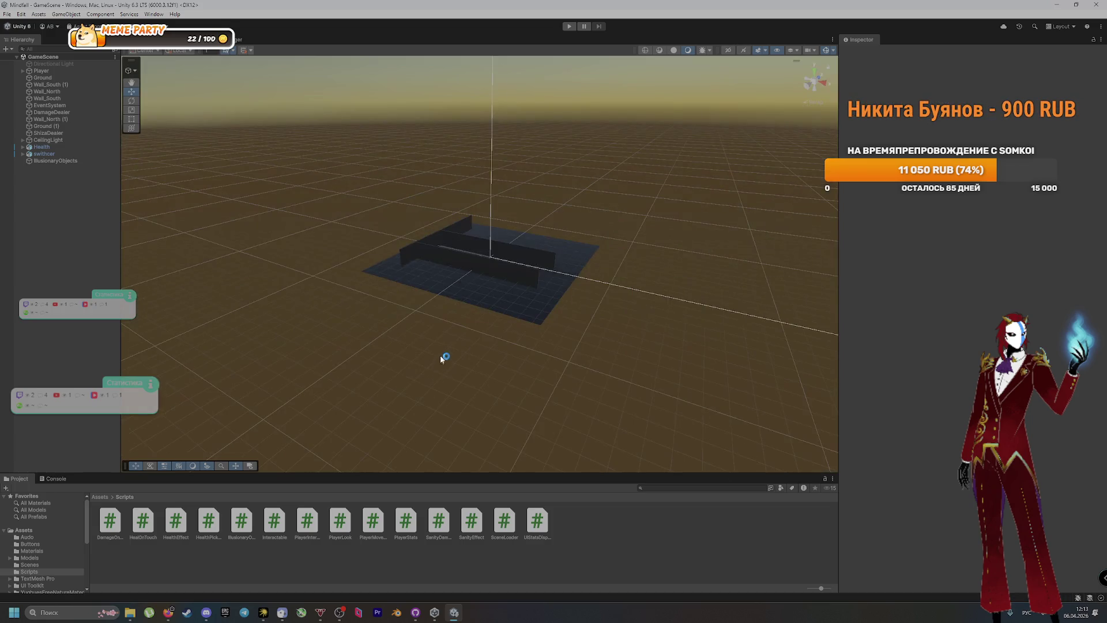
# Zoom out the Scene view and switch to the Discord voice channel
pyautogui.scroll(-3, 503, 289)
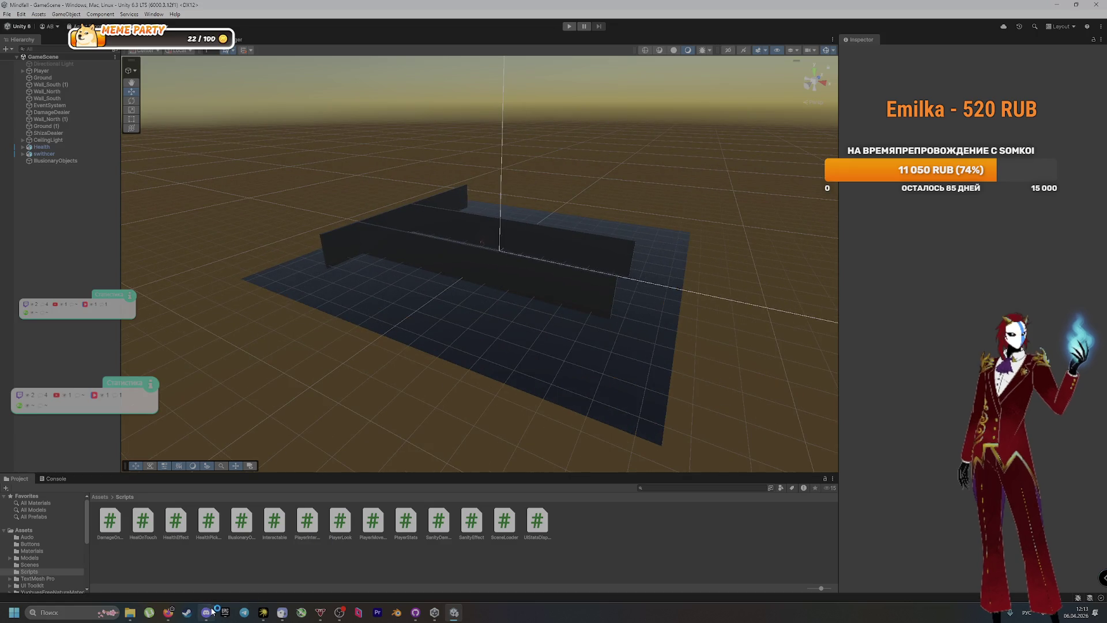
pyautogui.click(206, 613)
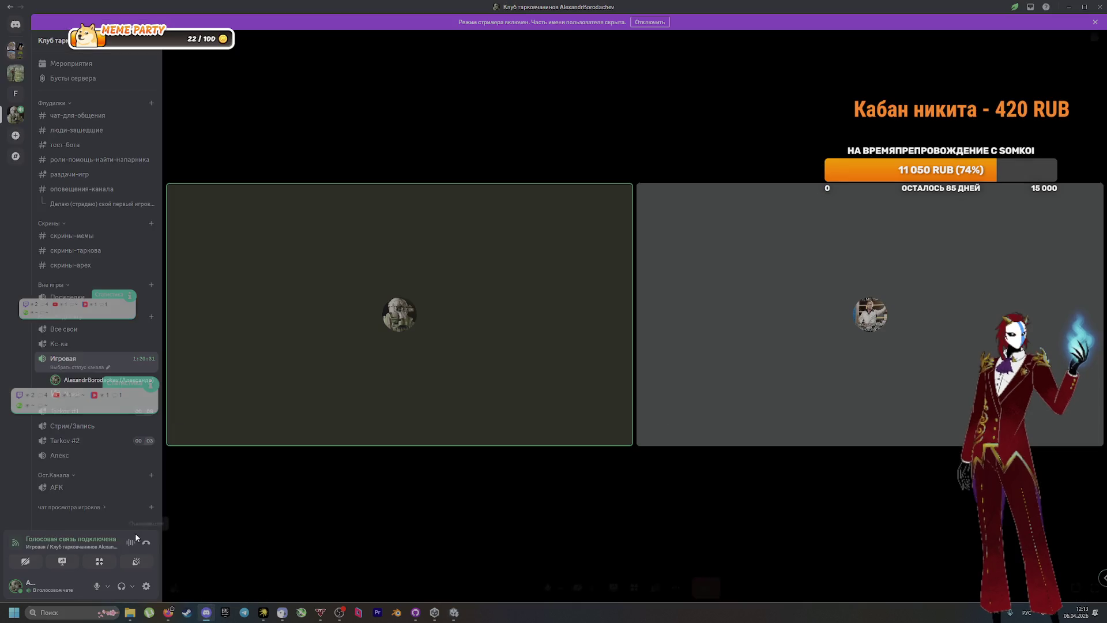
# Share Screen 1 as the entire screen in the voice channel, then return to Unity
pyautogui.click(55, 567)
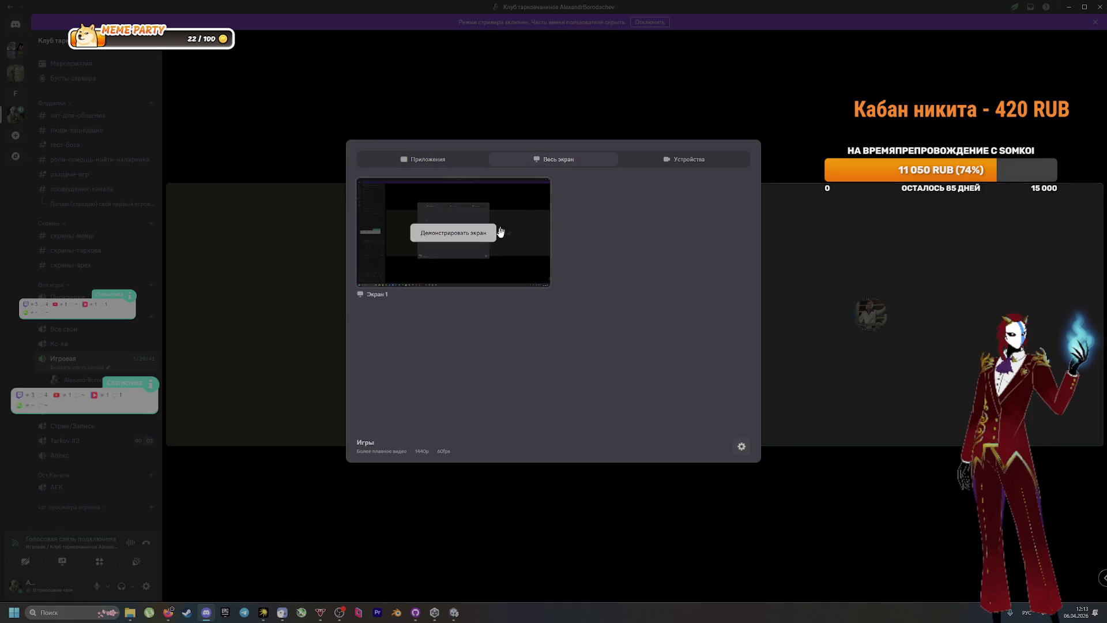
pyautogui.click(507, 223)
pyautogui.click(452, 613)
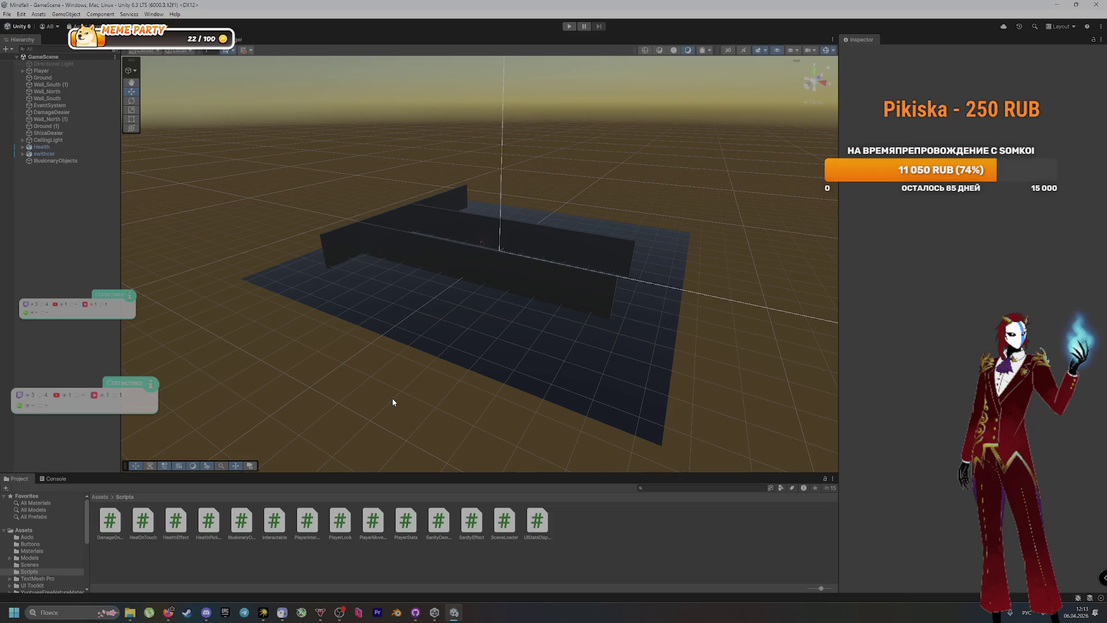
# Orbit the Scene view away from the level and open the Window menu
pyautogui.moveTo(483, 356)
pyautogui.mouseDown()
pyautogui.moveTo(630, 331)
pyautogui.moveTo(611, 319)
pyautogui.moveTo(546, 319)
pyautogui.moveTo(493, 351)
pyautogui.moveTo(526, 337)
pyautogui.moveTo(502, 365)
pyautogui.moveTo(519, 359)
pyautogui.moveTo(512, 348)
pyautogui.mouseUp()
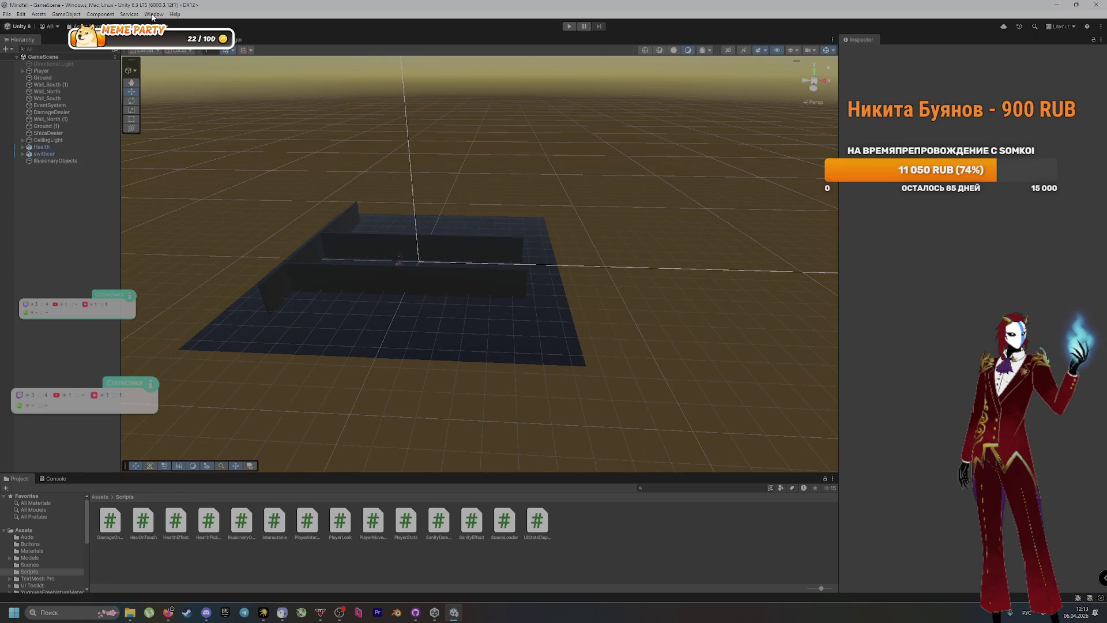
pyautogui.click(153, 14)
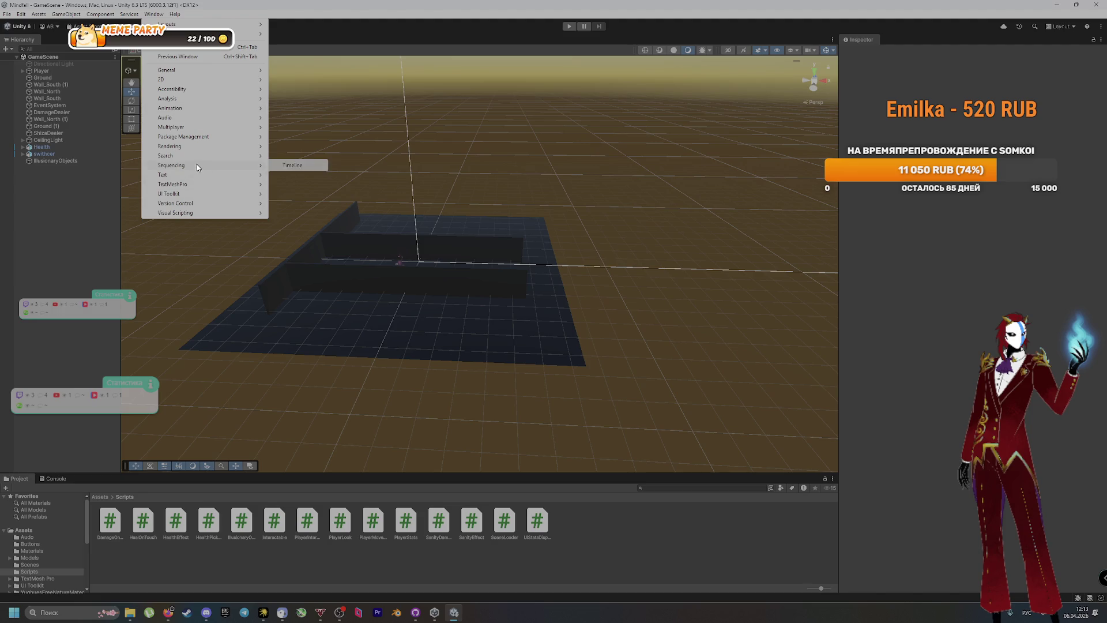
# Search 'post' in Package Manager's Unity Registry, install Post Processing 3.5.4, then switch to GitHub Desktop
pyautogui.moveTo(243, 137)
pyautogui.click(330, 136)
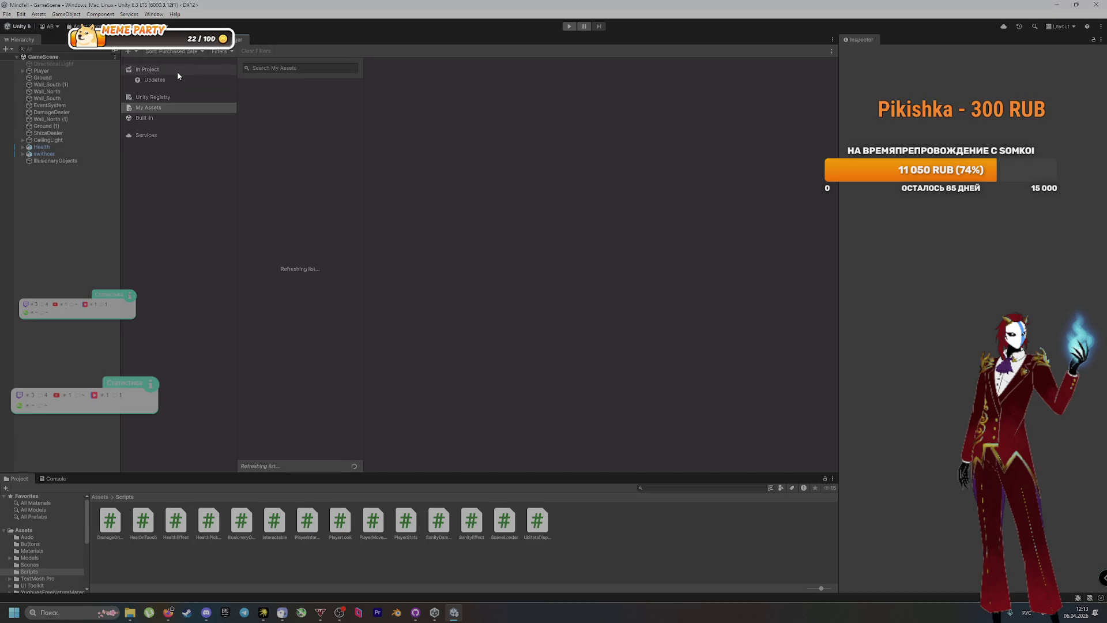
pyautogui.click(176, 97)
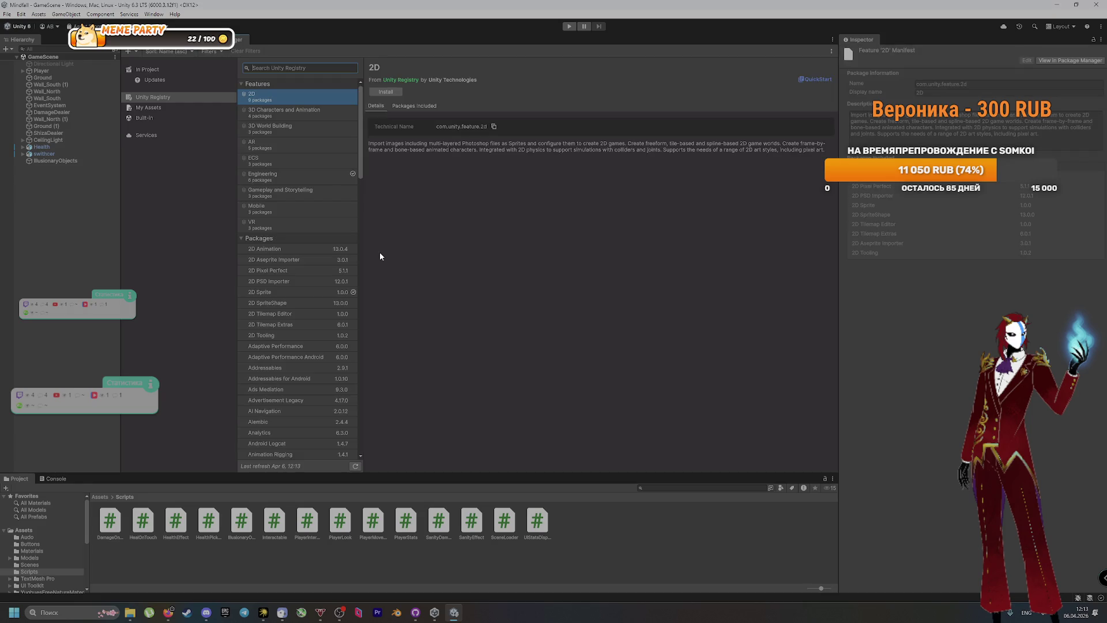
pyautogui.write('post')
pyautogui.click(396, 110)
pyautogui.doubleClick(428, 68)
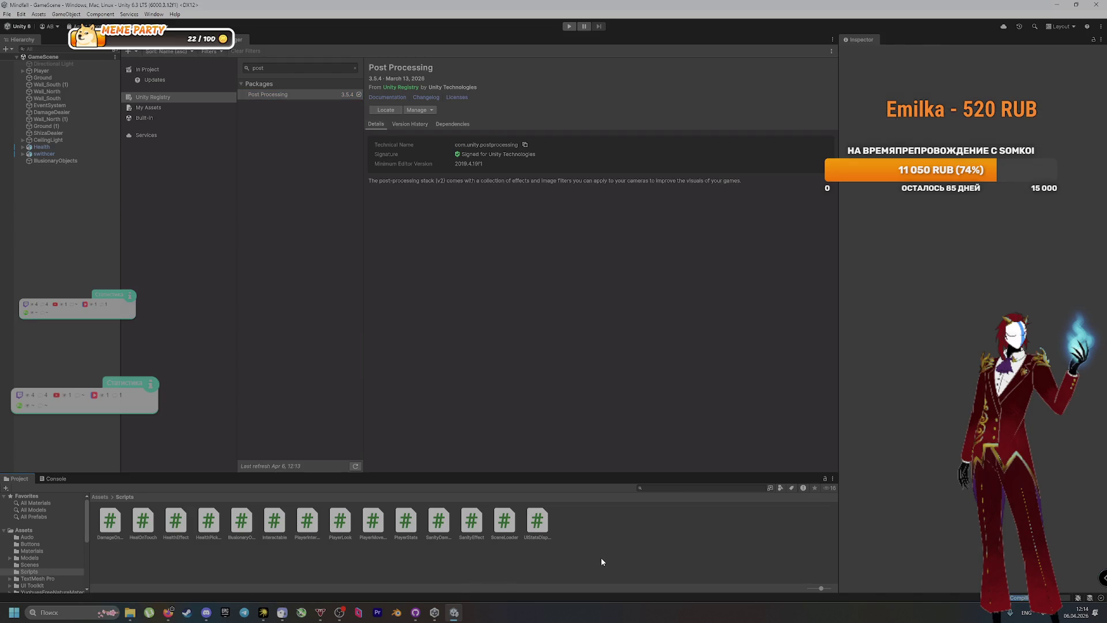
pyautogui.click(416, 613)
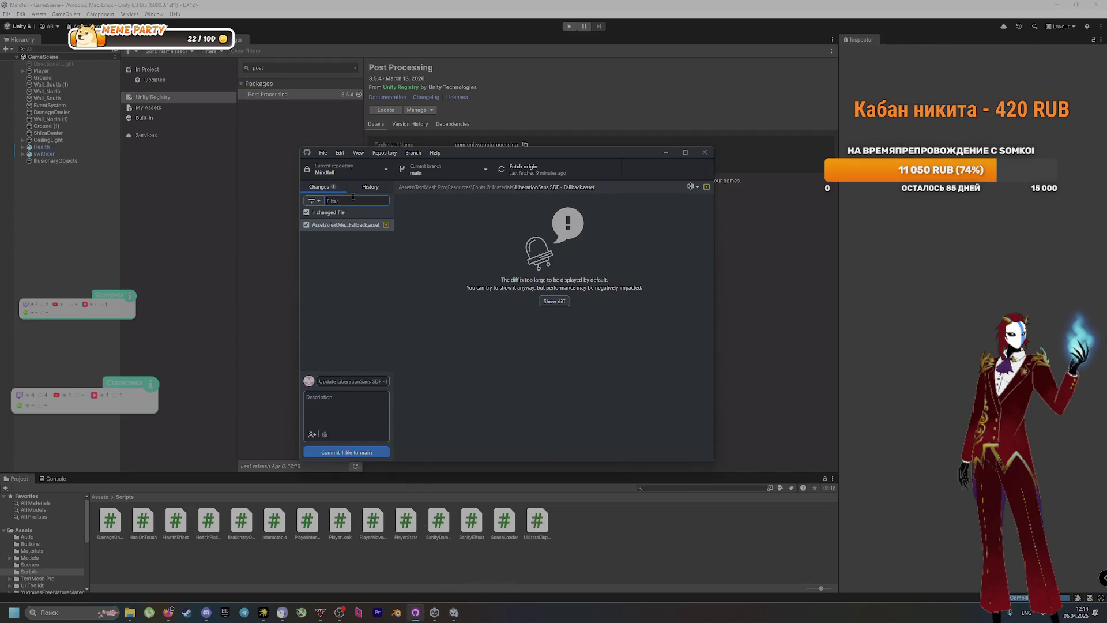
# Clear the mistakenly entered text from the Filter box so all changed files show
pyautogui.hotkey('alt', 'shift')
pyautogui.write('Установил')
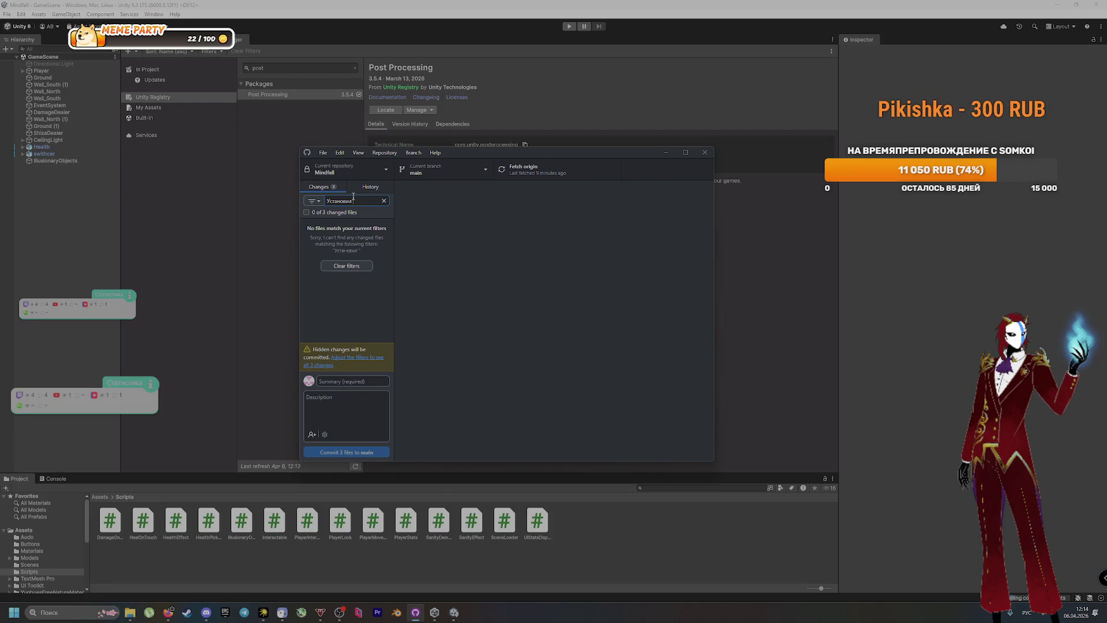
pyautogui.write('Post Processing')
pyautogui.tripleClick(375, 204)
pyautogui.hotkey('ctrl', 'z')
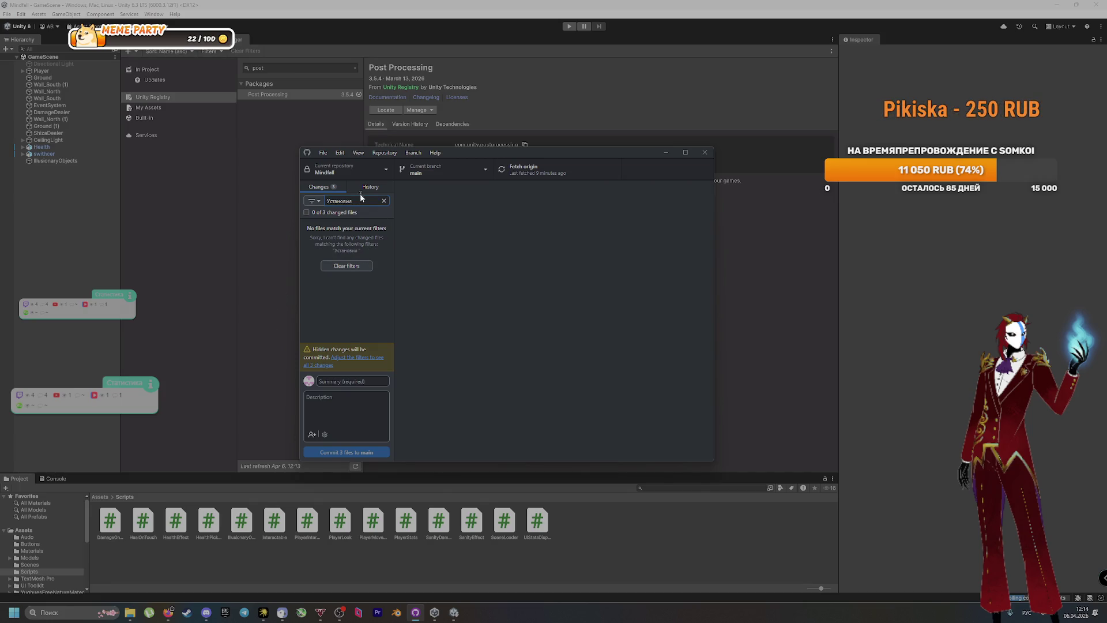
pyautogui.press('BackSpace')
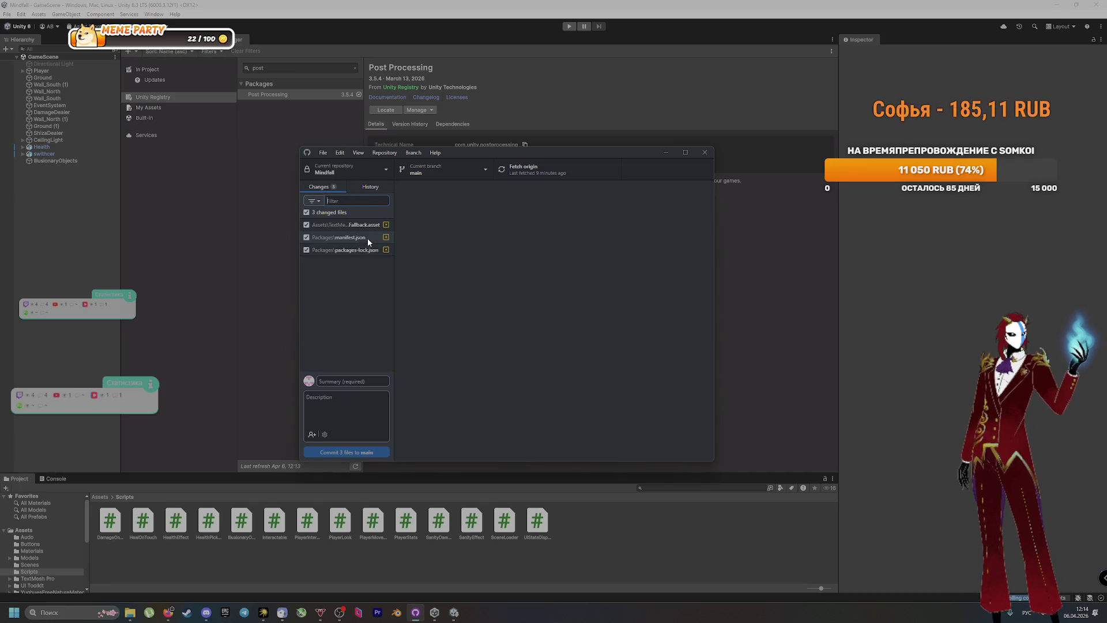
# Commit the 3 files to main as 'Установил Post Processing', then clear Unity's package search
pyautogui.write('Установил Post Processing')
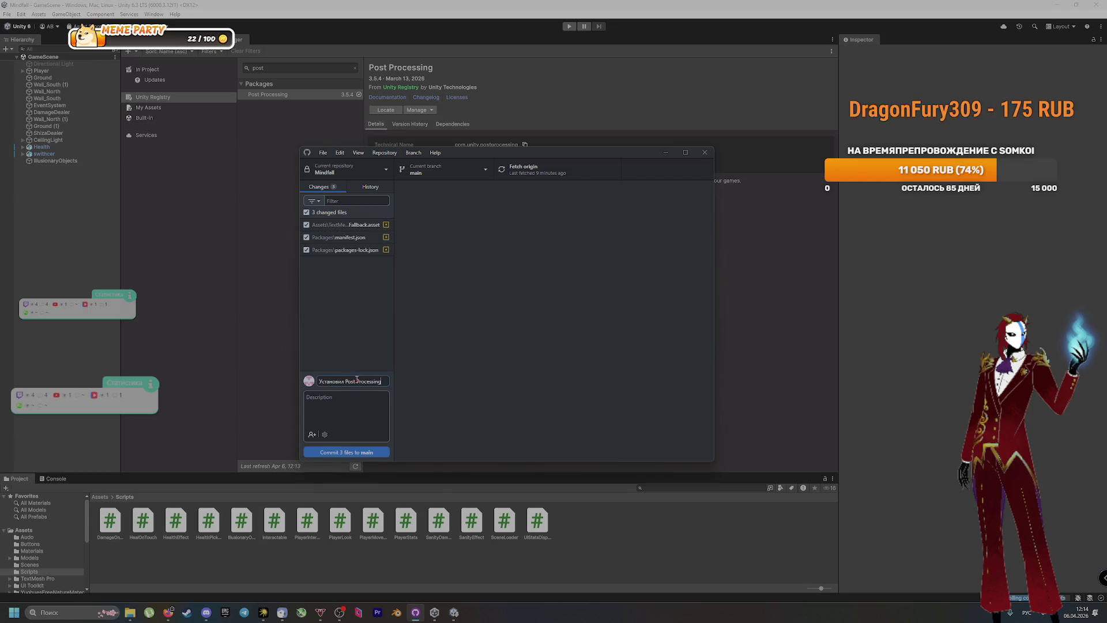
pyautogui.click(382, 451)
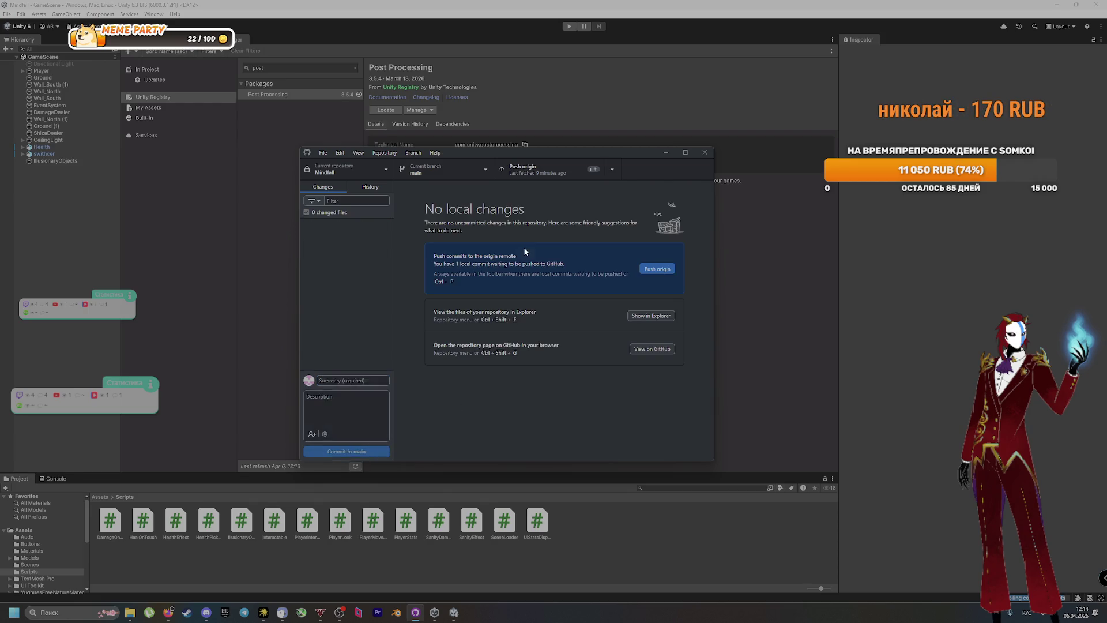
pyautogui.click(290, 68)
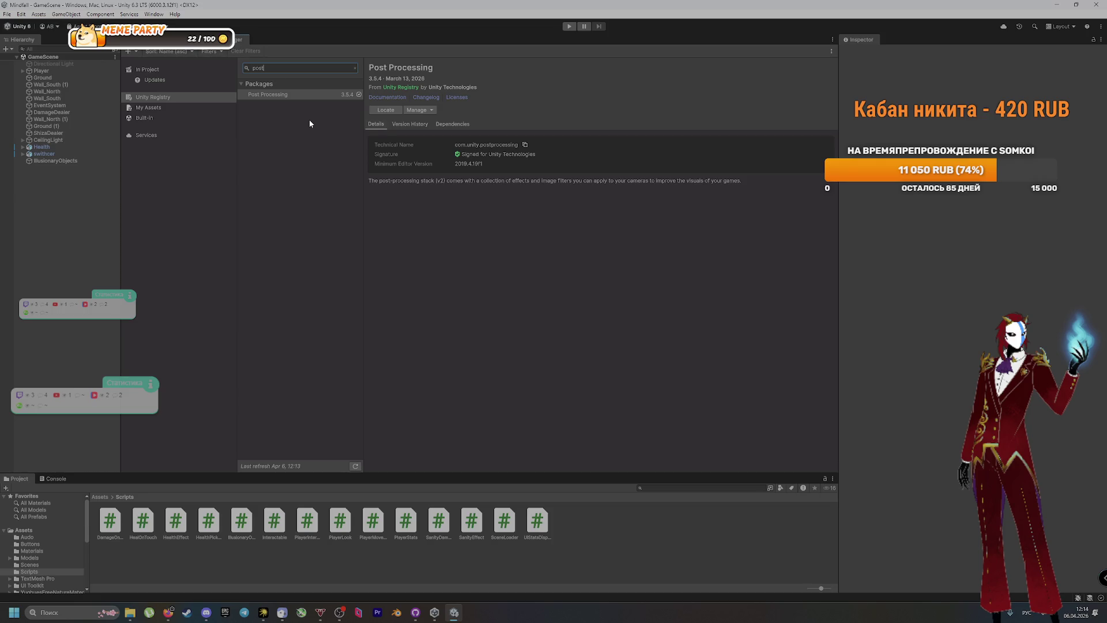
pyautogui.press('BackSpace')
pyautogui.press('BackSpace')
pyautogui.press('BackSpace')
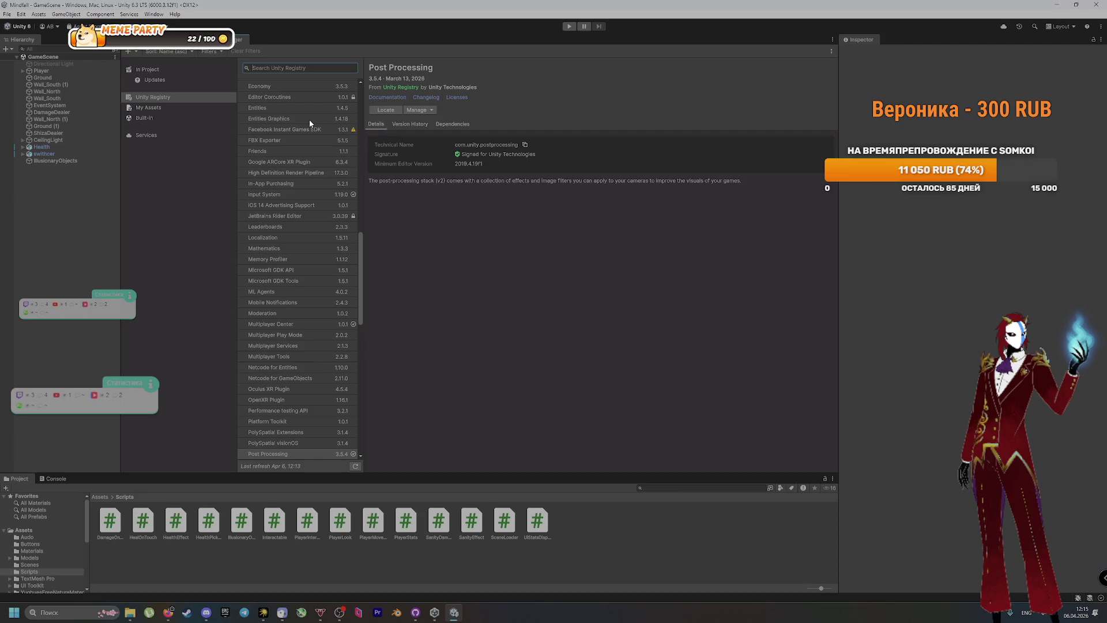
# Search 'Terr' and install Terrain Tools 5.3.2, then bring up GitHub Desktop's pending changes
pyautogui.write('Terr')
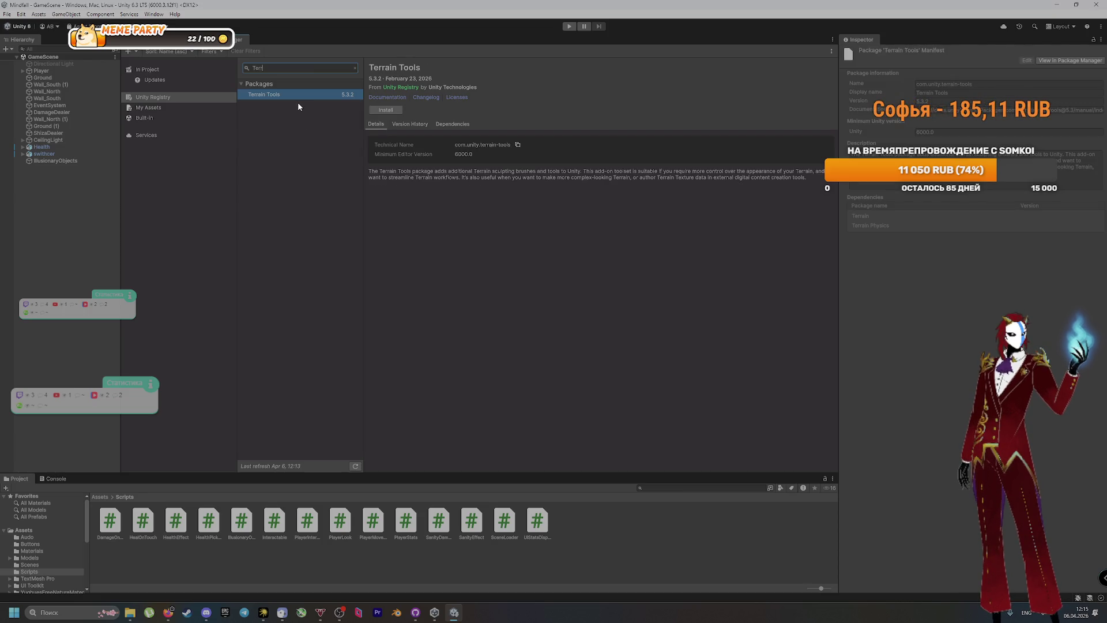
pyautogui.click(402, 110)
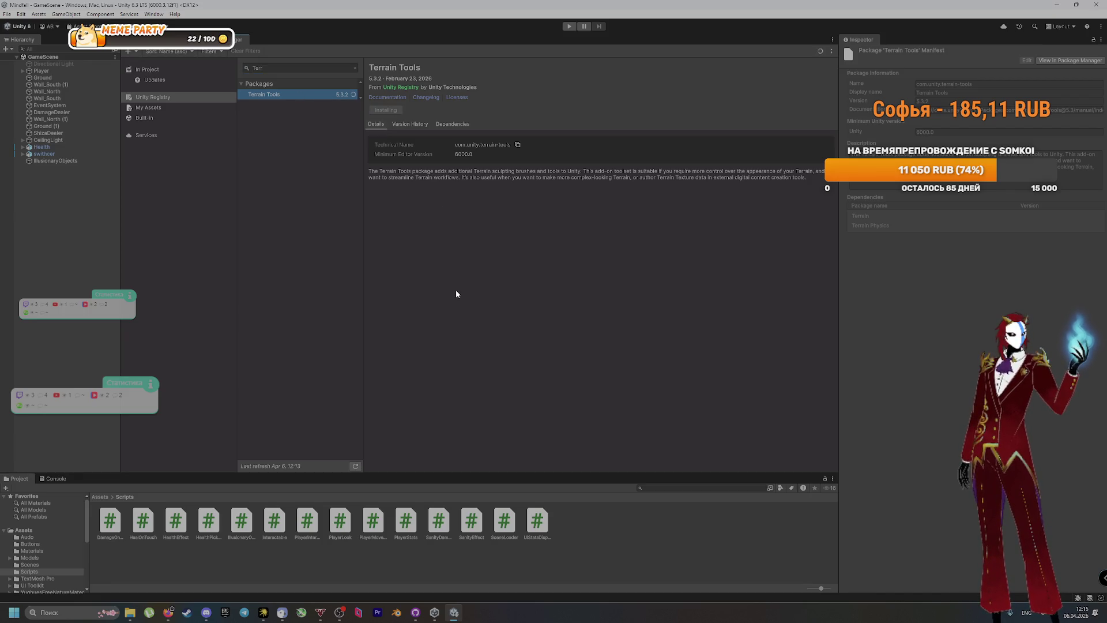
pyautogui.moveTo(423, 70); pyautogui.dragTo(379, 69)
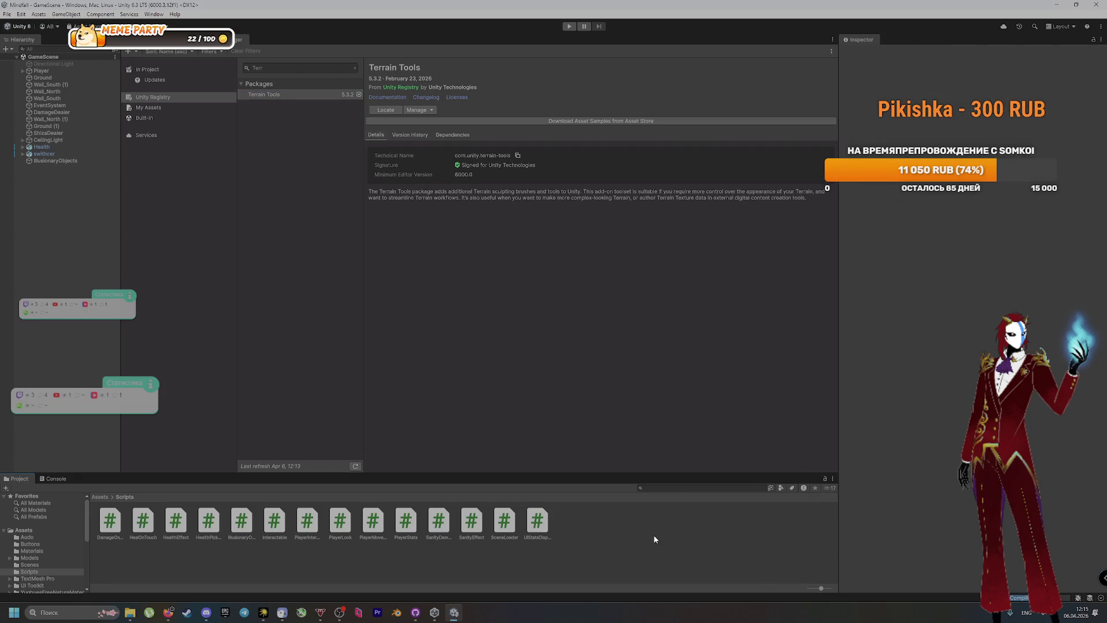
pyautogui.click(454, 612)
# Commit the 3 package files to main as 'Установил Terrain Tools', push to origin, and return to Unity
pyautogui.click(415, 613)
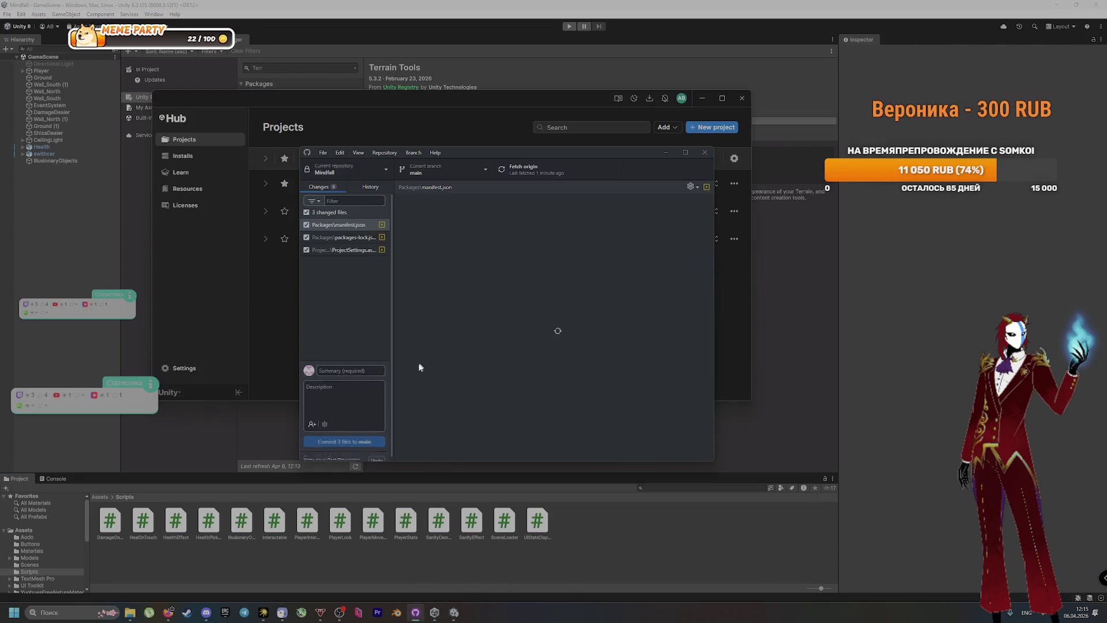
pyautogui.write('УстанTerrain Tools')
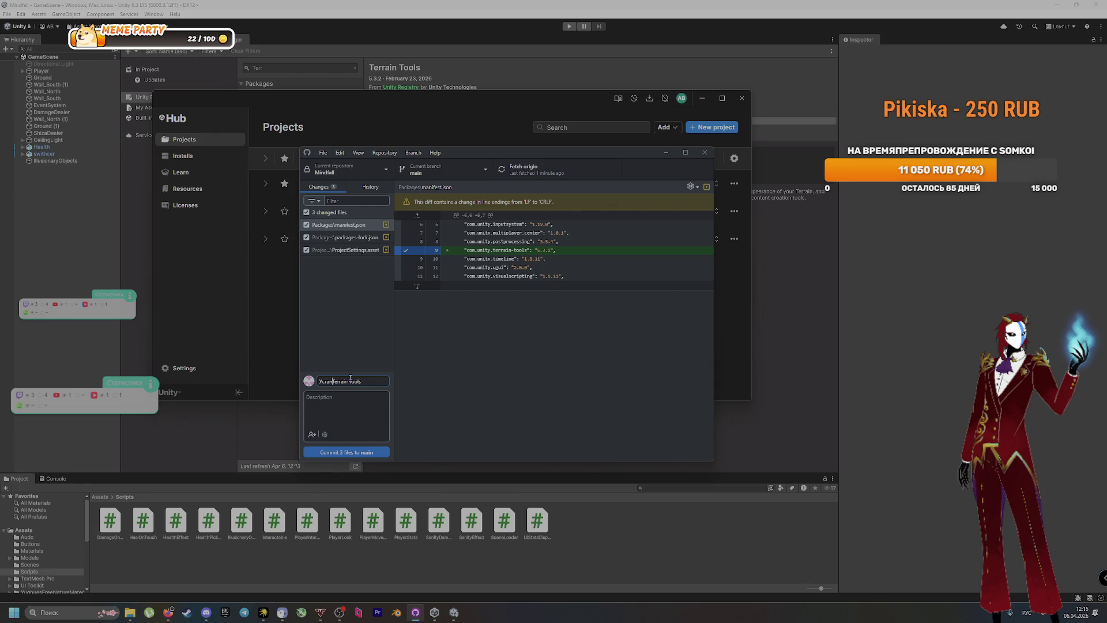
pyautogui.write('овил')
pyautogui.click(383, 451)
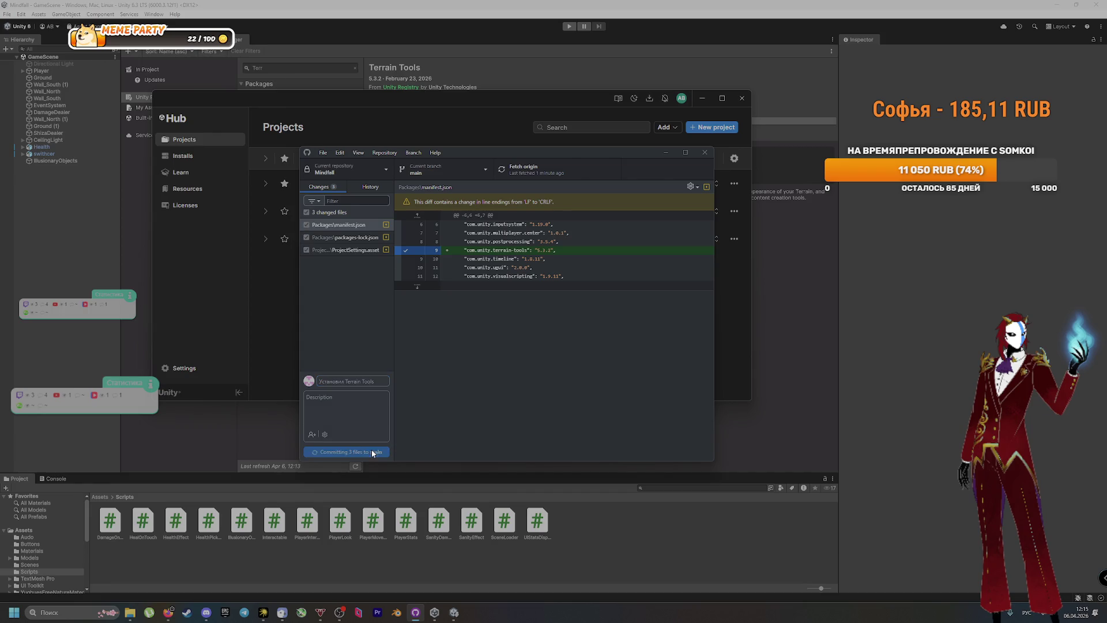
pyautogui.click(546, 170)
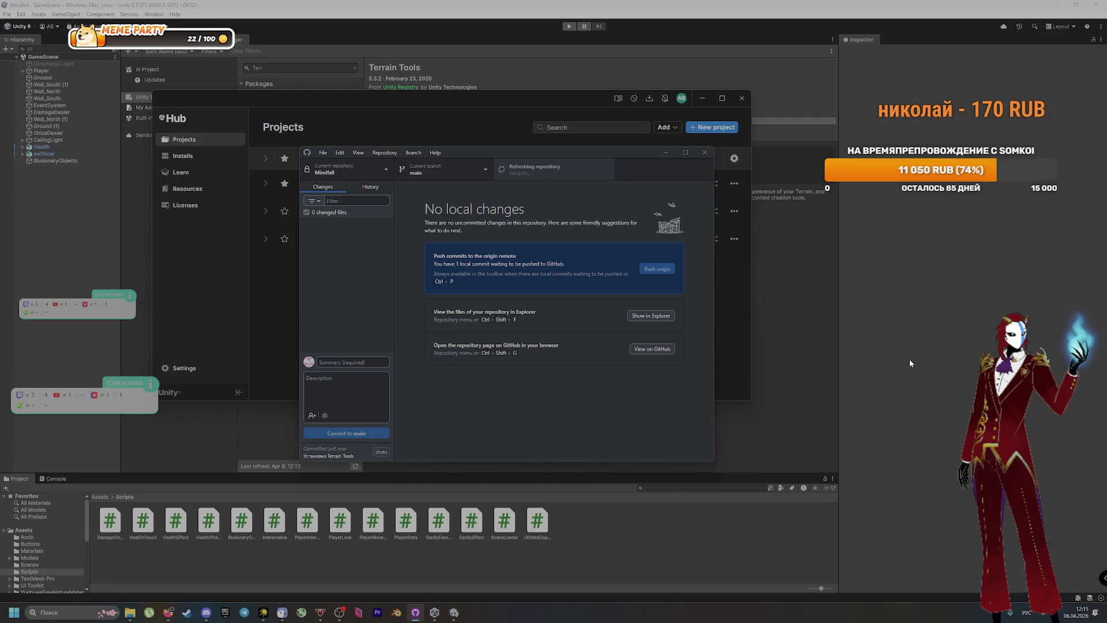
pyautogui.hotkey('alt', 'Tab')
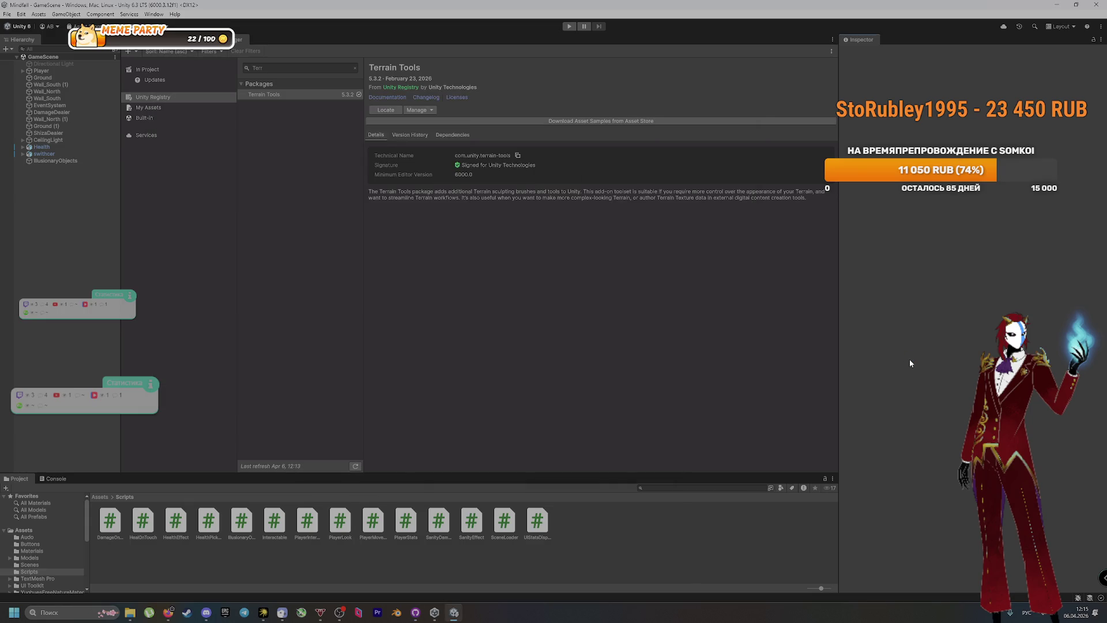
# List the project's packages with available updates and check Timeline's manage options without changing anything
pyautogui.click(158, 70)
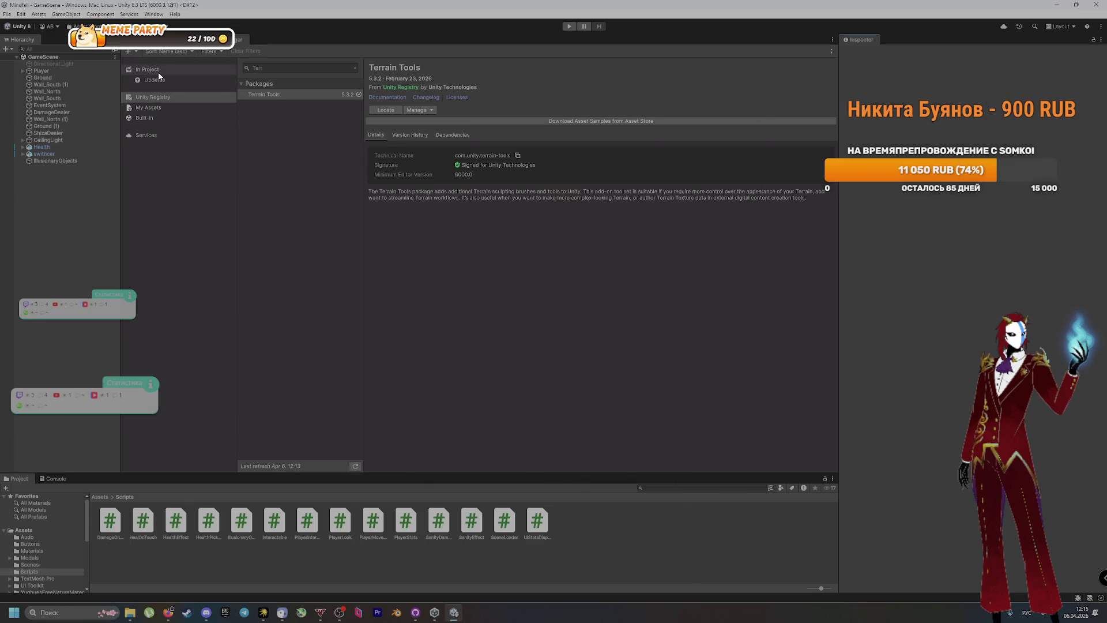
pyautogui.click(159, 80)
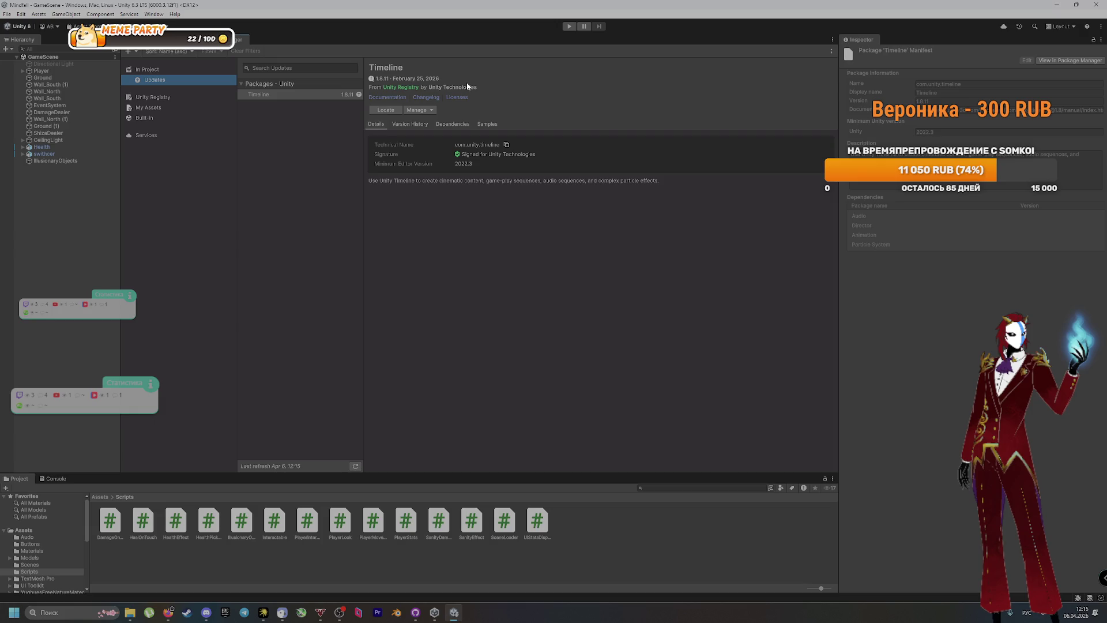
pyautogui.click(431, 110)
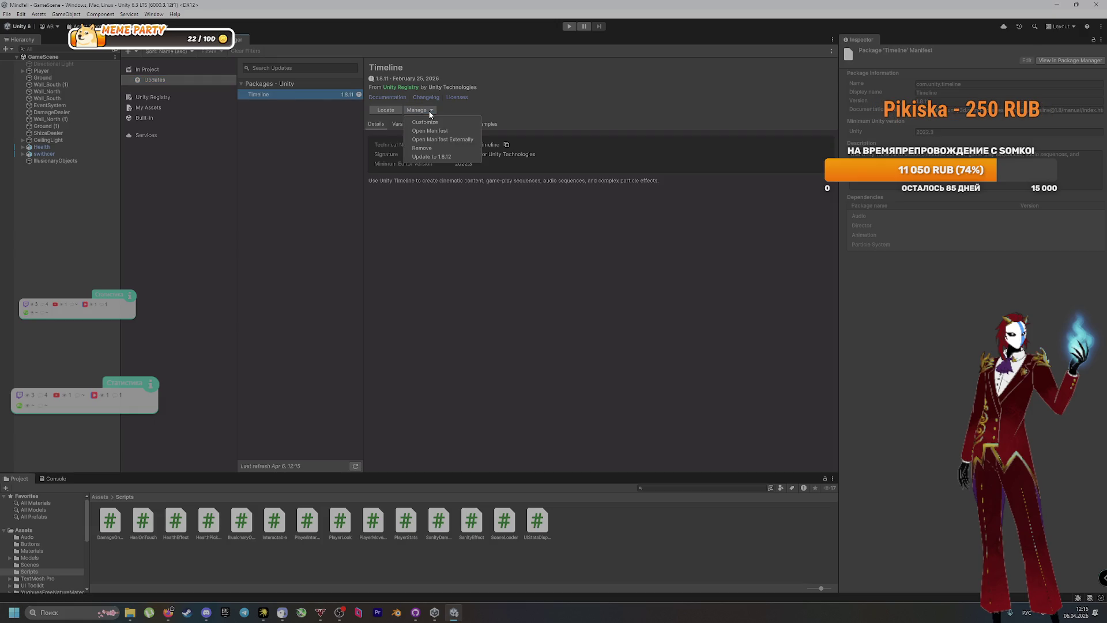
pyautogui.click(522, 103)
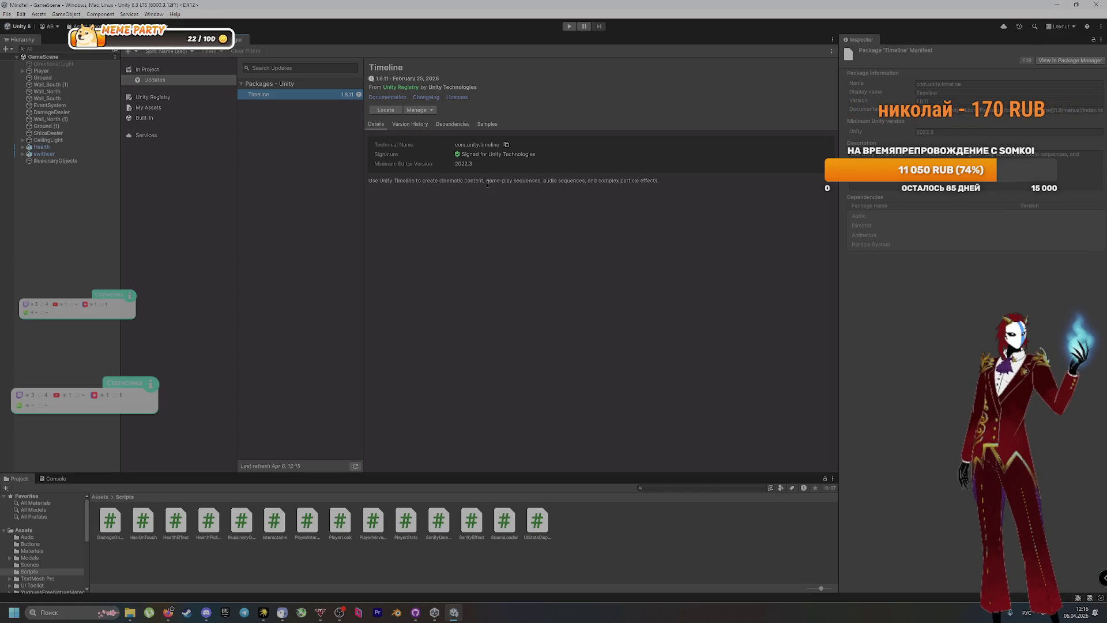
# Read Timeline 1.8.12's changelog in Version History, then list the purchased My Assets packages
pyautogui.click(420, 126)
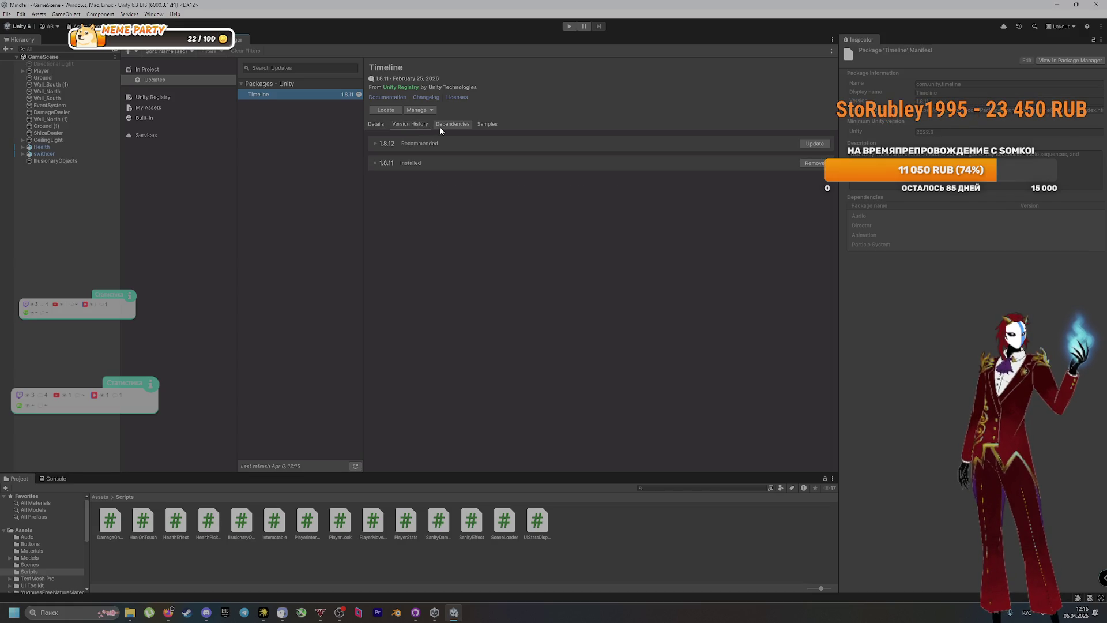
pyautogui.click(375, 144)
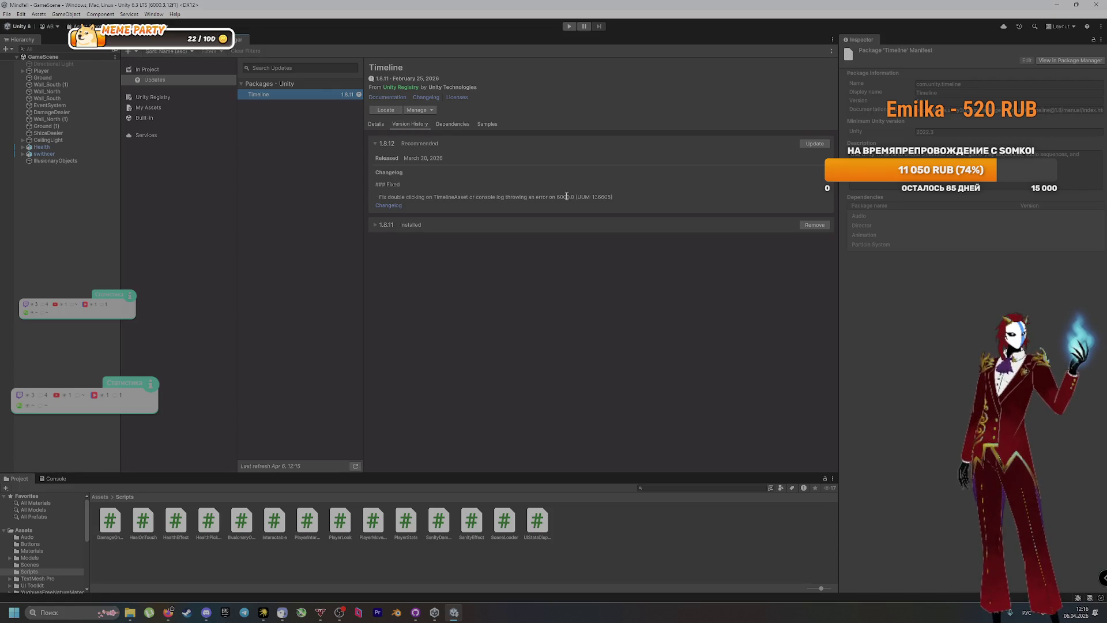
pyautogui.click(376, 124)
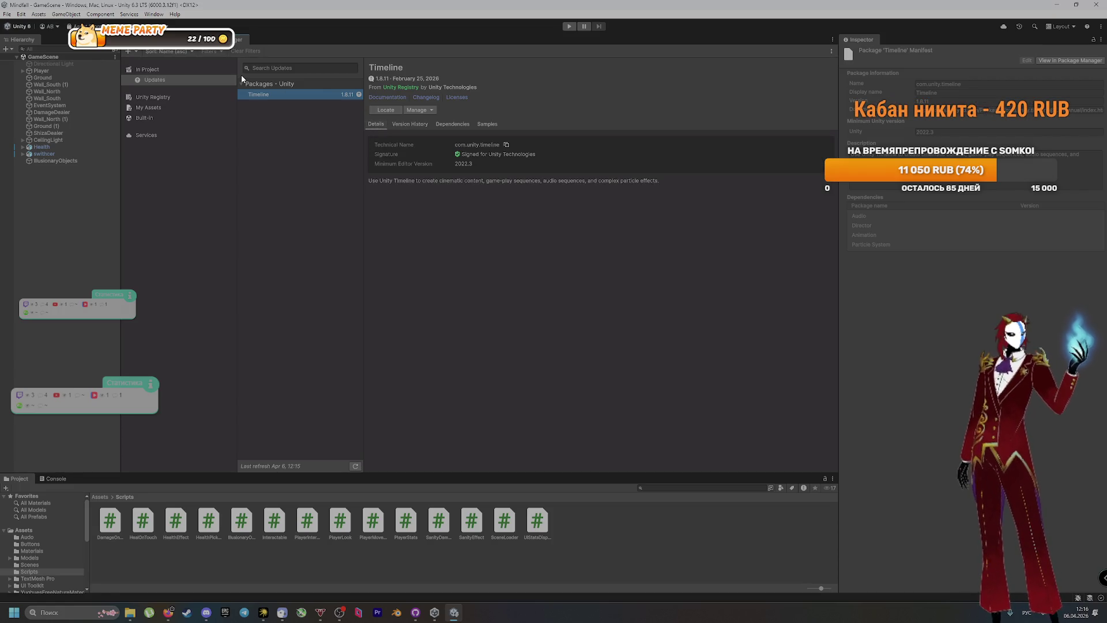
pyautogui.click(165, 97)
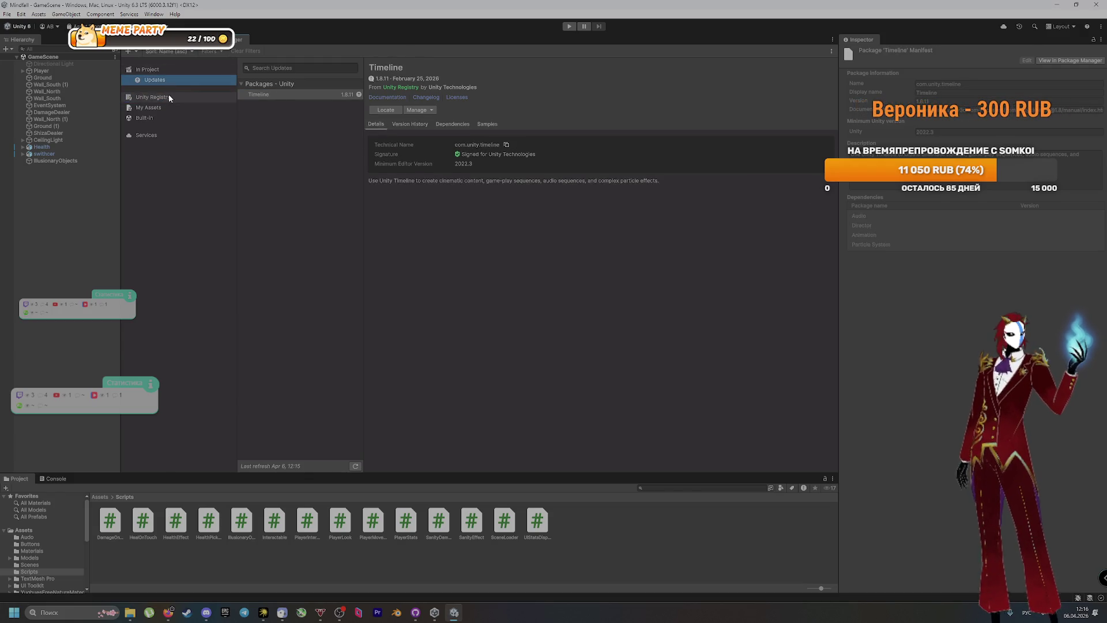
pyautogui.click(182, 106)
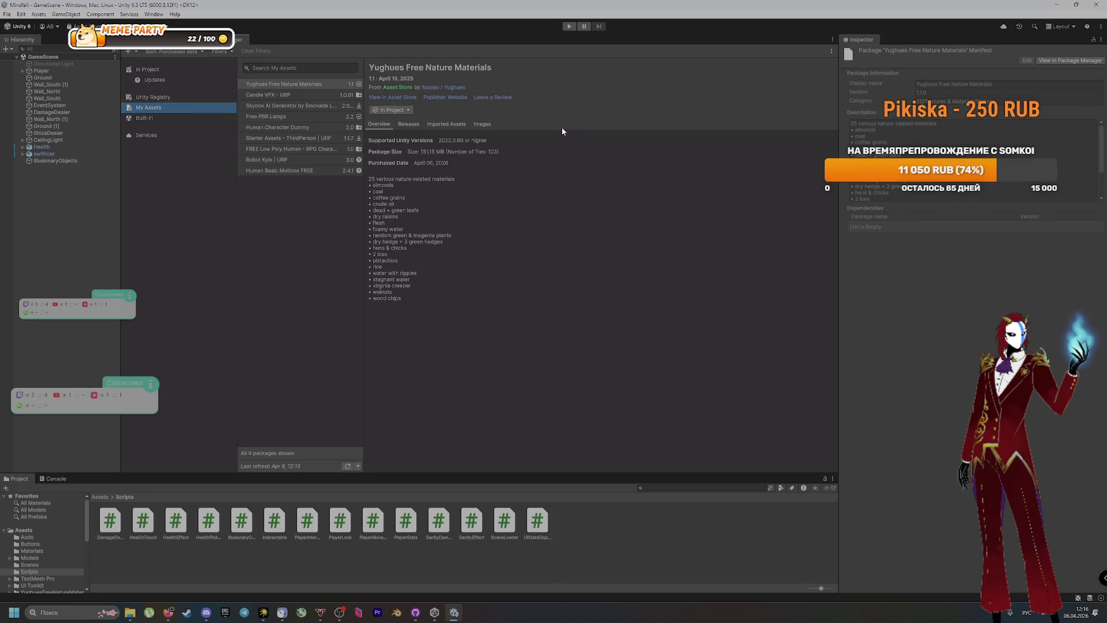
# Look through each purchased package, from Candle VFX - URP to Yughues Free Nature Materials
pyautogui.click(314, 93)
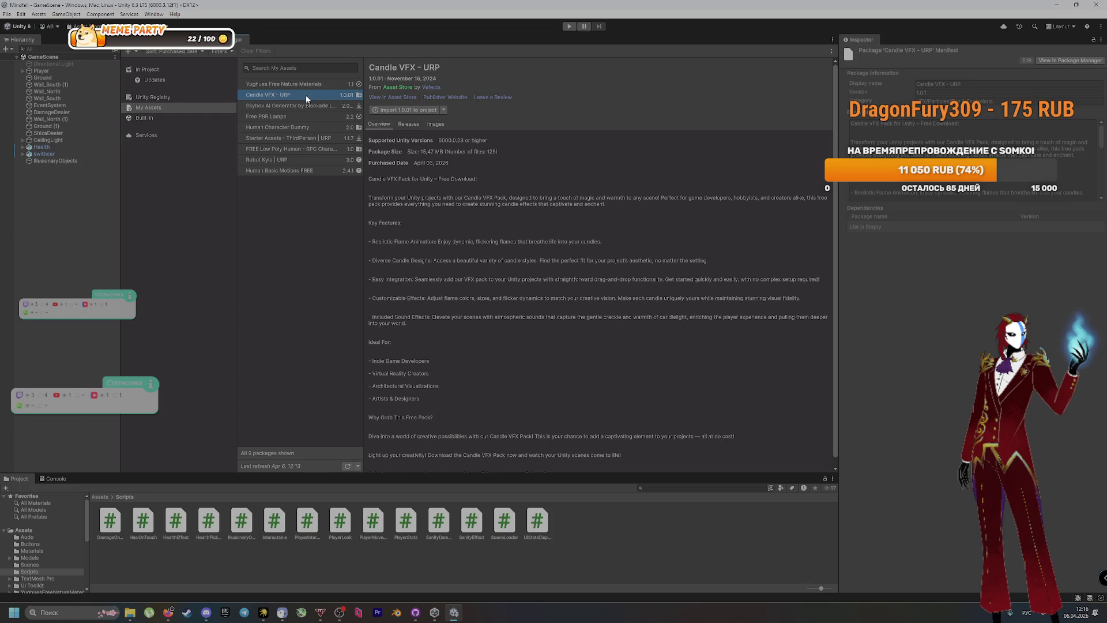
pyautogui.click(304, 105)
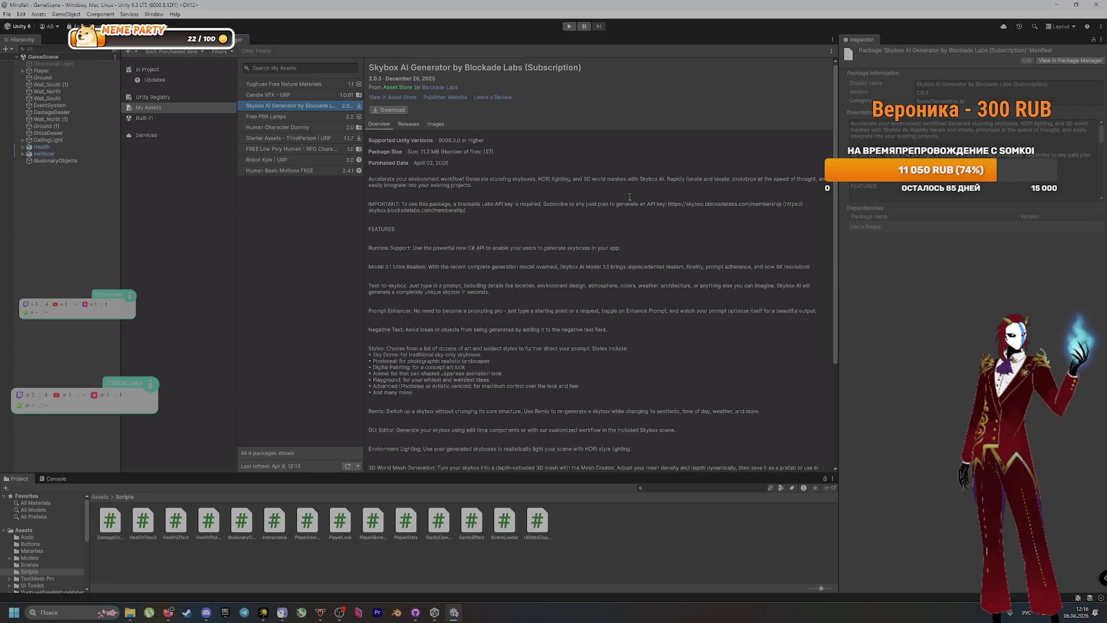
pyautogui.click(307, 116)
pyautogui.click(309, 127)
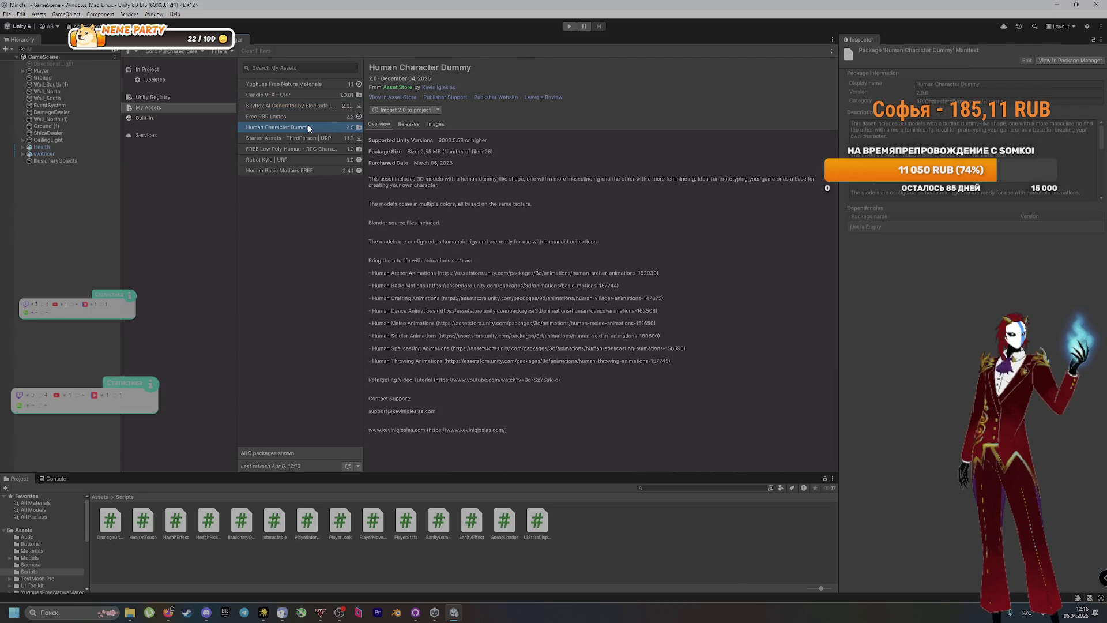
pyautogui.click(308, 139)
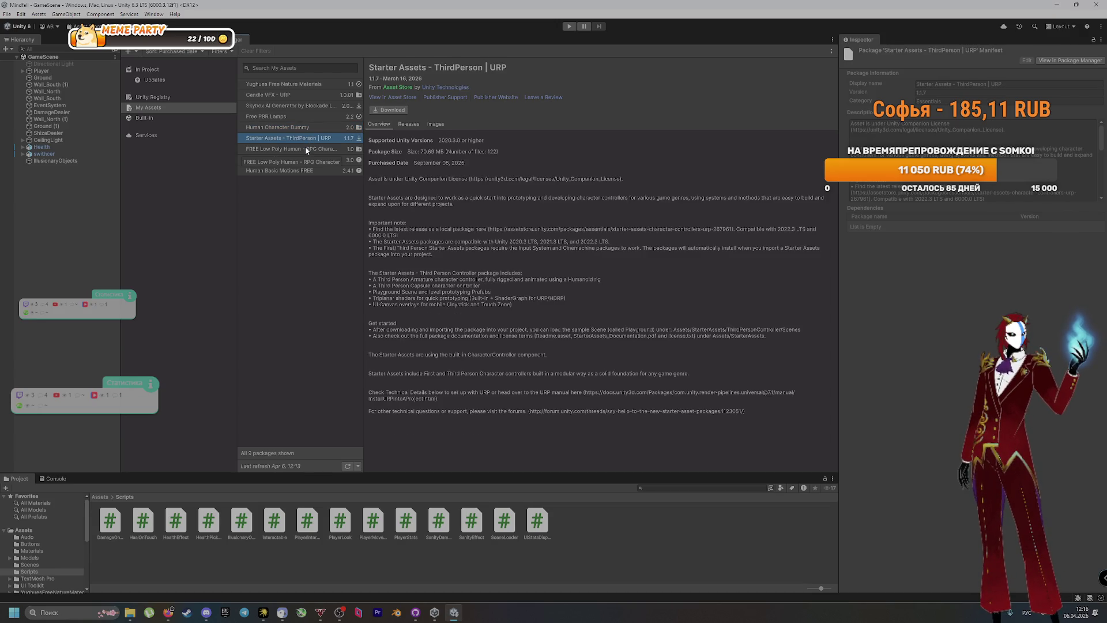
pyautogui.click(306, 149)
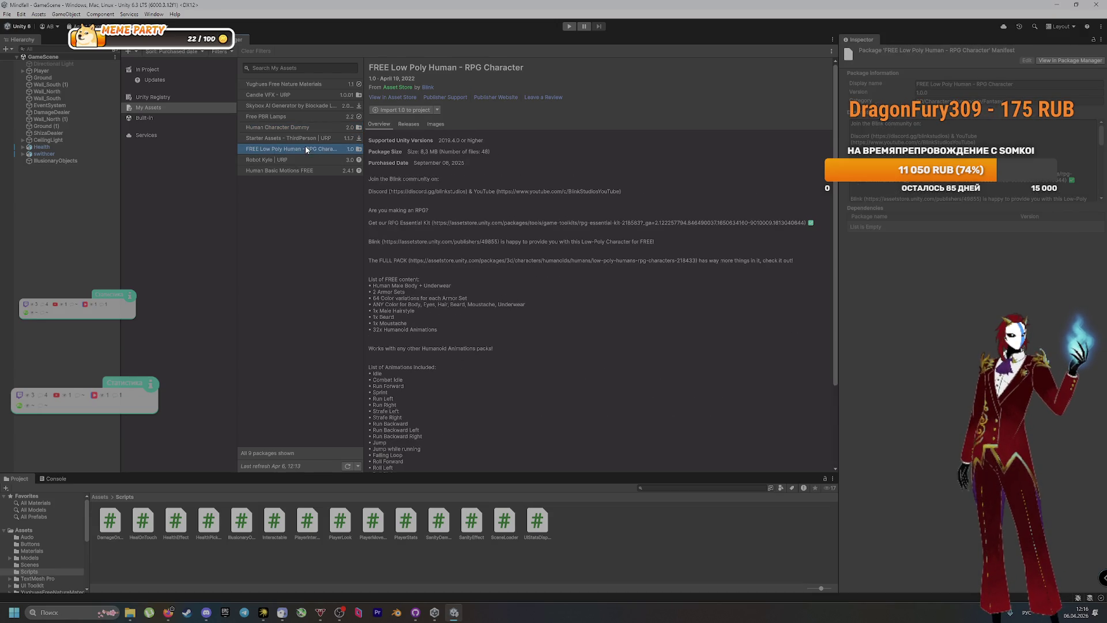
pyautogui.click(305, 159)
pyautogui.click(304, 169)
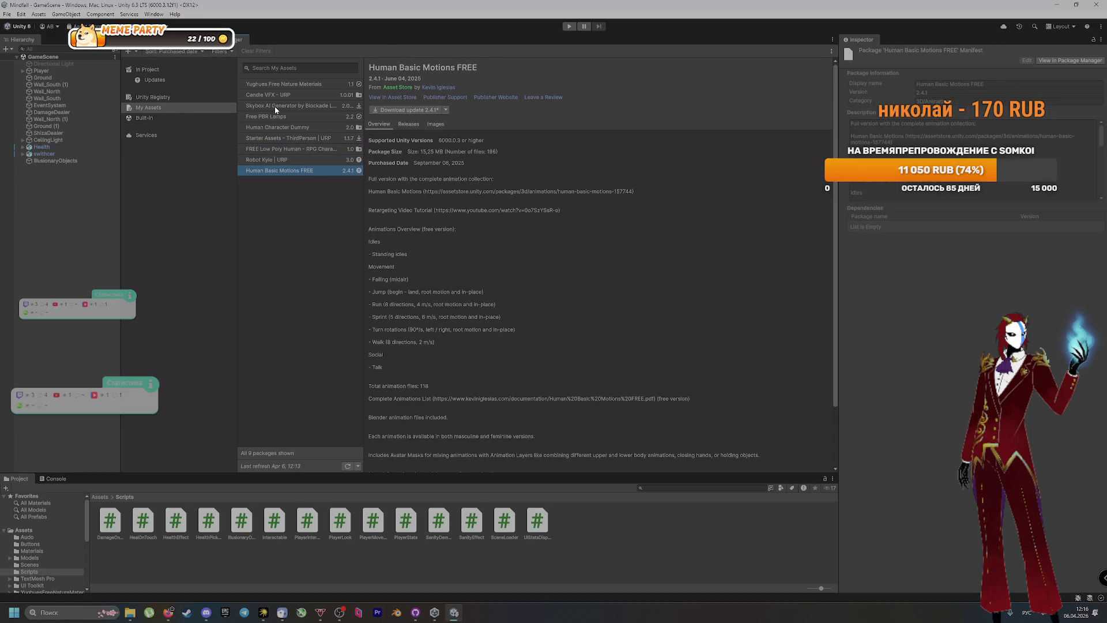
pyautogui.click(279, 84)
# Glance at the Built-in modules and Unity Registry, then return to the Scene view
pyautogui.click(164, 118)
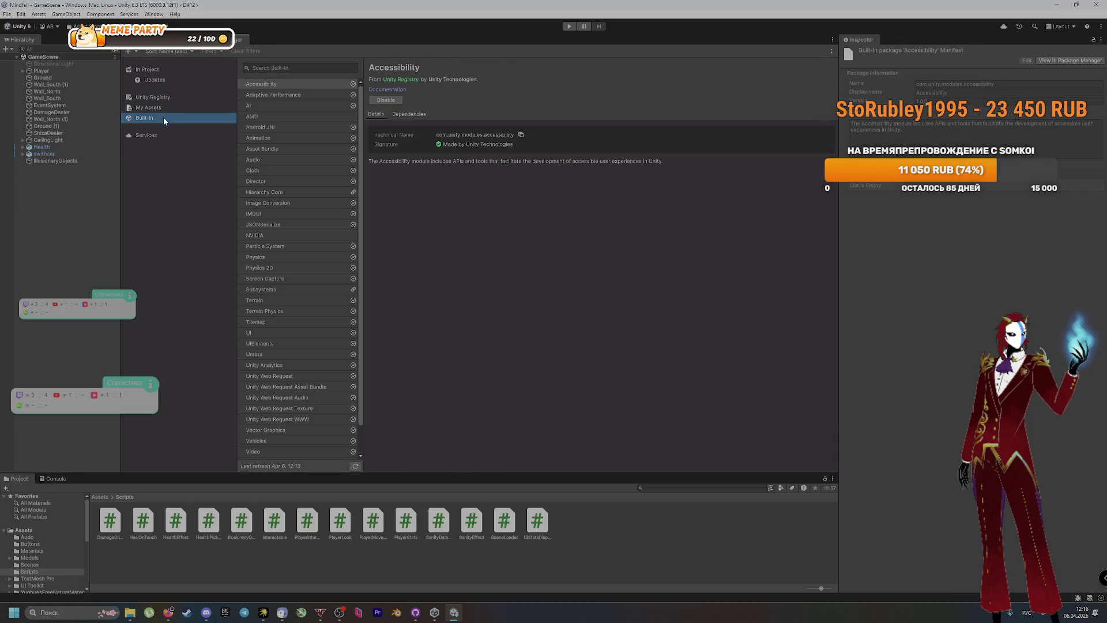
pyautogui.click(167, 106)
pyautogui.click(159, 93)
pyautogui.click(138, 39)
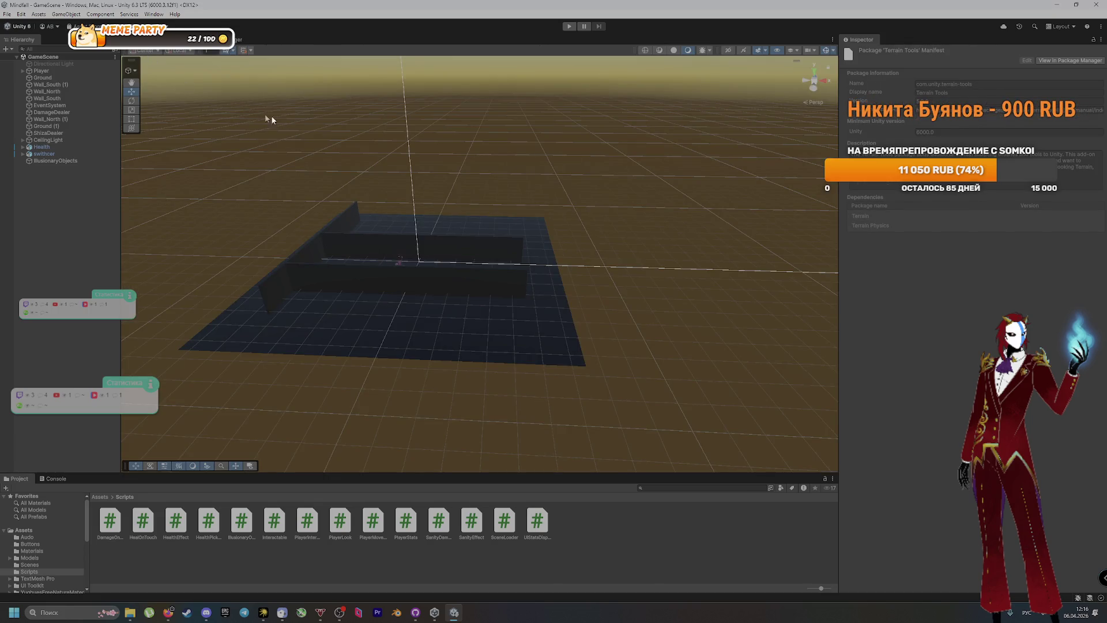
# Clear the Inspector and confirm in GitHub Desktop that there are no uncommitted changes
pyautogui.click(75, 207)
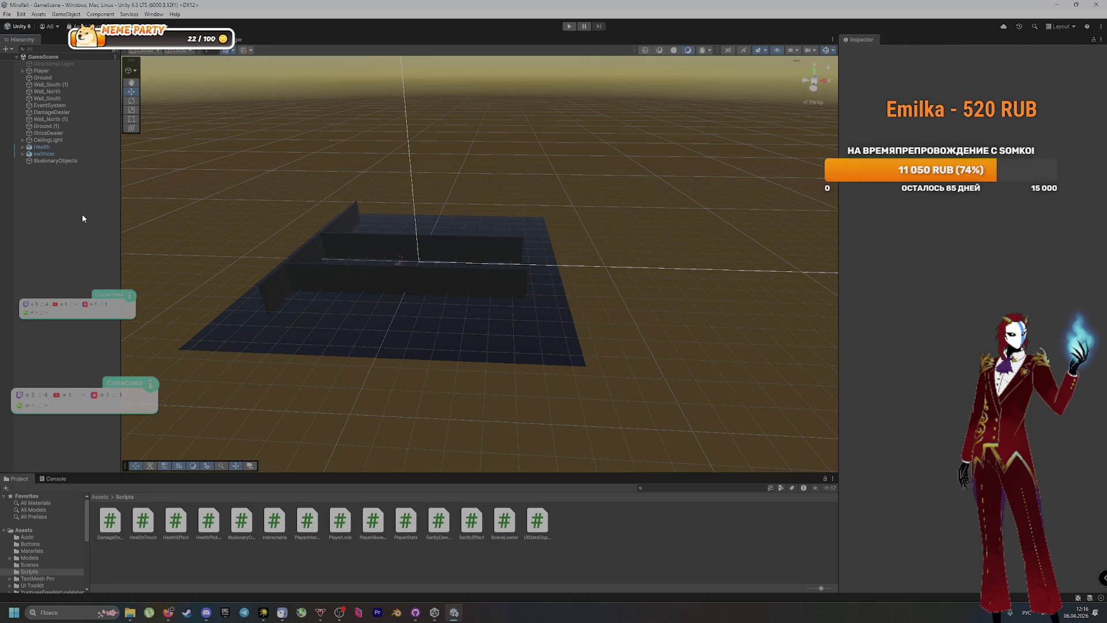
pyautogui.click(417, 613)
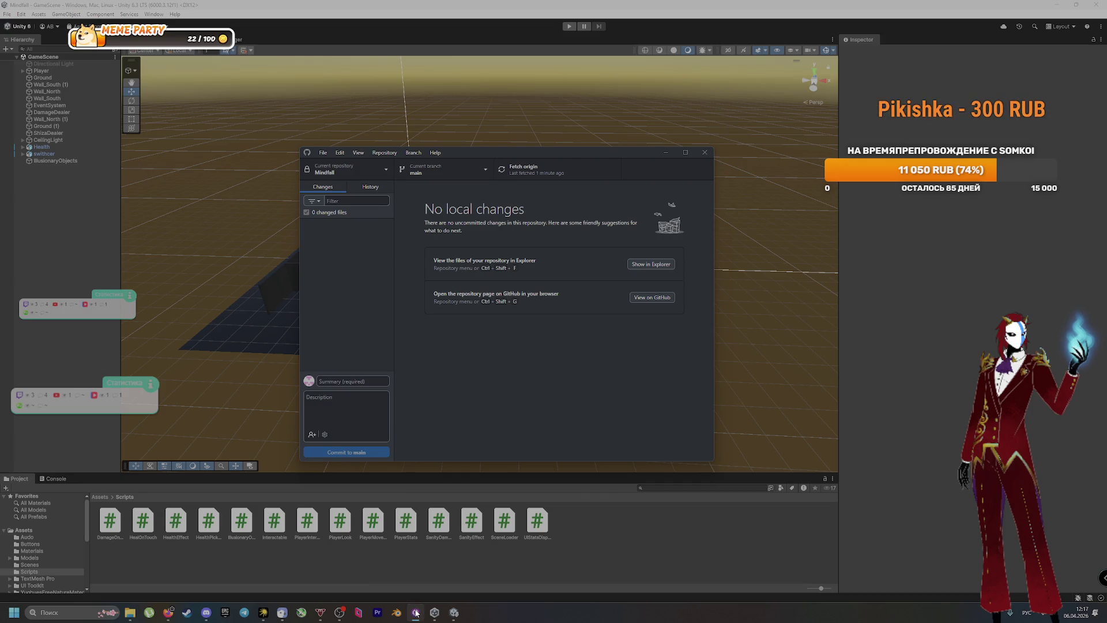
pyautogui.click(416, 612)
# Bring the browser forward and switch to the VK community page tab
pyautogui.click(169, 612)
pyautogui.click(130, 613)
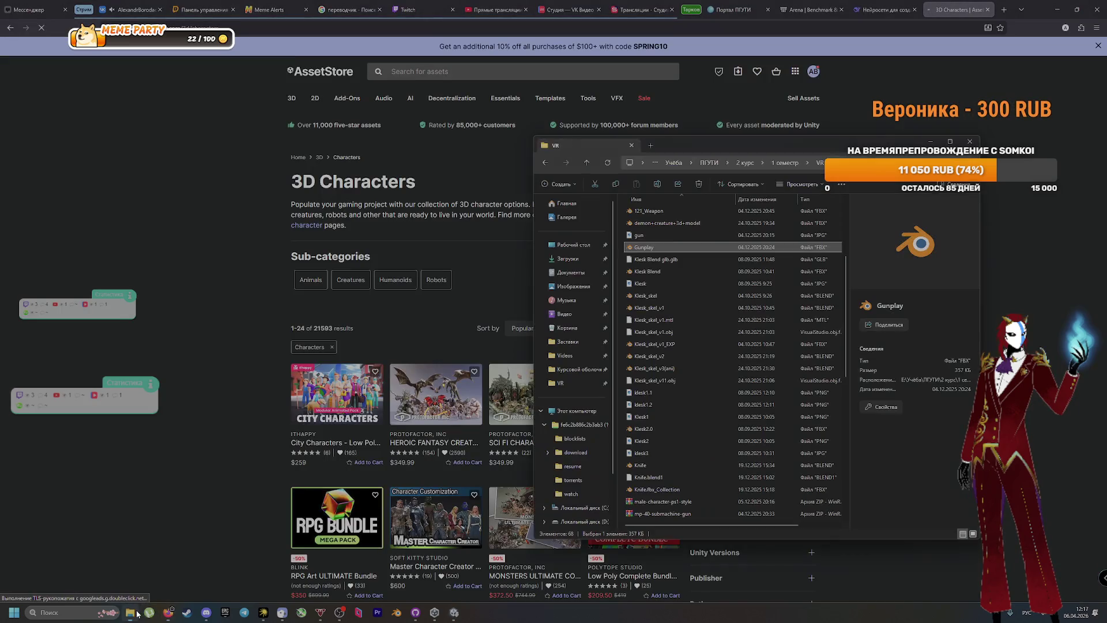
pyautogui.click(931, 141)
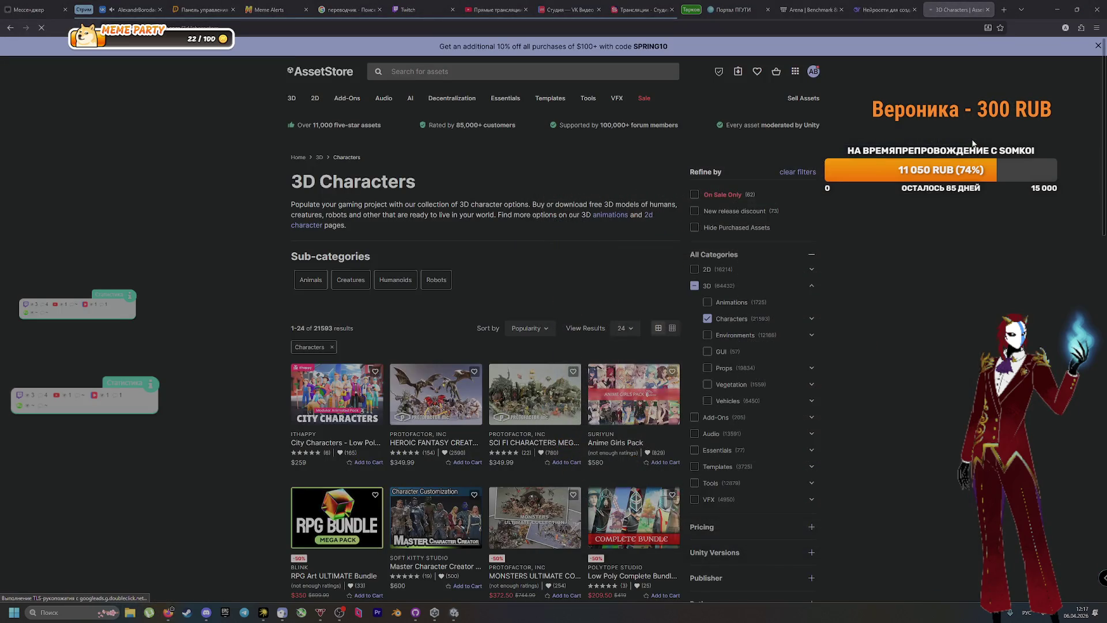
pyautogui.click(130, 9)
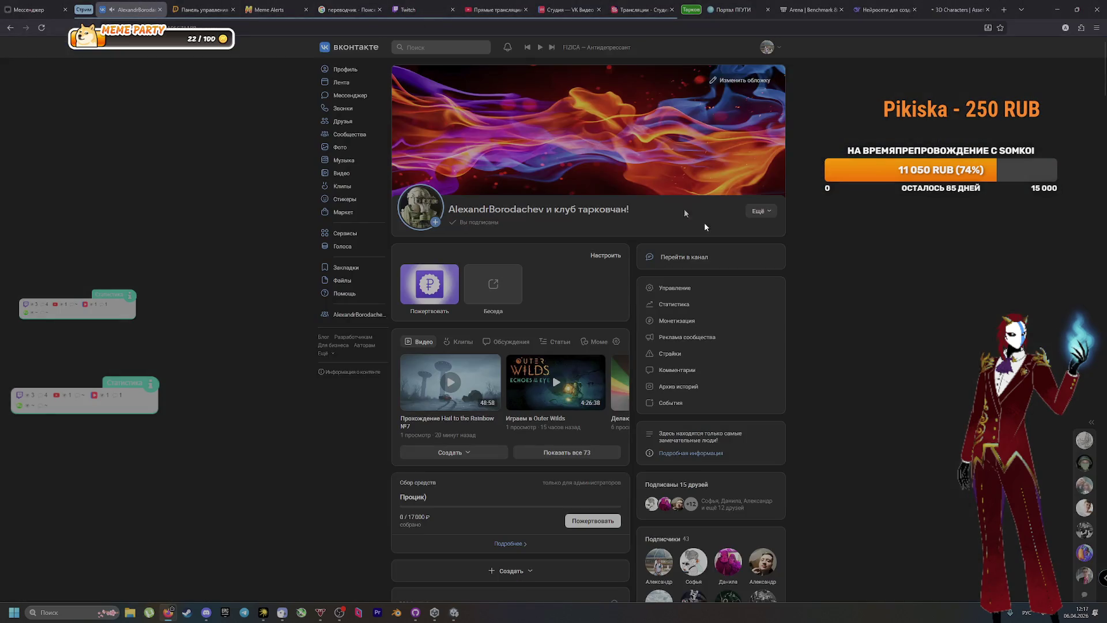
# Open a VK chat, start a new Discord screen share of the screen, then return to the browser
pyautogui.click(1084, 511)
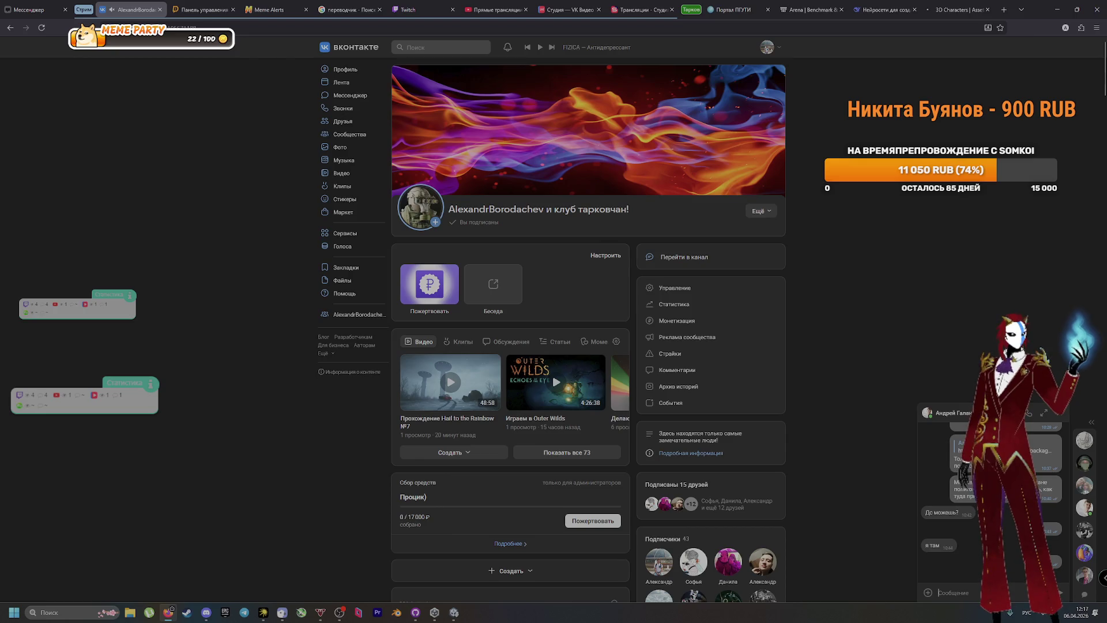
pyautogui.click(204, 611)
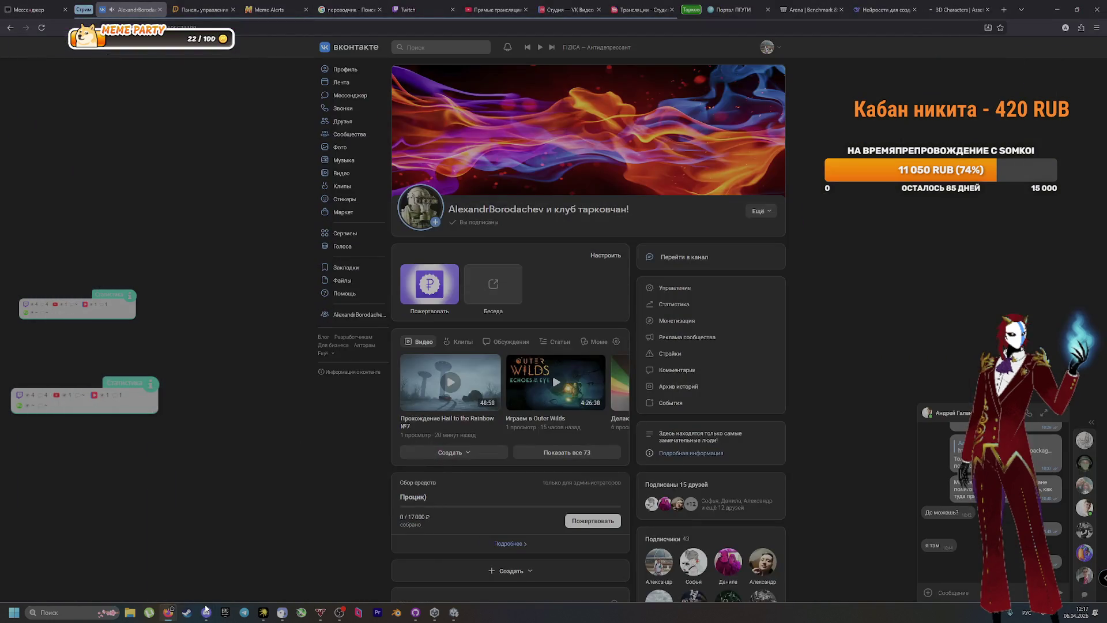
pyautogui.click(205, 611)
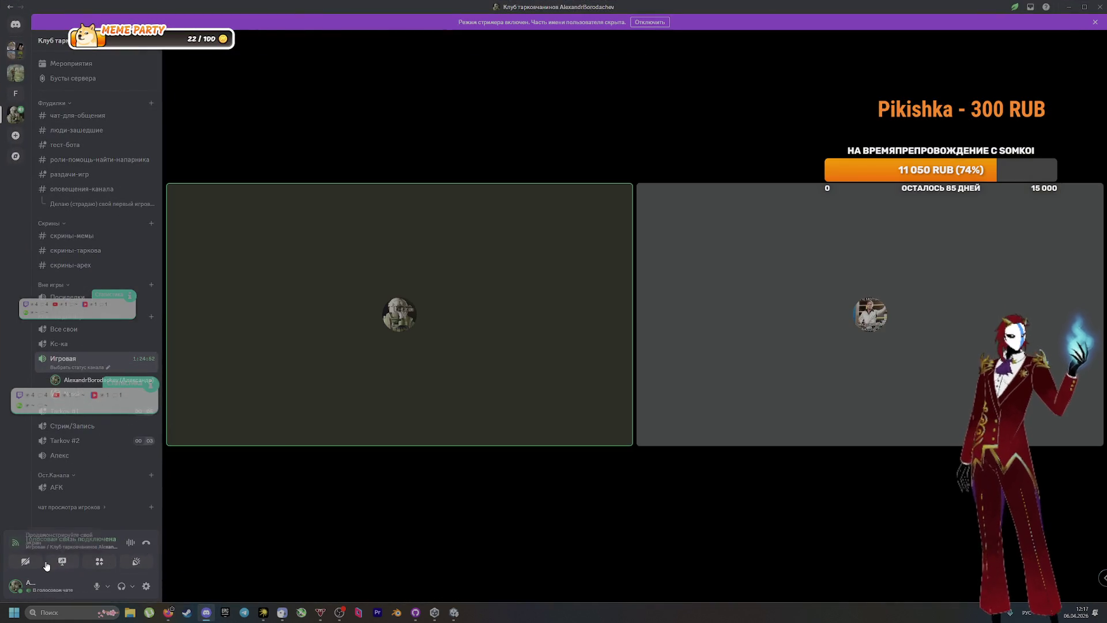
pyautogui.click(62, 561)
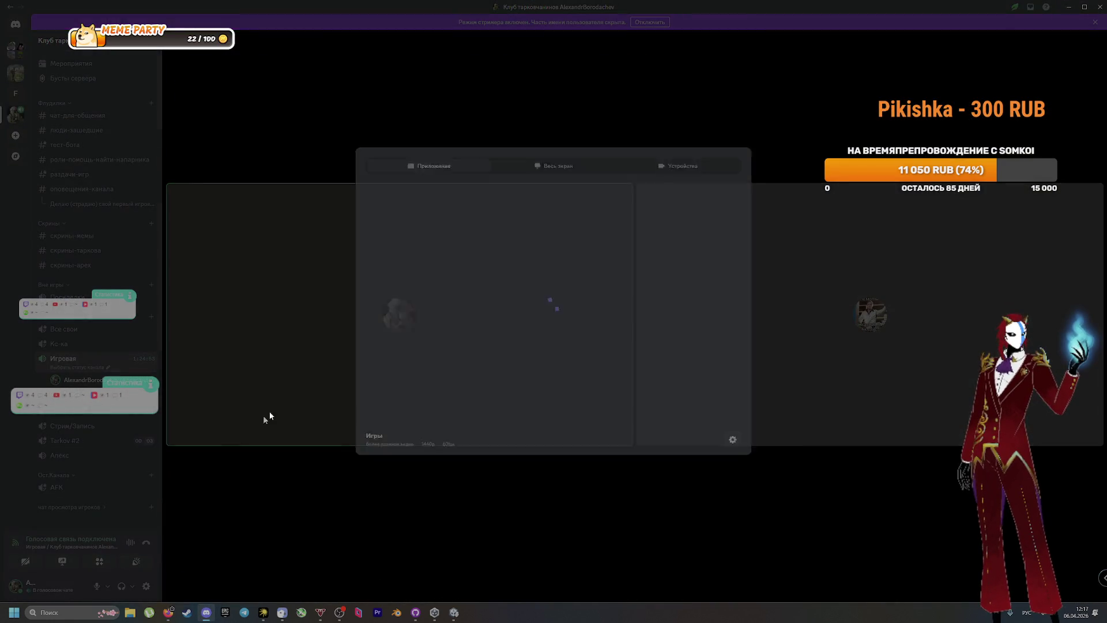
pyautogui.click(455, 240)
pyautogui.hotkey('alt', 'Tab')
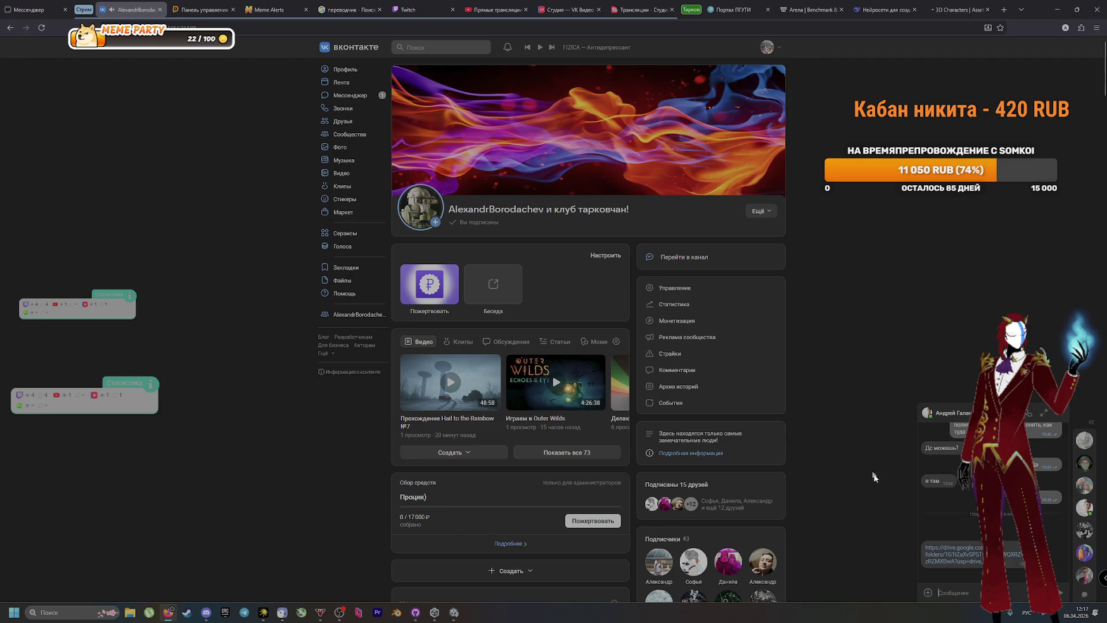
# Switch over to the Discord call window with Alt+Tab
pyautogui.hotkey('alt', 'Tab')
pyautogui.hotkey('alt', 'Tab')
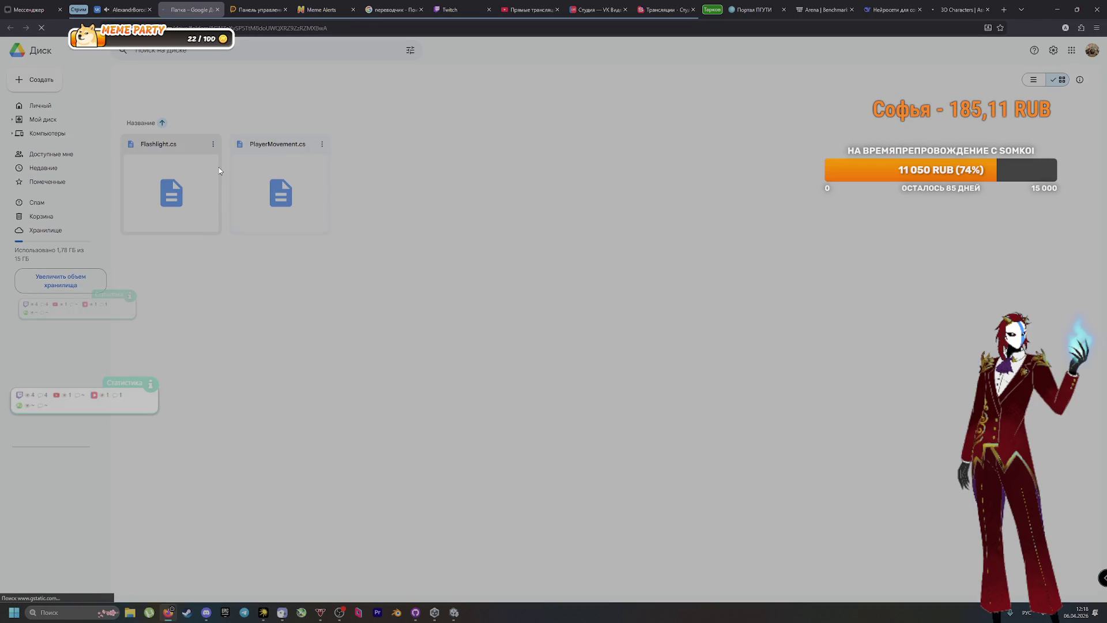
# Preview PlayerMovement.cs on Google Drive, select all its code, then bring Unity back to the front
pyautogui.click(319, 144)
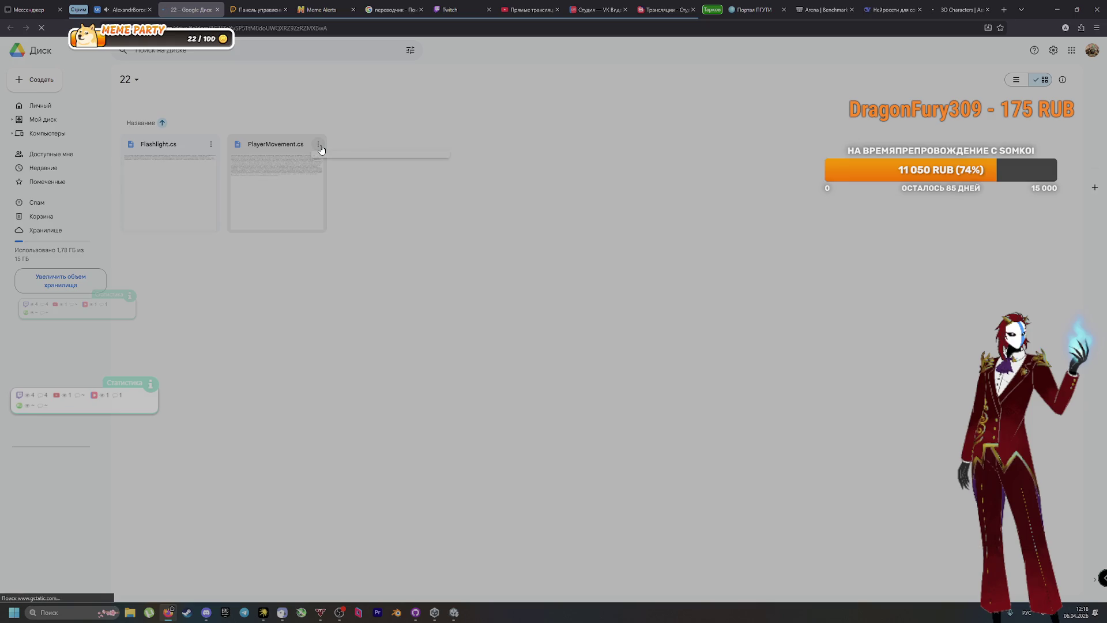
pyautogui.doubleClick(268, 179)
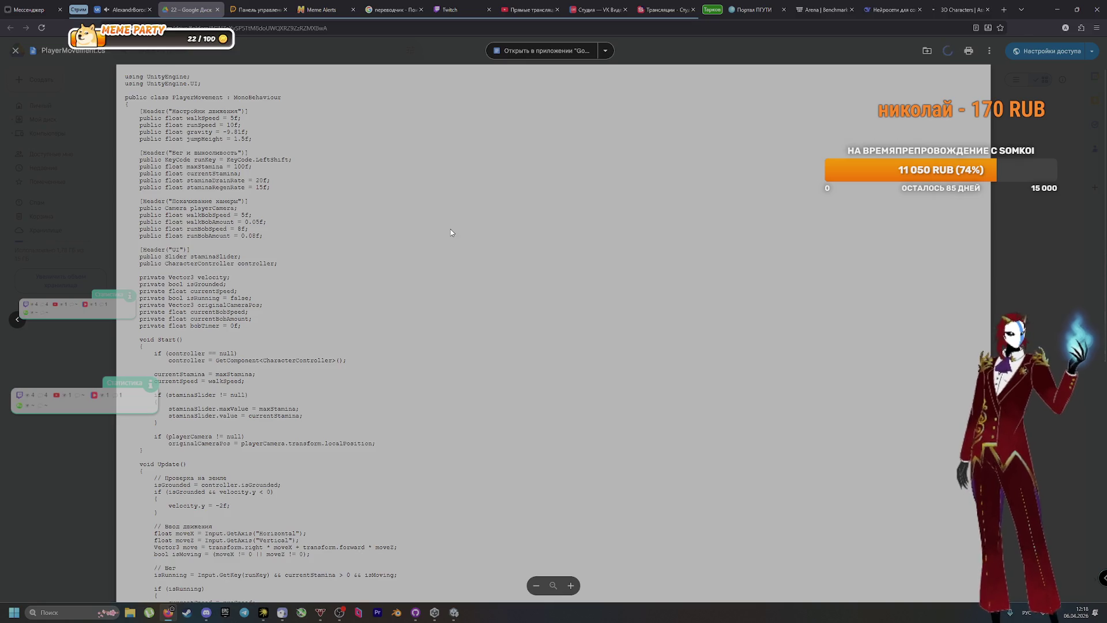
pyautogui.hotkey('ctrl', 'a')
pyautogui.hotkey('ctrl', 'c')
pyautogui.click(561, 556)
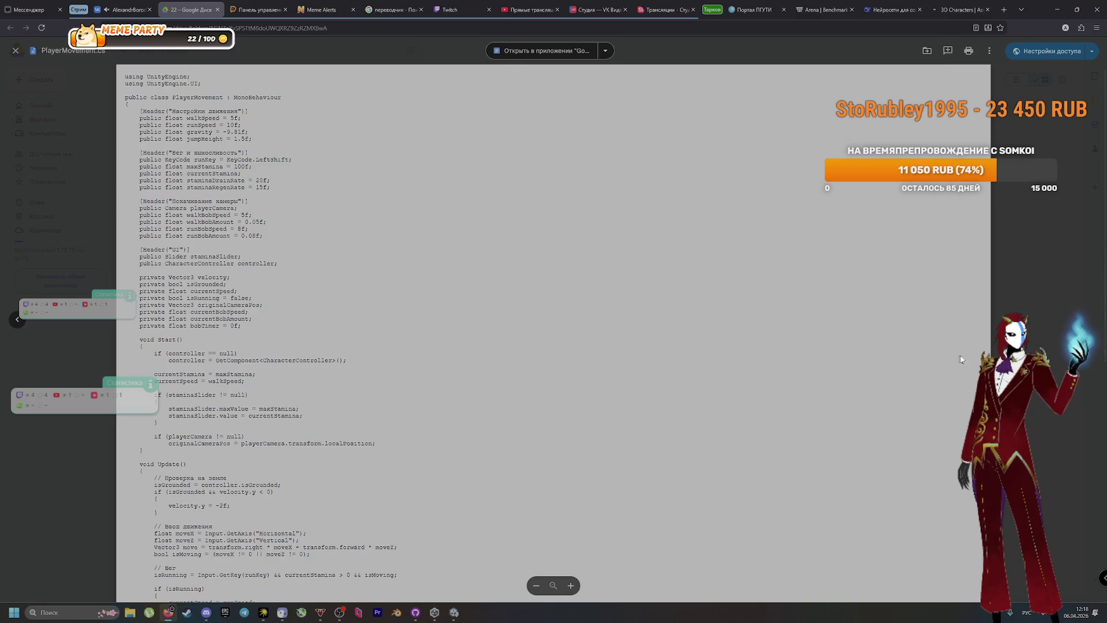
pyautogui.moveTo(415, 613)
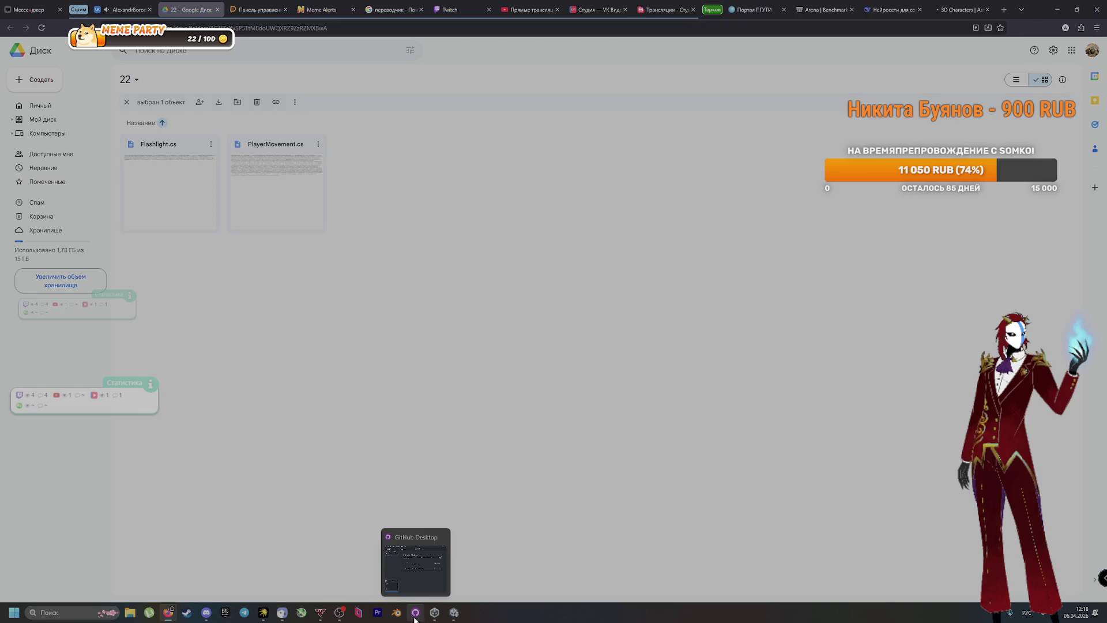
pyautogui.click(454, 613)
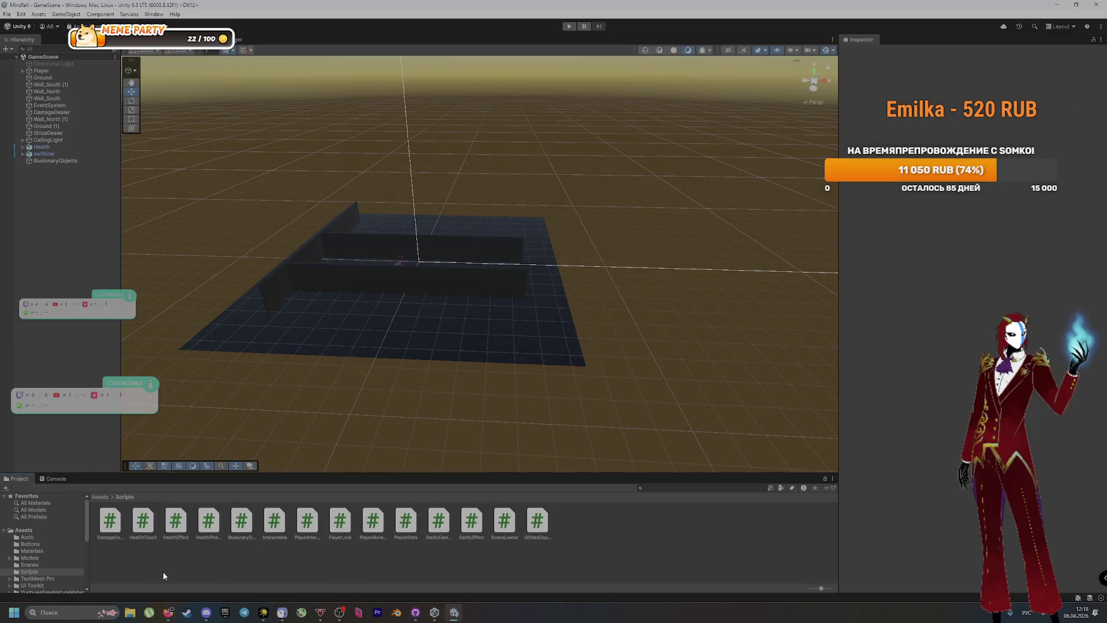
# Overwrite PlayerMovement.cs with the pasted 128-line stamina and camera-bob version, trim the top line, and save
pyautogui.doubleClick(360, 522)
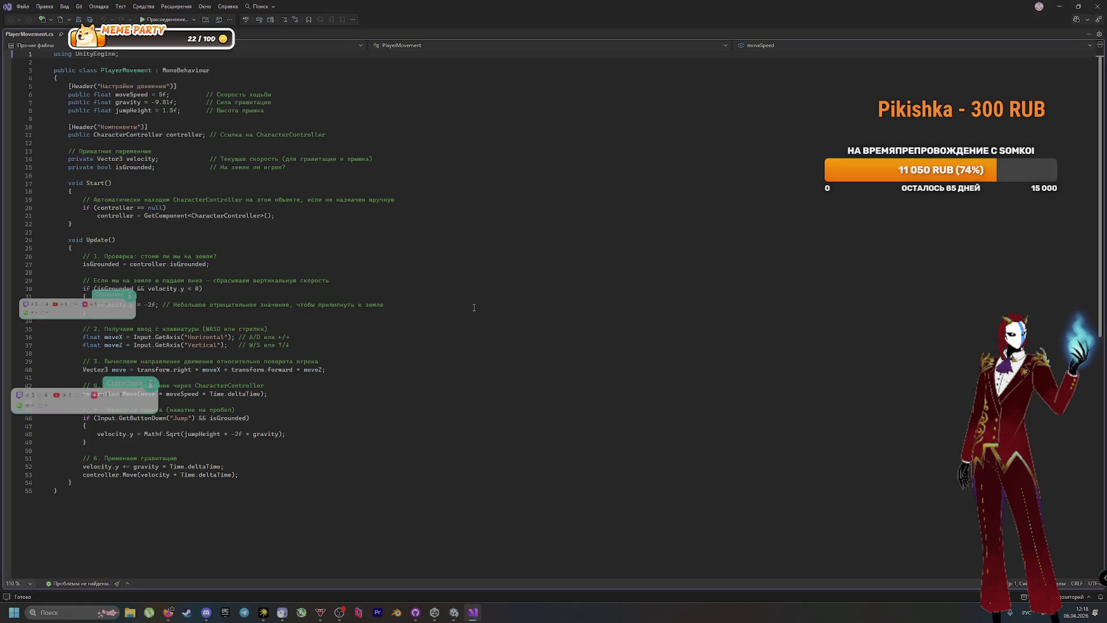
pyautogui.hotkey('ctrl', 'a')
pyautogui.hotkey('ctrl', 'v')
pyautogui.scroll(20, 444, 288)
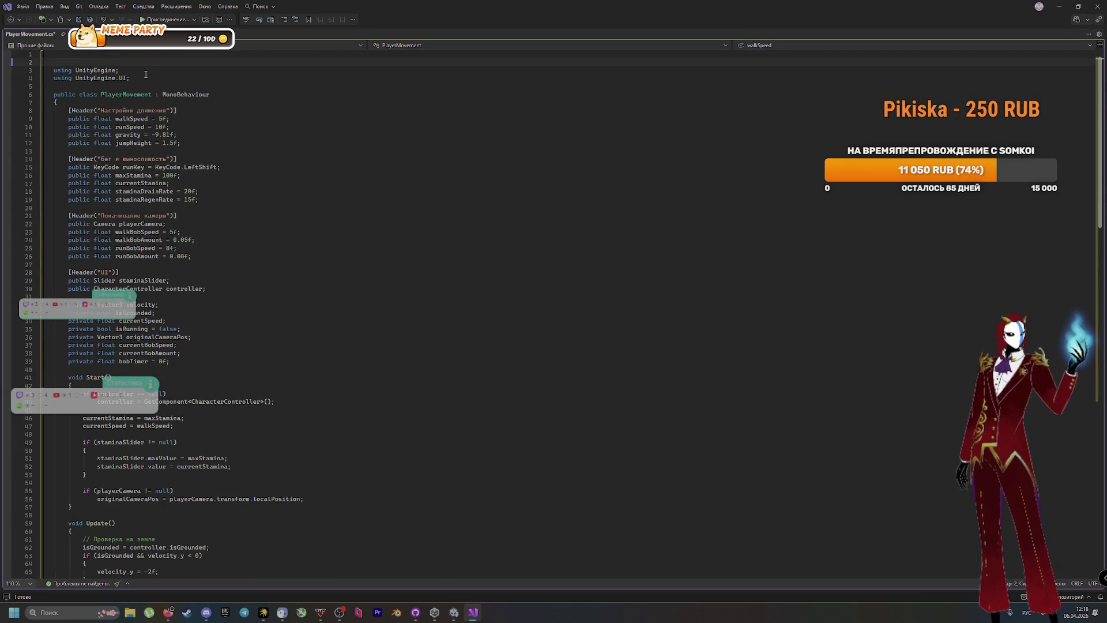
pyautogui.press('Delete')
pyautogui.press('Delete')
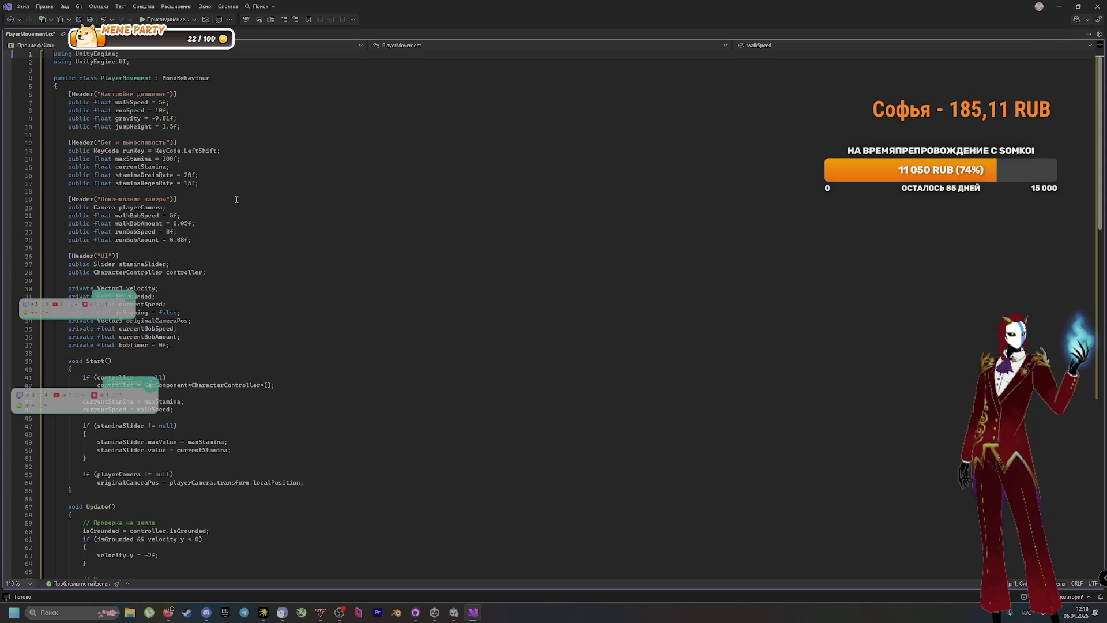
pyautogui.scroll(-13, 271, 288)
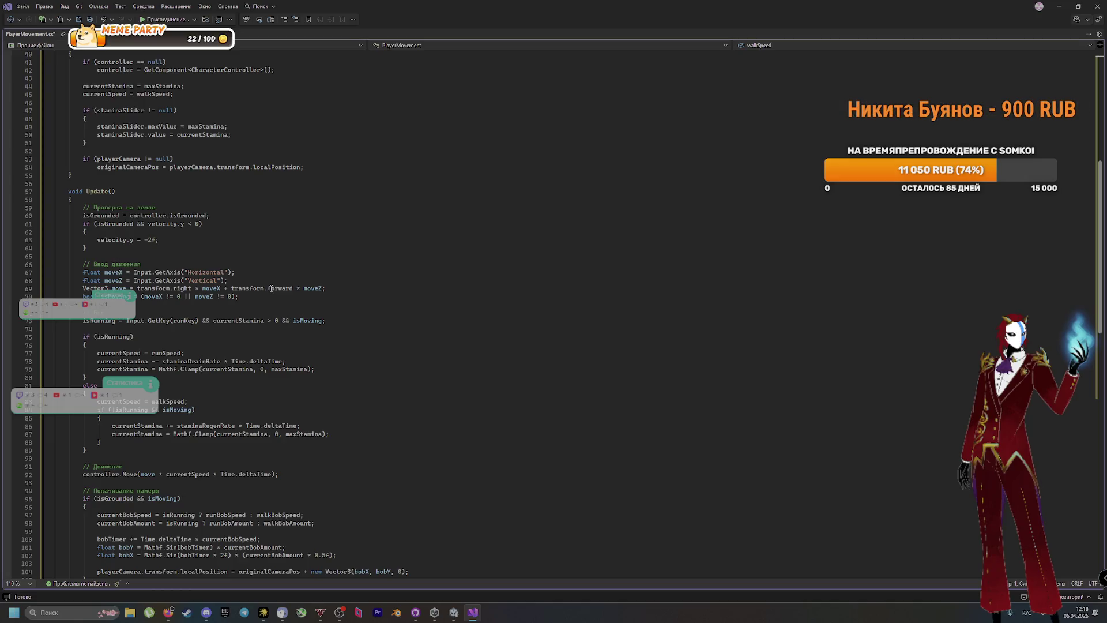
pyautogui.scroll(-6, 271, 288)
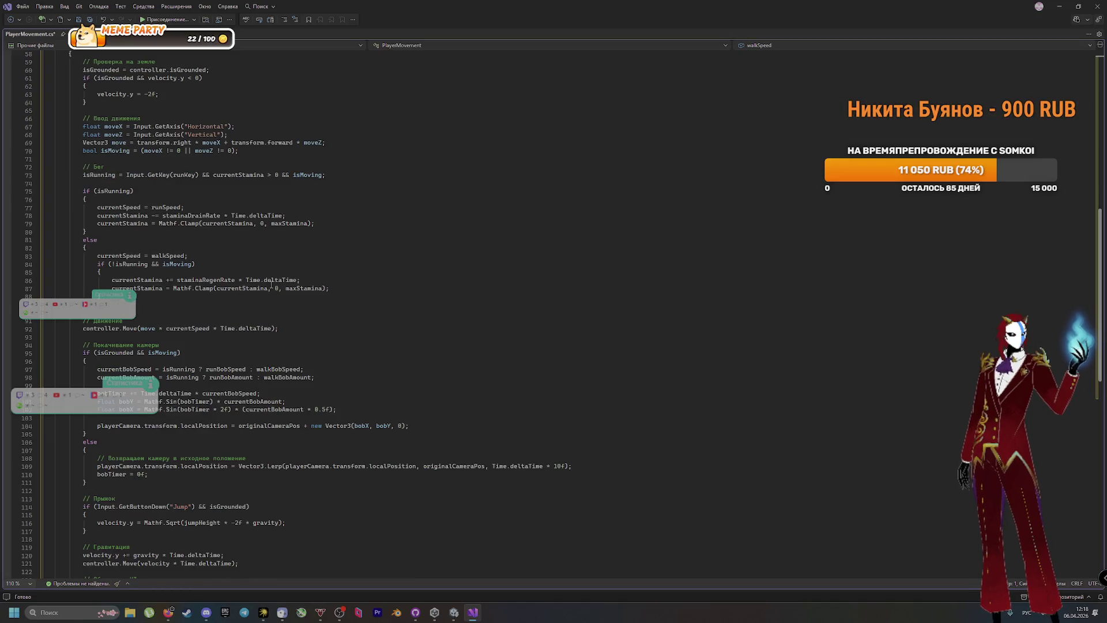
pyautogui.scroll(-1, 271, 286)
pyautogui.scroll(-5, 266, 289)
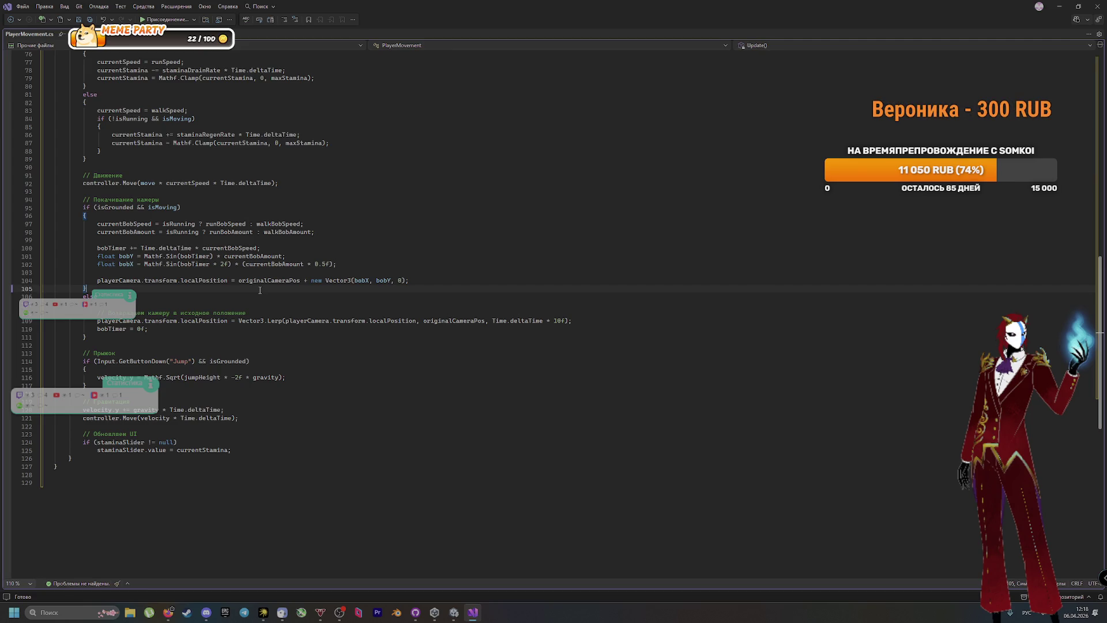
pyautogui.hotkey('ctrl', 's')
# Commit PlayerMovement.cs to main with summary "Обновил PlayerMovement" and push it to origin
pyautogui.click(422, 615)
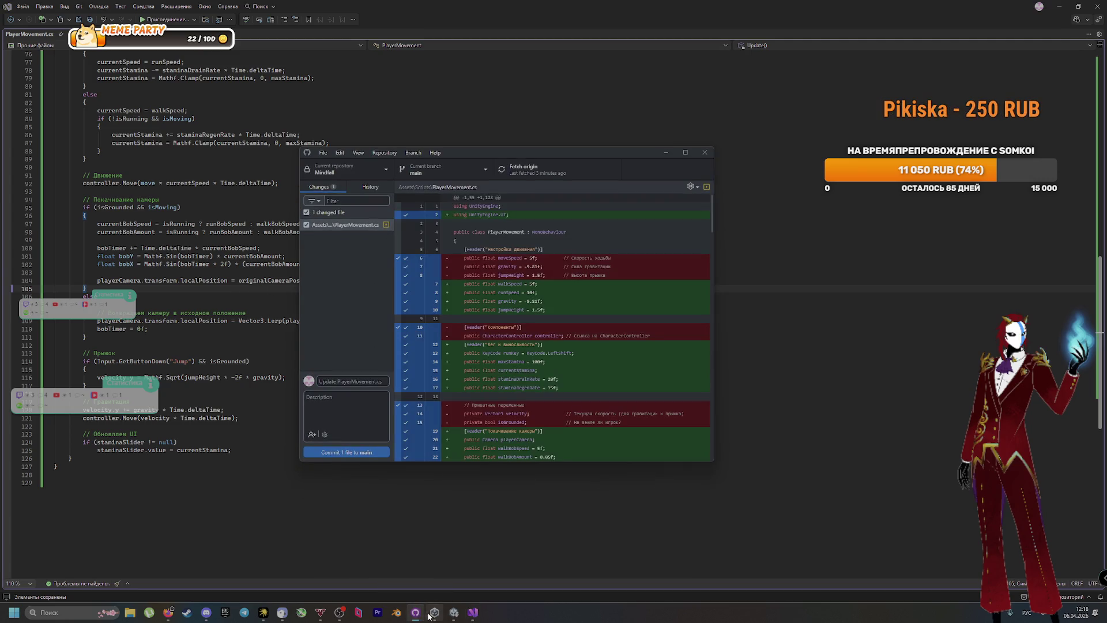
pyautogui.click(357, 383)
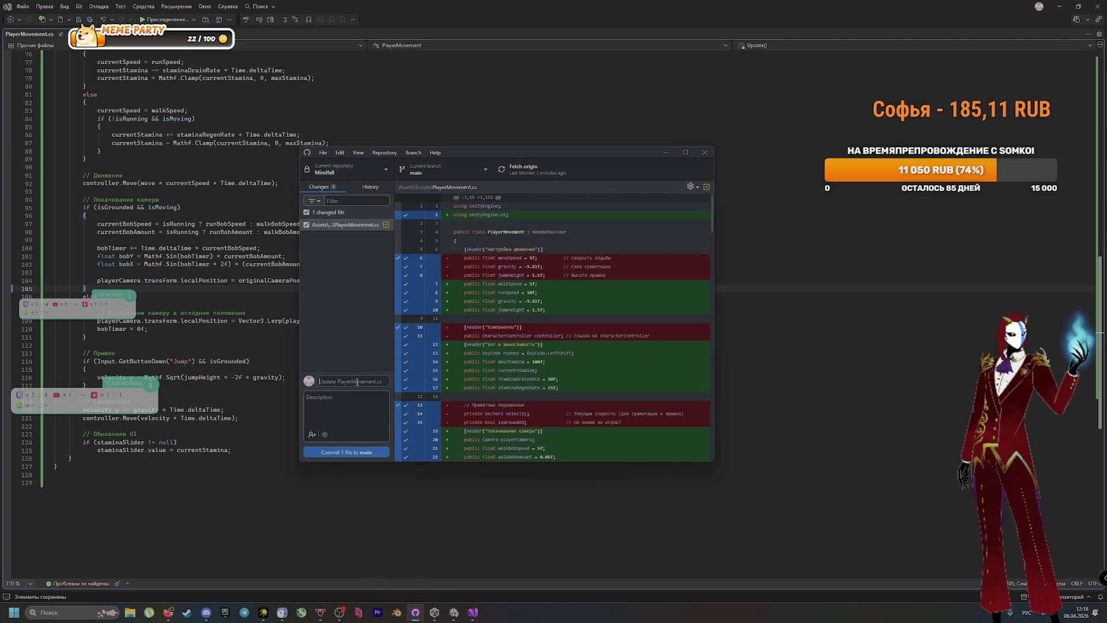
pyautogui.write('Обновил')
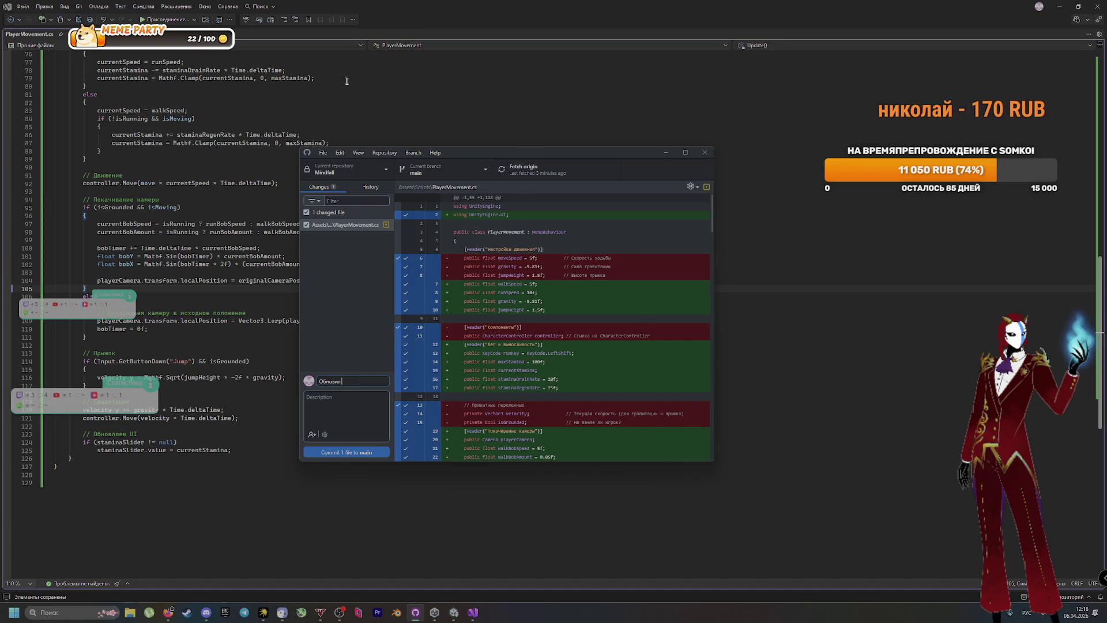
pyautogui.scroll(20, 196, 114)
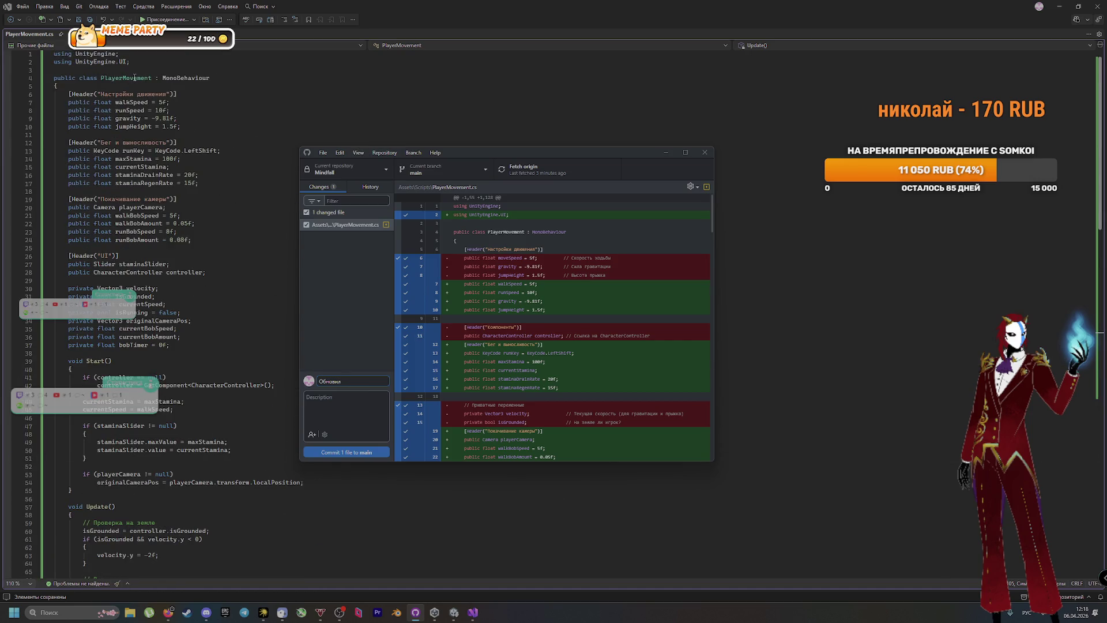
pyautogui.doubleClick(133, 77)
pyautogui.hotkey('ctrl', 'c')
pyautogui.hotkey('alt', 'Tab')
pyautogui.hotkey('ctrl', 'v')
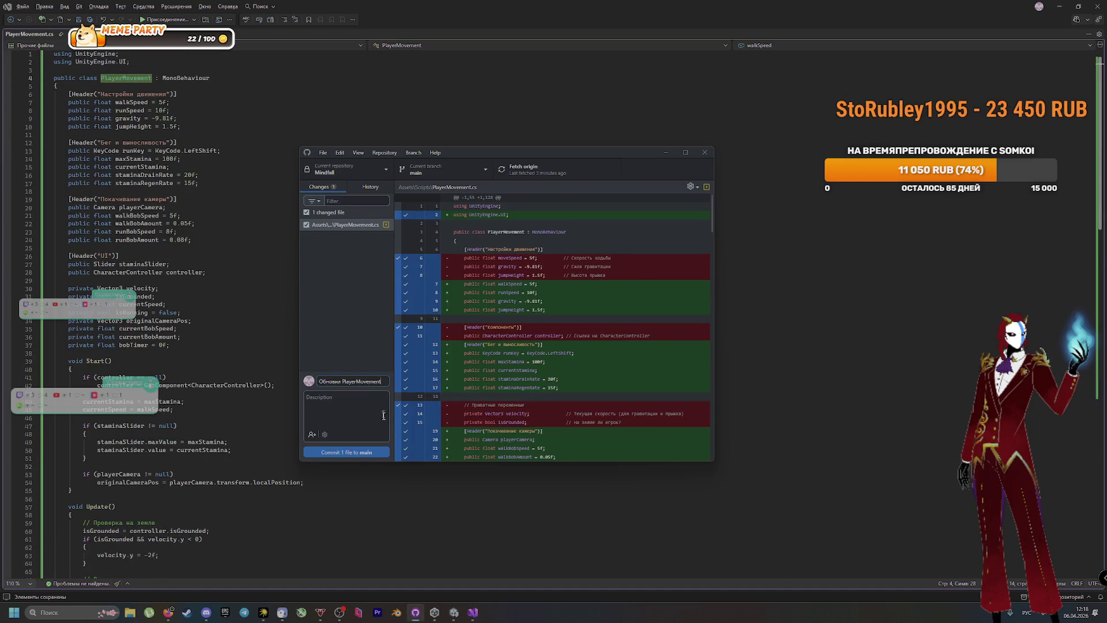
pyautogui.click(346, 452)
pyautogui.click(528, 167)
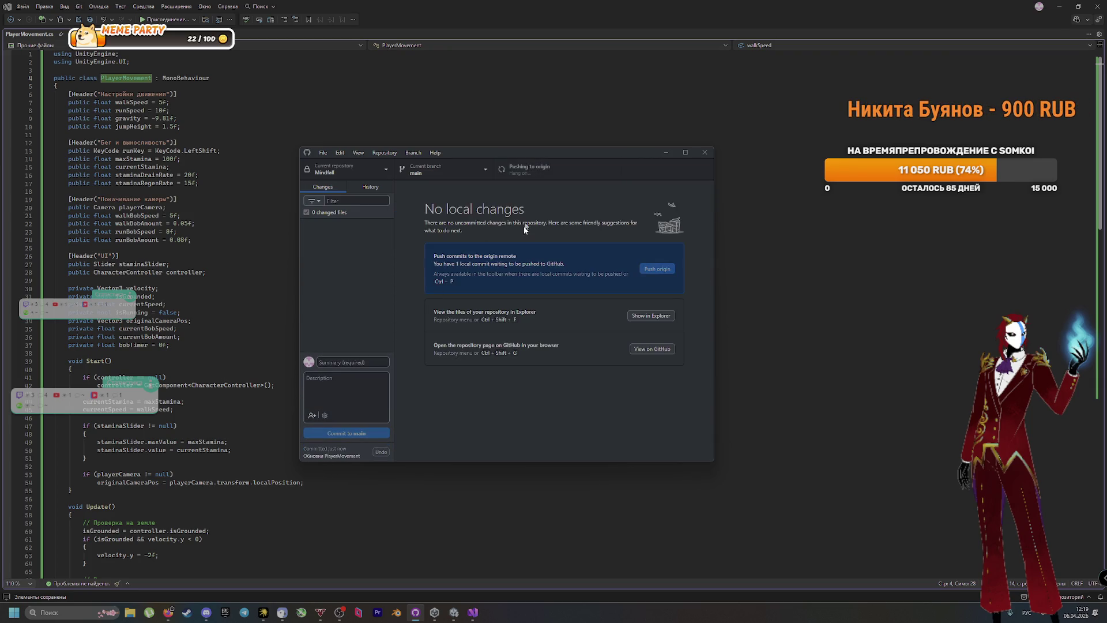
# Copy Flashlight.cs's full code from the Google Drive preview, then bring Unity to the front
pyautogui.hotkey('alt', 'Tab')
pyautogui.press('Tab')
pyautogui.press('Tab')
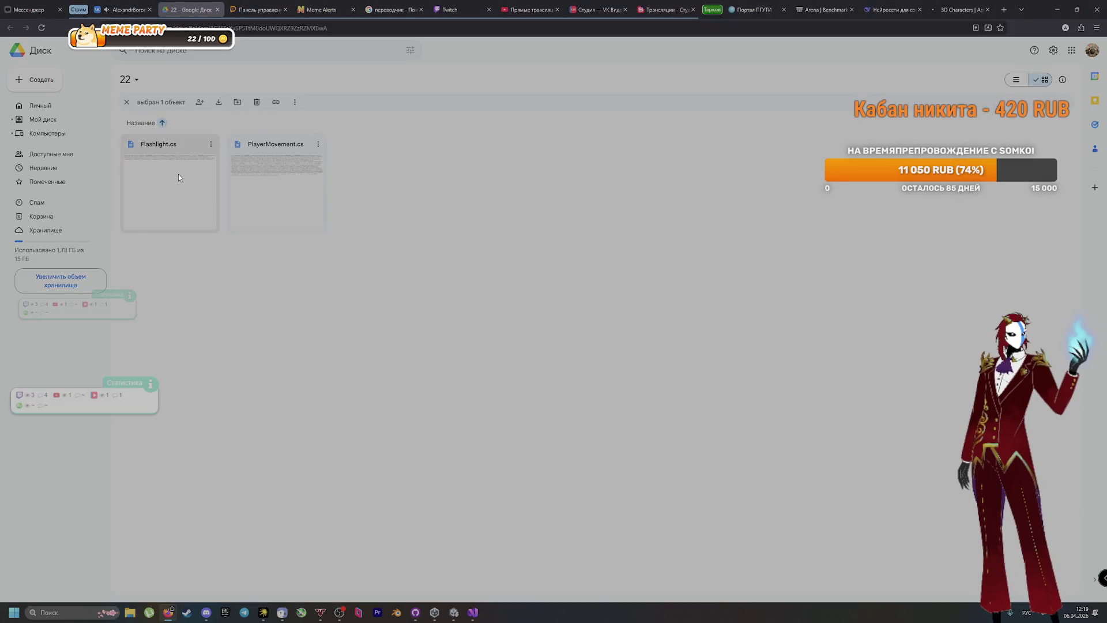
pyautogui.doubleClick(178, 177)
pyautogui.hotkey('ctrl', 'a')
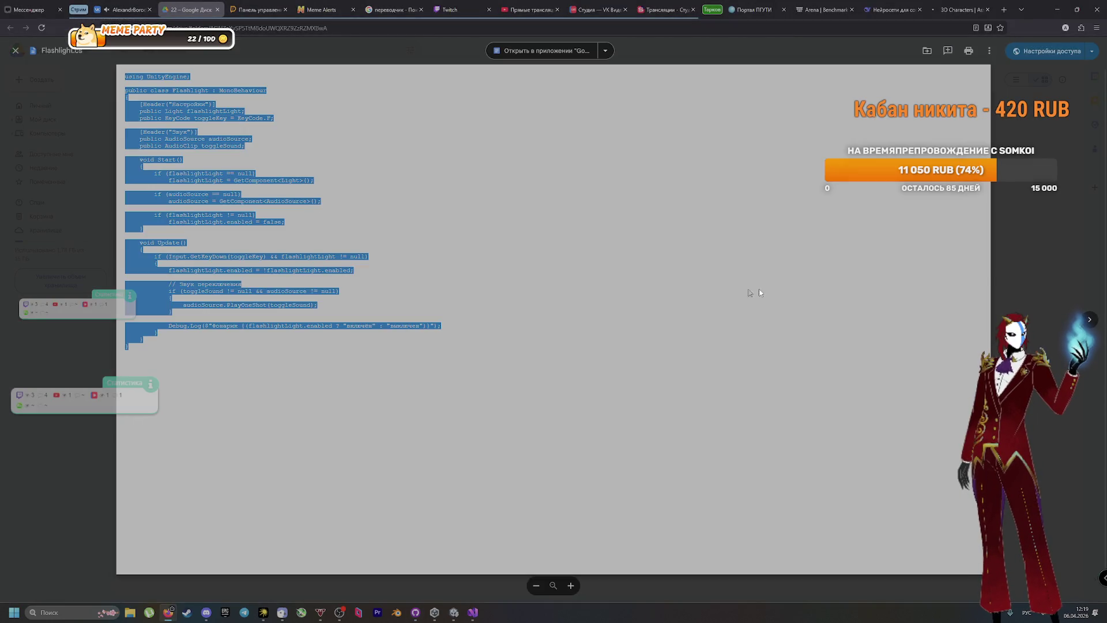
pyautogui.press('Escape')
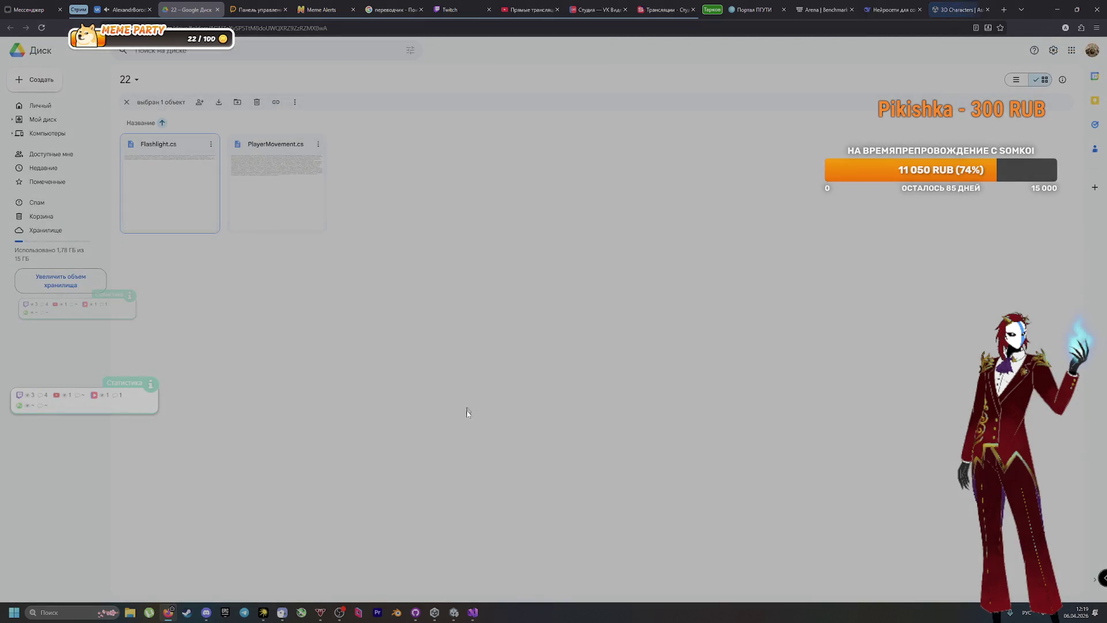
pyautogui.click(454, 613)
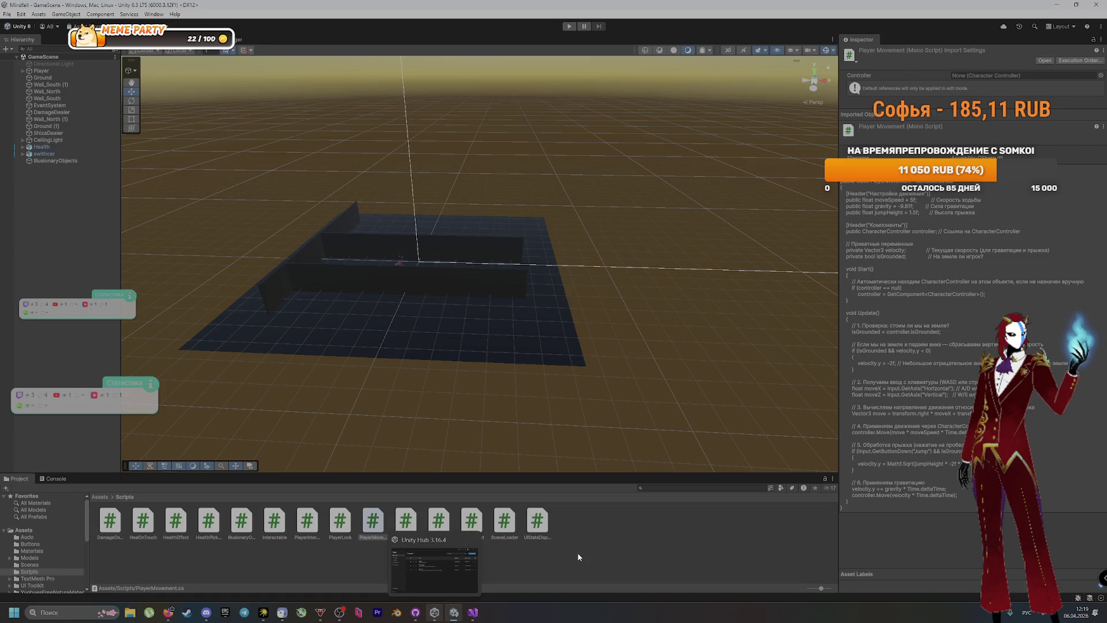
# Create a new C# script named Flashloght in the Scripts folder and open it in Visual Studio
pyautogui.rightClick(579, 552)
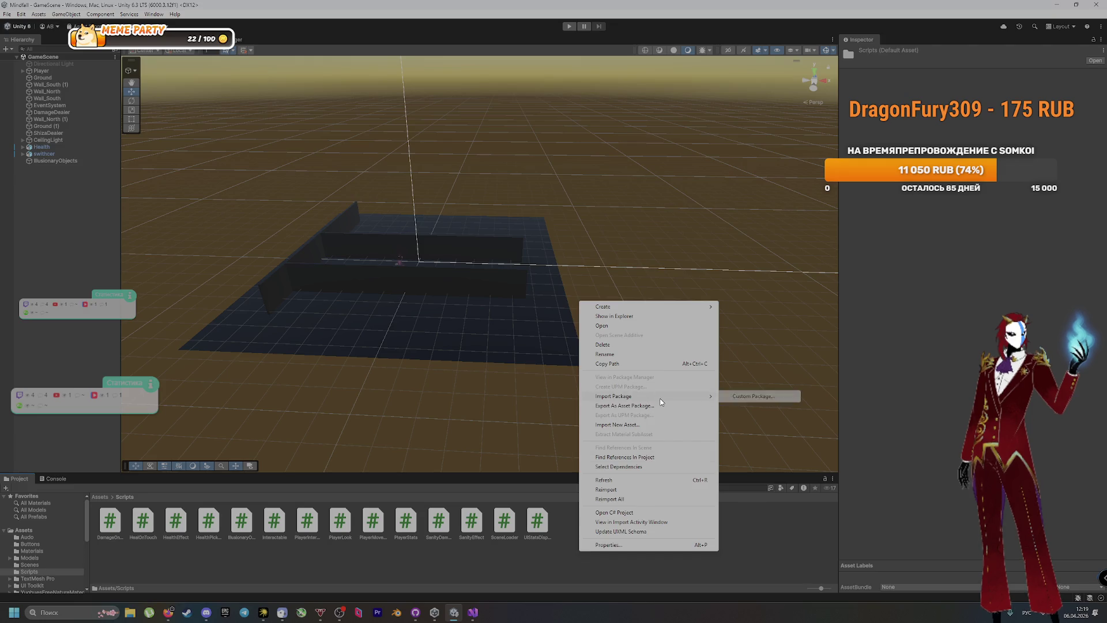
pyautogui.click(655, 429)
pyautogui.press('Escape')
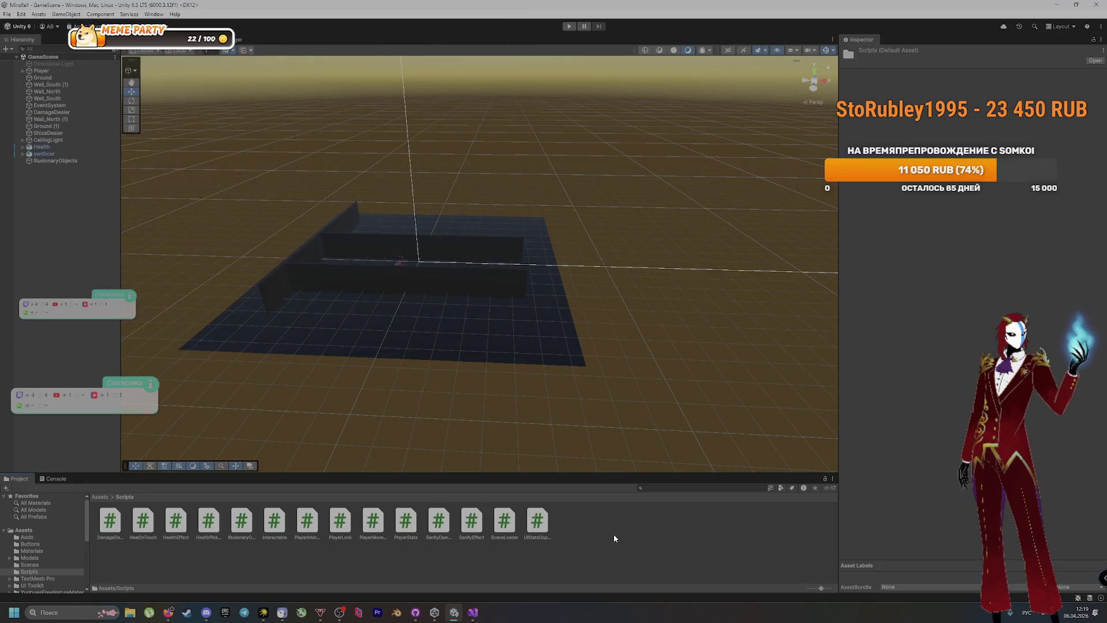
pyautogui.rightClick(614, 539)
pyautogui.moveTo(692, 290)
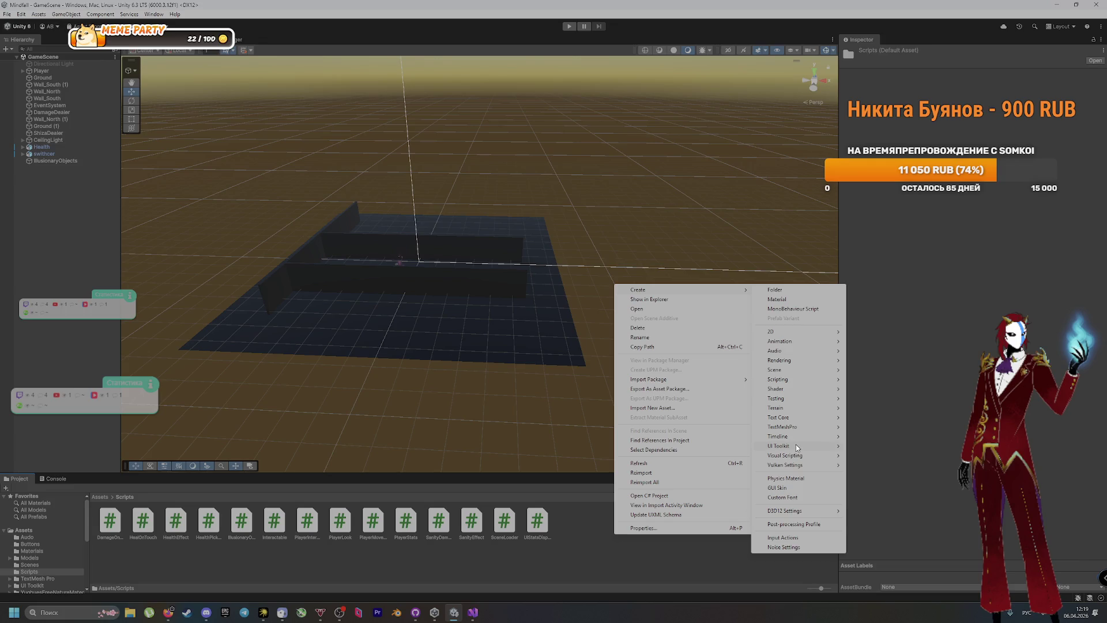
pyautogui.moveTo(798, 380)
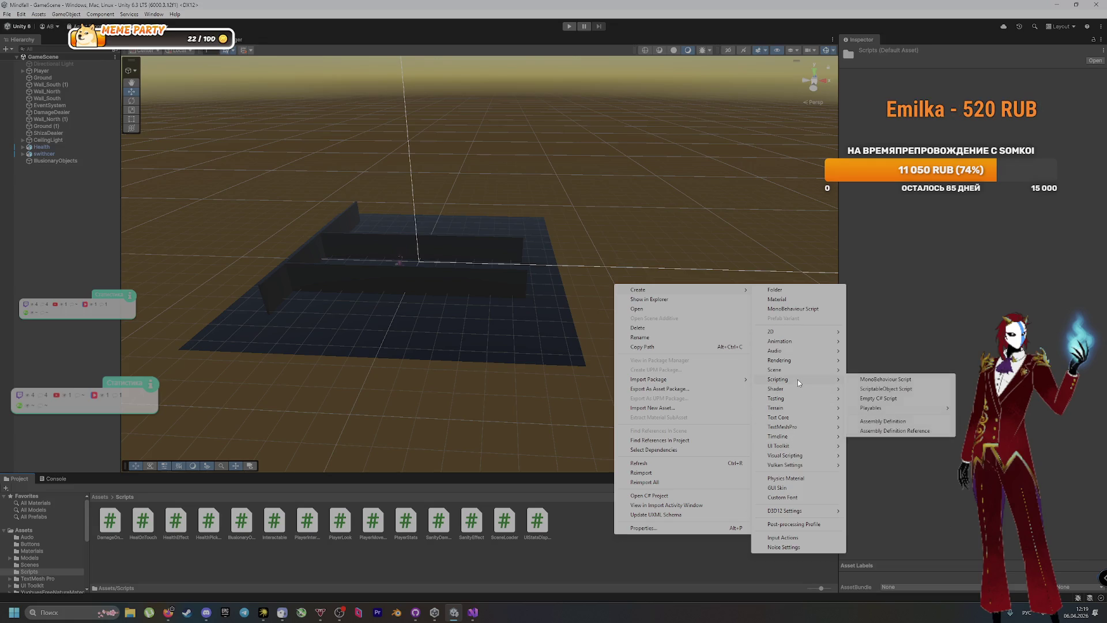
pyautogui.click(898, 398)
pyautogui.hotkey('alt', 'shift')
pyautogui.write('Flash')
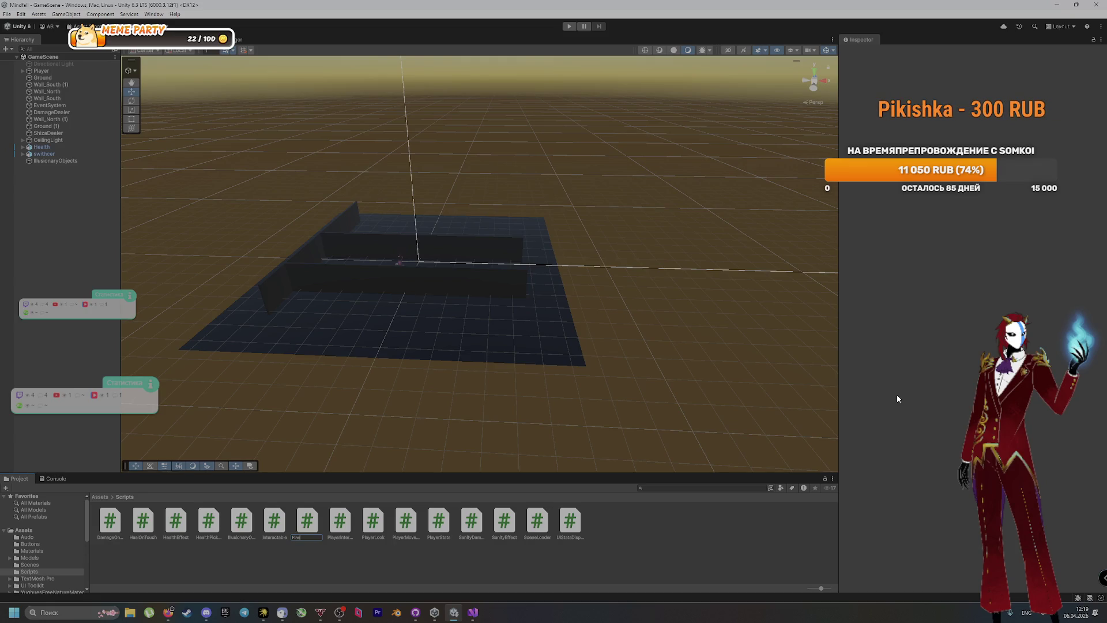
pyautogui.write('light')
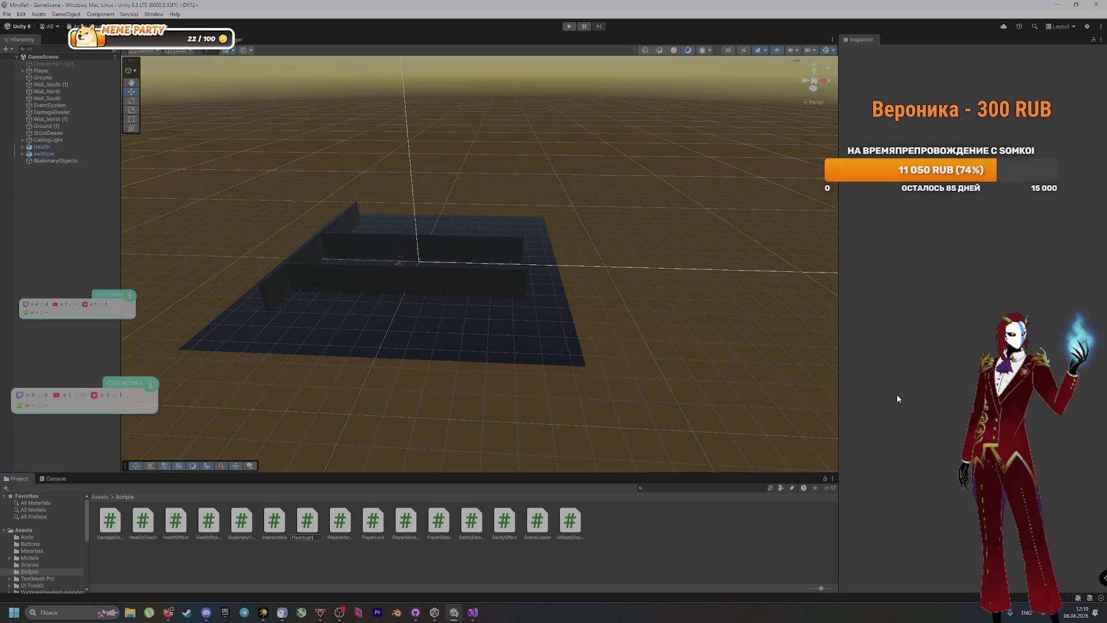
pyautogui.press('Return')
pyautogui.press('Return')
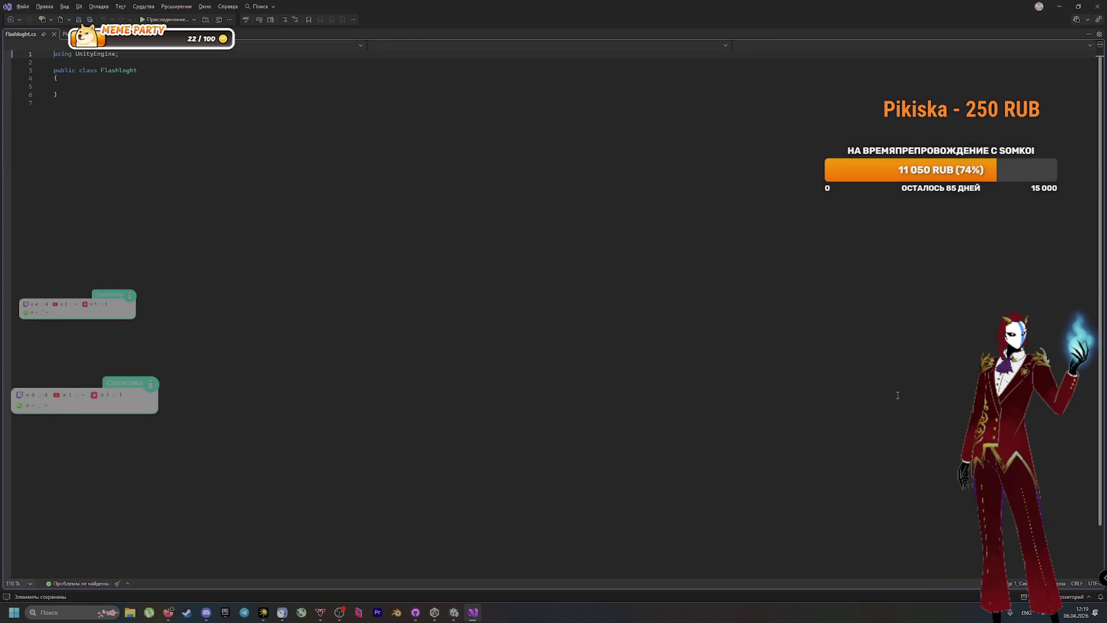
# Replace the stub with the pasted flashlight toggle script, remove the top blank lines, and save
pyautogui.hotkey('ctrl', 'a')
pyautogui.hotkey('ctrl', 'v')
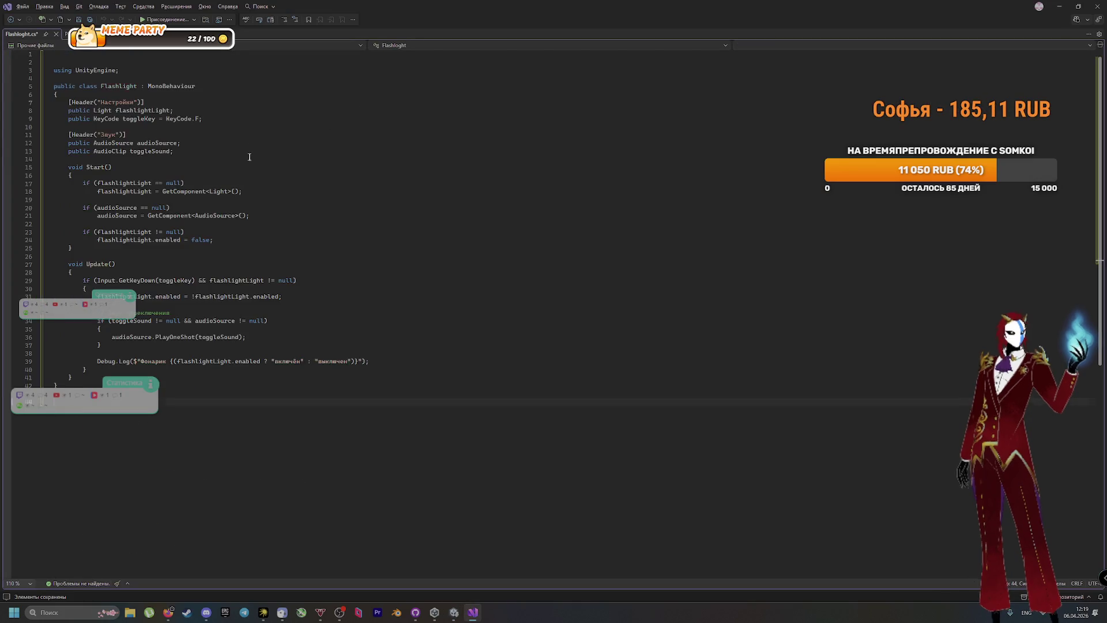
pyautogui.click(63, 65)
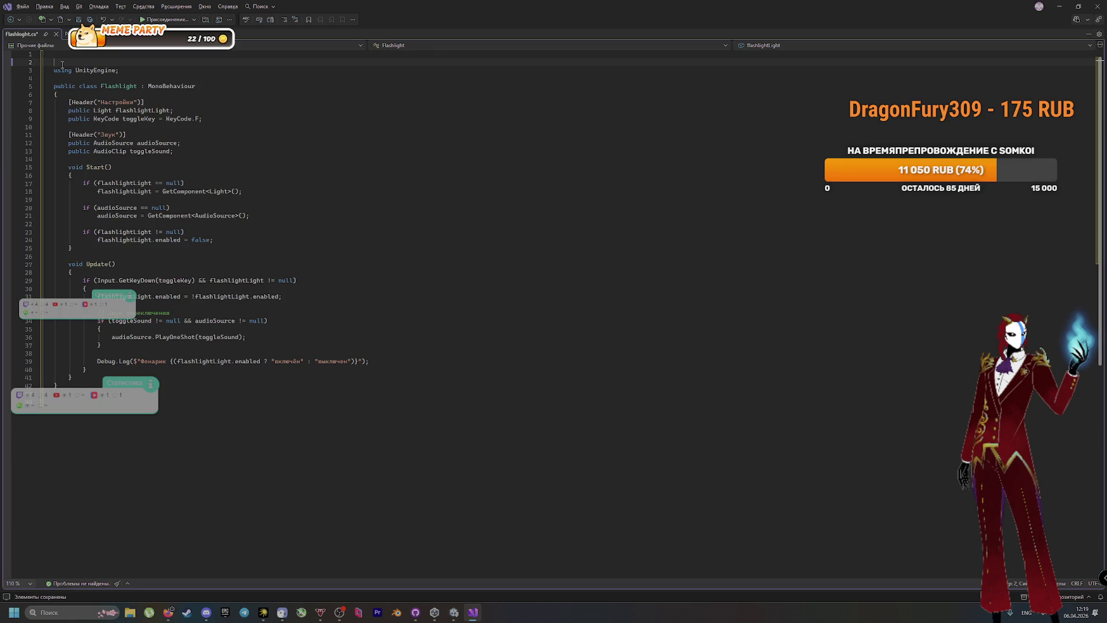
pyautogui.press('BackSpace')
pyautogui.press('Delete')
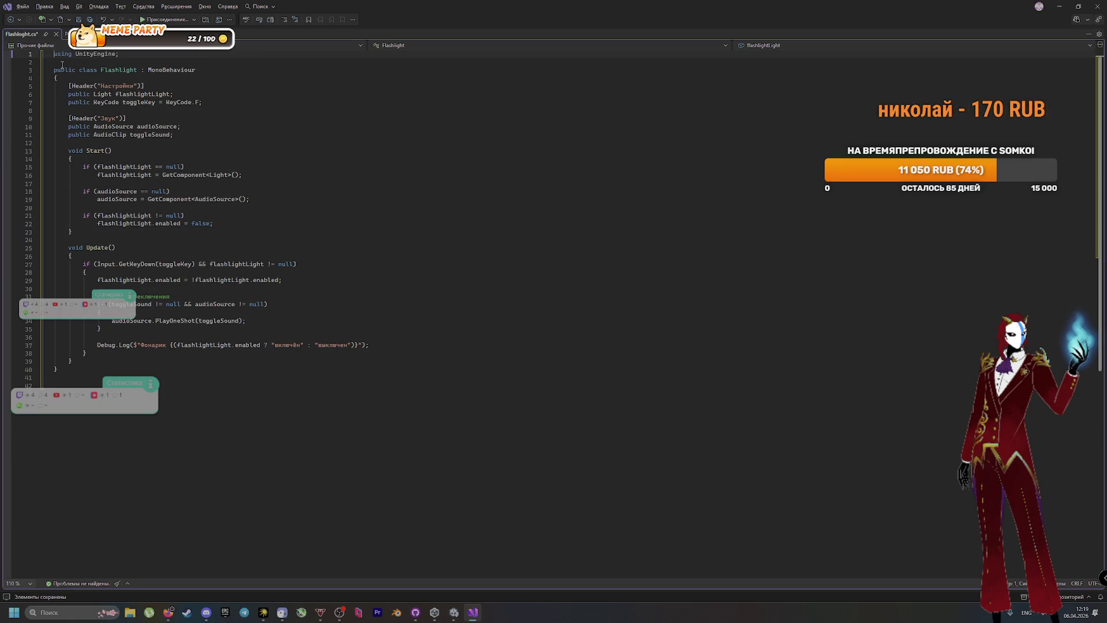
pyautogui.click(218, 437)
pyautogui.hotkey('ctrl', 's')
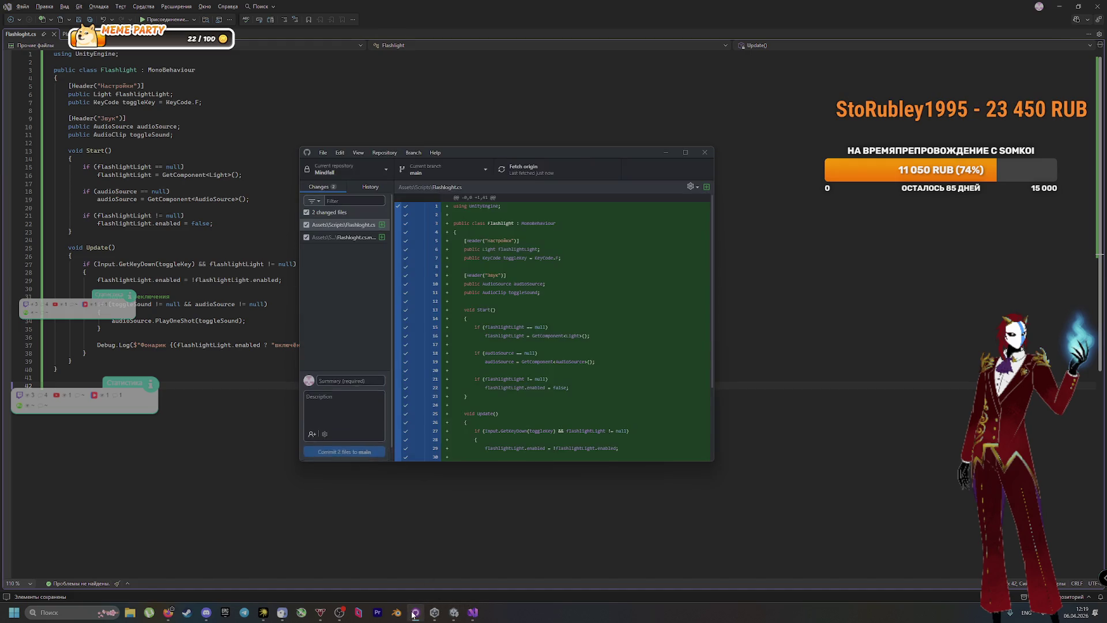
# Rename the Flashloght script asset in Unity to Flashlight
pyautogui.click(454, 613)
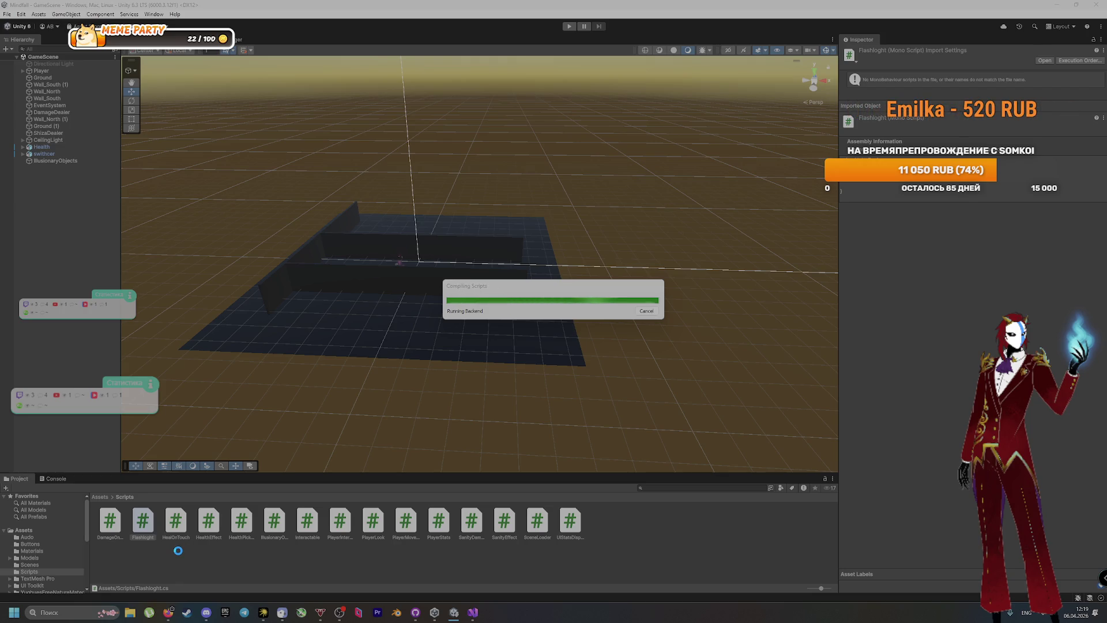
pyautogui.press('F2')
pyautogui.write('Flashlight')
pyautogui.press('Return')
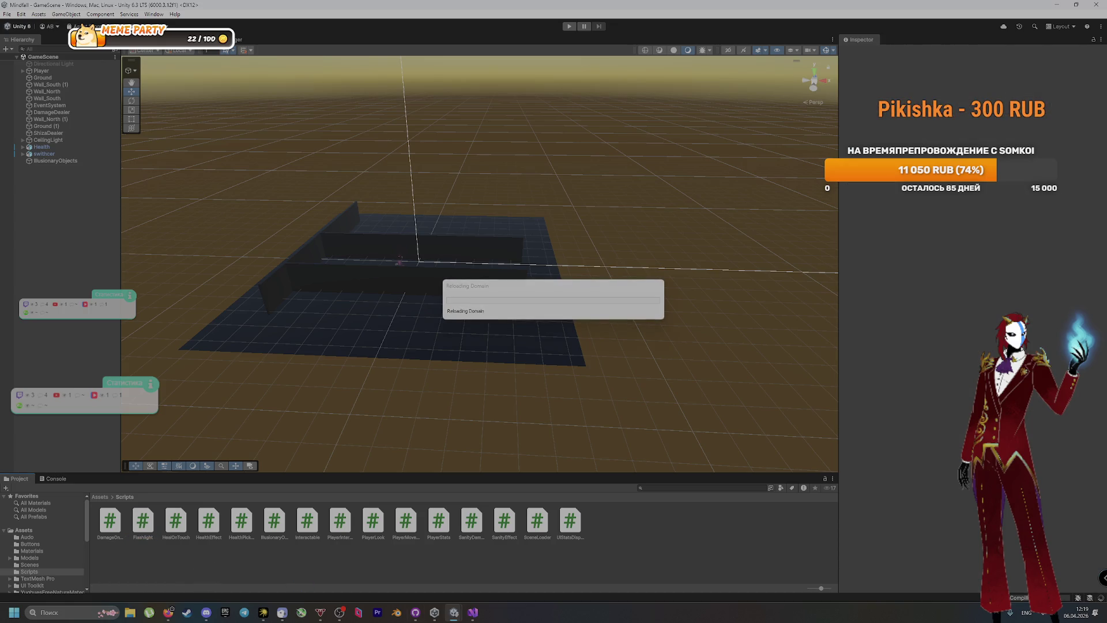
# Bring up GitHub Desktop to see the new Flashlight.cs and .meta changes
pyautogui.moveTo(473, 613)
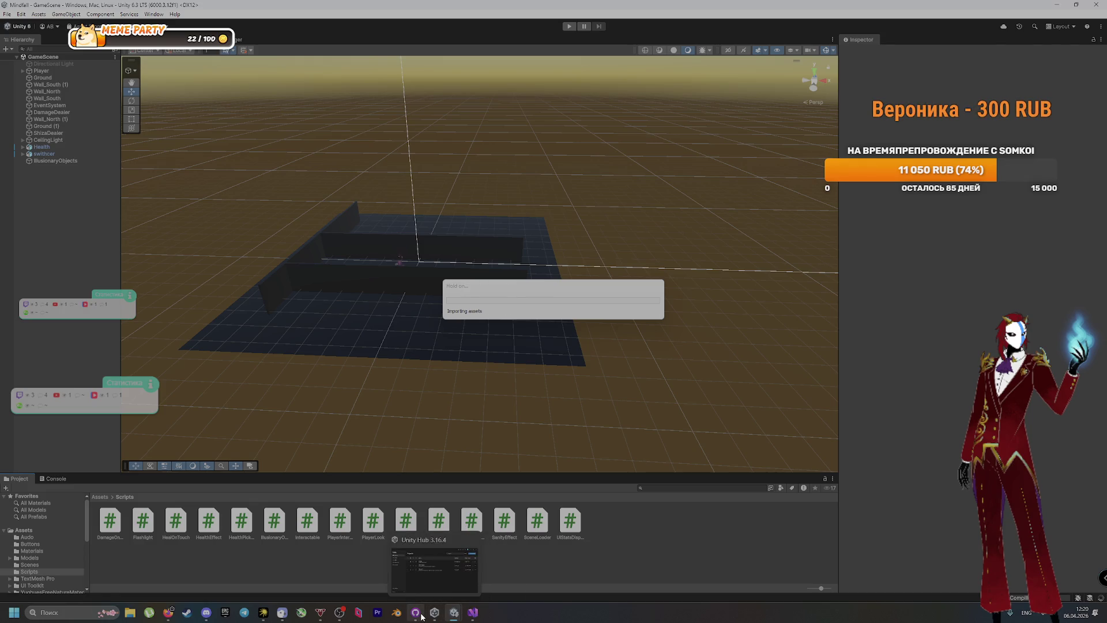
pyautogui.moveTo(415, 612)
pyautogui.click(397, 555)
# Commit Flashlight.cs and its .meta file to main with a Russian summary mentioning Flashlight
pyautogui.click(360, 381)
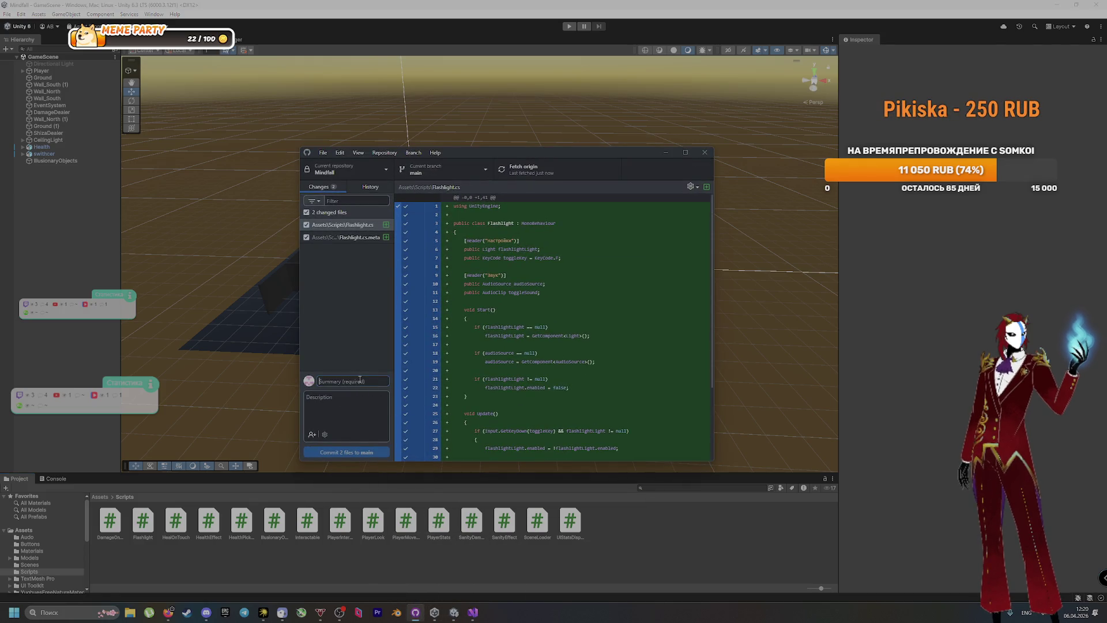
pyautogui.write('cp')
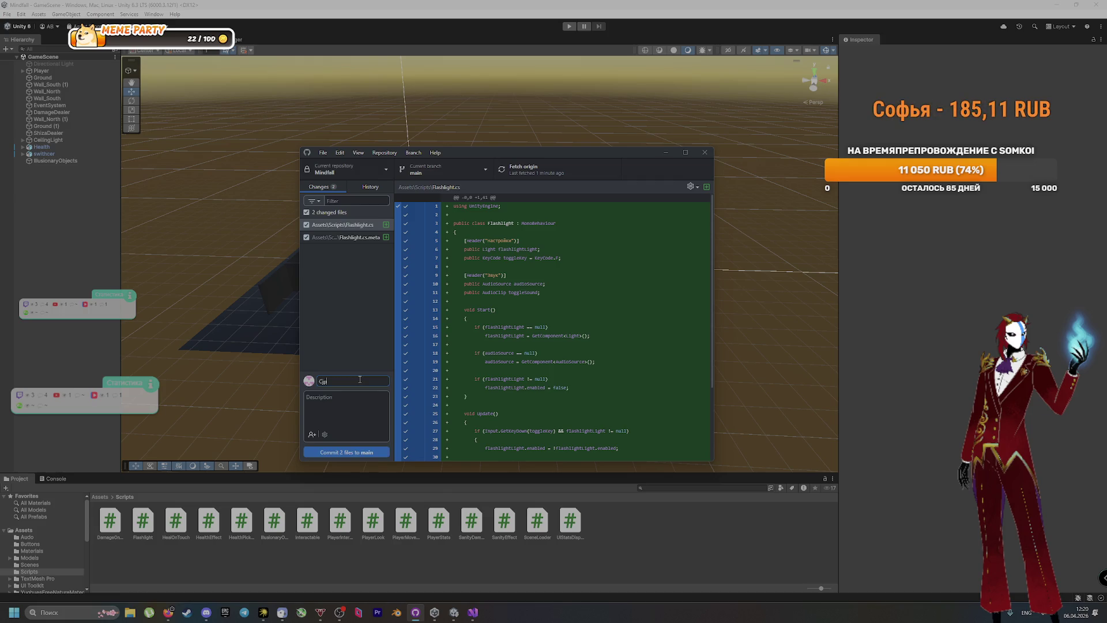
pyautogui.press('BackSpace')
pyautogui.hotkey('alt', 'shift')
pyautogui.write('Создал ')
pyautogui.write('нил ск')
pyautogui.write('Flashlight')
pyautogui.click(347, 453)
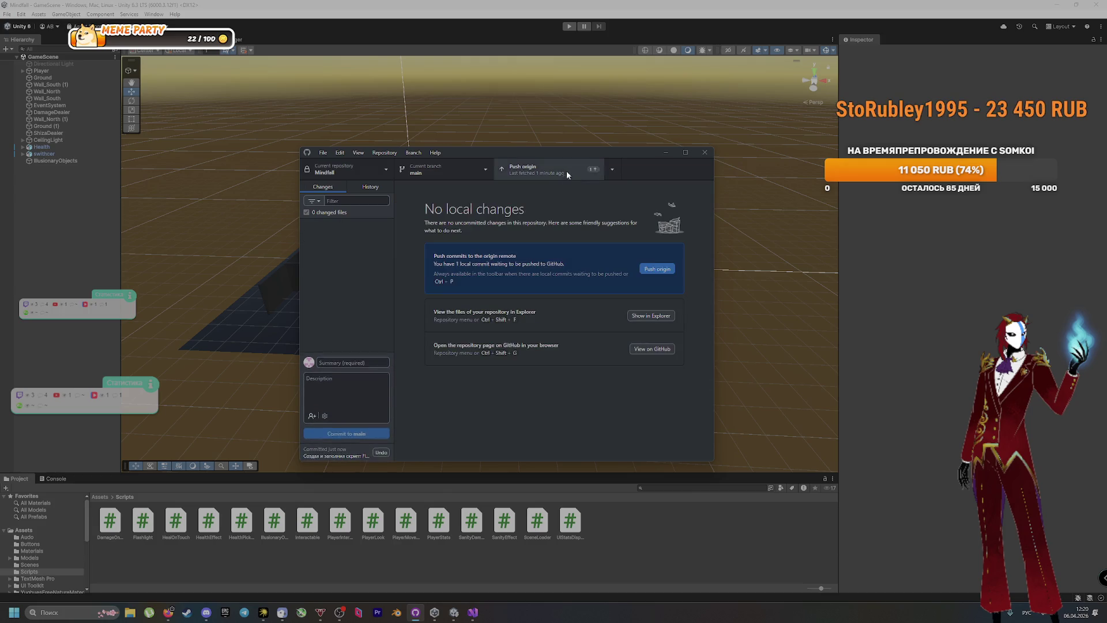
pyautogui.click(57, 72)
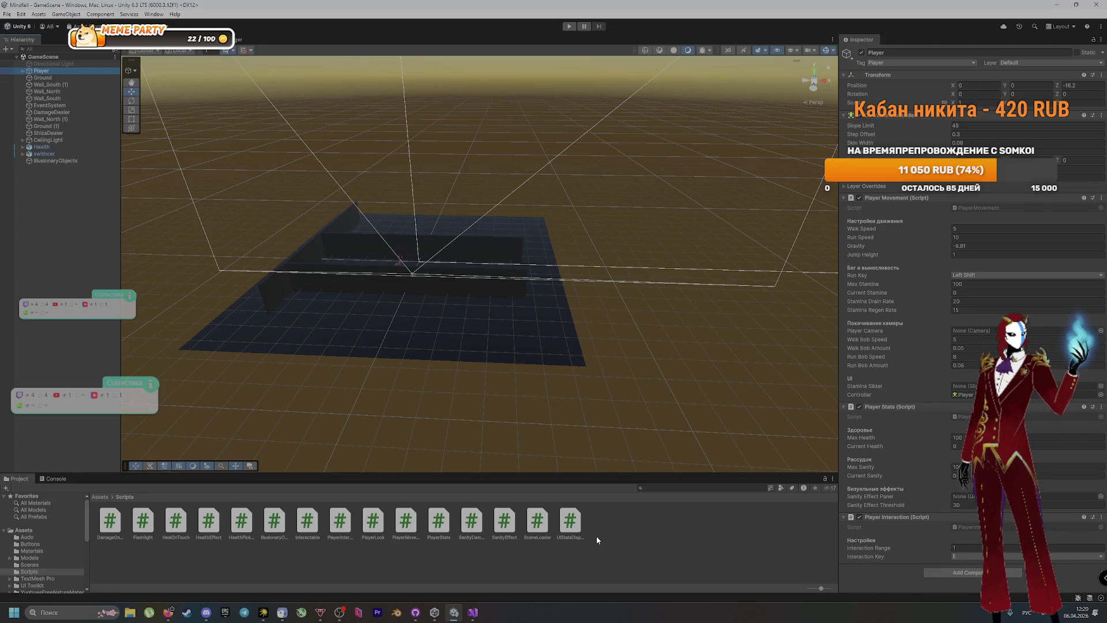
# Expand Player in the Hierarchy to reveal its Main Camera and Canvas children
pyautogui.click(23, 70)
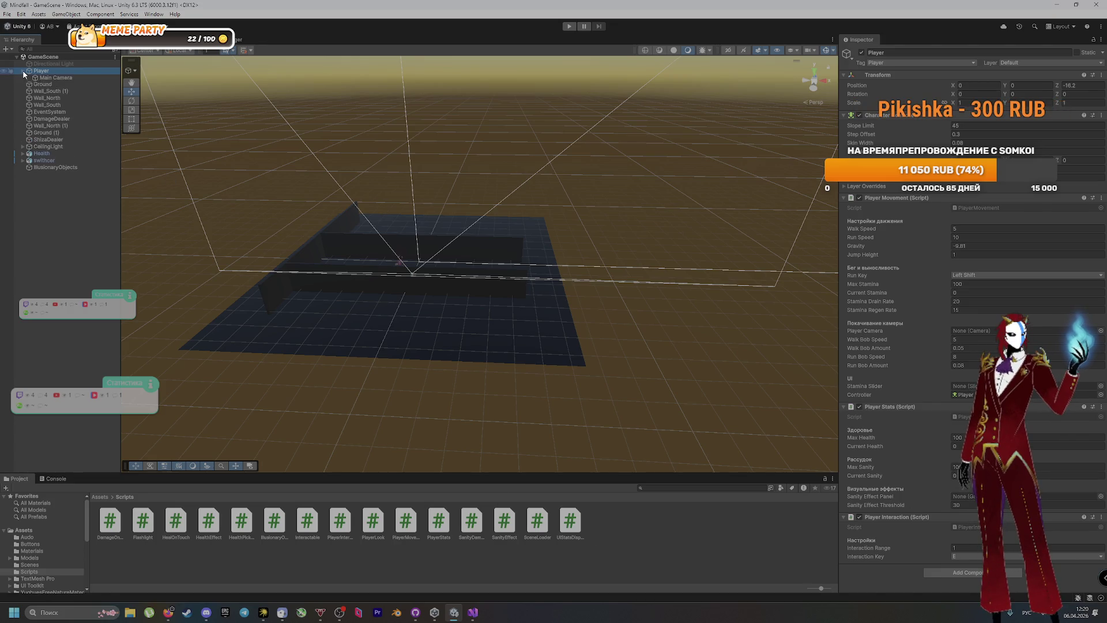
# Add a Point Light named 'Flashlight Light' under Main Camera and attach the Flashlight script
pyautogui.click(54, 79)
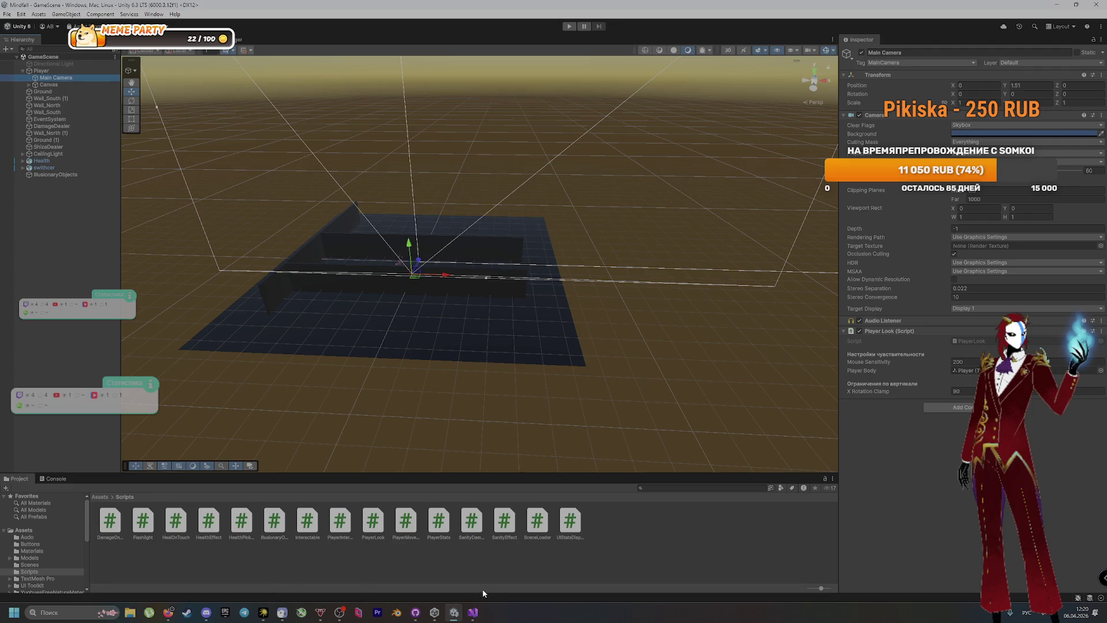
pyautogui.rightClick(48, 78)
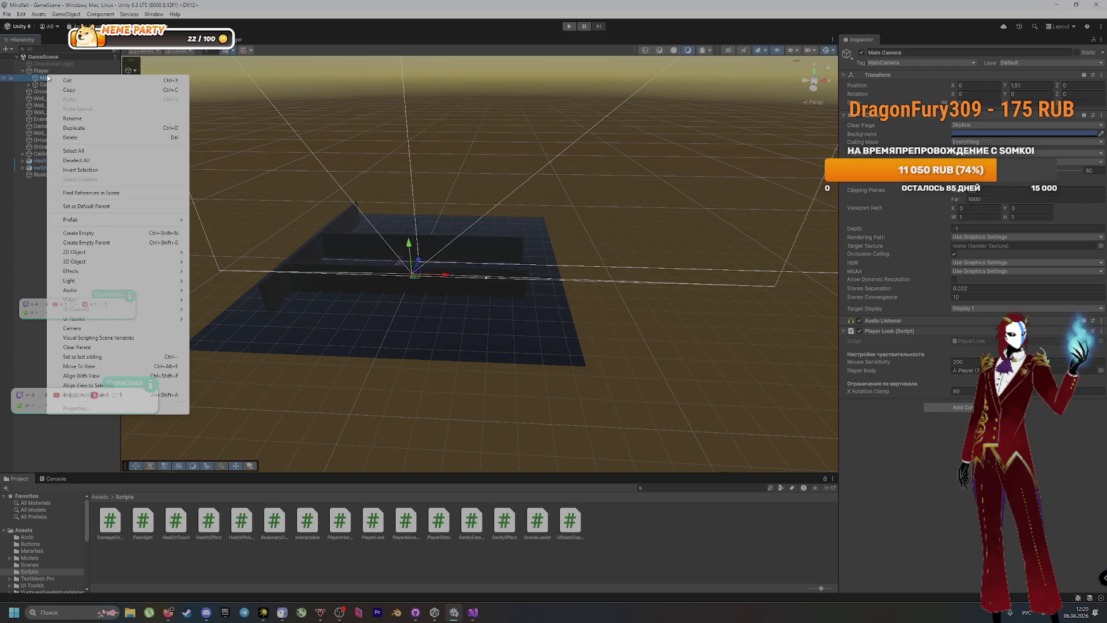
pyautogui.moveTo(161, 282)
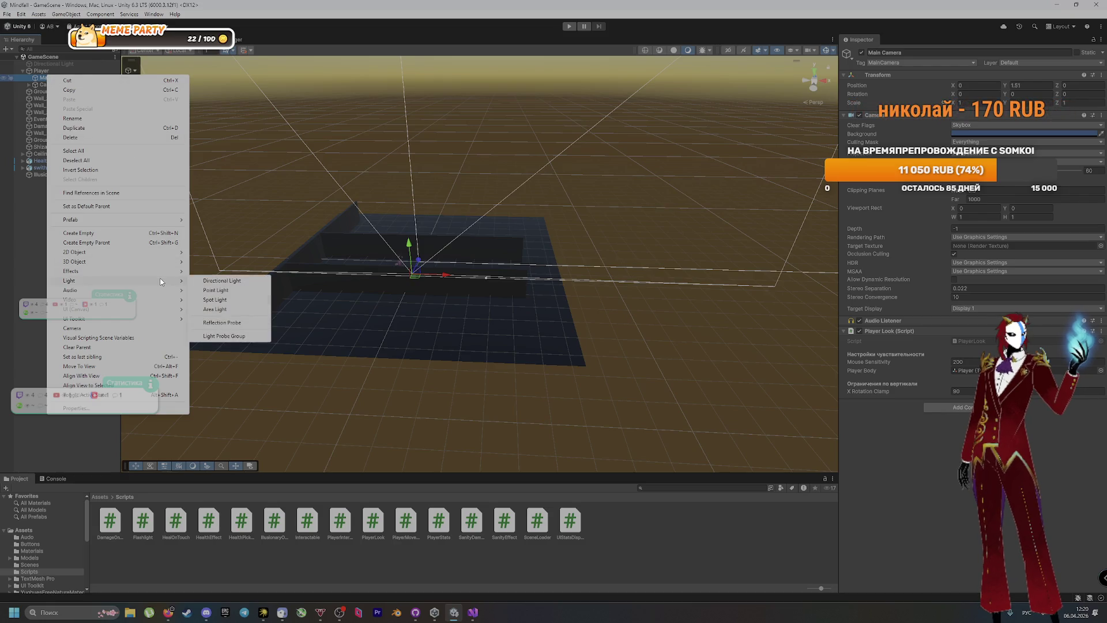
pyautogui.click(239, 291)
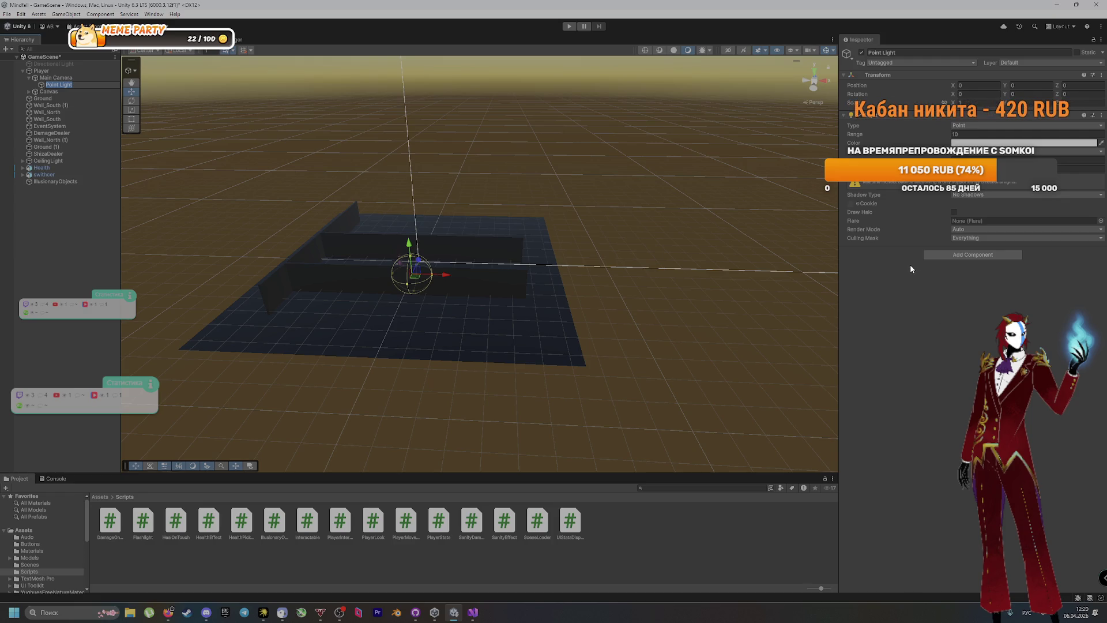
pyautogui.click(905, 50)
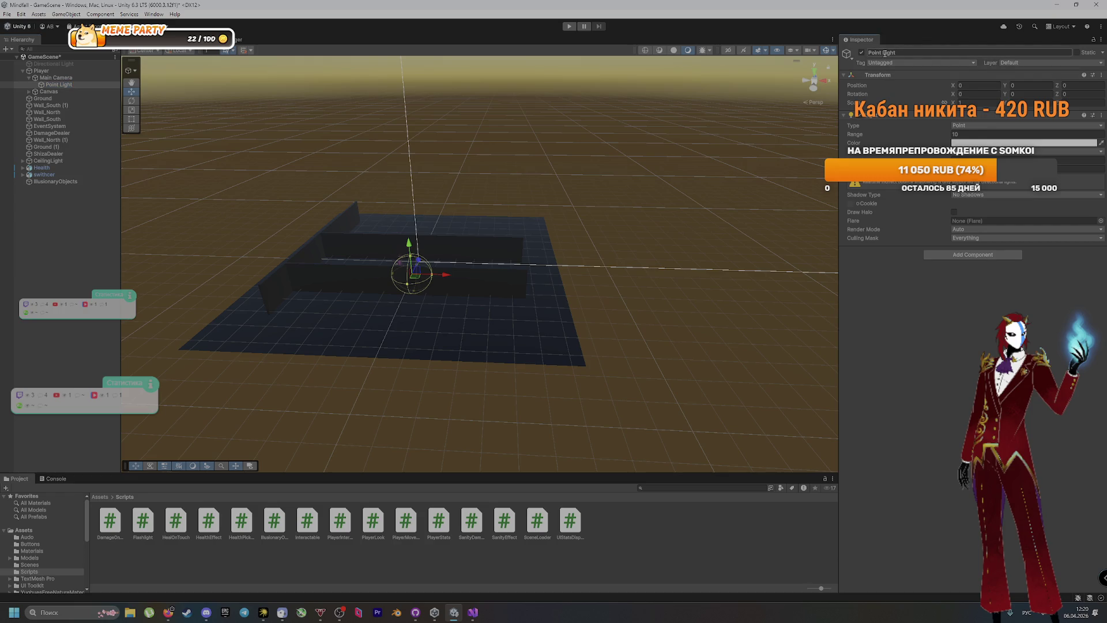
pyautogui.write('Flashlight')
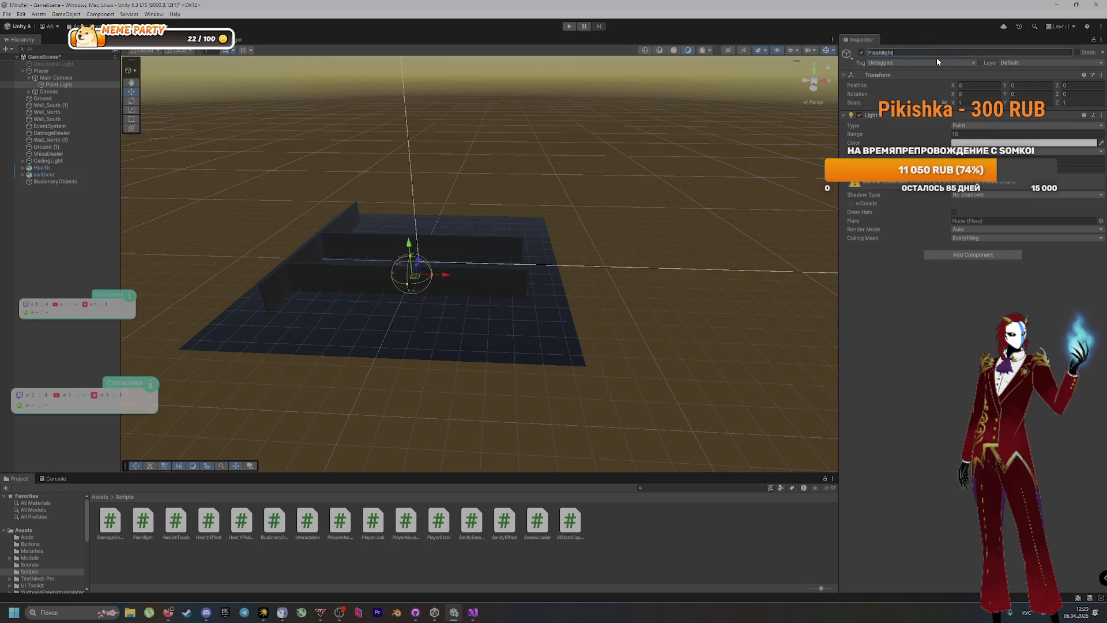
pyautogui.hotkey('alt', 'shift')
pyautogui.write(' Li')
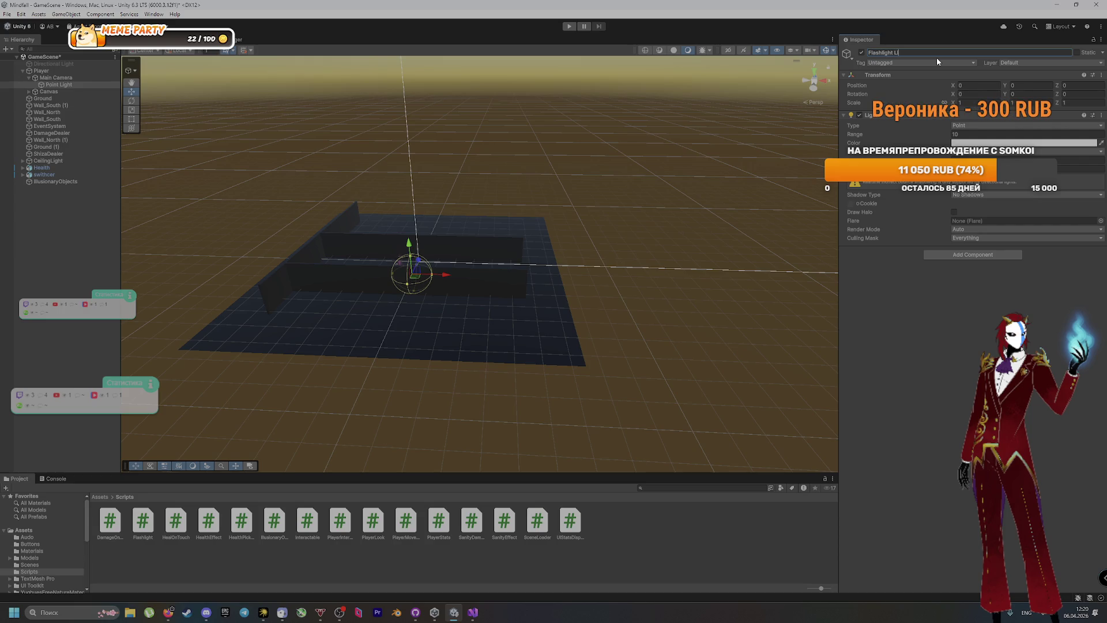
pyautogui.write('ght')
pyautogui.press('Return')
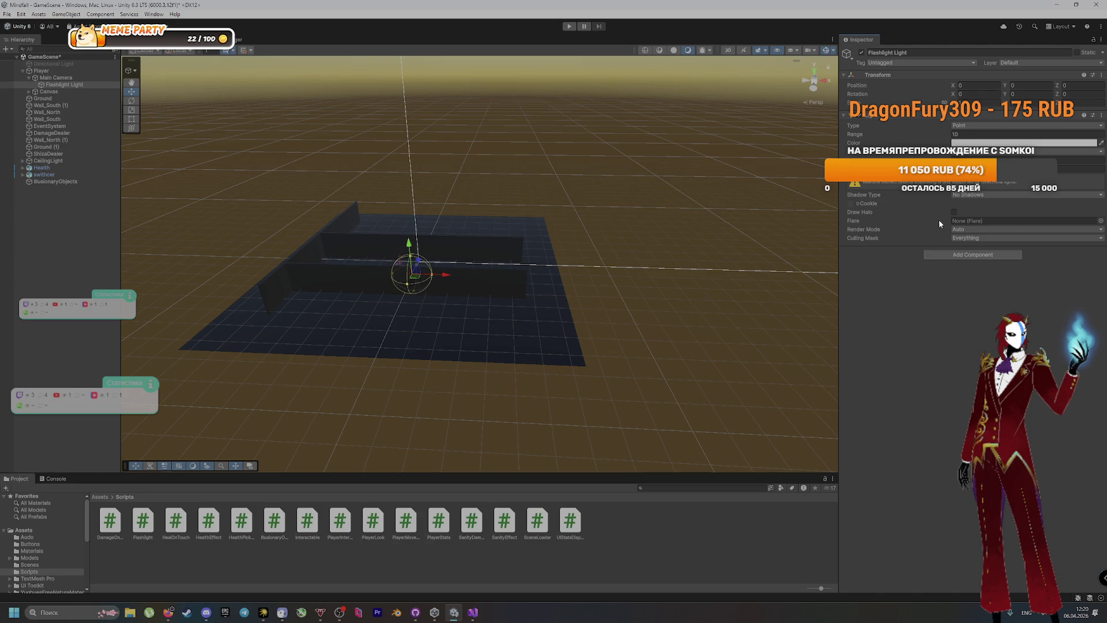
pyautogui.moveTo(143, 522)
pyautogui.mouseDown()
pyautogui.moveTo(933, 404)
pyautogui.moveTo(933, 513)
pyautogui.mouseUp()
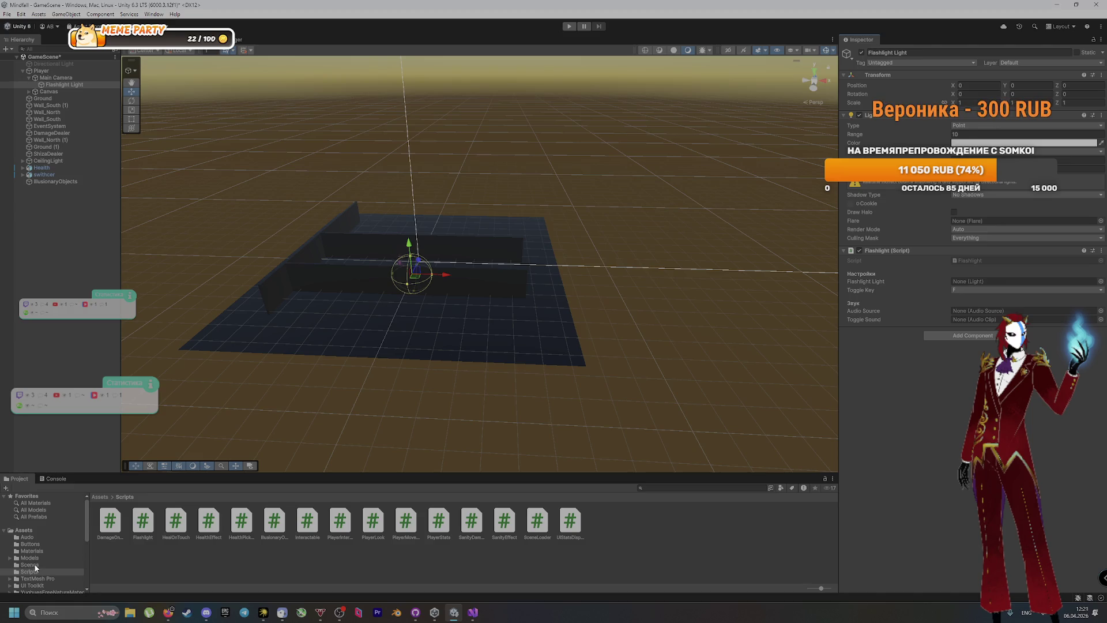
# Rename the misspelled Audo folder to Audio and check the 7 pending changes
pyautogui.click(33, 538)
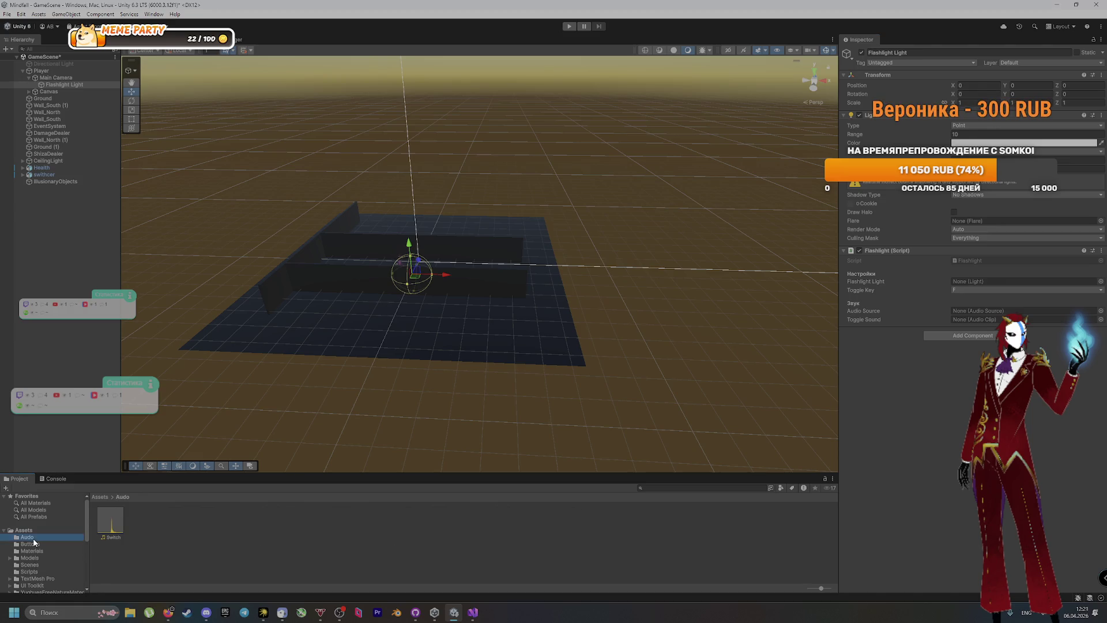
pyautogui.click(34, 538)
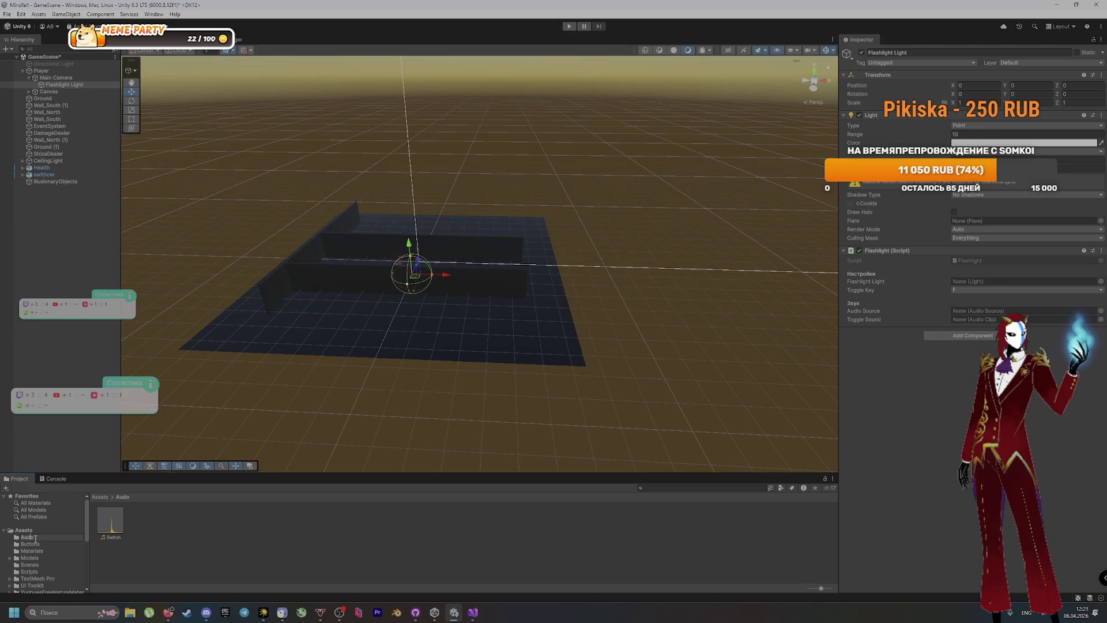
pyautogui.write('i')
pyautogui.press('Return')
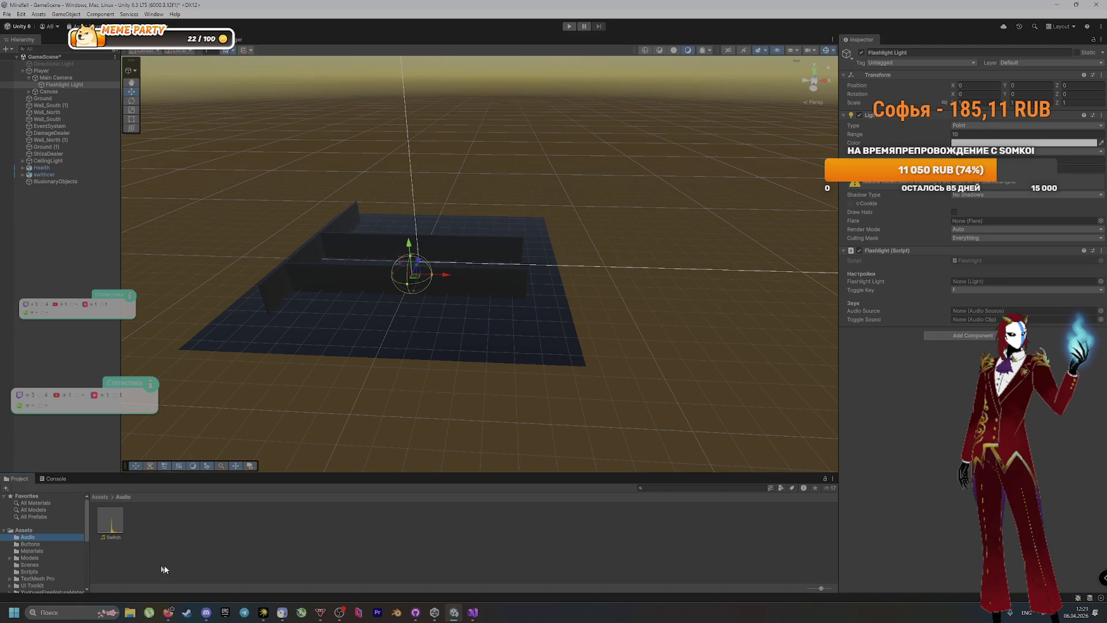
pyautogui.moveTo(472, 614)
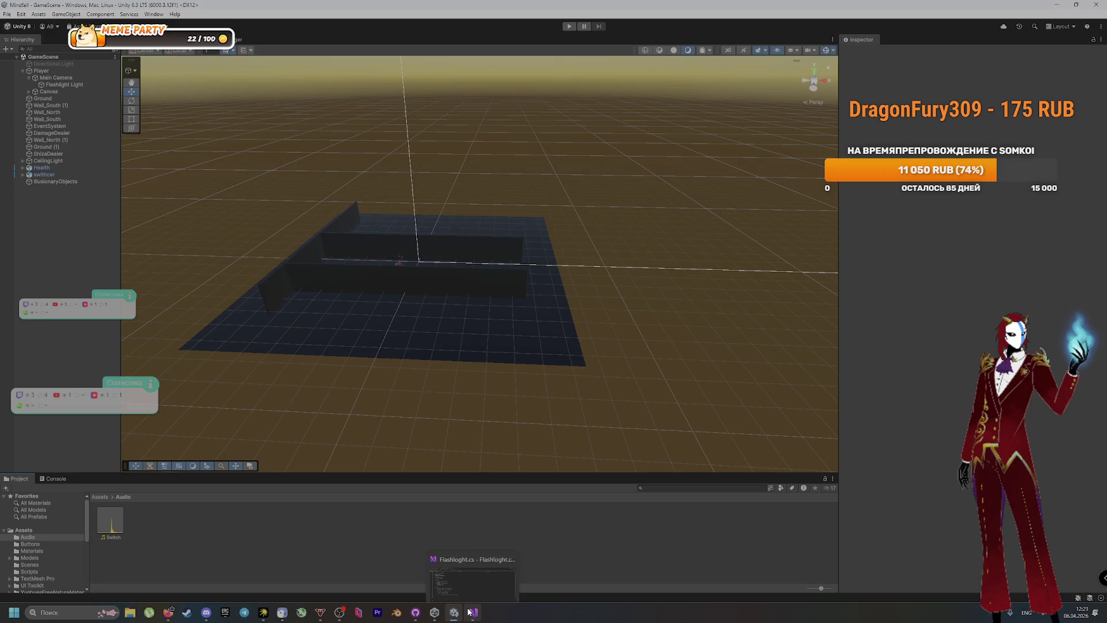
pyautogui.click(415, 612)
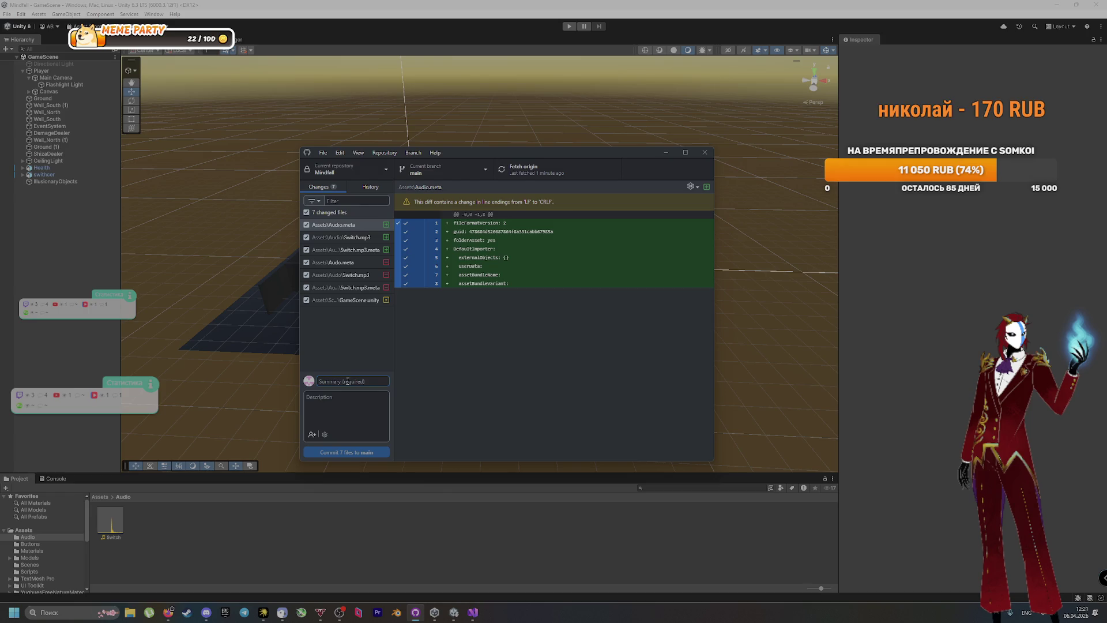
# Commit all 7 changes to main with a summary mentioning MainCamera, then push to origin
pyautogui.hotkey('alt', 'shift')
pyautogui.write('Добави')
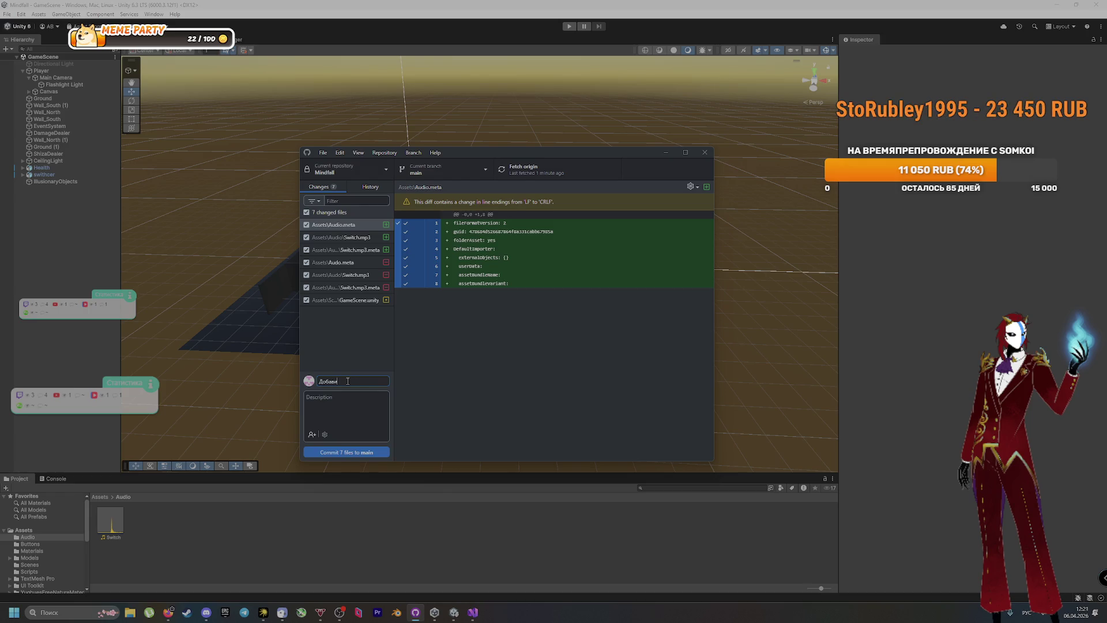
pyautogui.write('л фонарик на ')
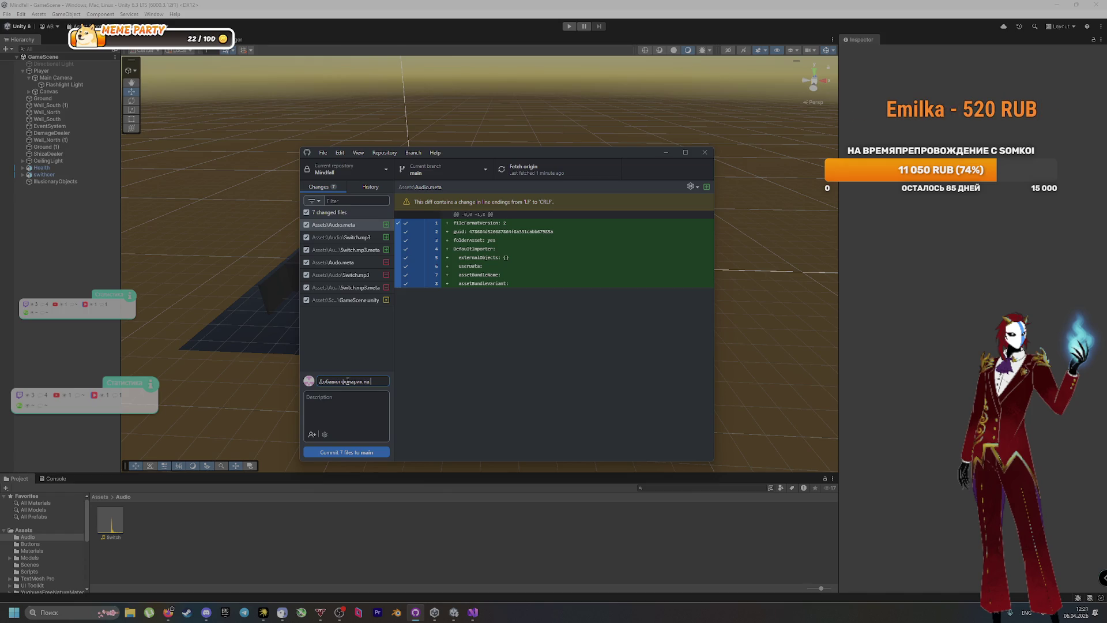
pyautogui.write('Playe')
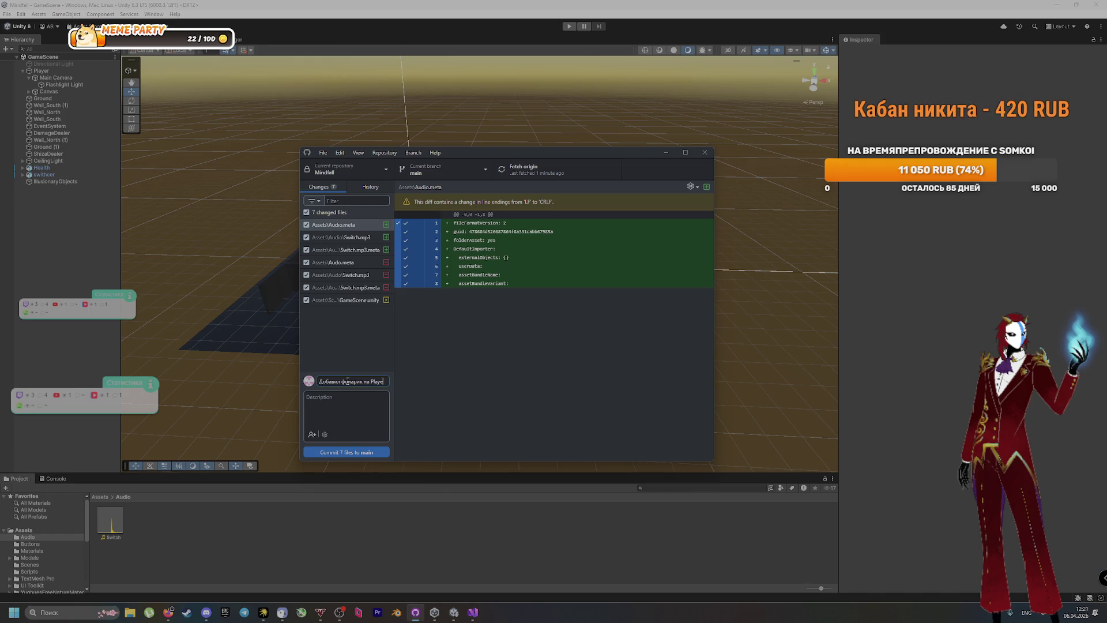
pyautogui.write('>')
pyautogui.press('BackSpace')
pyautogui.write('>')
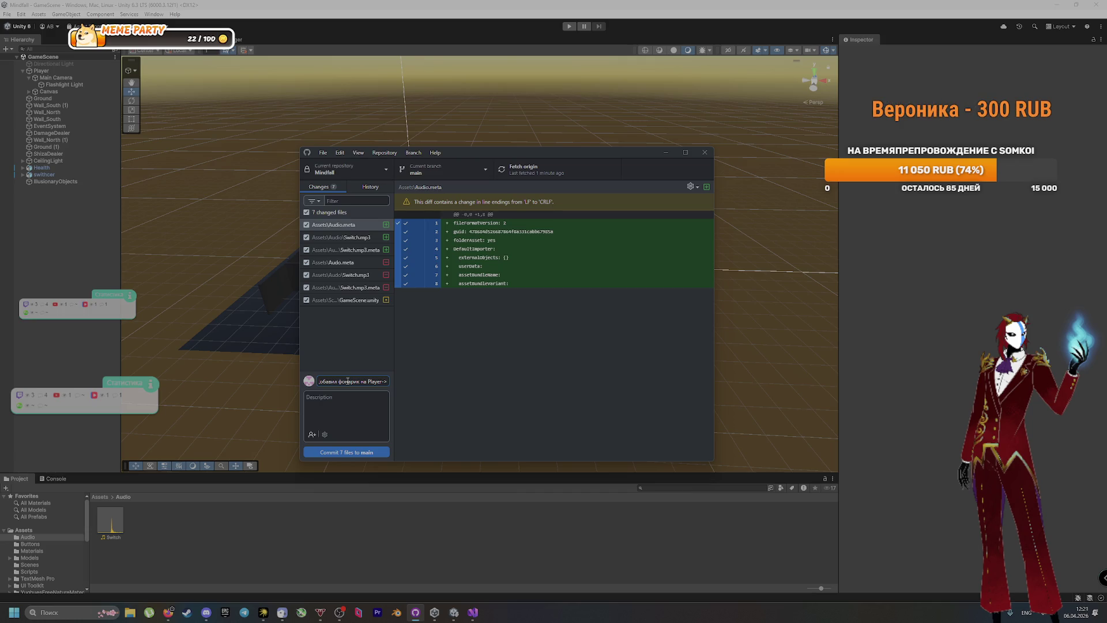
pyautogui.write('Mai')
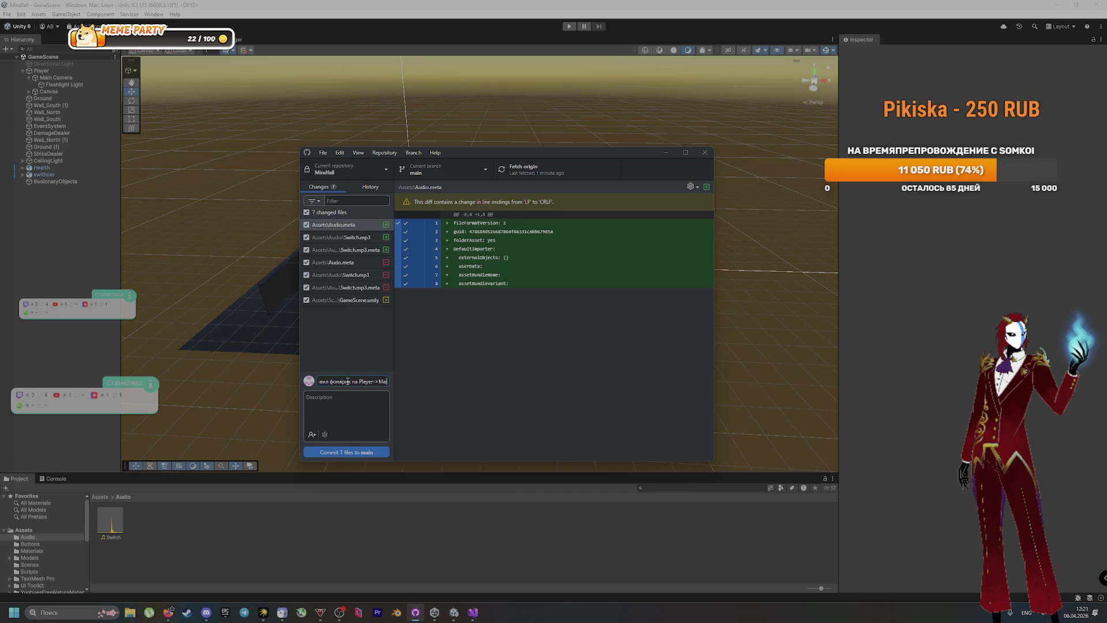
pyautogui.write('nCamer')
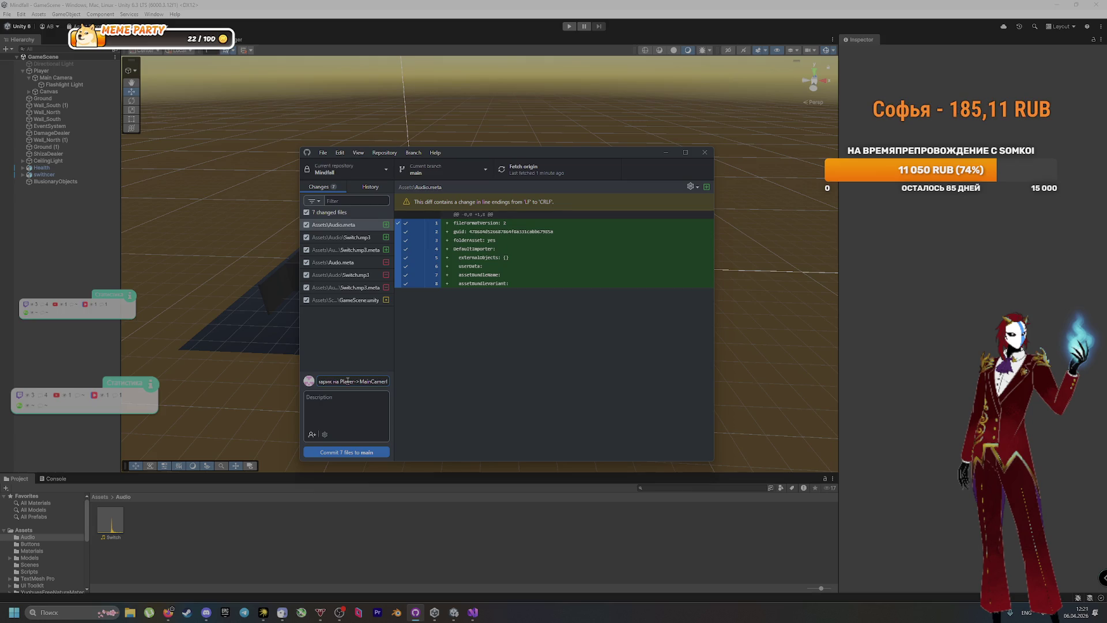
pyautogui.press('Left')
pyautogui.press('Left')
pyautogui.press('Left')
pyautogui.press('End')
pyautogui.write('a')
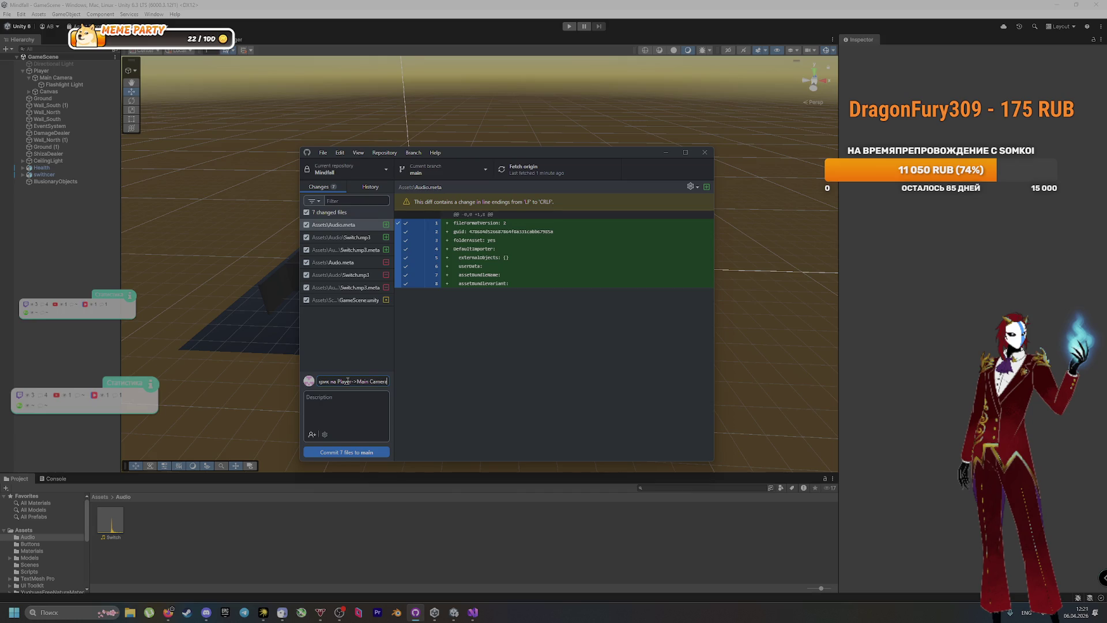
pyautogui.click(369, 452)
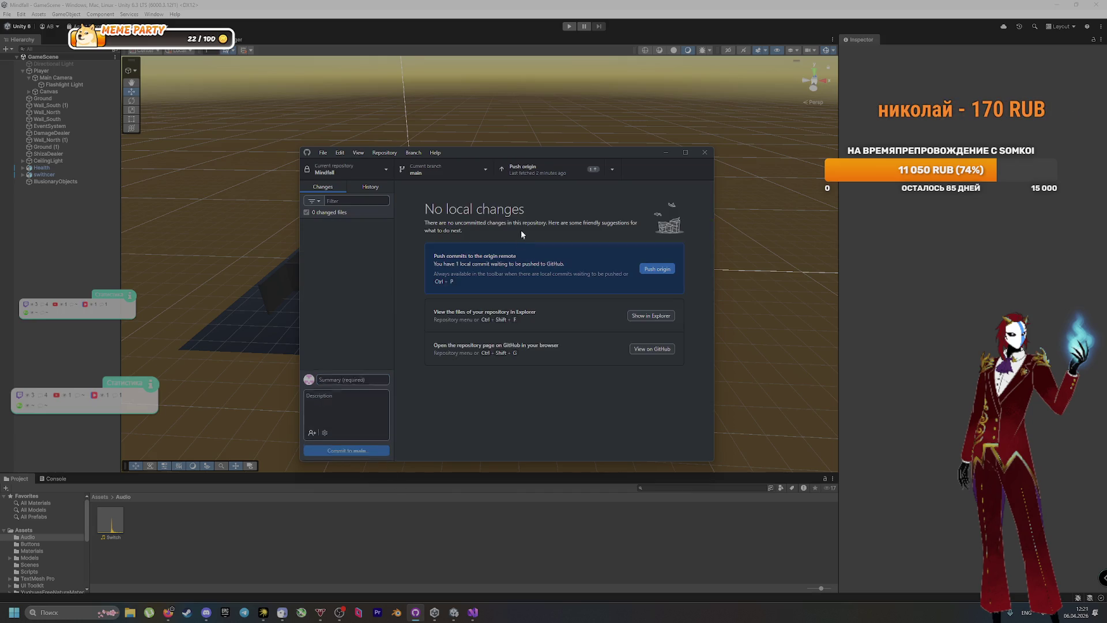
pyautogui.click(532, 177)
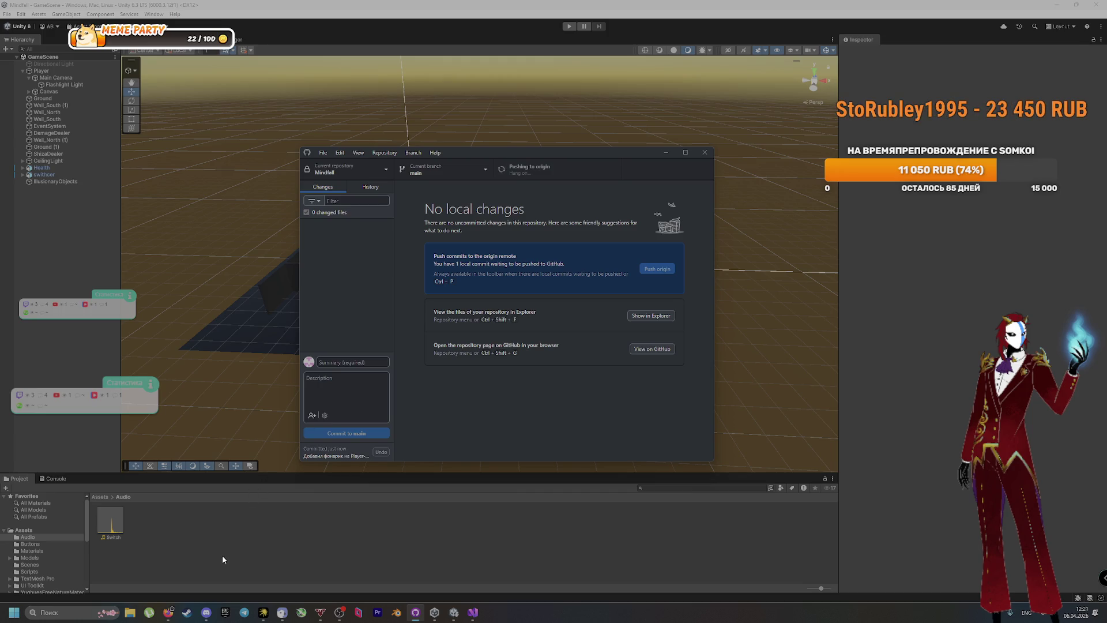
pyautogui.click(167, 612)
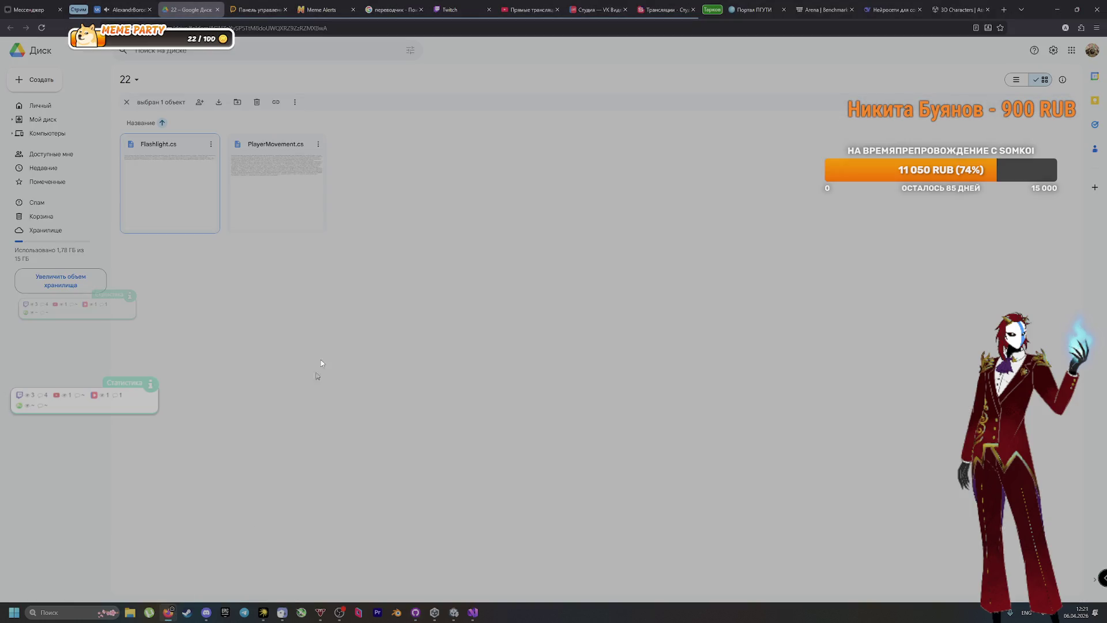
# Download FlaslightOnOf.mp3 from Drive folder 22 into C:\MyGame\Mindfall\Assets\Audio
pyautogui.press('F5')
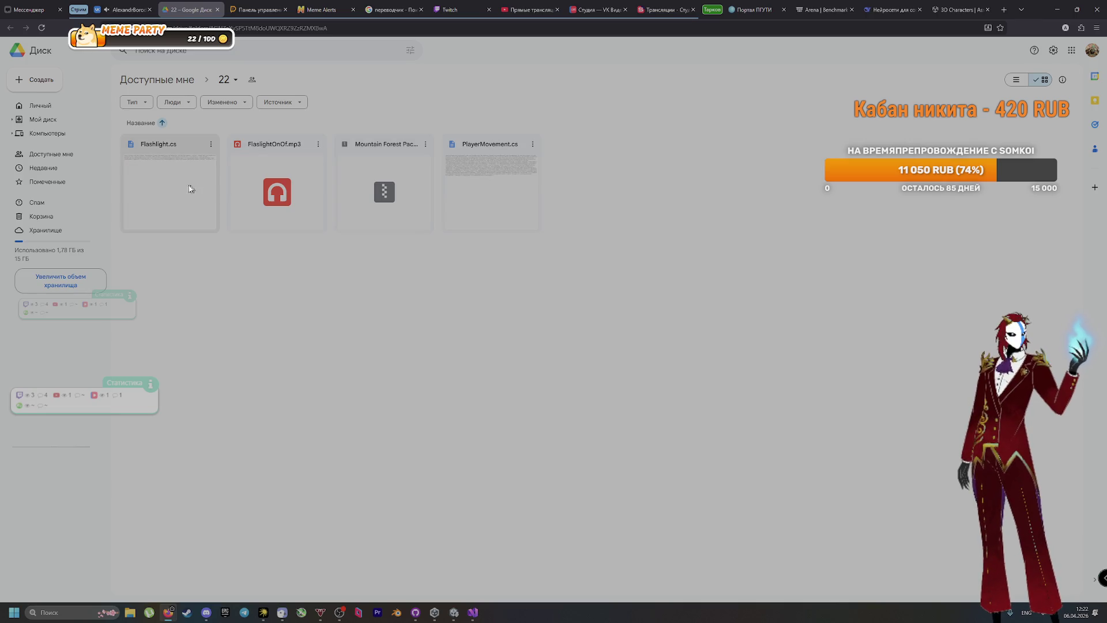
pyautogui.click(317, 143)
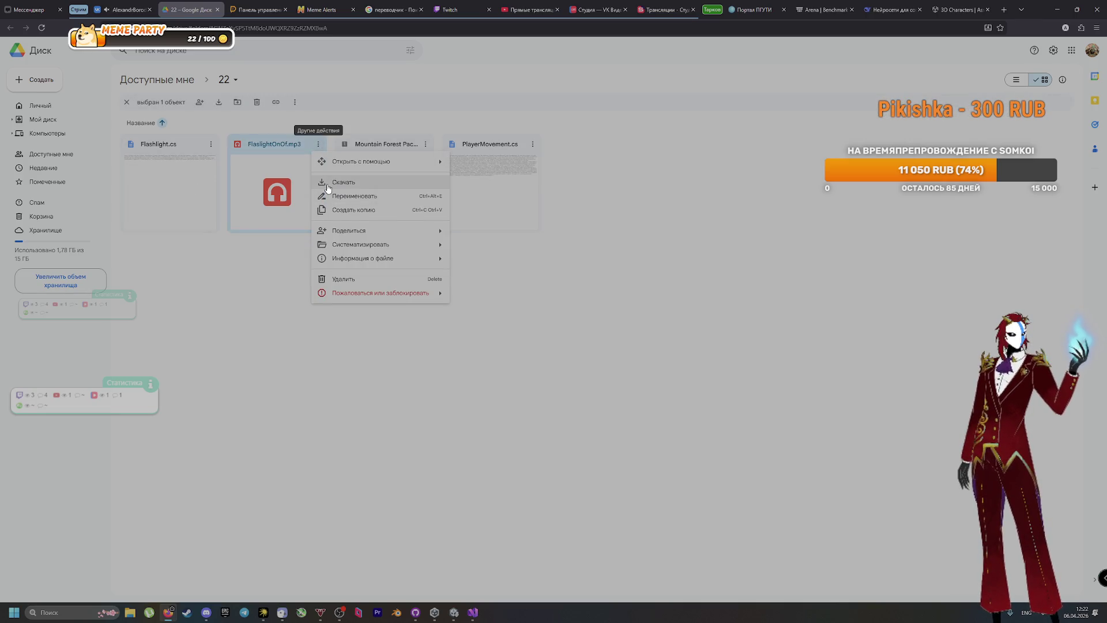
pyautogui.click(328, 182)
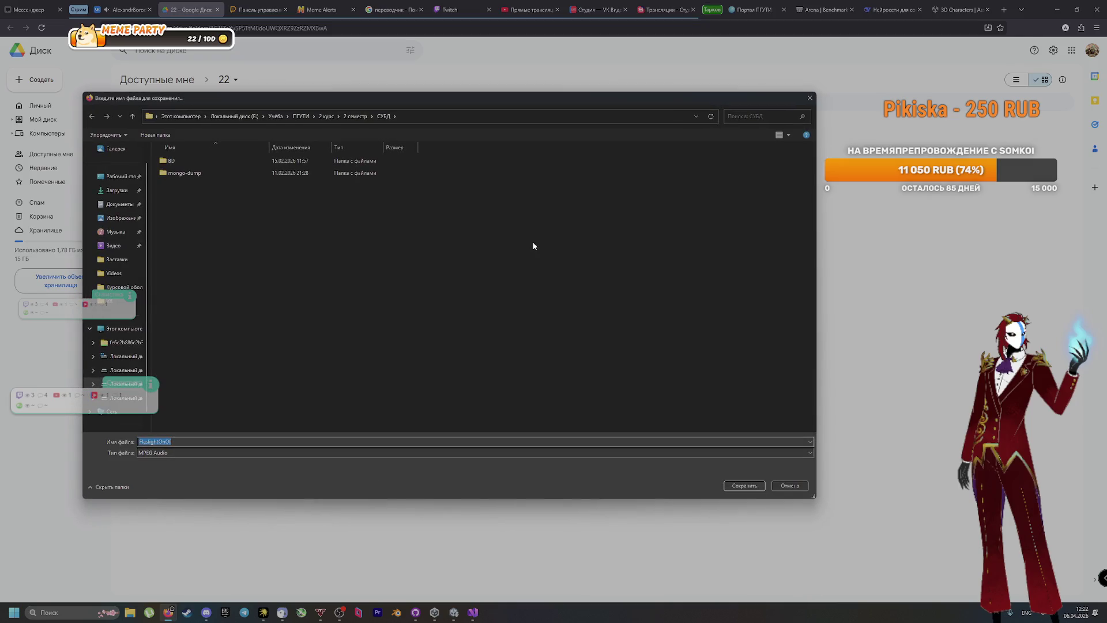
pyautogui.click(124, 357)
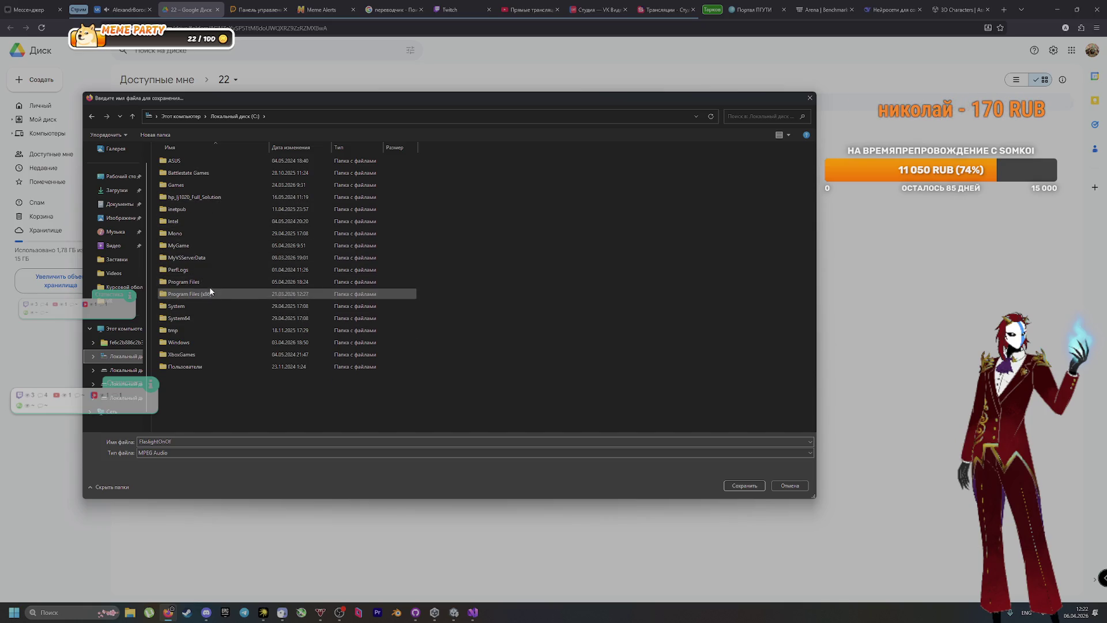
pyautogui.doubleClick(196, 245)
pyautogui.doubleClick(206, 161)
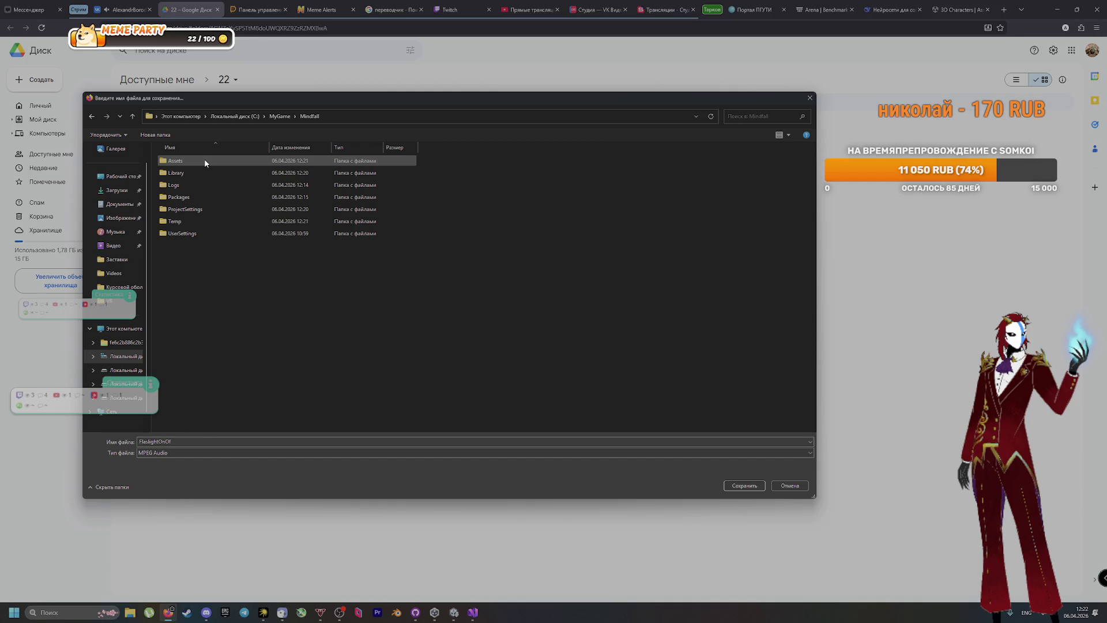
pyautogui.doubleClick(186, 162)
pyautogui.doubleClick(192, 162)
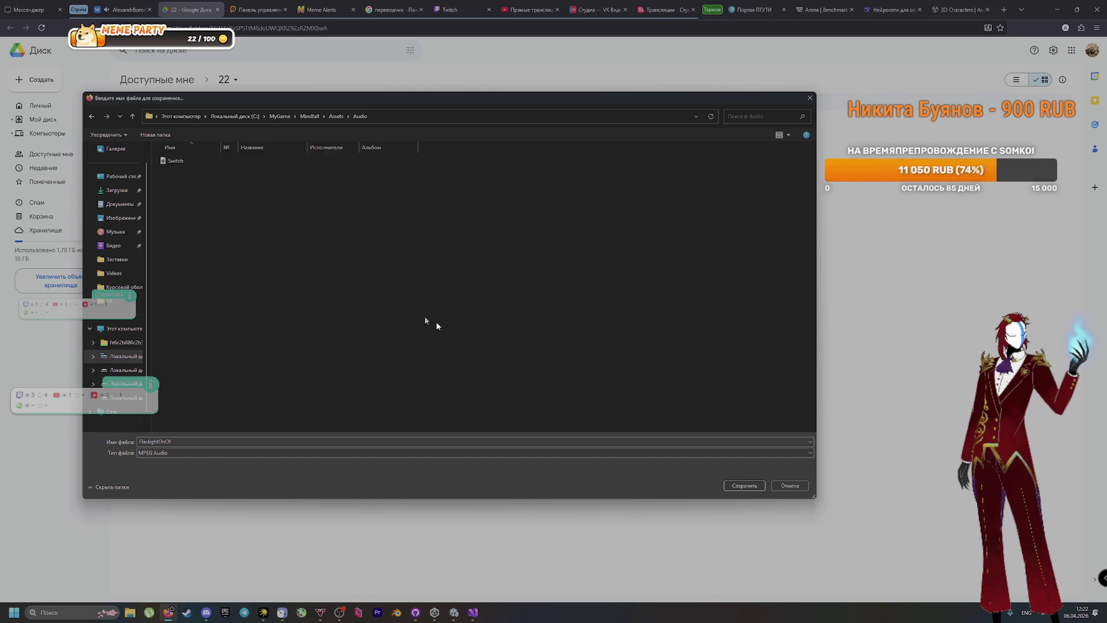
pyautogui.click(745, 486)
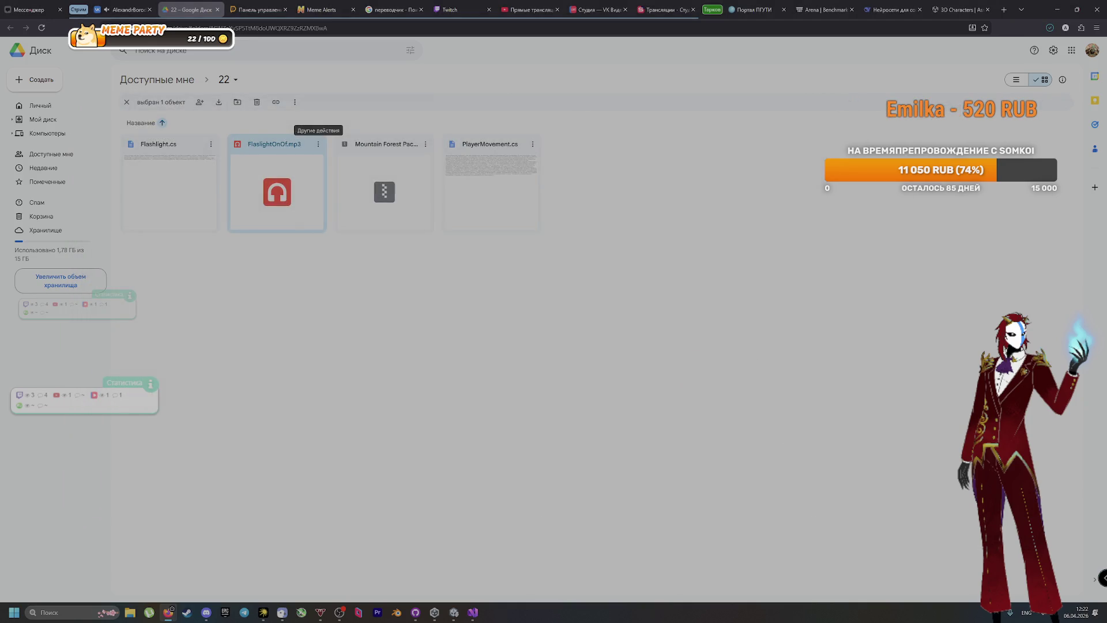
pyautogui.click(454, 612)
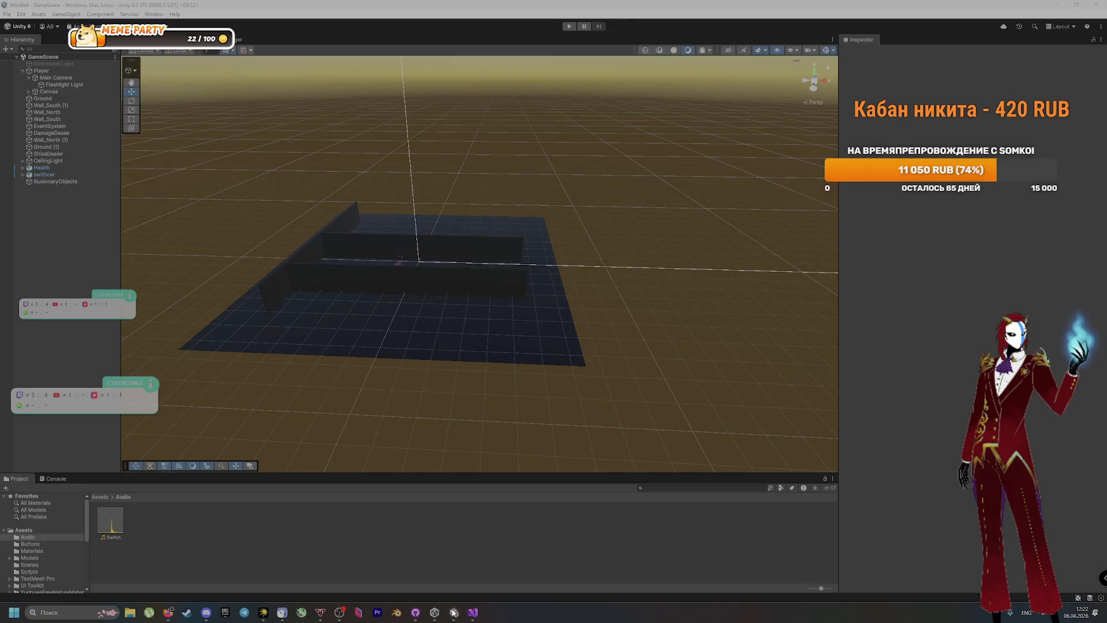
# Set Toggle Sound to the FlashlightOnOf clip and the light reference to Flashlight Light
pyautogui.click(80, 85)
pyautogui.moveTo(117, 513)
pyautogui.mouseDown()
pyautogui.moveTo(807, 534)
pyautogui.moveTo(1011, 333)
pyautogui.moveTo(1008, 314)
pyautogui.mouseUp()
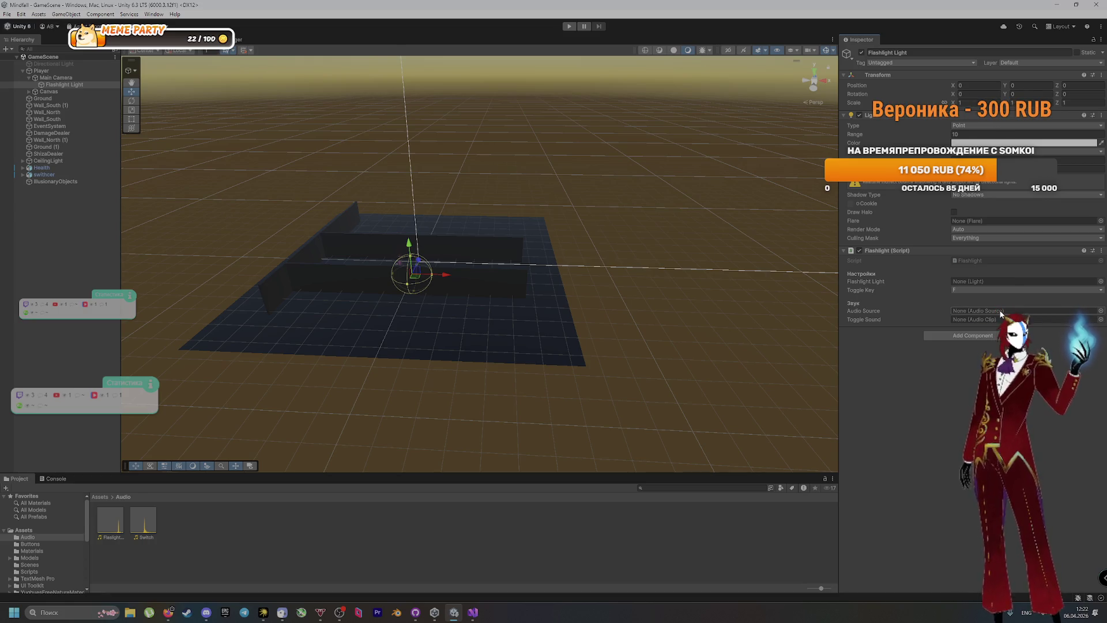
pyautogui.moveTo(108, 517)
pyautogui.mouseDown()
pyautogui.moveTo(521, 521)
pyautogui.moveTo(994, 320)
pyautogui.mouseUp()
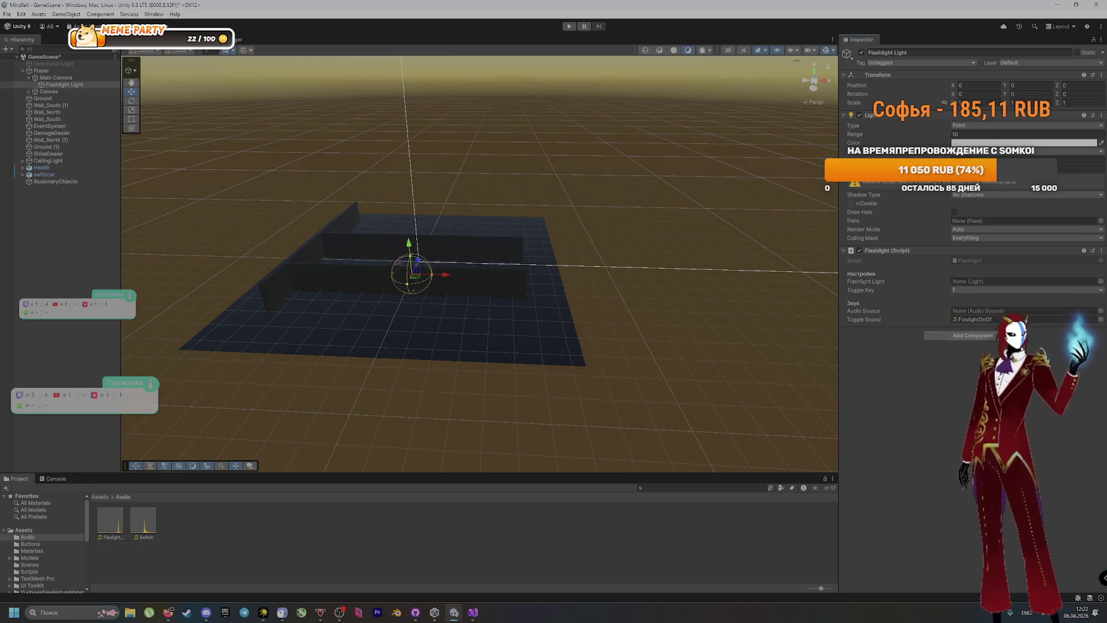
pyautogui.click(79, 417)
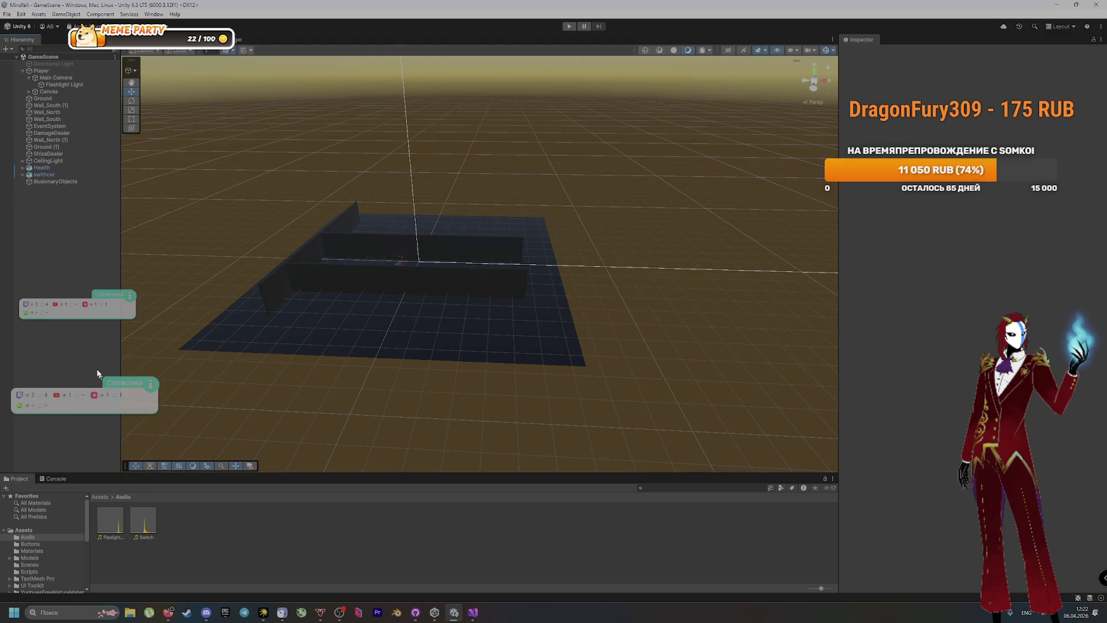
pyautogui.click(64, 84)
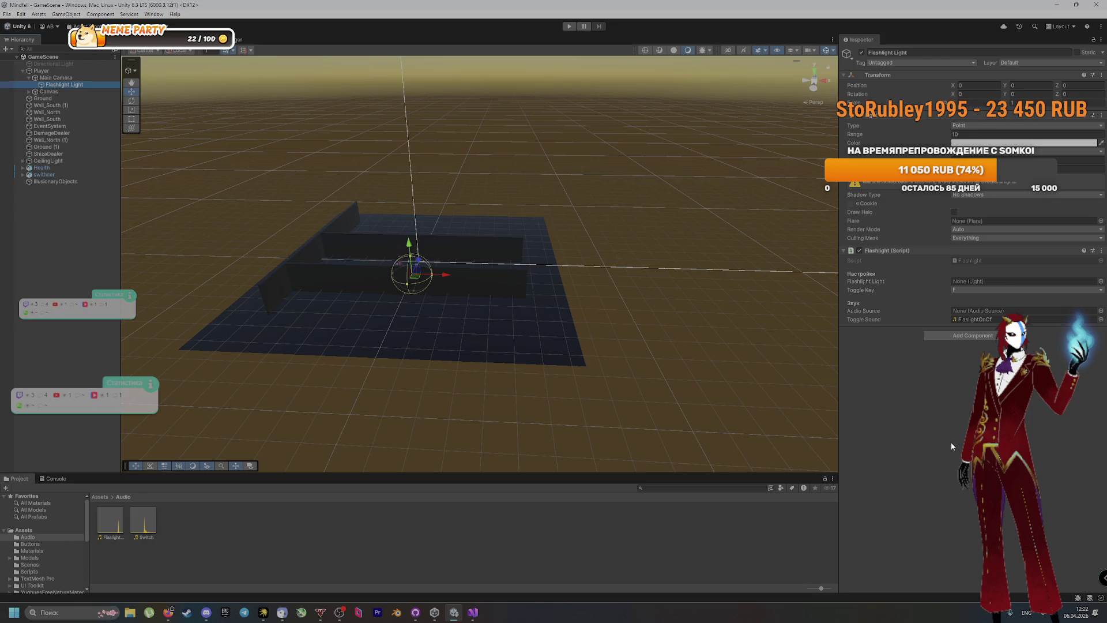
pyautogui.click(1003, 282)
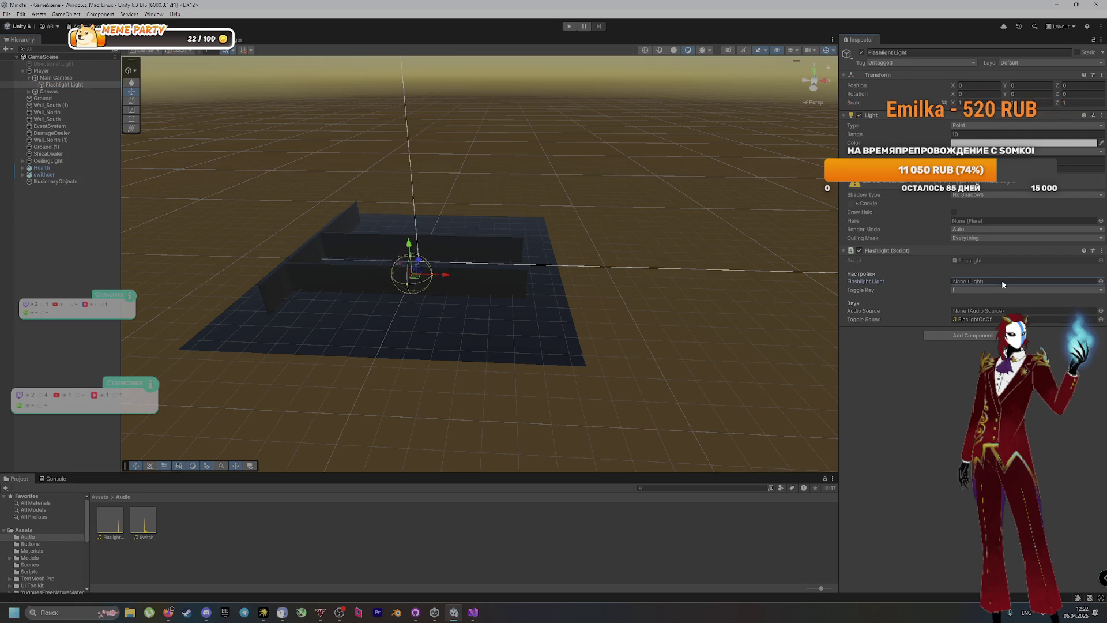
pyautogui.click(1100, 281)
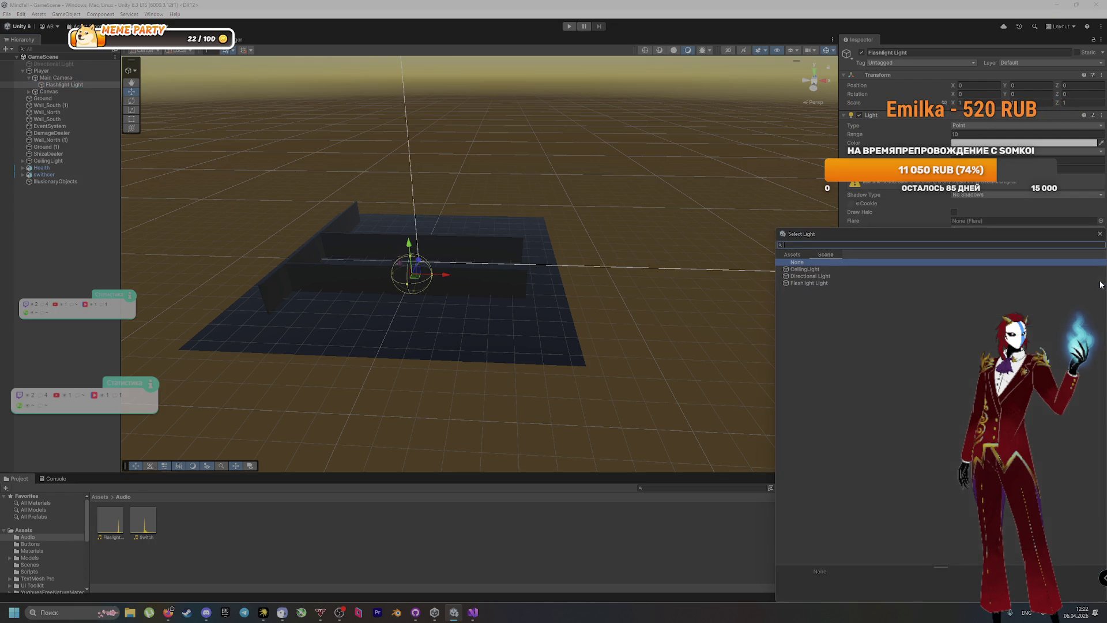
pyautogui.doubleClick(822, 282)
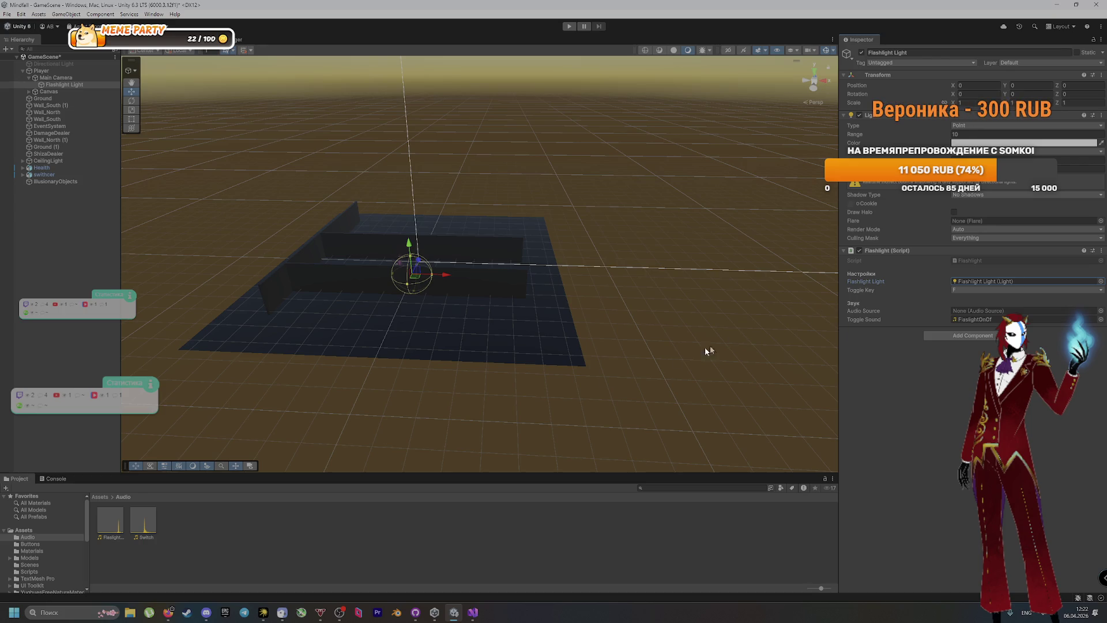
pyautogui.click(77, 77)
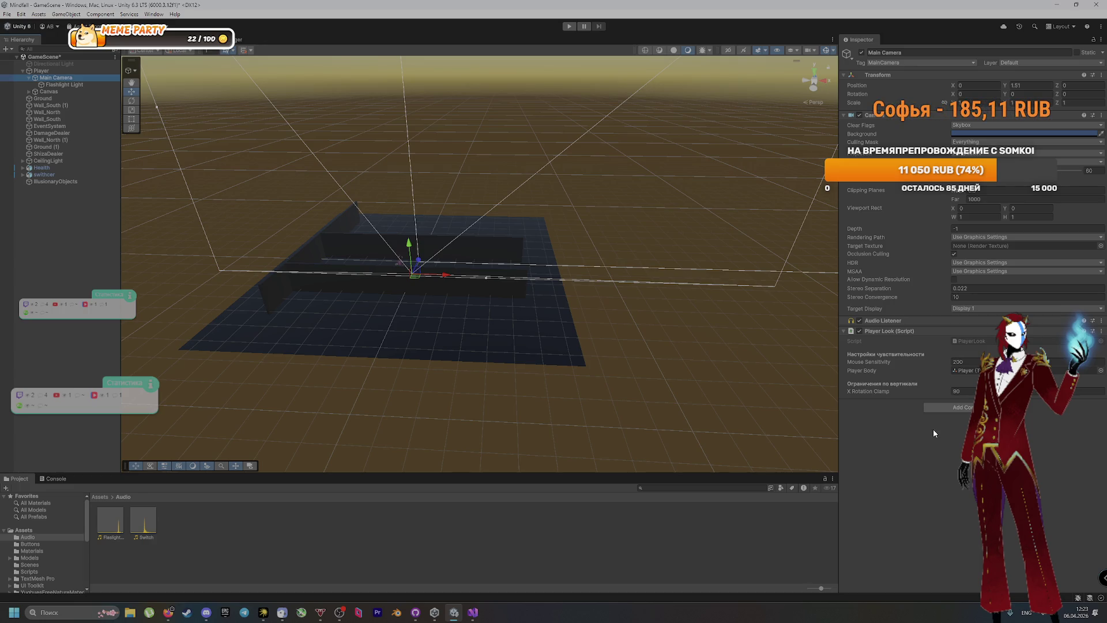
# Add an Audio Source component to Main Camera by searching 'audio s' in Add Component
pyautogui.click(950, 408)
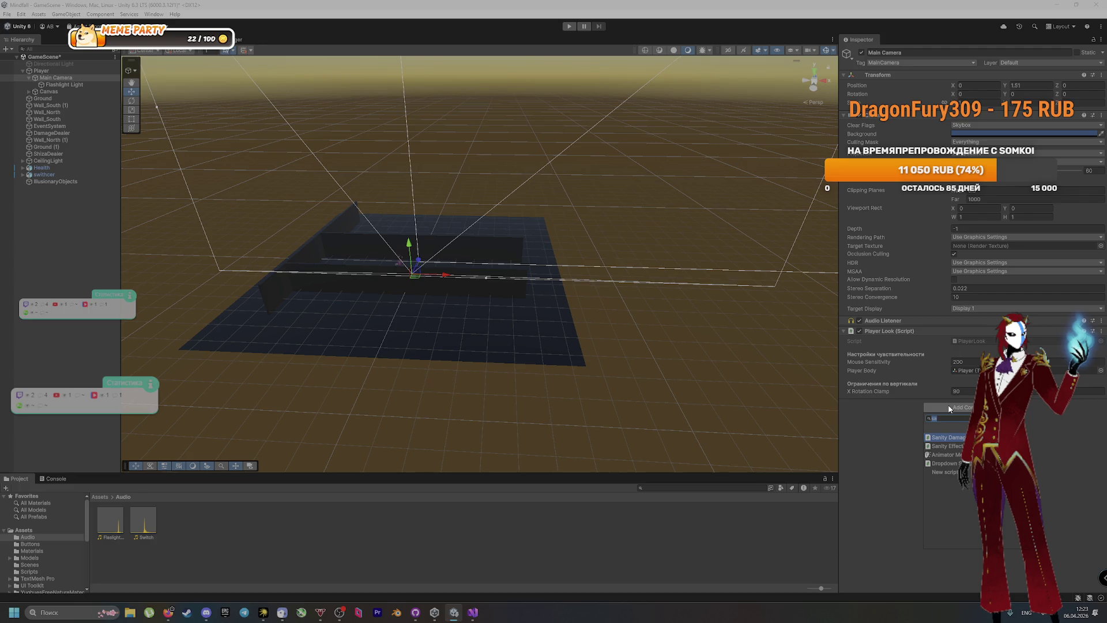
pyautogui.write('aud')
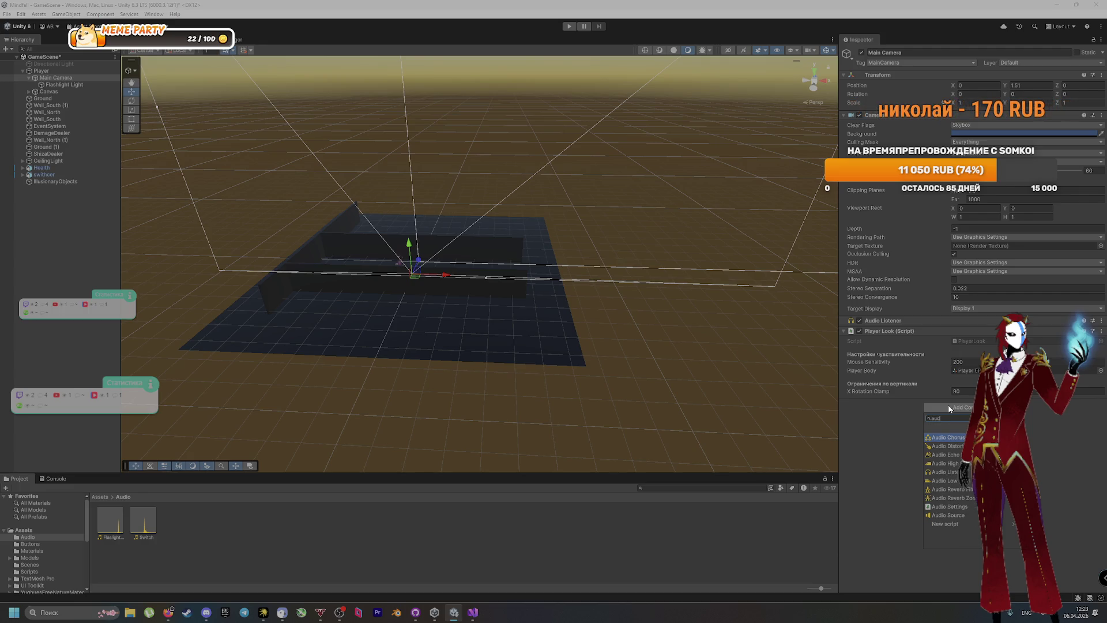
pyautogui.write('io s')
pyautogui.press('Down')
pyautogui.press('Down')
pyautogui.press('Down')
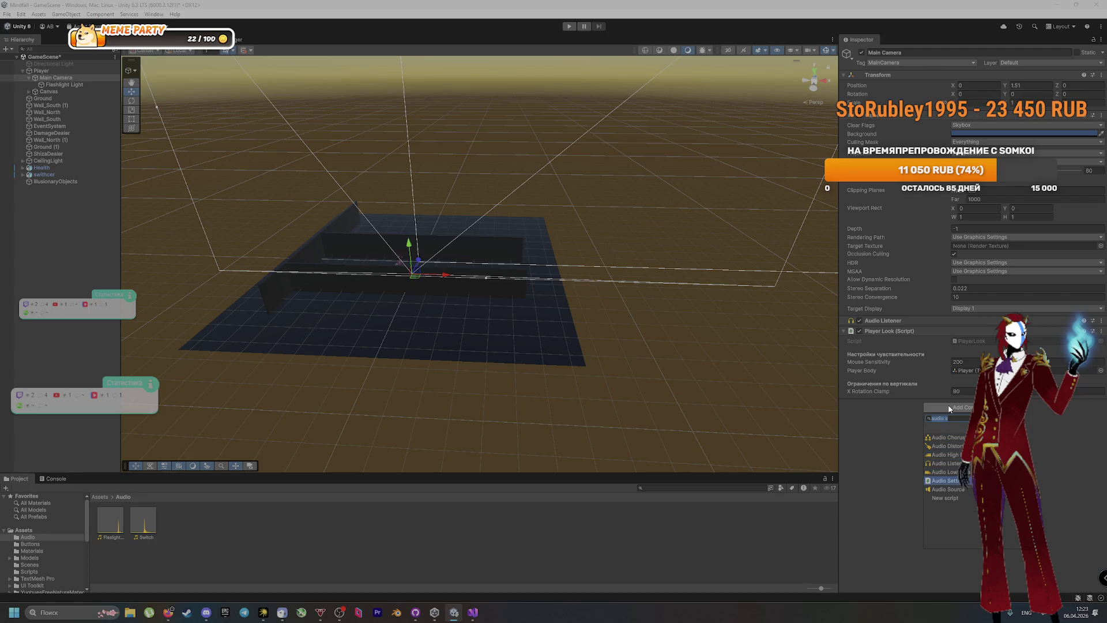
pyautogui.press('Return')
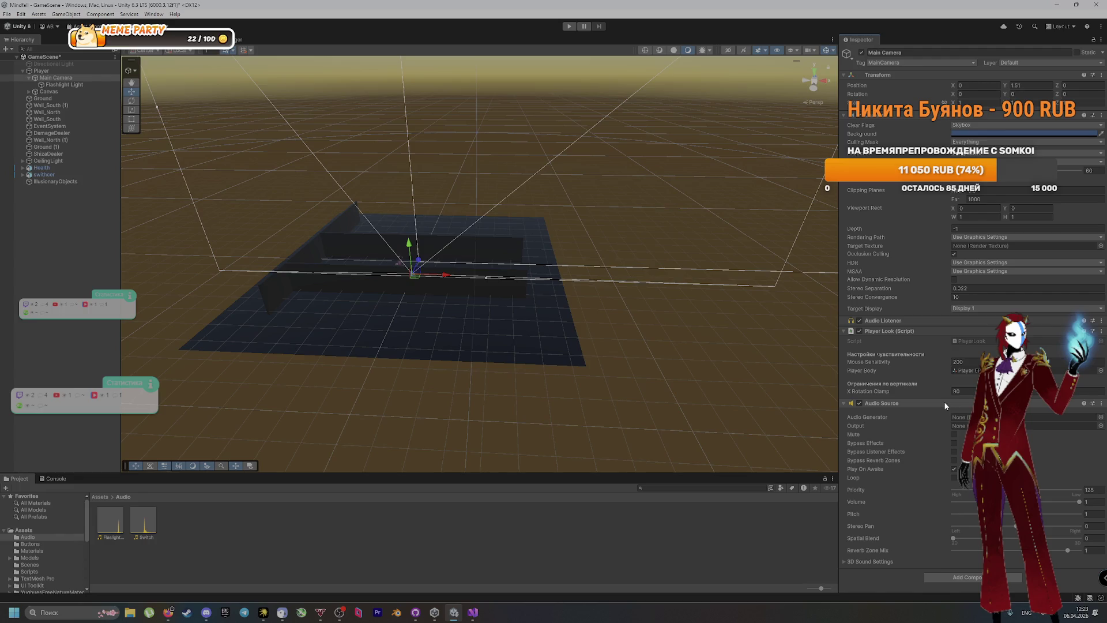
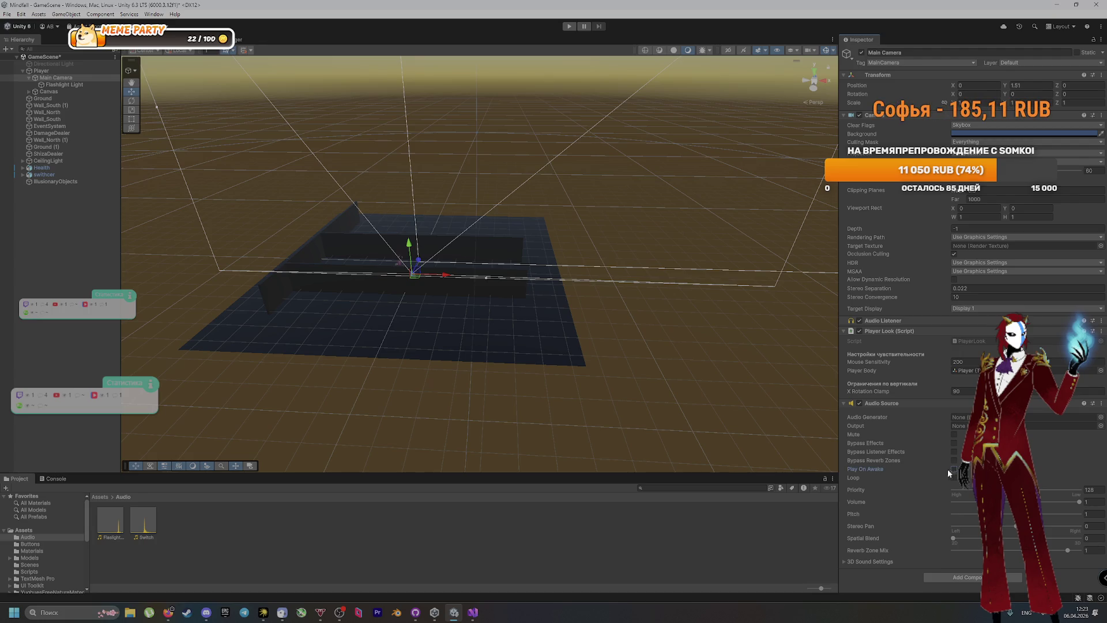
# Test-run the scene, read the Console's unassigned playerCamera errors, then stop playing
pyautogui.click(722, 532)
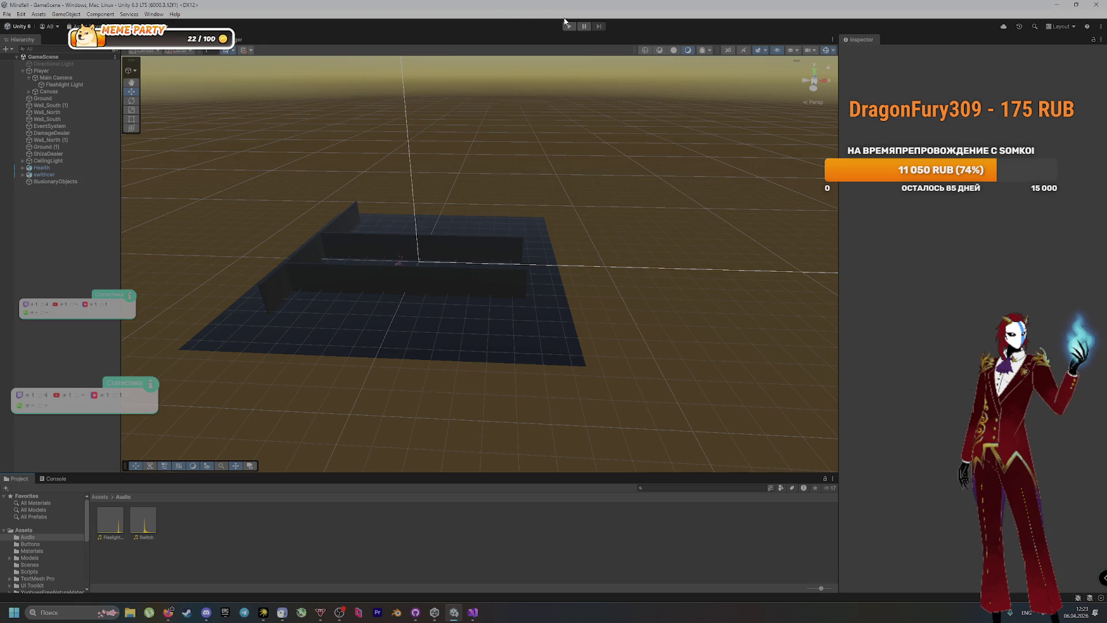
pyautogui.click(567, 25)
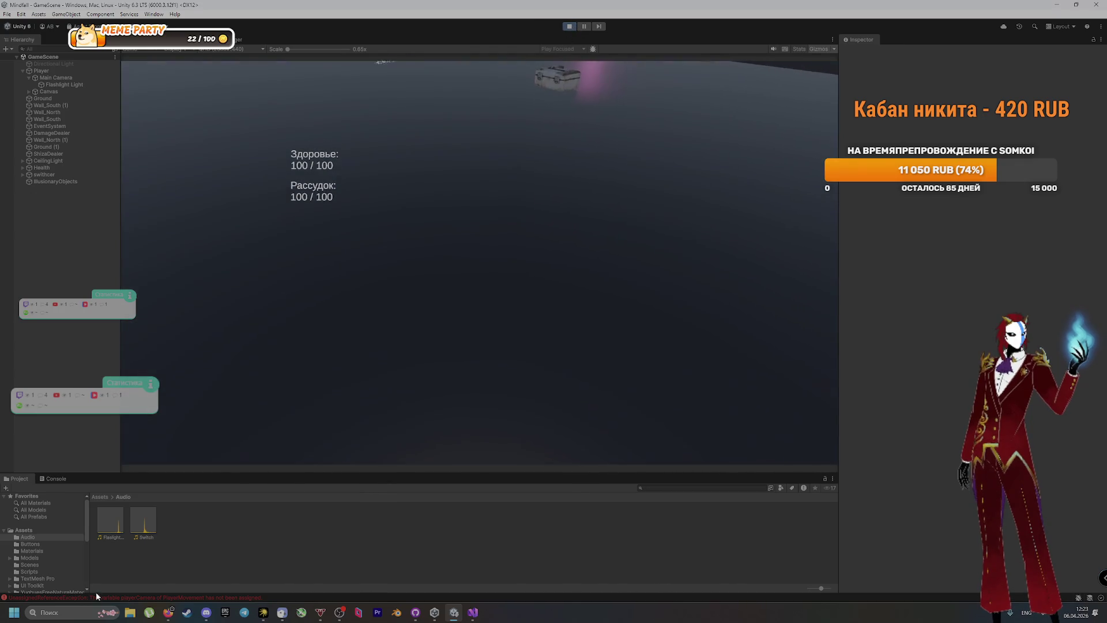
pyautogui.click(101, 598)
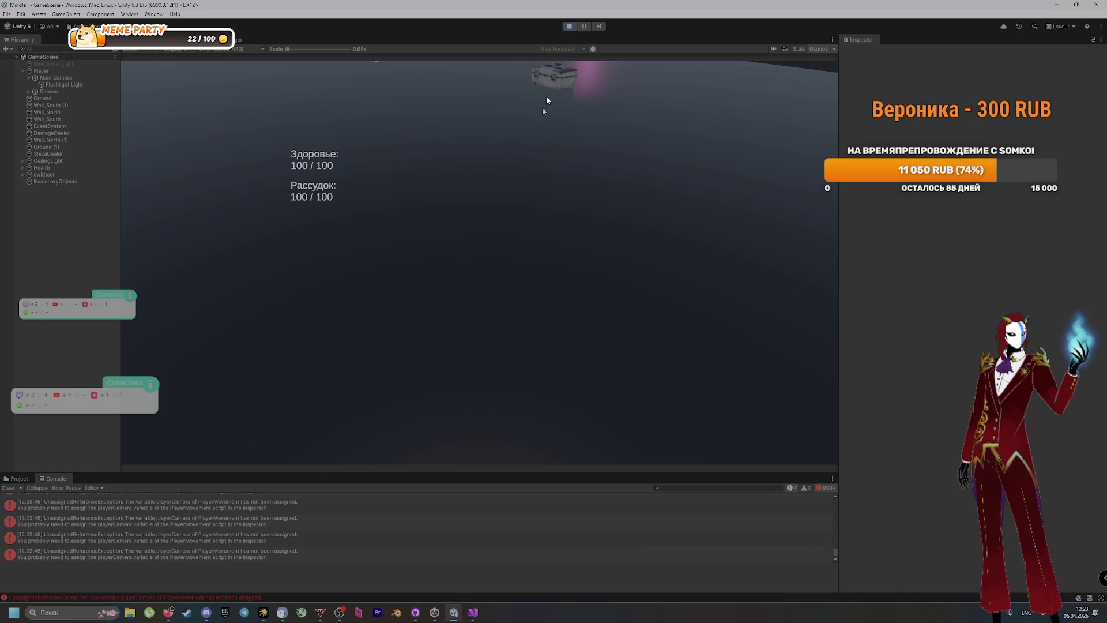
pyautogui.click(569, 27)
# Inspect the Flashlight Light and Main Camera components in the Inspector
pyautogui.click(84, 84)
pyautogui.click(85, 76)
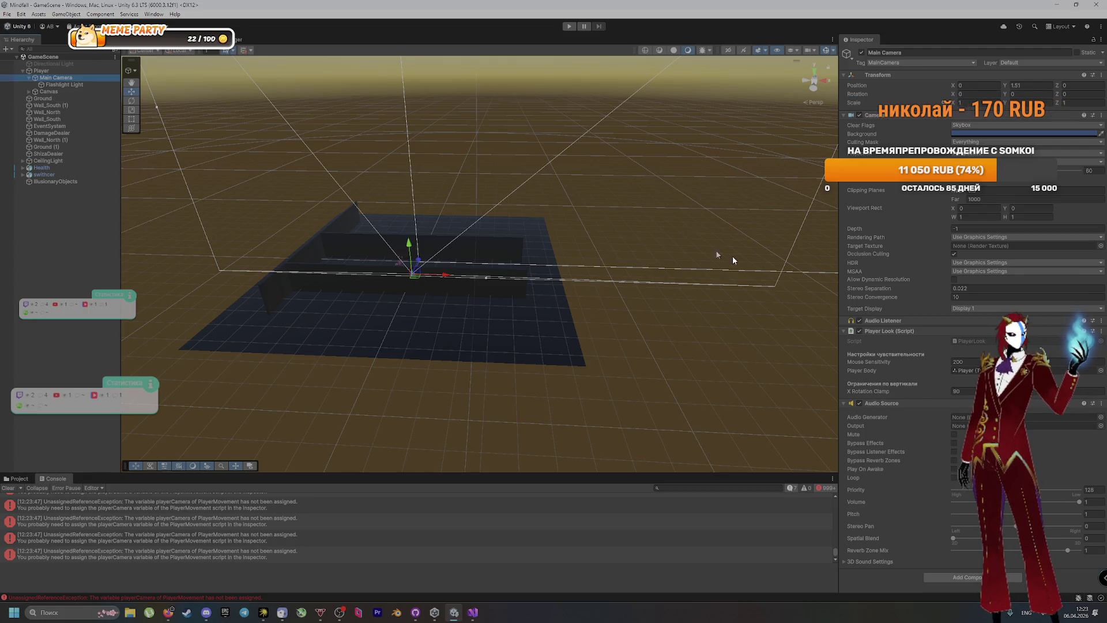
pyautogui.scroll(-1, 266, 552)
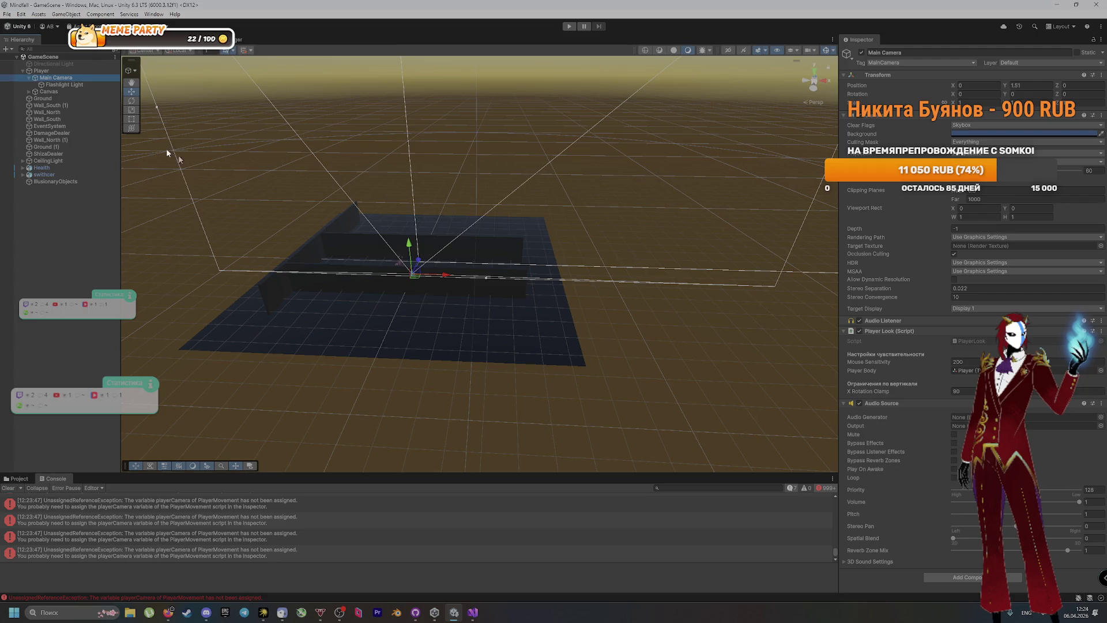
# Assign Main Camera to the Player's Player Camera field, clear the Console, and rerun the scene
pyautogui.click(57, 71)
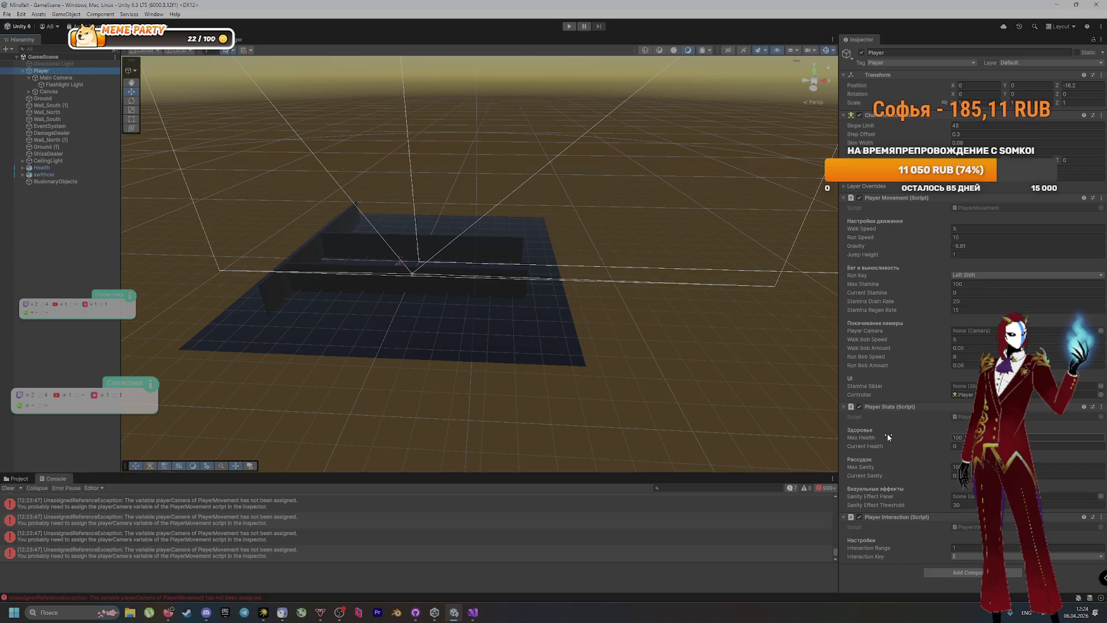
pyautogui.click(970, 330)
pyautogui.click(1098, 332)
pyautogui.doubleClick(800, 270)
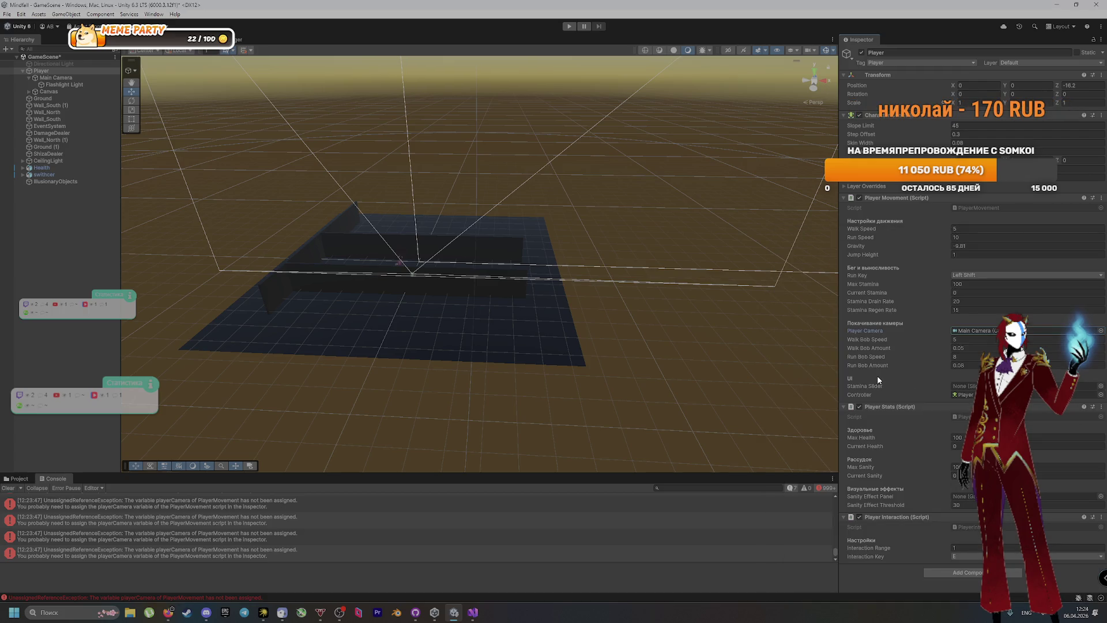
pyautogui.click(11, 488)
pyautogui.click(568, 26)
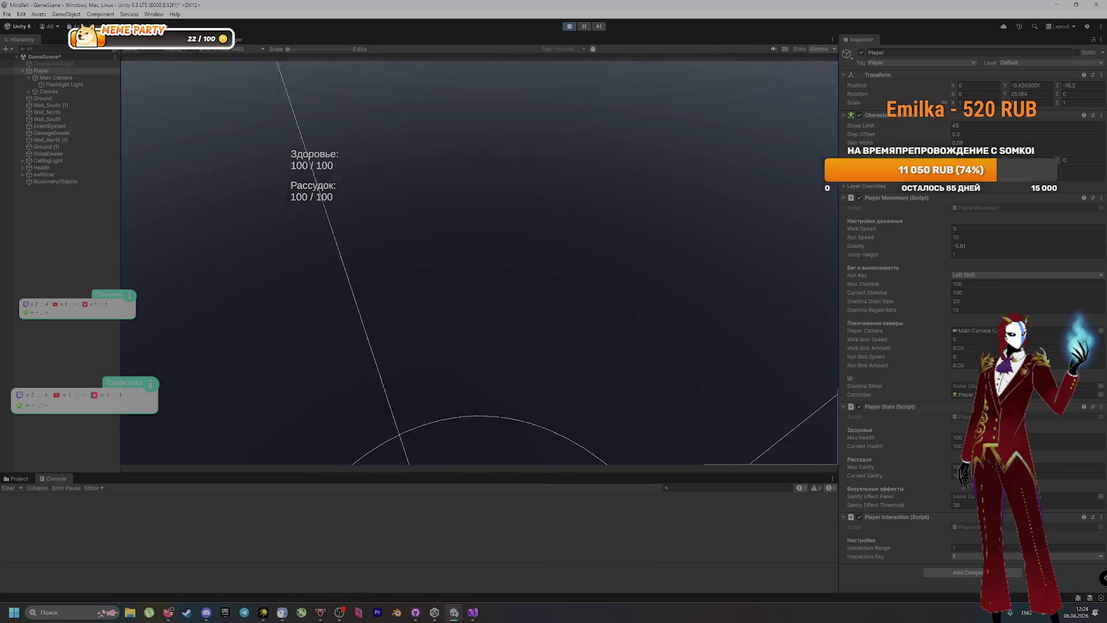
# Walk the level with WASD, toggle the flashlight with F, grab the medkit, then stop the run
pyautogui.press('w')
pyautogui.press('w')
pyautogui.press('f')
pyautogui.press('f')
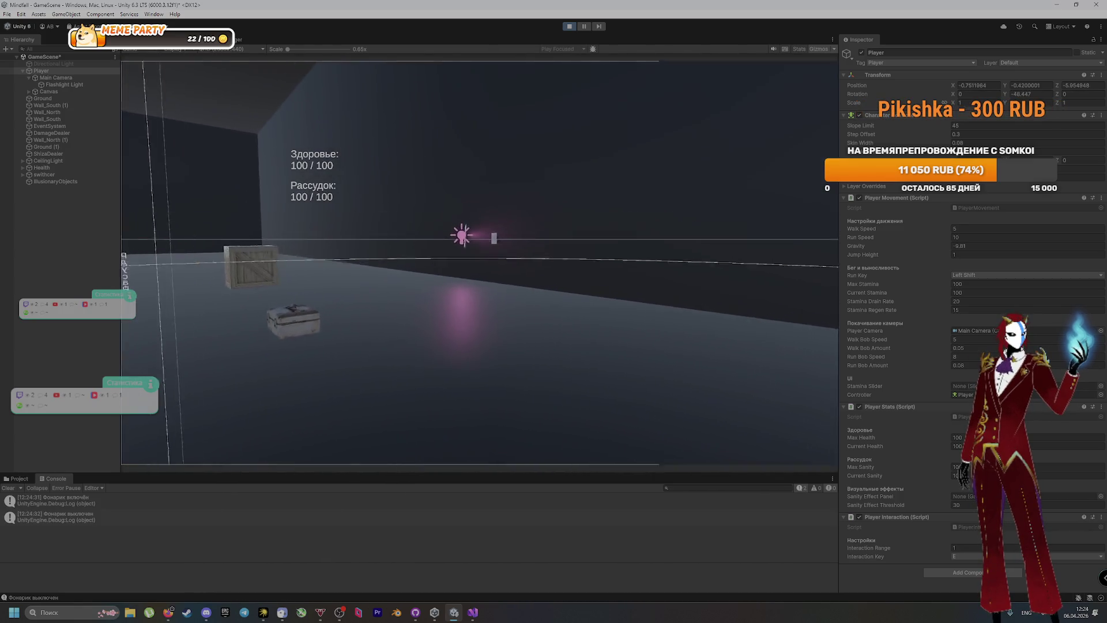
pyautogui.press('w')
pyautogui.press('f')
pyautogui.press('f')
pyautogui.press('f')
pyautogui.press('s')
pyautogui.press('f')
pyautogui.press('f')
pyautogui.press('f')
pyautogui.press('e')
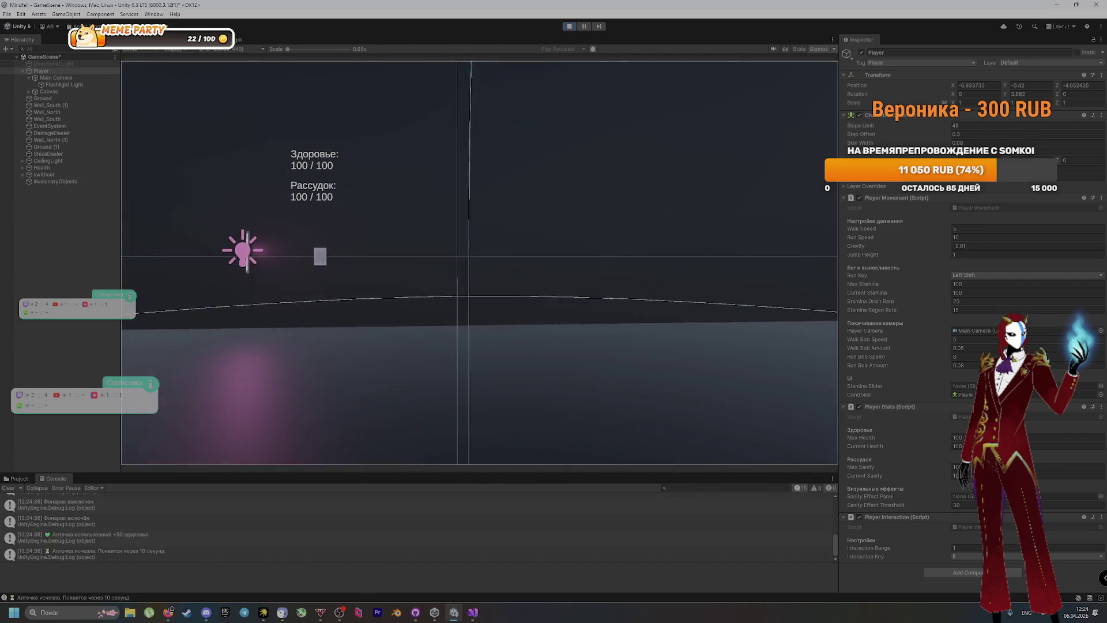
pyautogui.press('s')
pyautogui.press('f')
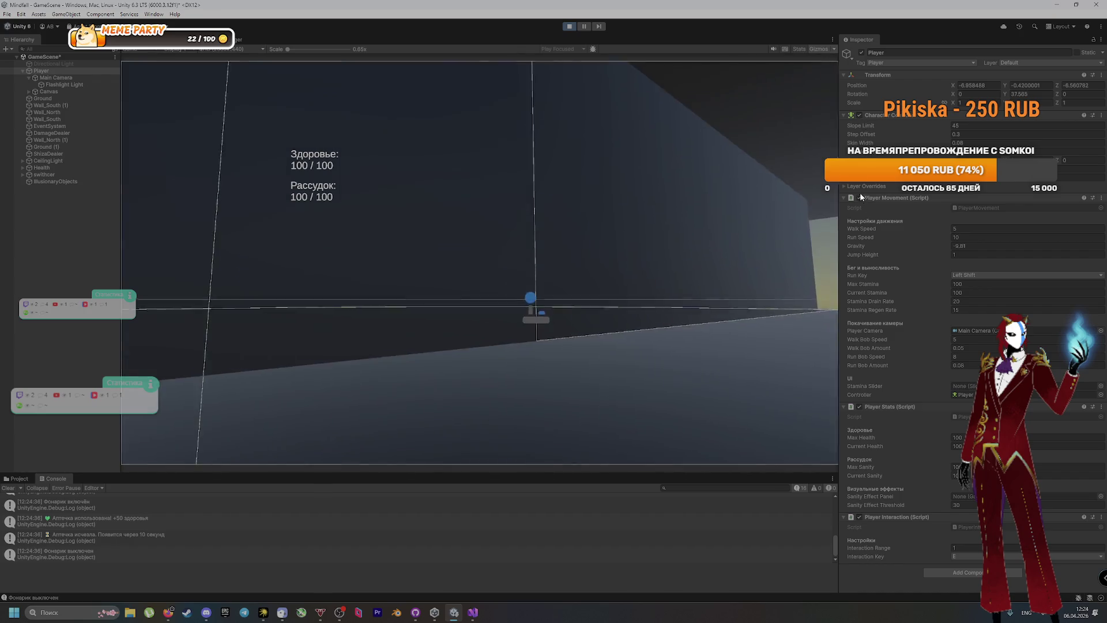
pyautogui.moveTo(869, 414)
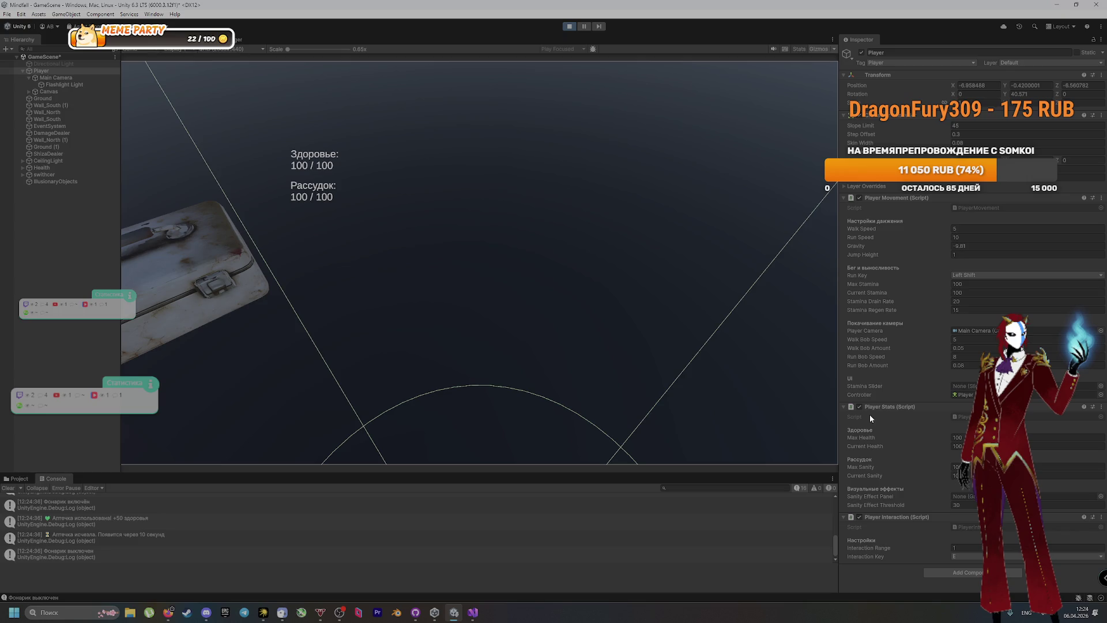
pyautogui.moveTo(856, 298)
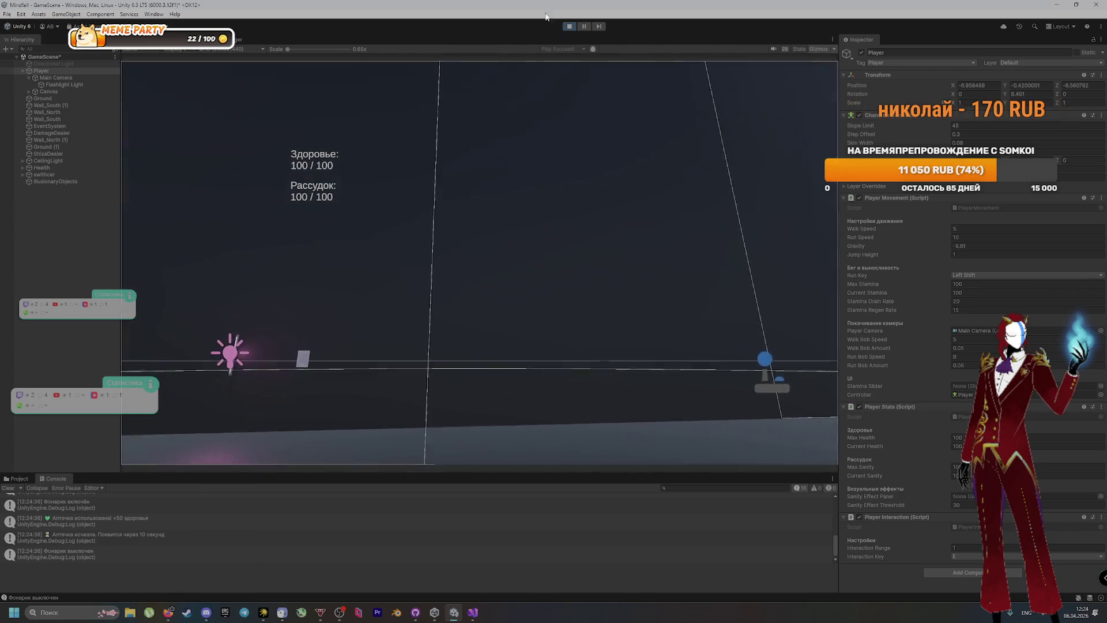
pyautogui.click(567, 27)
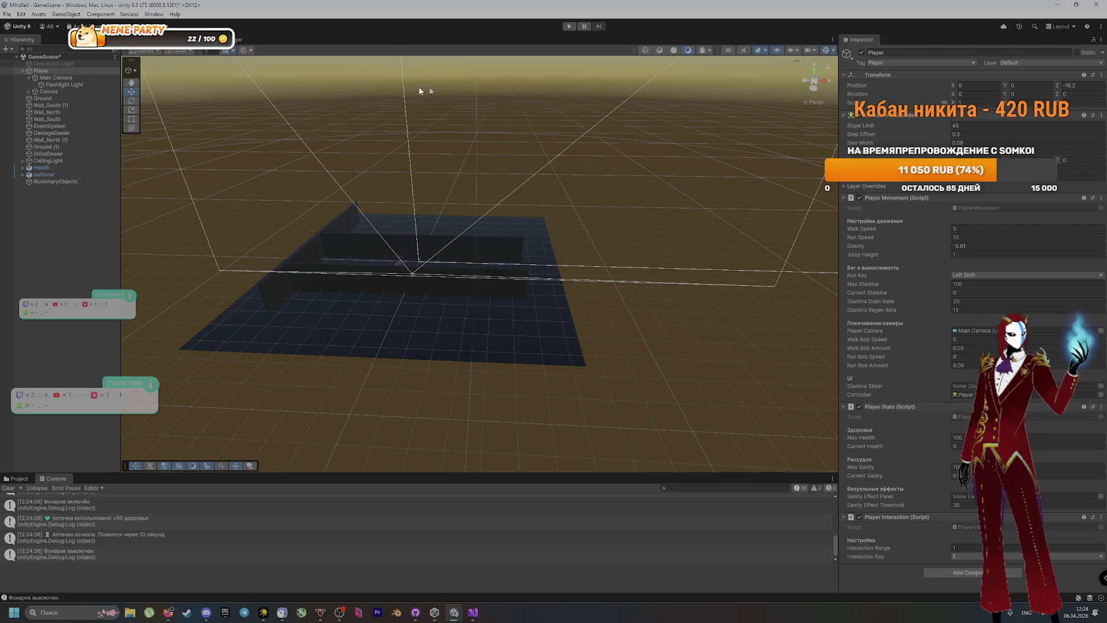
# Show the project's Audio assets and check the GameScene scene options
pyautogui.click(74, 77)
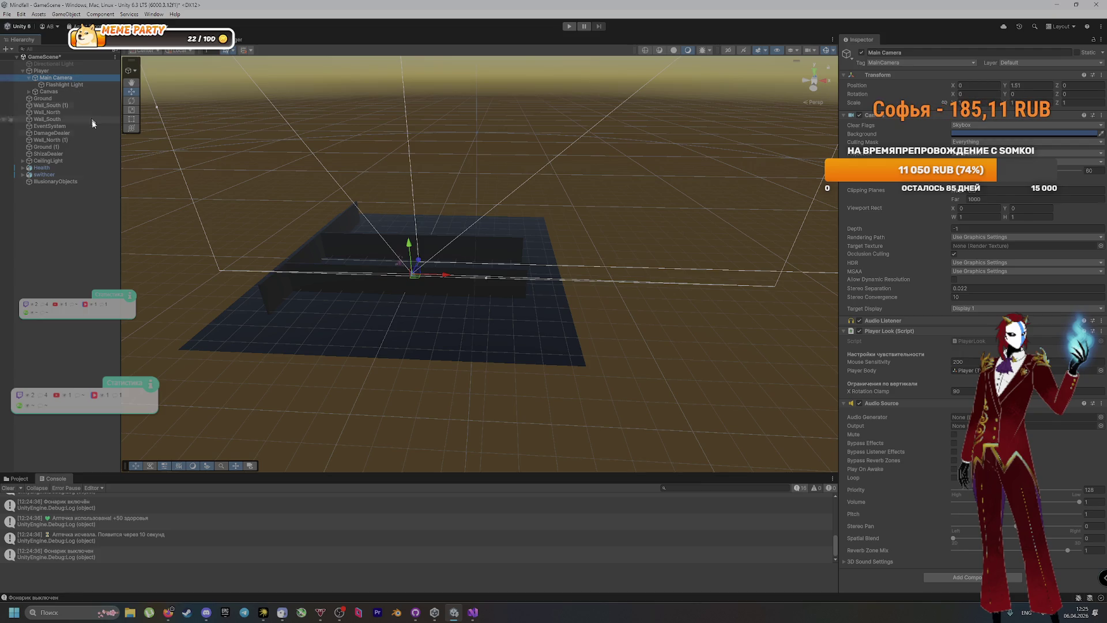
pyautogui.click(19, 479)
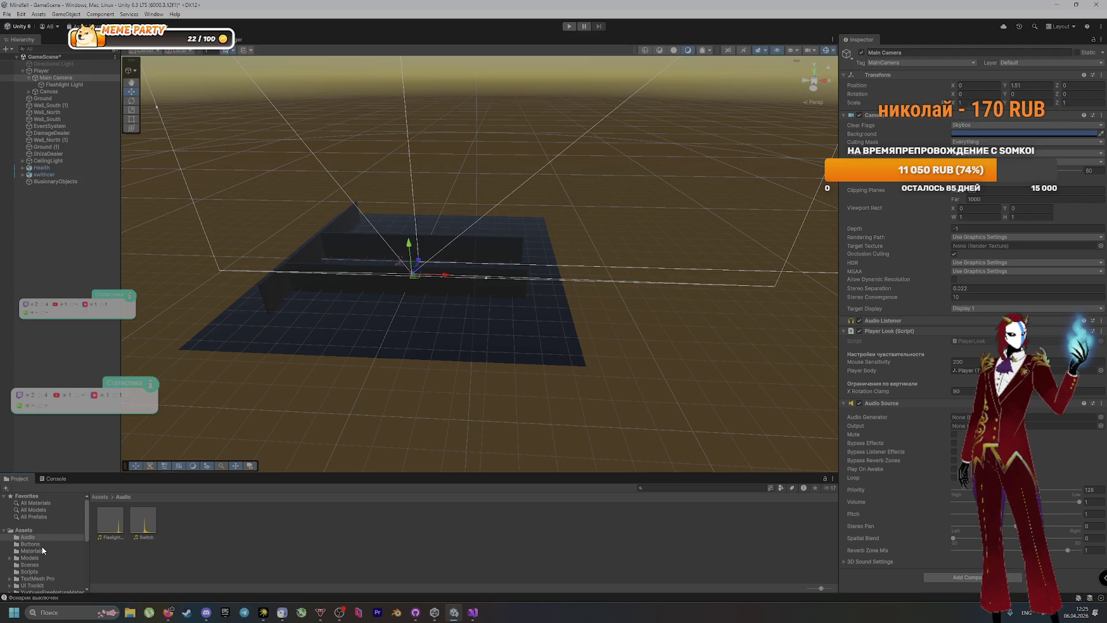
pyautogui.click(52, 58)
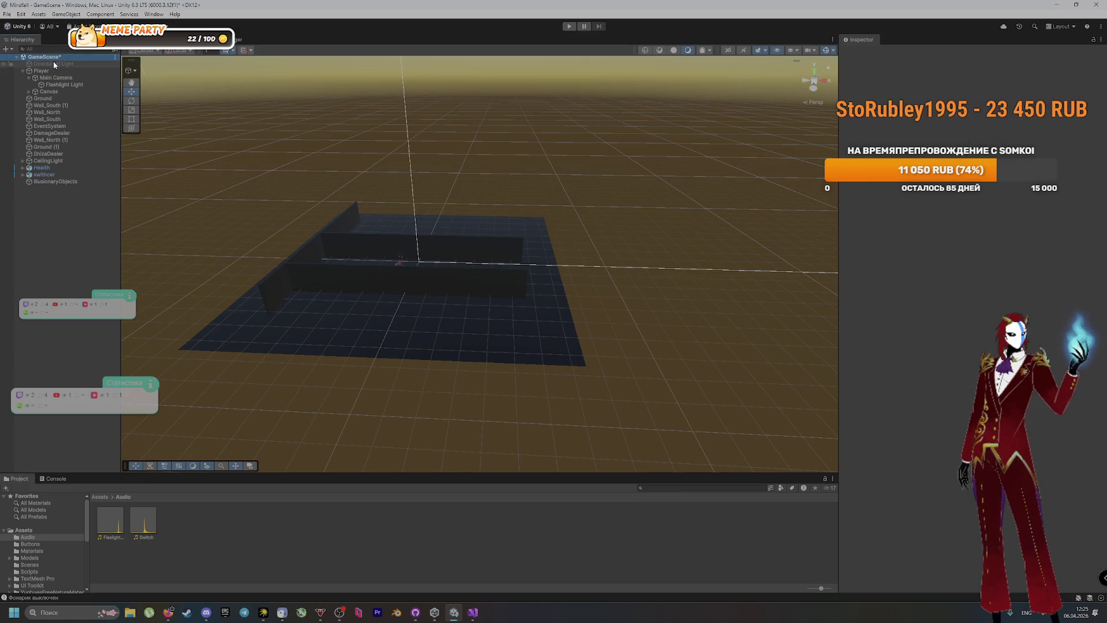
pyautogui.click(116, 58)
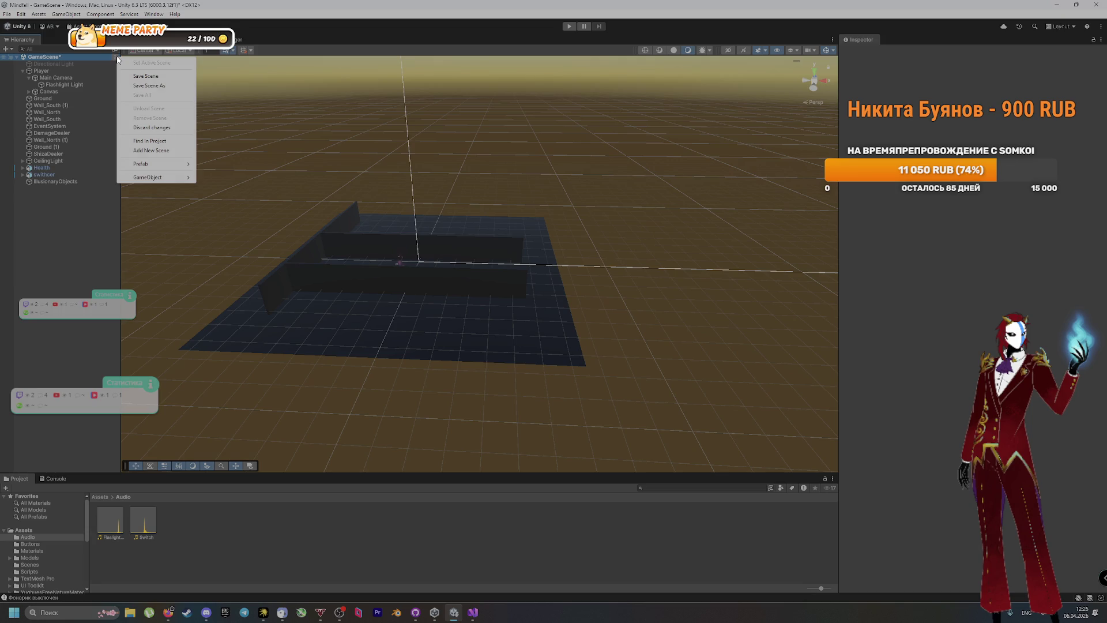
pyautogui.click(157, 41)
# Preview the Game view with gizmos hidden, return to the Scene view, and start another test run
pyautogui.click(157, 40)
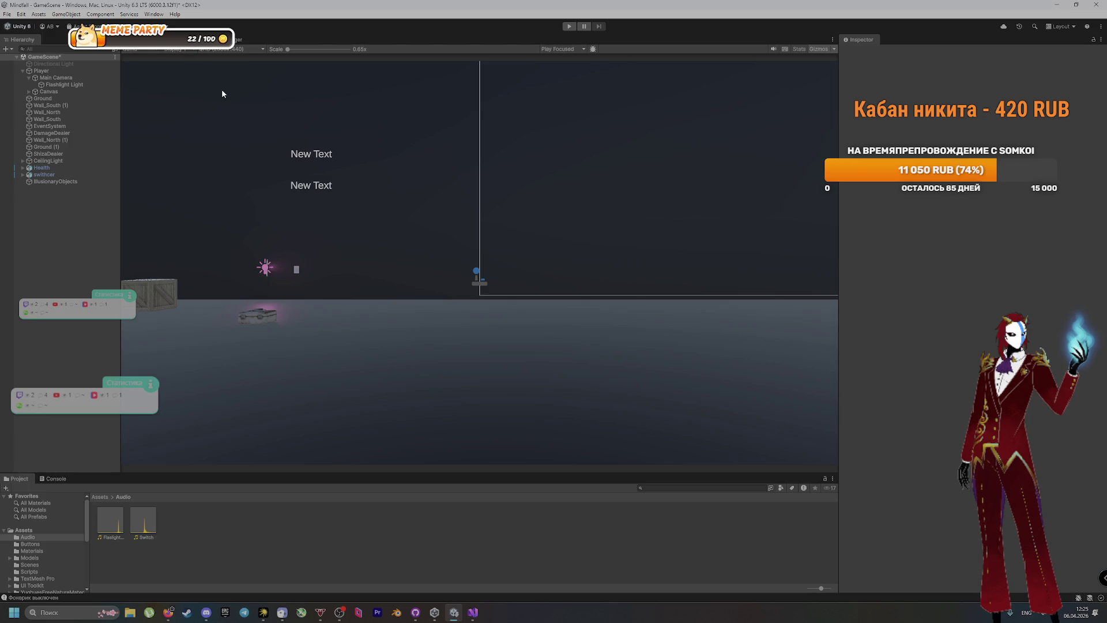
pyautogui.click(825, 49)
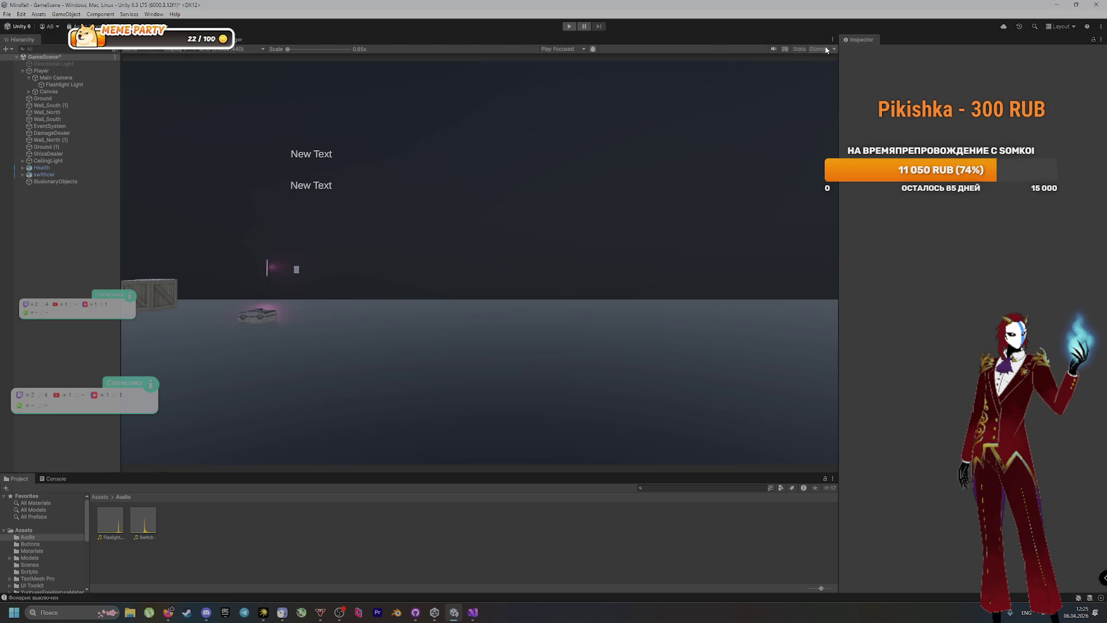
pyautogui.click(825, 48)
pyautogui.click(825, 49)
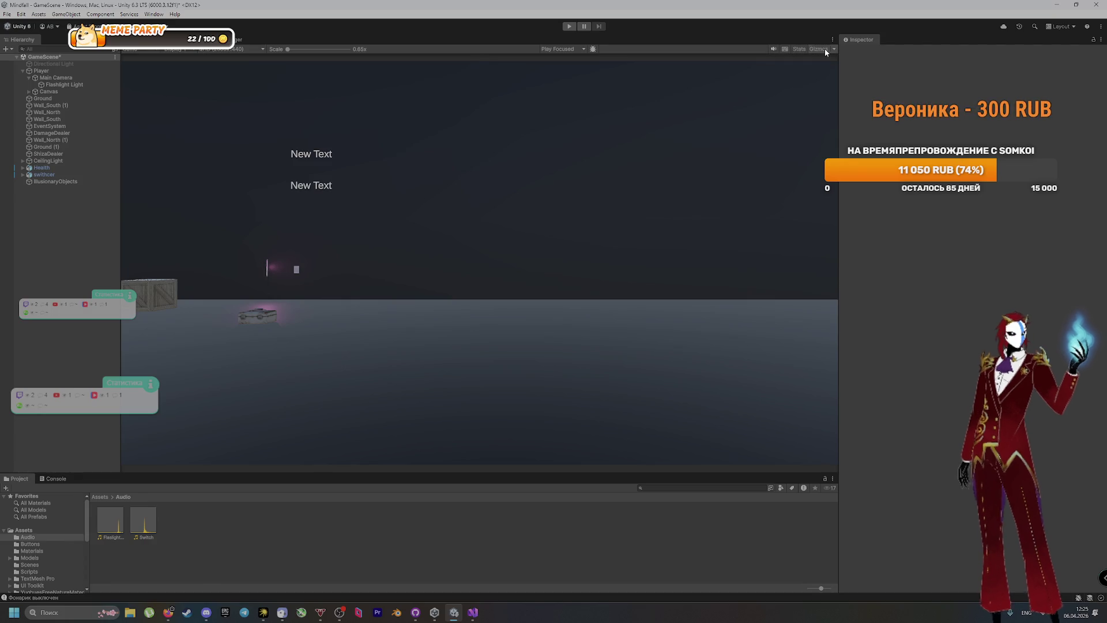
pyautogui.click(87, 39)
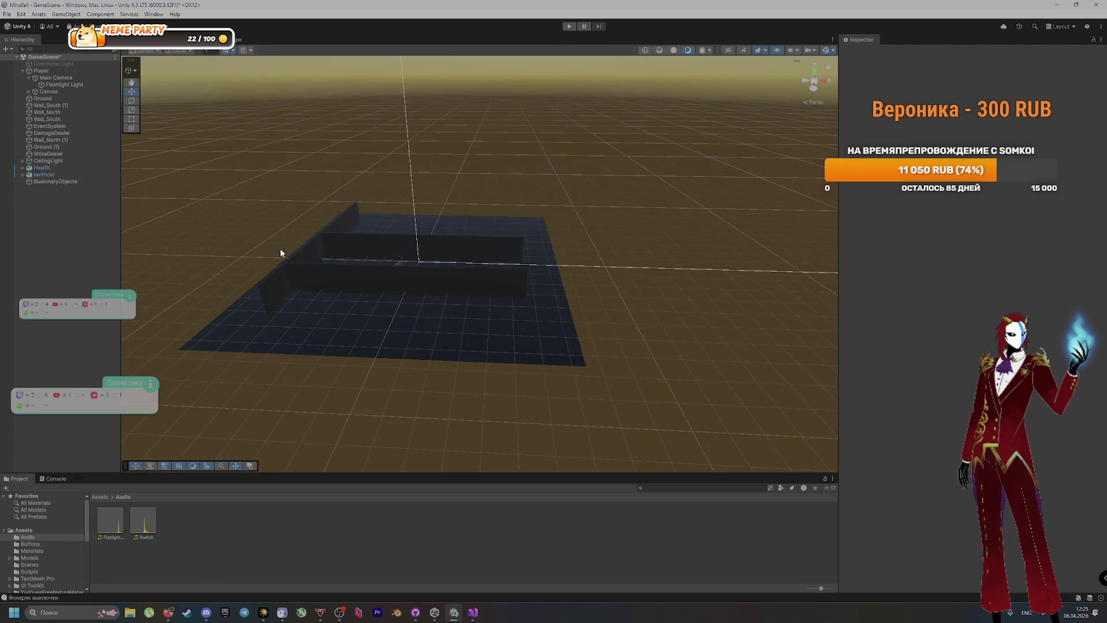
pyautogui.click(570, 25)
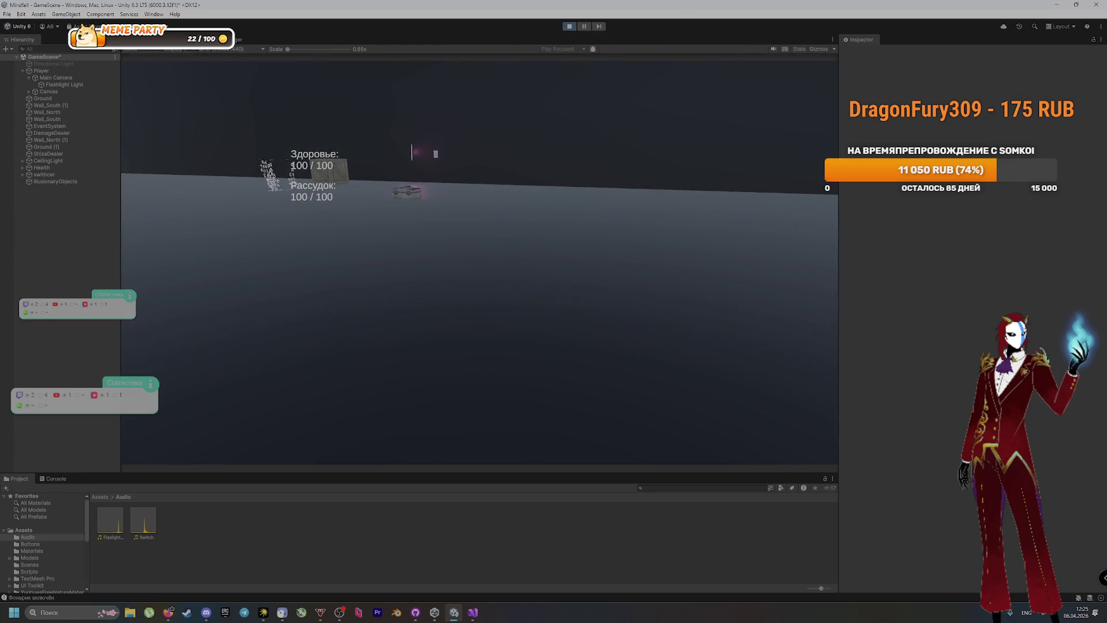
# Switch the flashlight off with F, release the cursor with Escape, and stop the test run
pyautogui.press('f')
pyautogui.press('f')
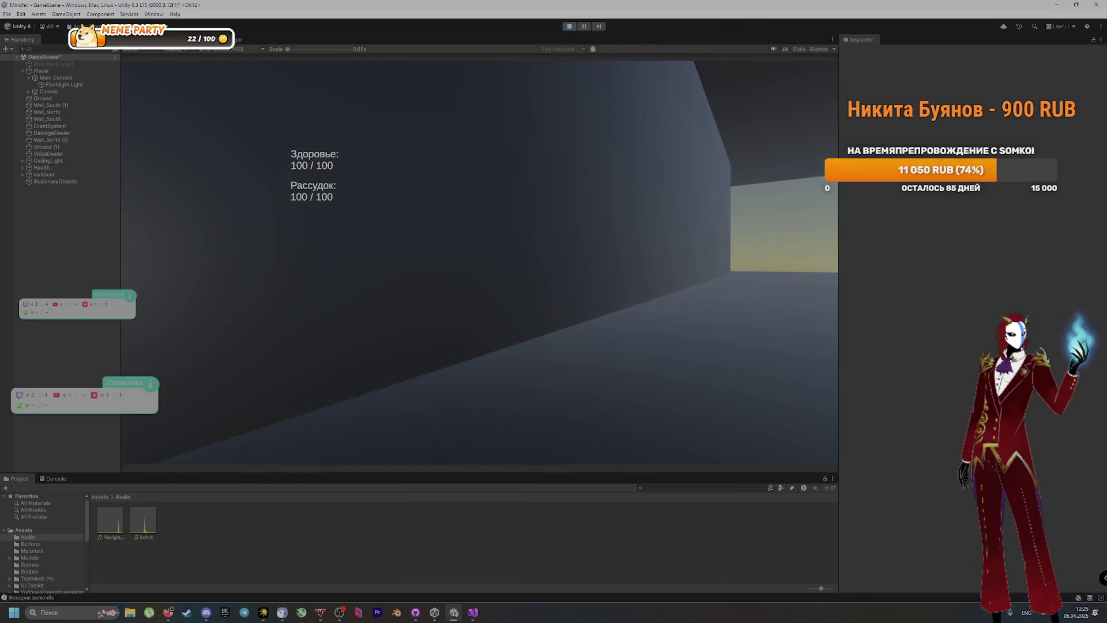
pyautogui.press('Escape')
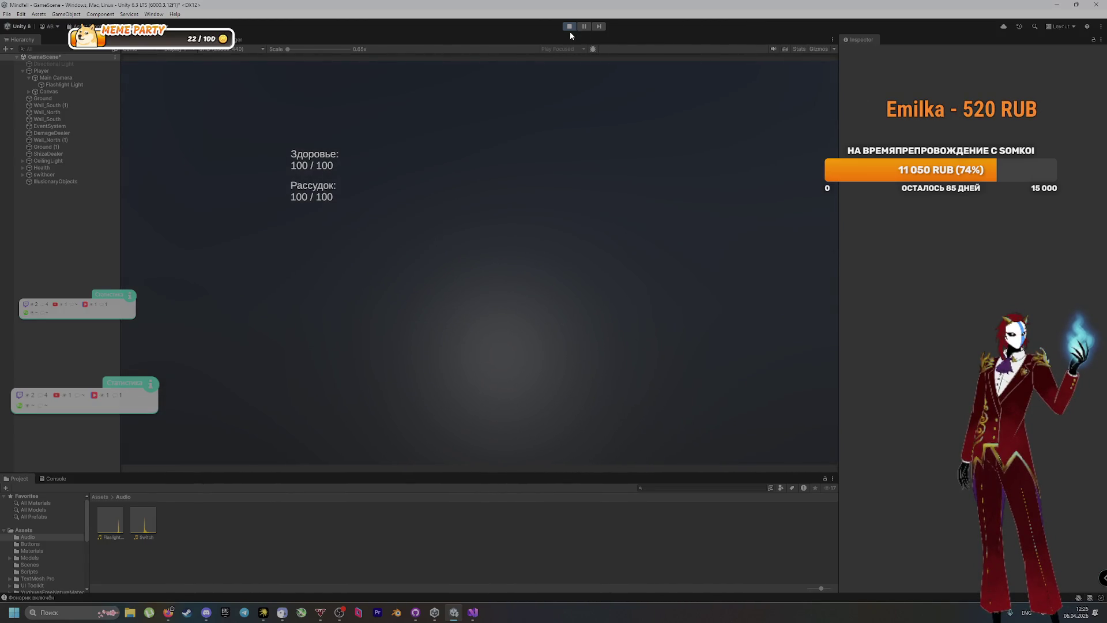
pyautogui.click(569, 27)
pyautogui.click(69, 77)
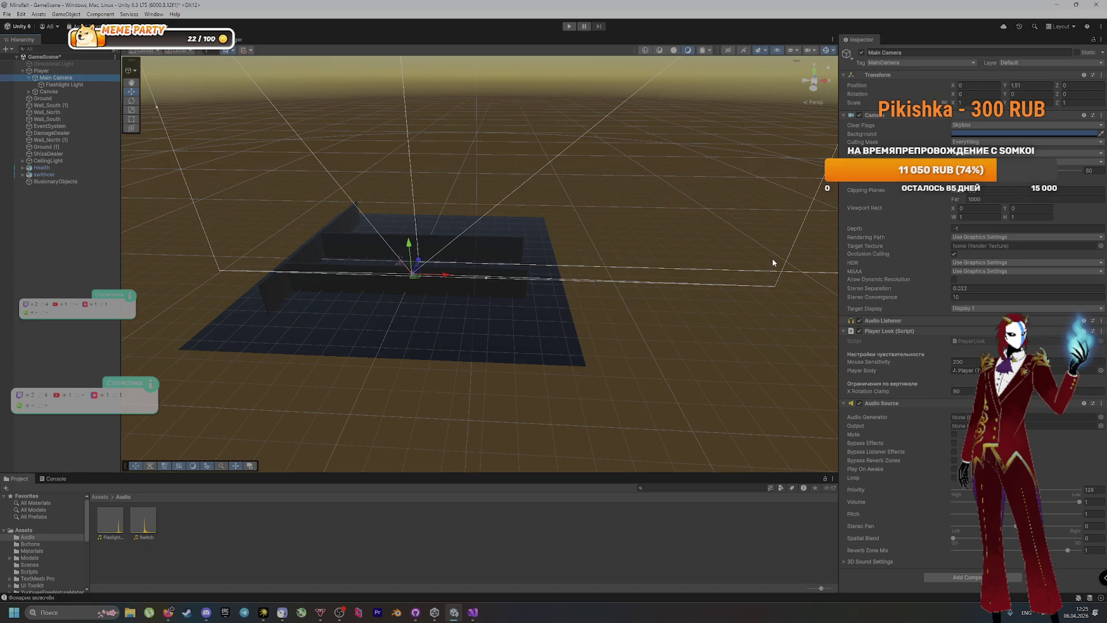
# Review Flashlight Light, Main Camera and Player settings, then open the Scripts folder
pyautogui.click(81, 84)
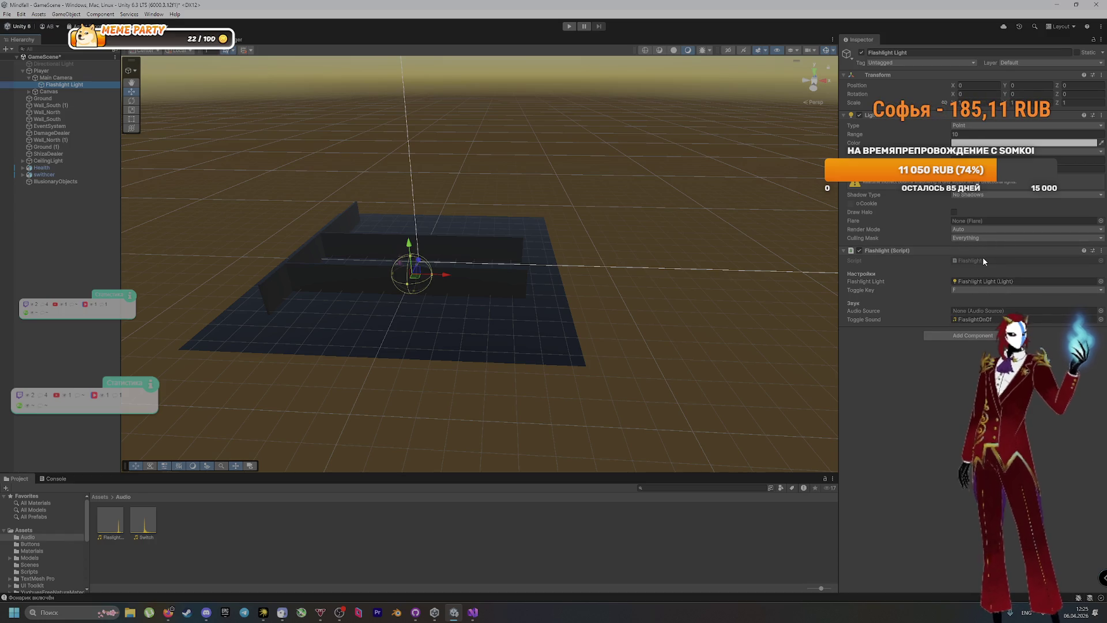
pyautogui.click(56, 78)
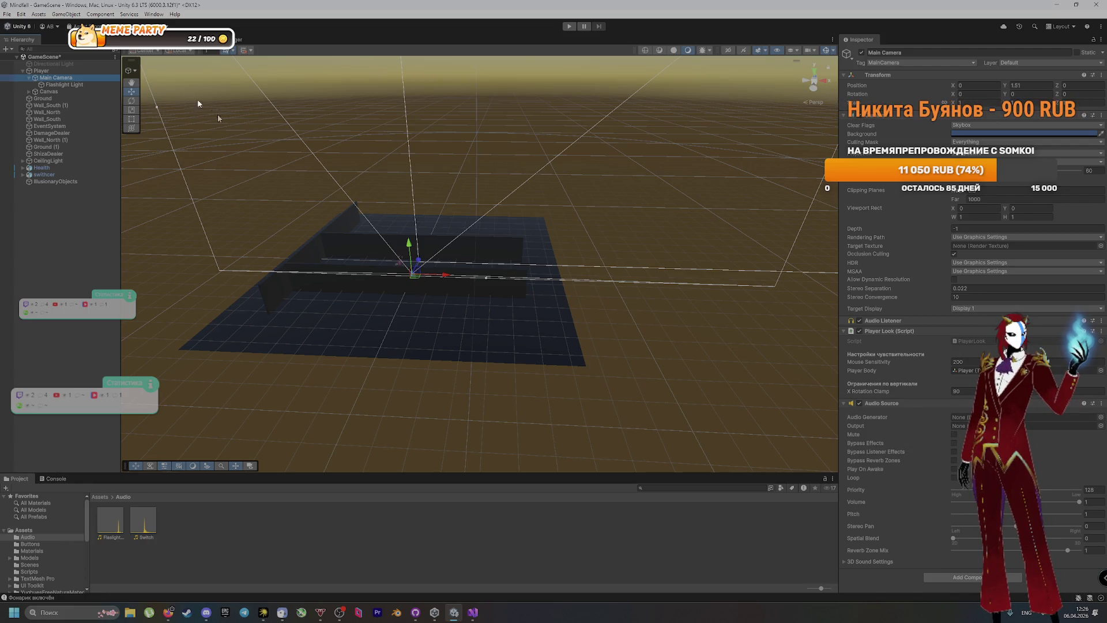
pyautogui.click(46, 73)
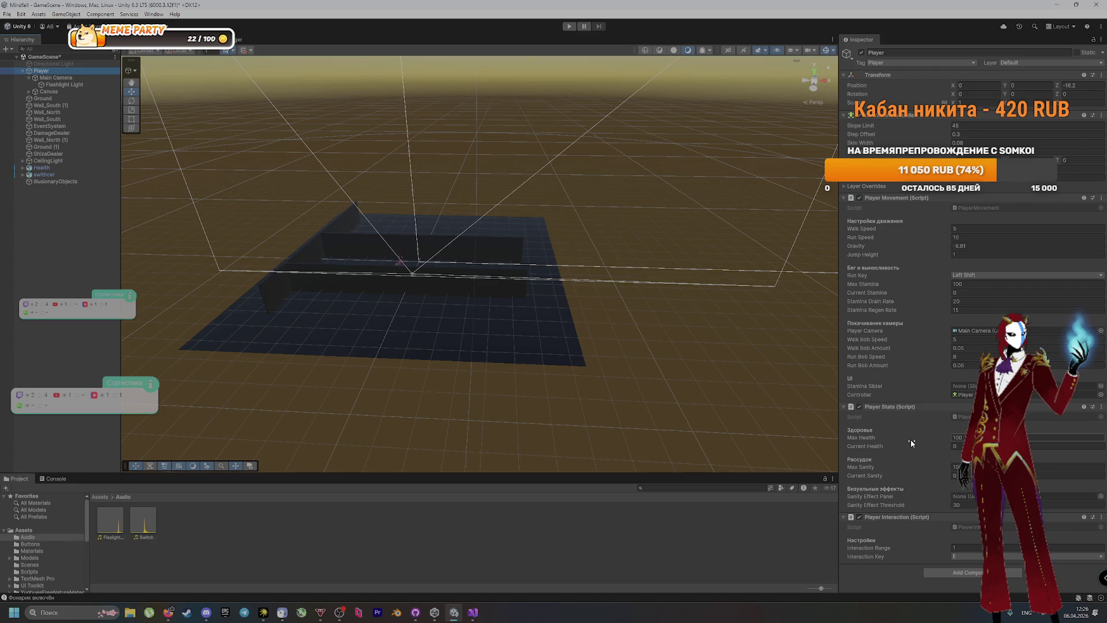
pyautogui.click(83, 84)
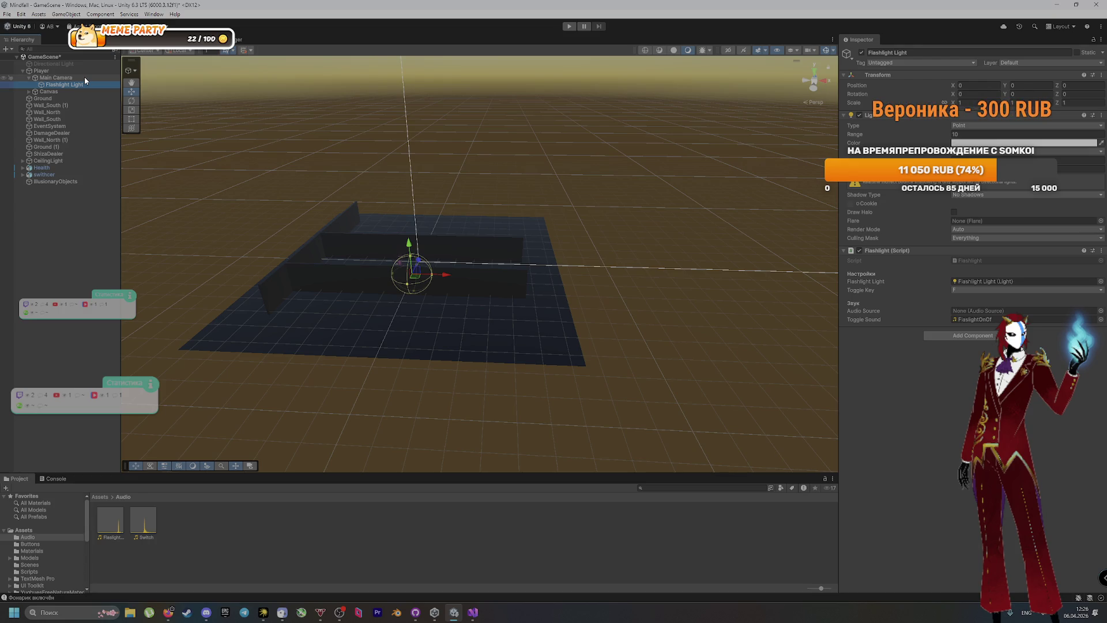
pyautogui.click(84, 77)
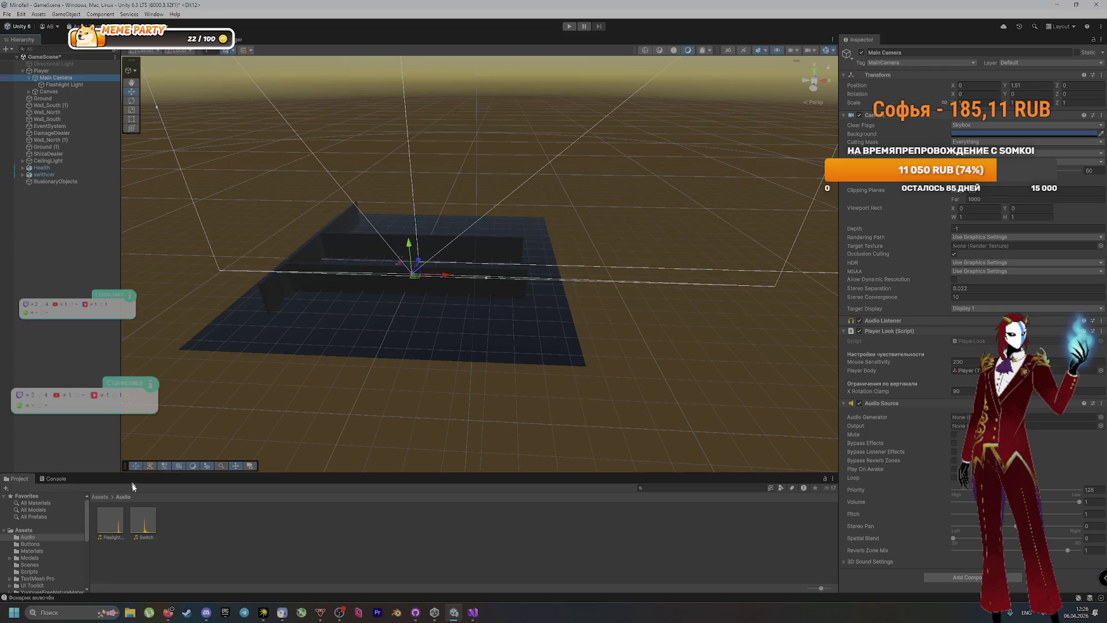
pyautogui.click(29, 572)
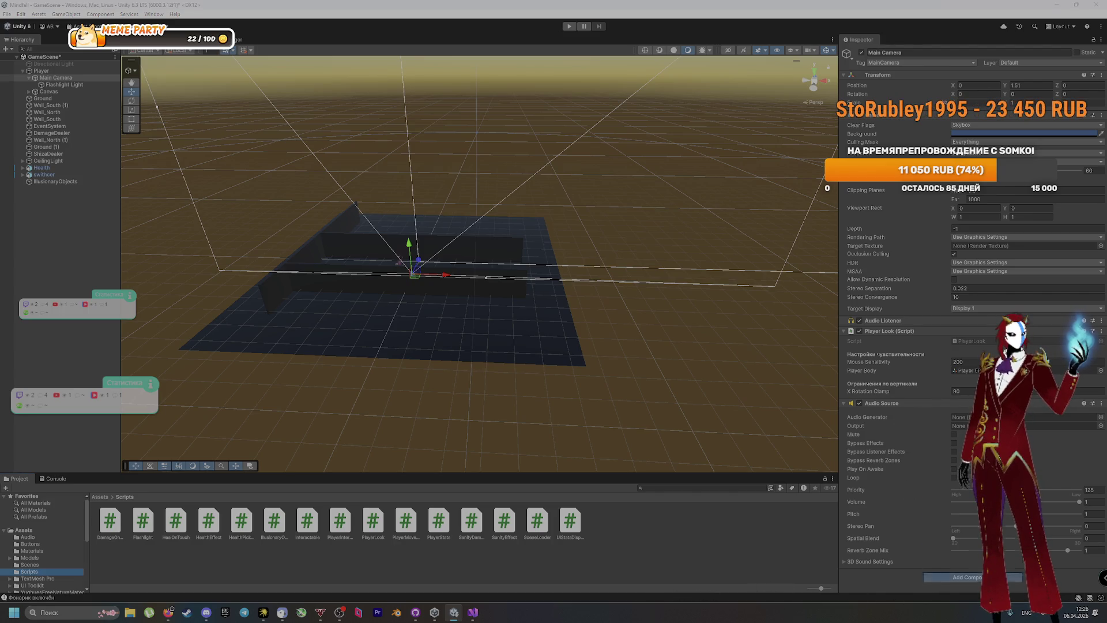
# Search Main Camera's Add Component list for 'flas', cancel, and select Flashlight Light for review
pyautogui.click(969, 578)
pyautogui.write('flas')
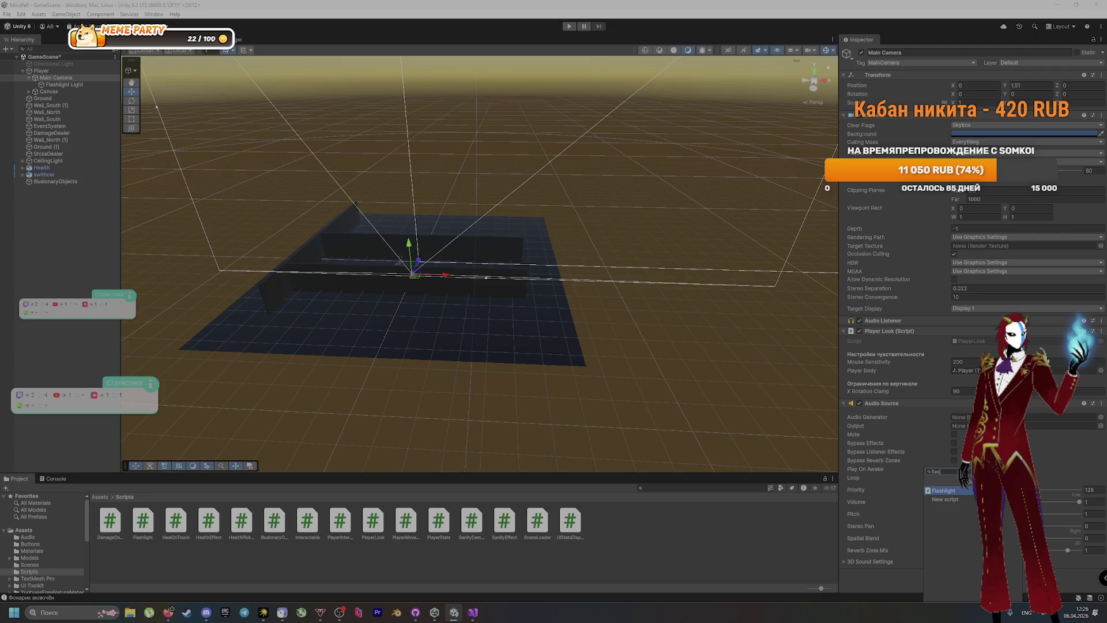
pyautogui.click(749, 539)
pyautogui.click(60, 77)
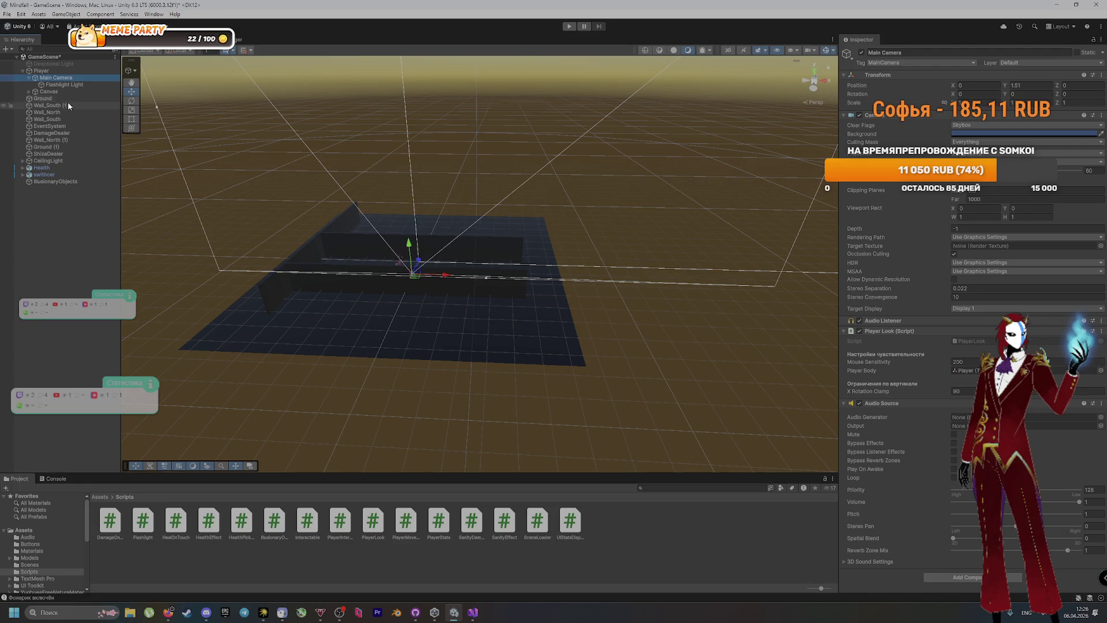
pyautogui.click(64, 85)
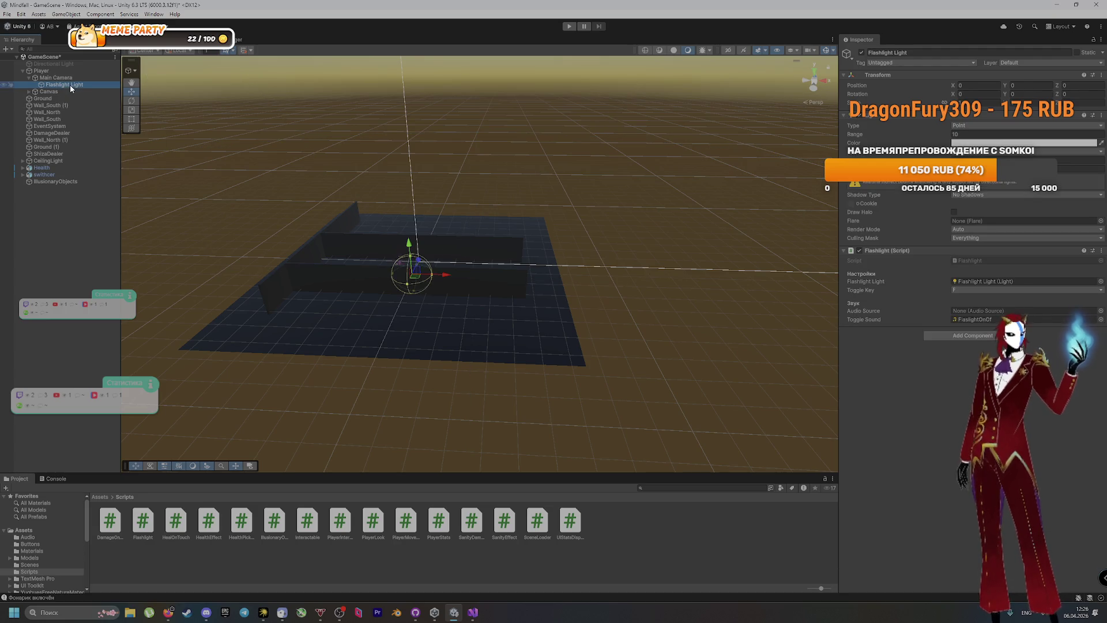
# Replace Flashlight Light with a new Point Light under Main Camera named Flashlight Light
pyautogui.press('Delete')
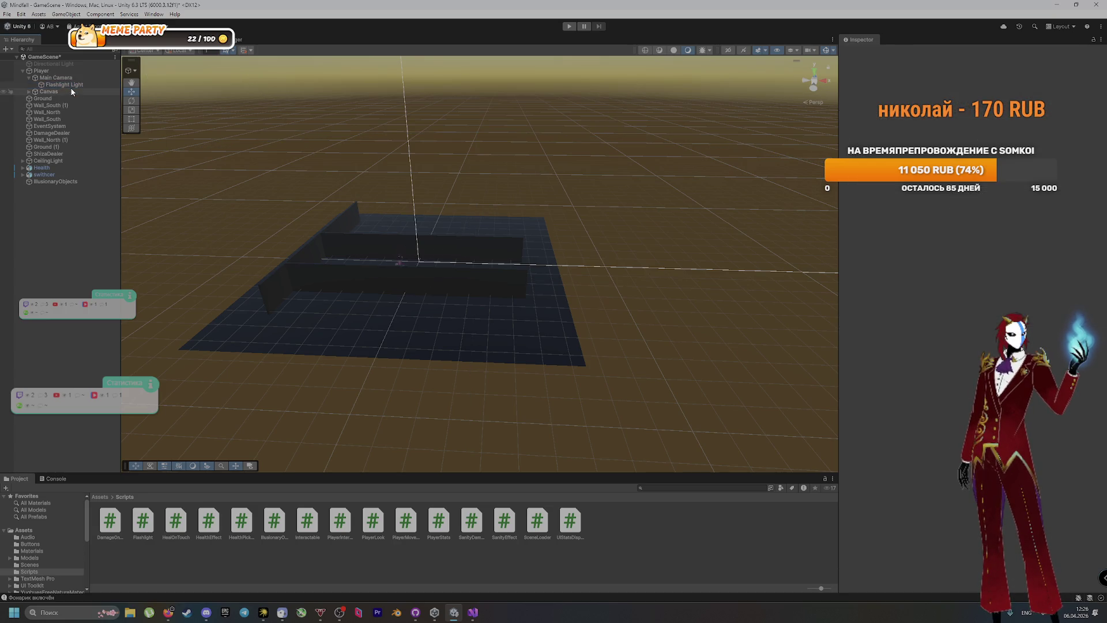
pyautogui.click(67, 77)
pyautogui.rightClick(67, 77)
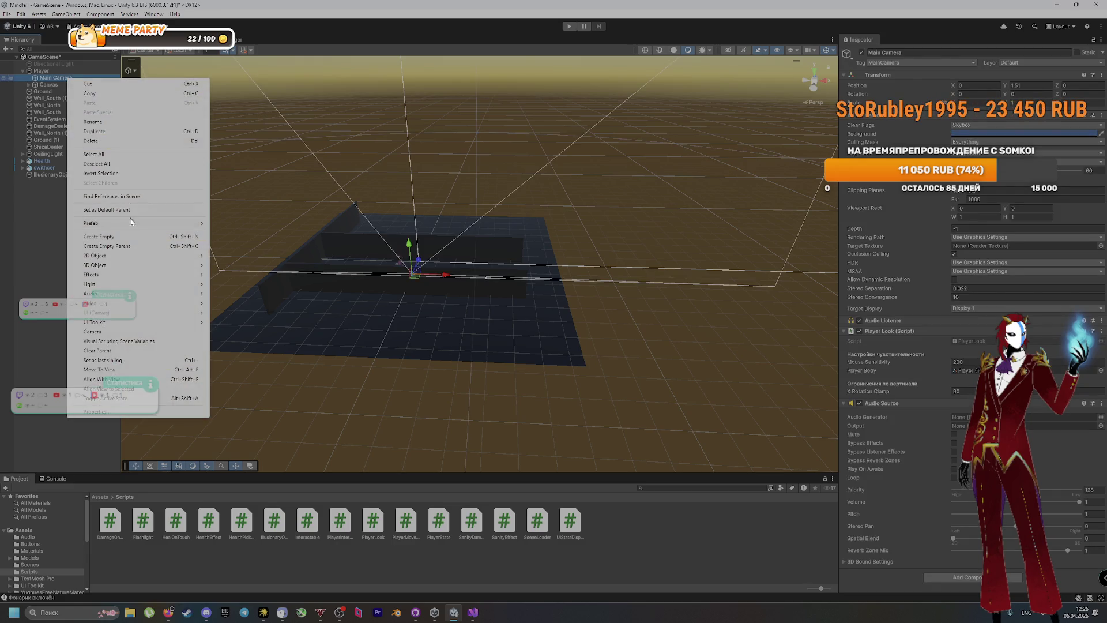
pyautogui.moveTo(149, 262)
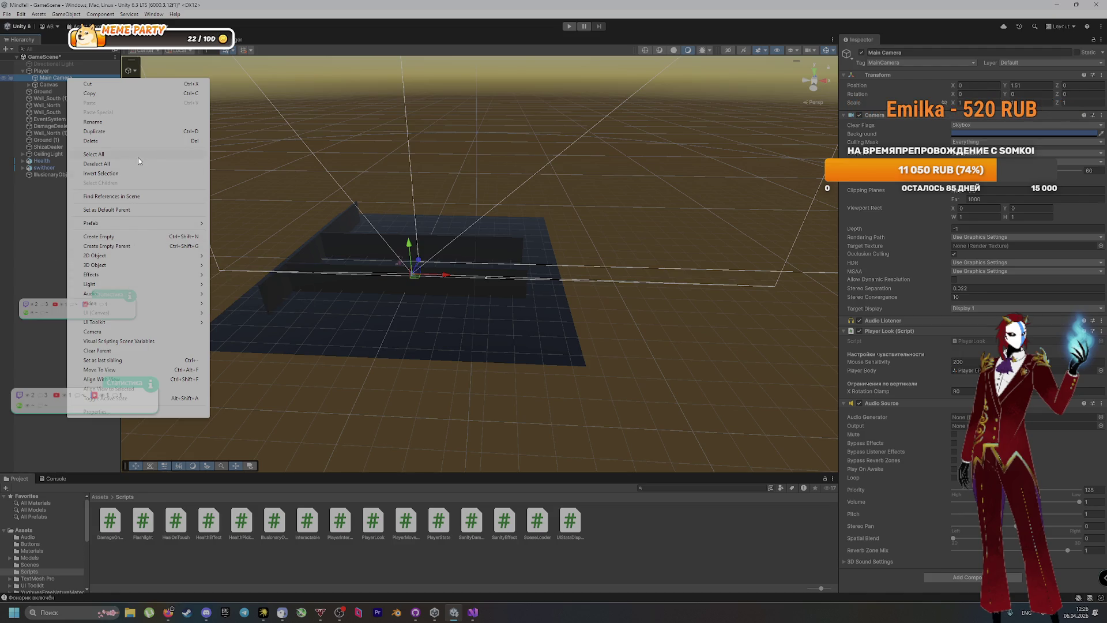
pyautogui.moveTo(168, 284)
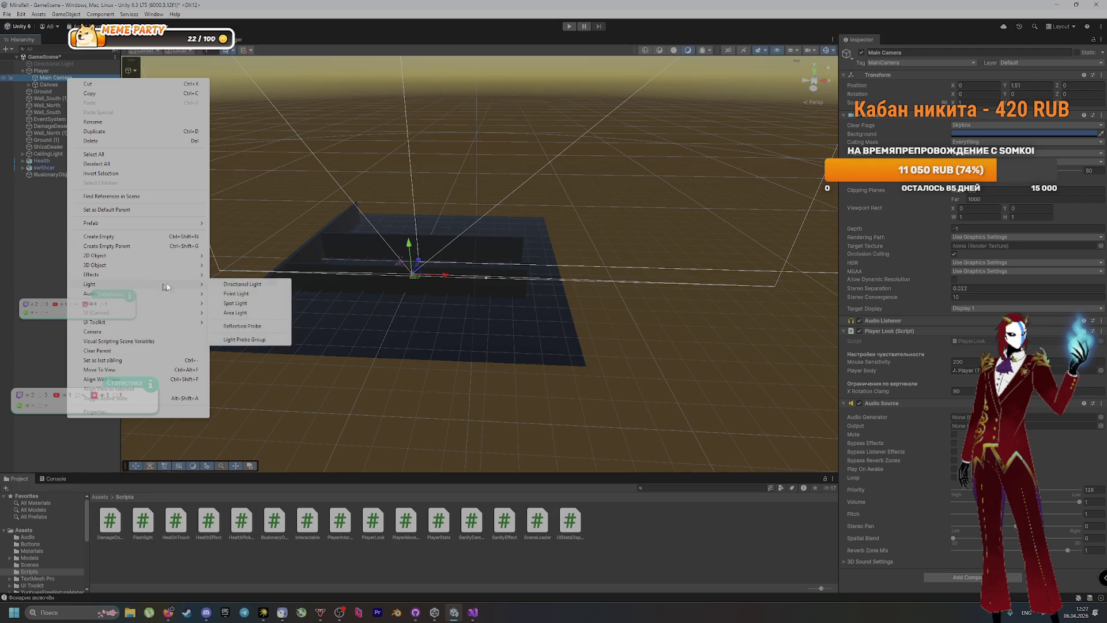
pyautogui.click(249, 294)
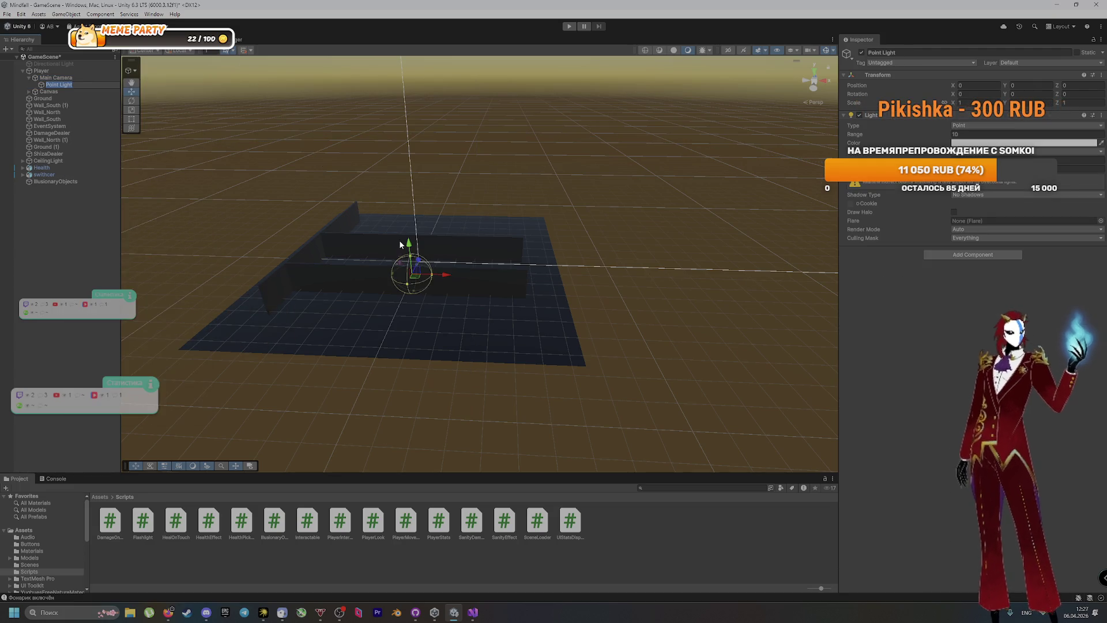
pyautogui.write('Flash')
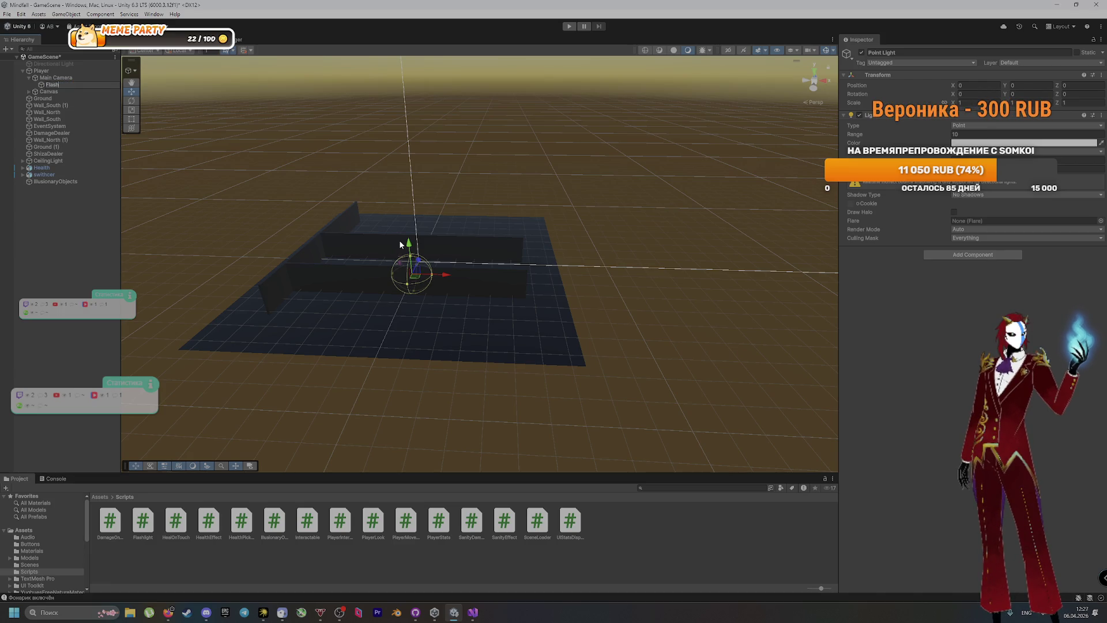
pyautogui.write('l')
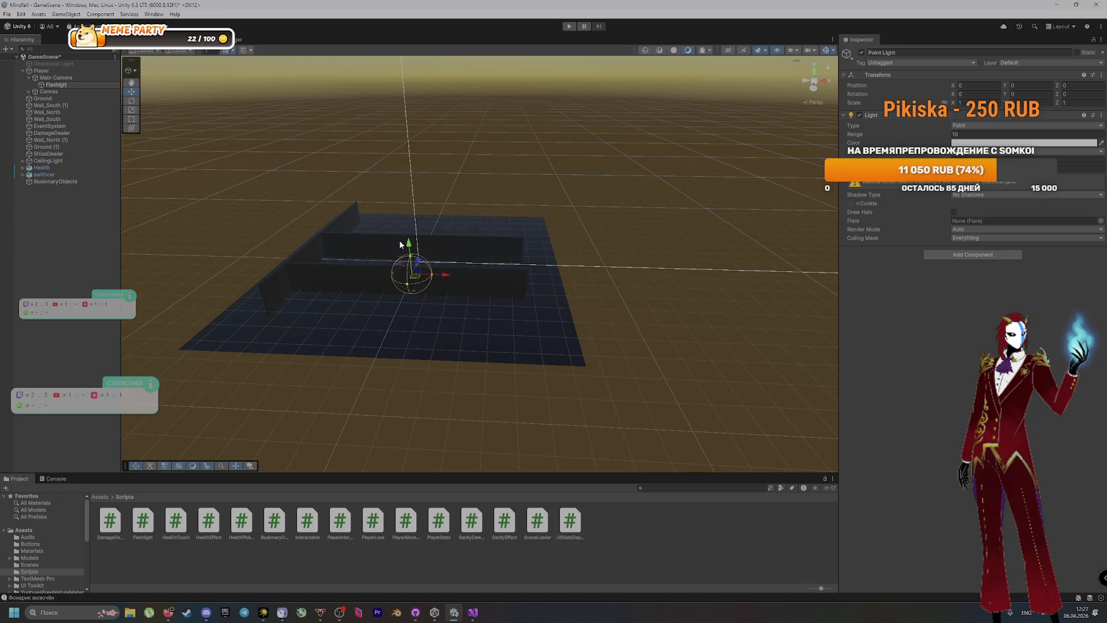
pyautogui.write(' Li')
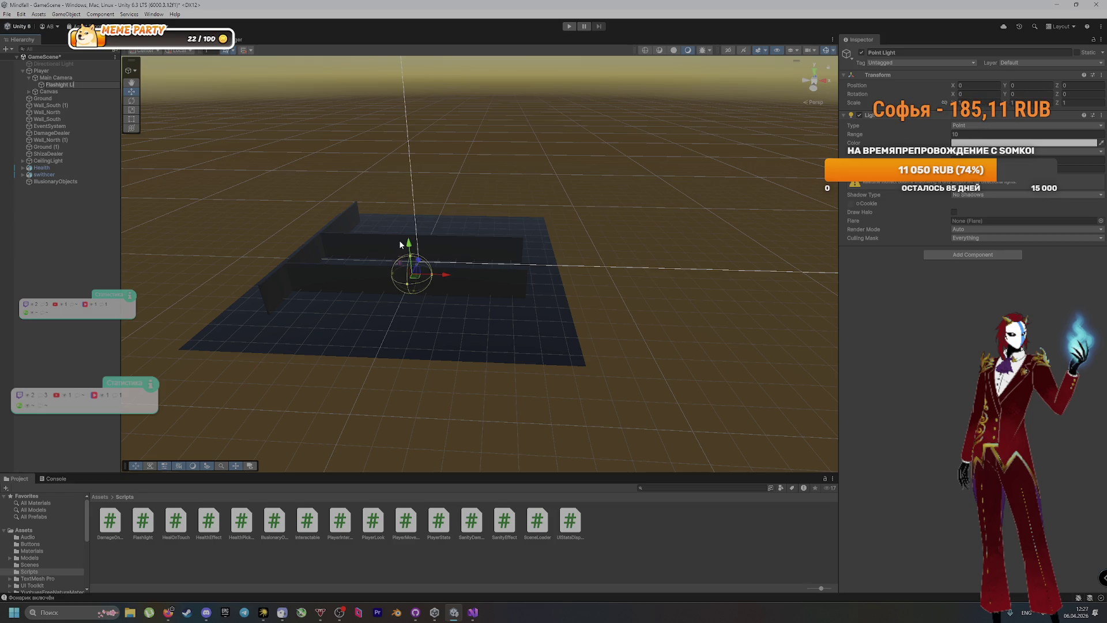
pyautogui.write('ght')
pyautogui.press('Return')
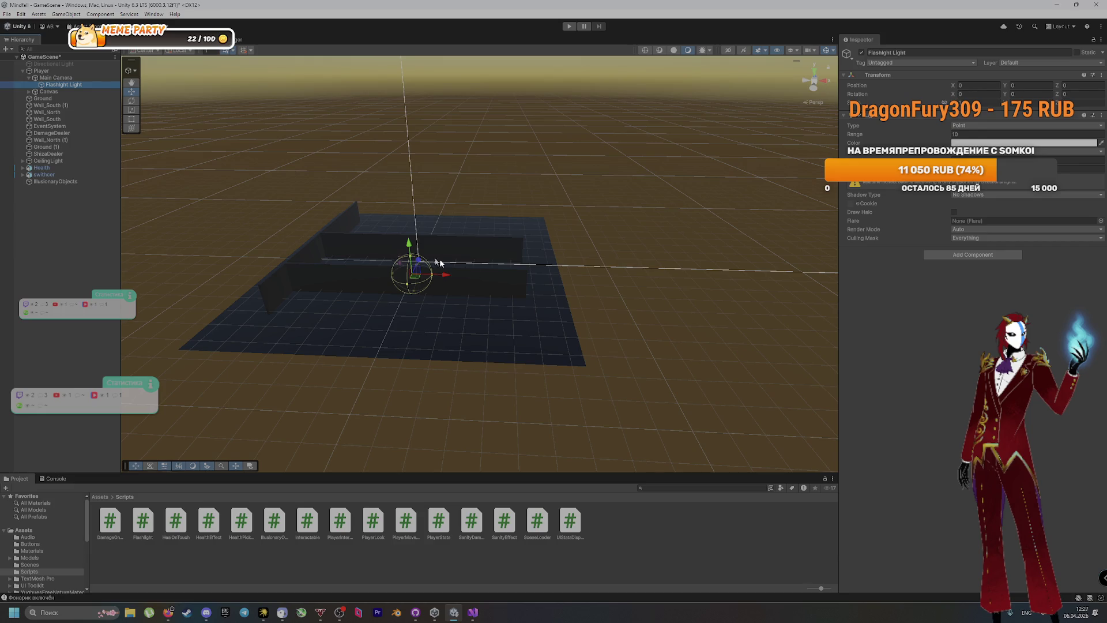
# Try attaching the Flashlight script, undo it, and start playing the scene
pyautogui.moveTo(143, 521); pyautogui.dragTo(969, 256)
pyautogui.hotkey('ctrl', 'z')
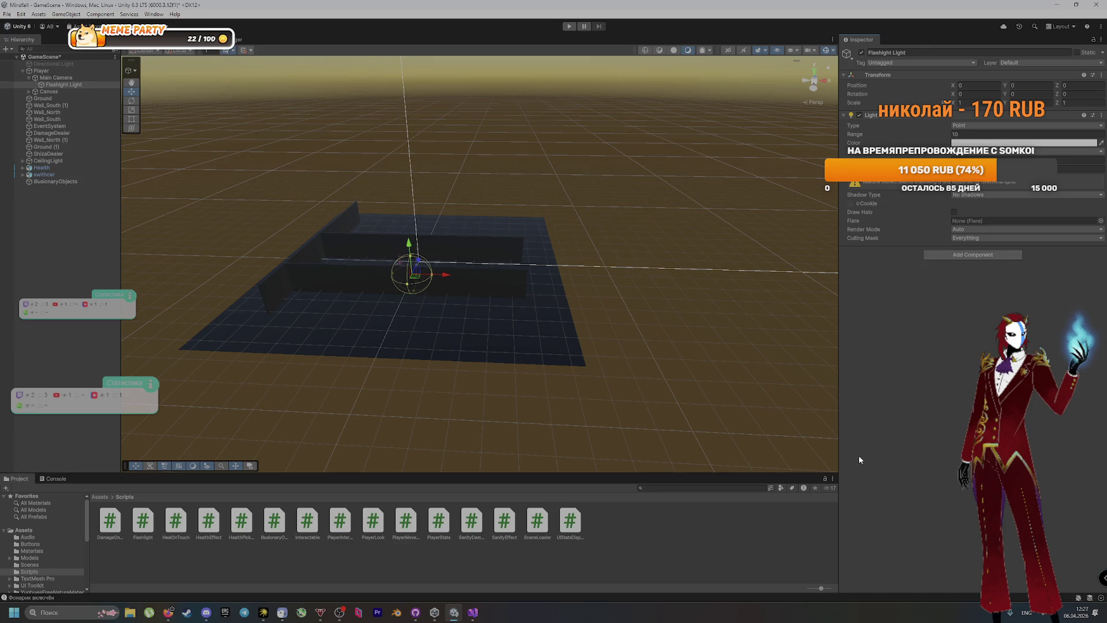
pyautogui.click(572, 26)
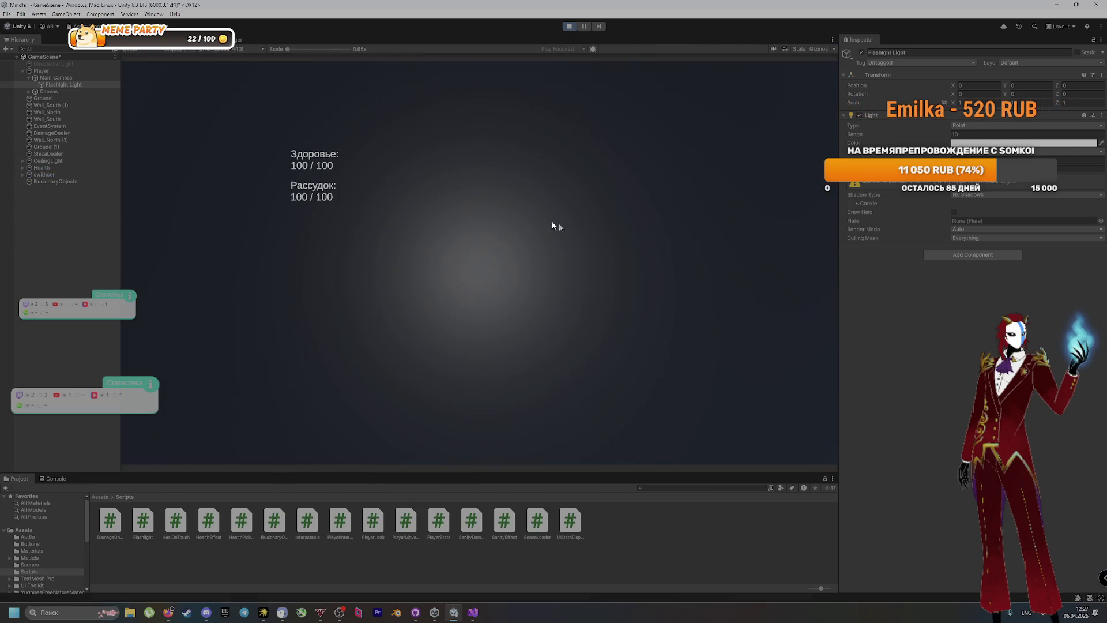
# Look around the dark level in the Game view, release control with Escape, and stop playing
pyautogui.click(474, 271)
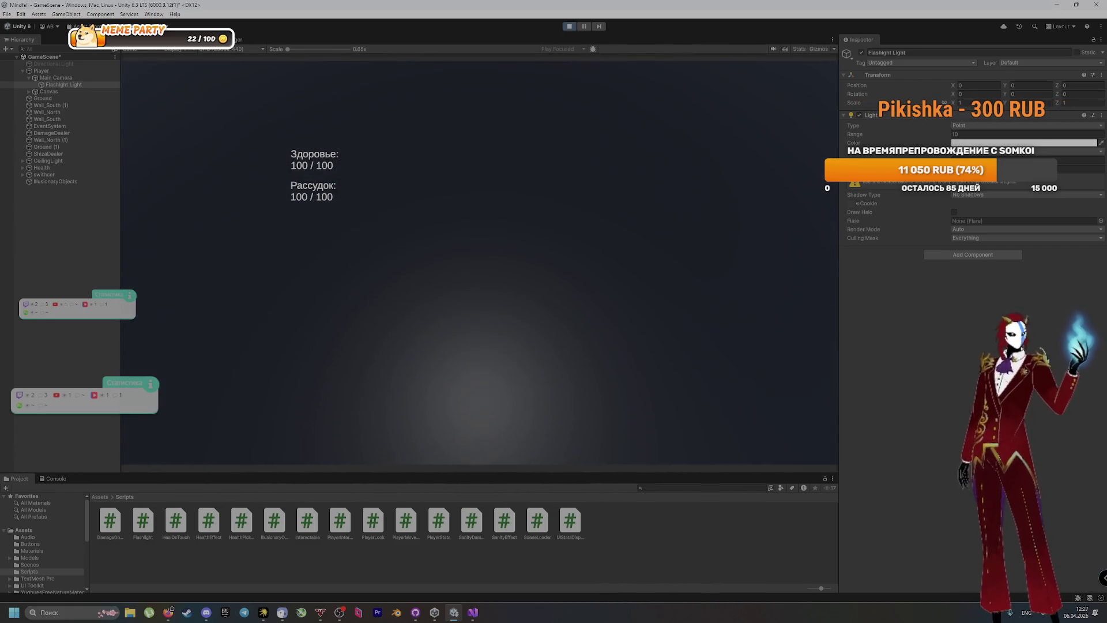
pyautogui.press('Escape')
pyautogui.click(569, 26)
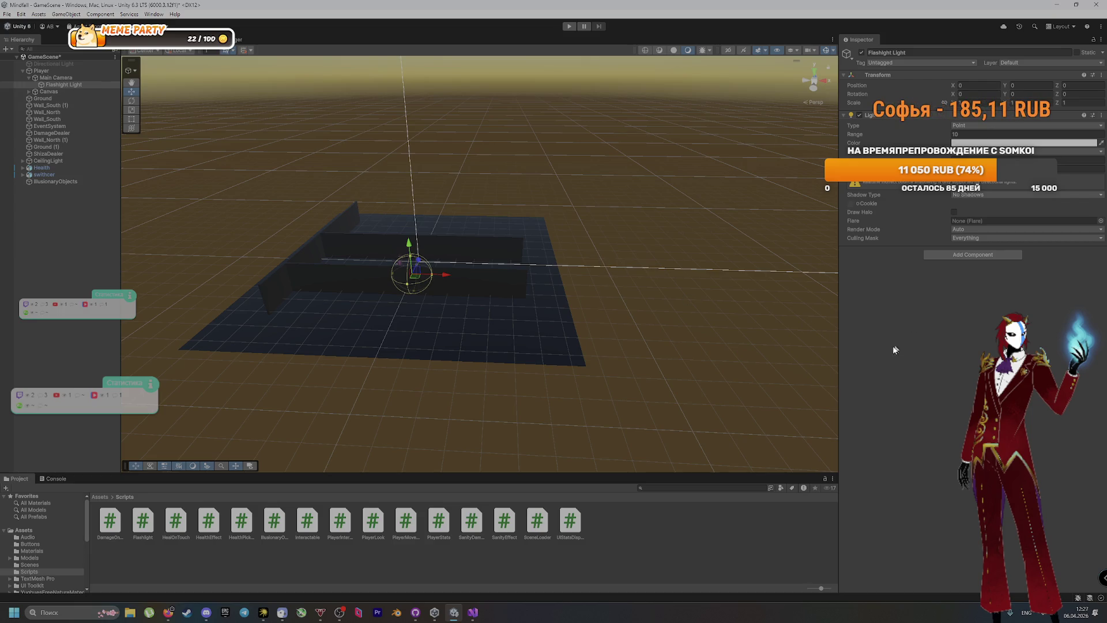
# Add the Flashlight script to Flashlight Light and set Flashlight Light as its light
pyautogui.moveTo(142, 521); pyautogui.dragTo(882, 431)
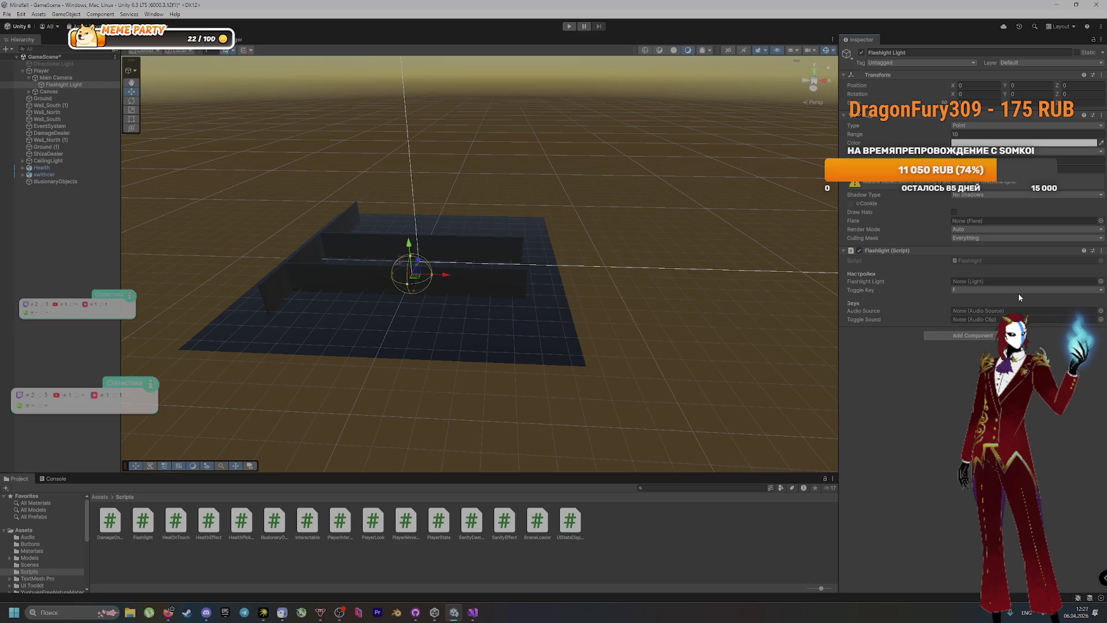
pyautogui.click(1100, 281)
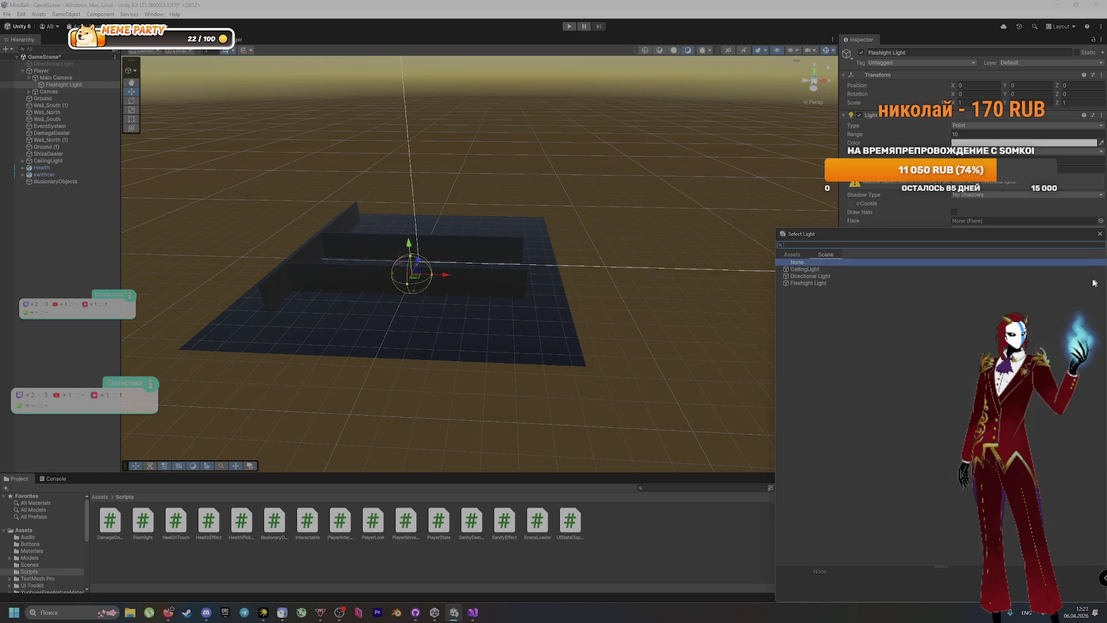
pyautogui.doubleClick(812, 282)
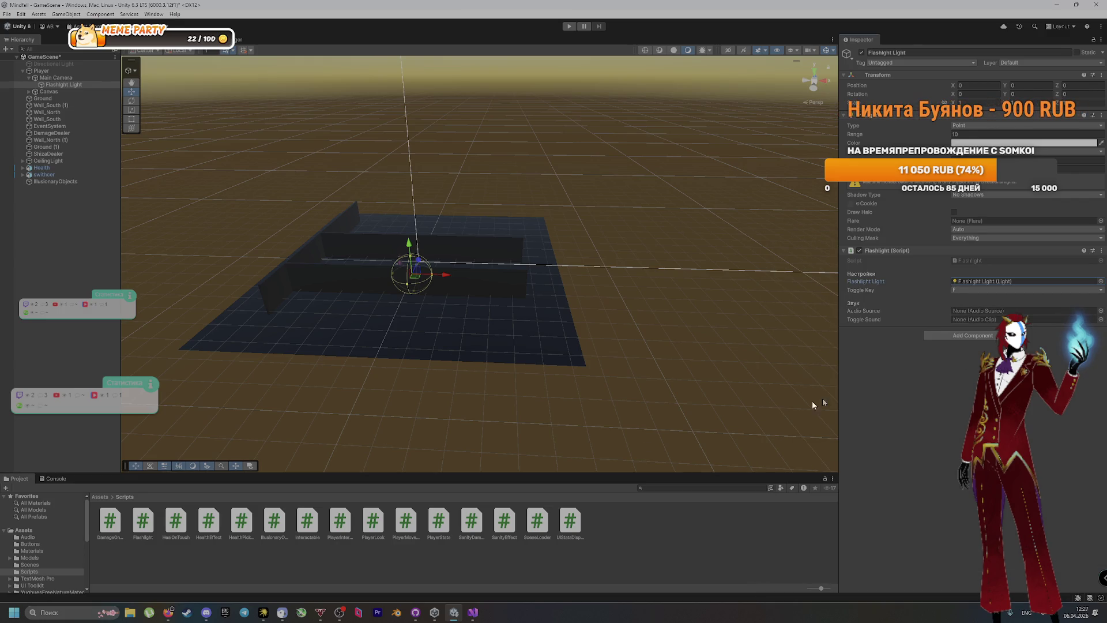
# Set FlashlightOnOff from the Audio folder as the toggle sound, then play with Ctrl+P and toggle the flashlight
pyautogui.click(100, 497)
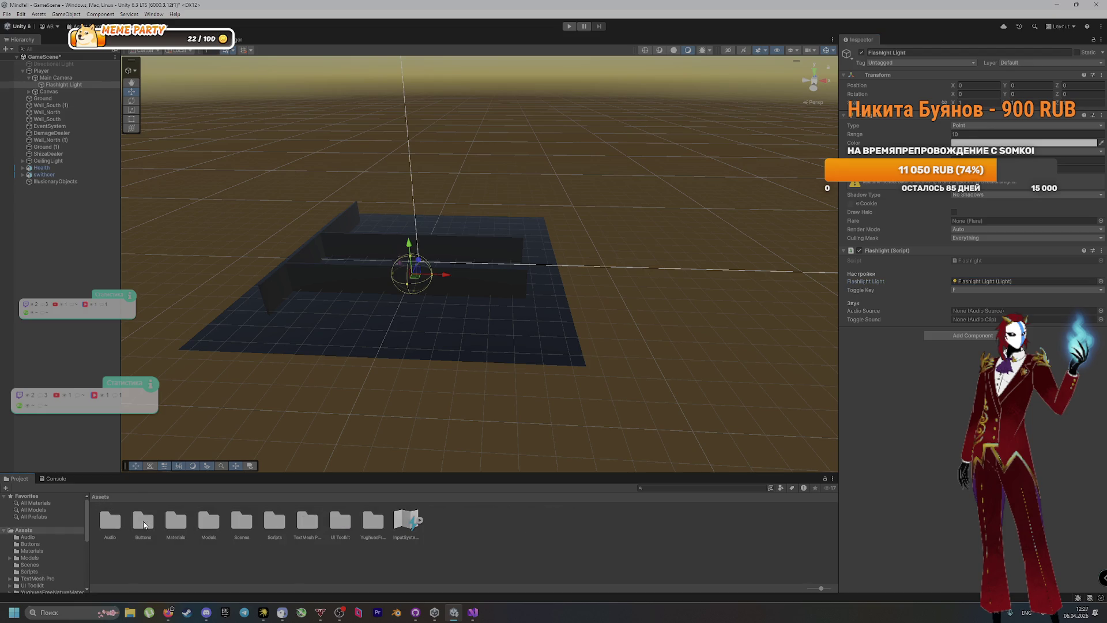
pyautogui.doubleClick(110, 522)
pyautogui.click(64, 85)
pyautogui.moveTo(110, 522)
pyautogui.mouseDown()
pyautogui.moveTo(923, 323)
pyautogui.moveTo(987, 321)
pyautogui.mouseUp()
pyautogui.hotkey('ctrl', 'p')
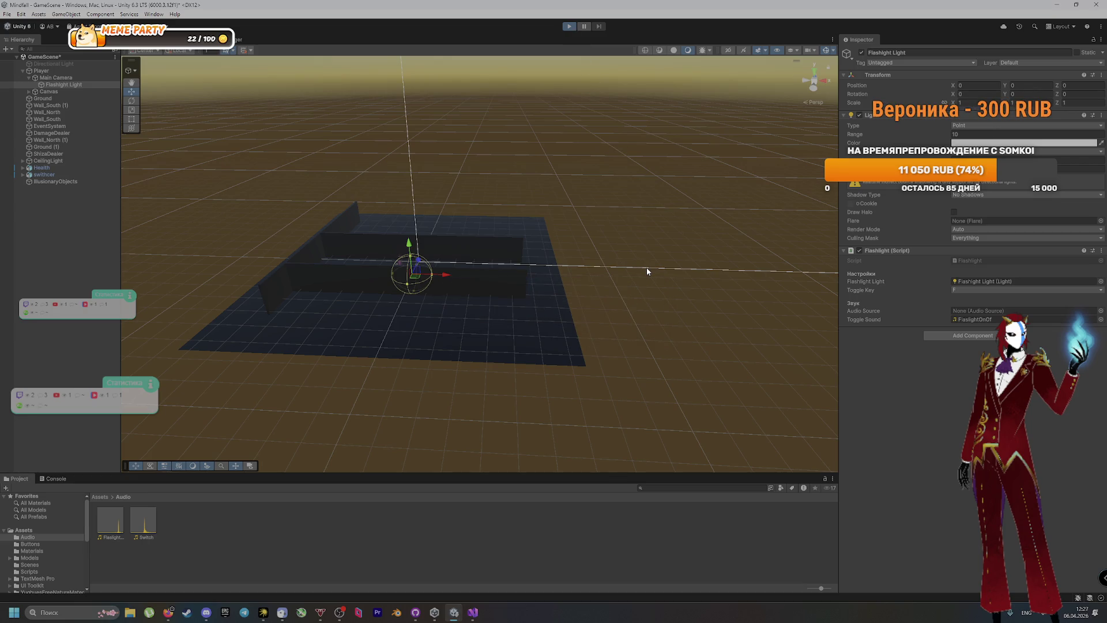
pyautogui.press('f')
pyautogui.press('f')
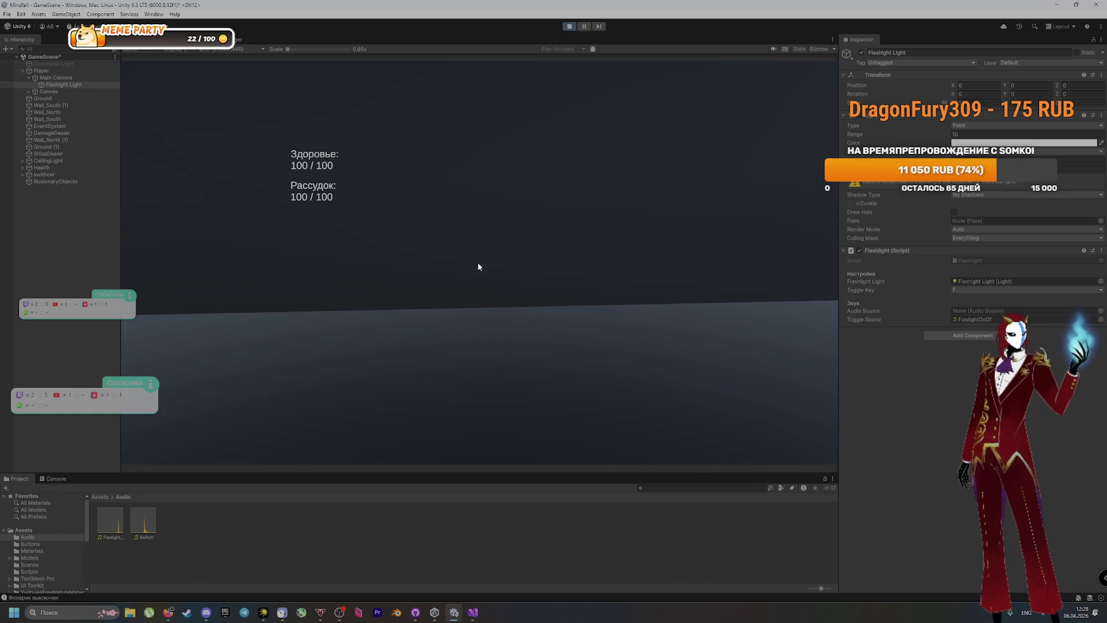
# Turn the flashlight back on with F, stop the test run, and select Player
pyautogui.press('f')
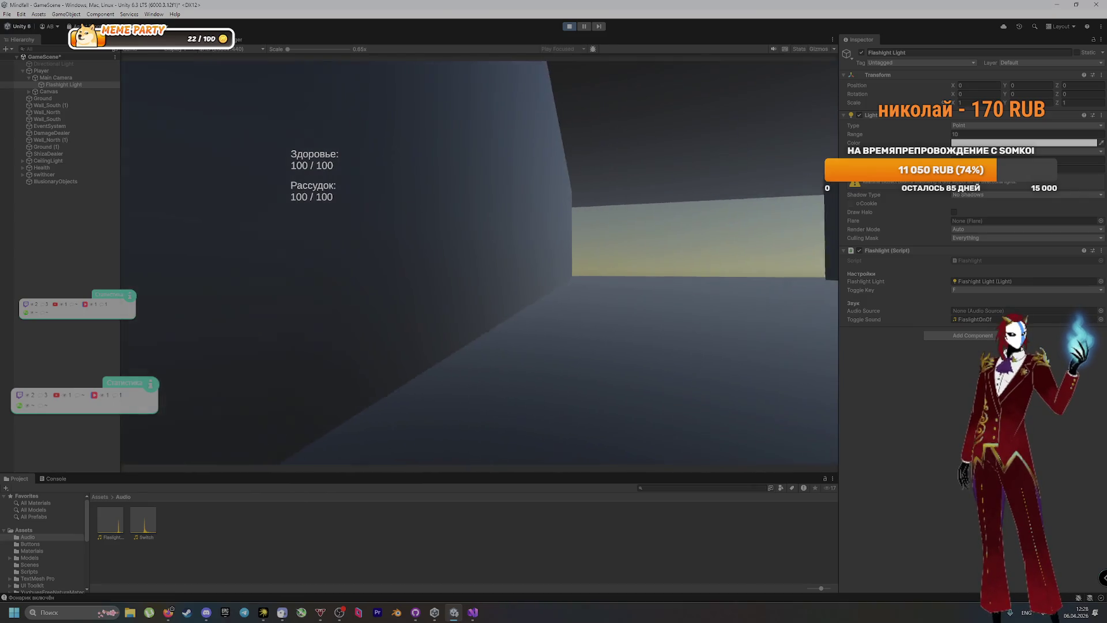
pyautogui.press('Escape')
pyautogui.click(568, 26)
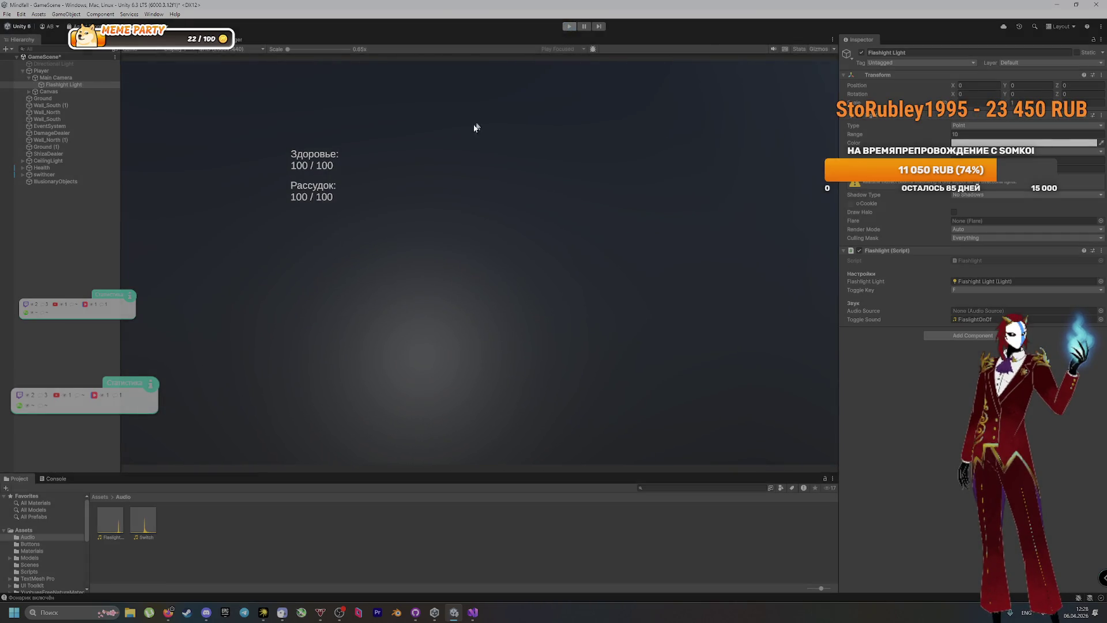
pyautogui.click(41, 71)
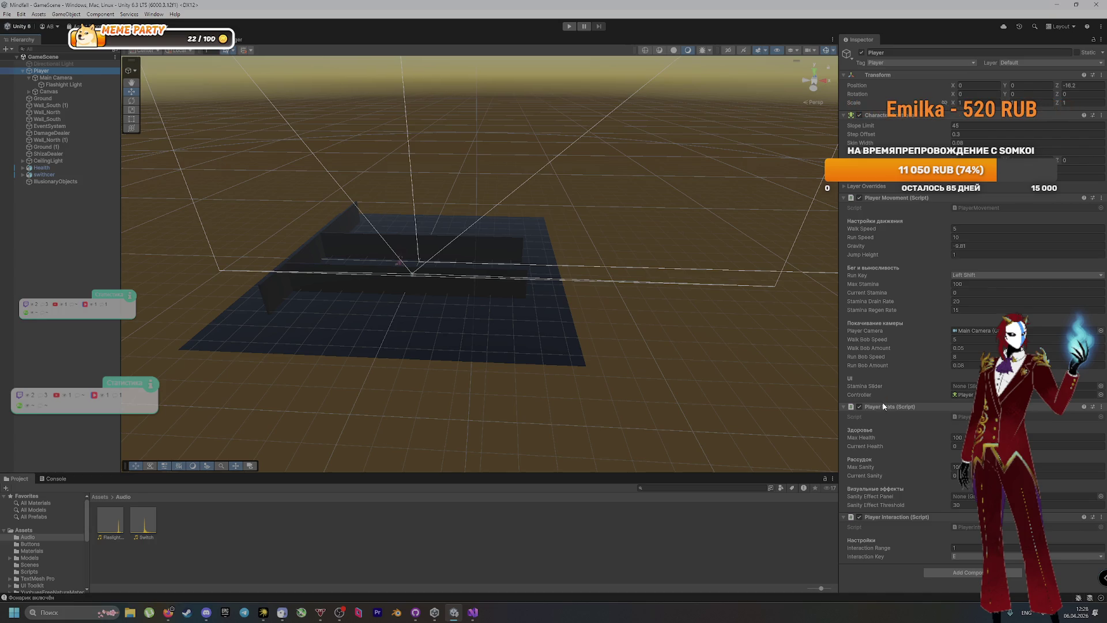
# Compare Main Camera and Flashlight Light, confirming the Flashlight script uses key F and FlashlightOnOff
pyautogui.click(56, 77)
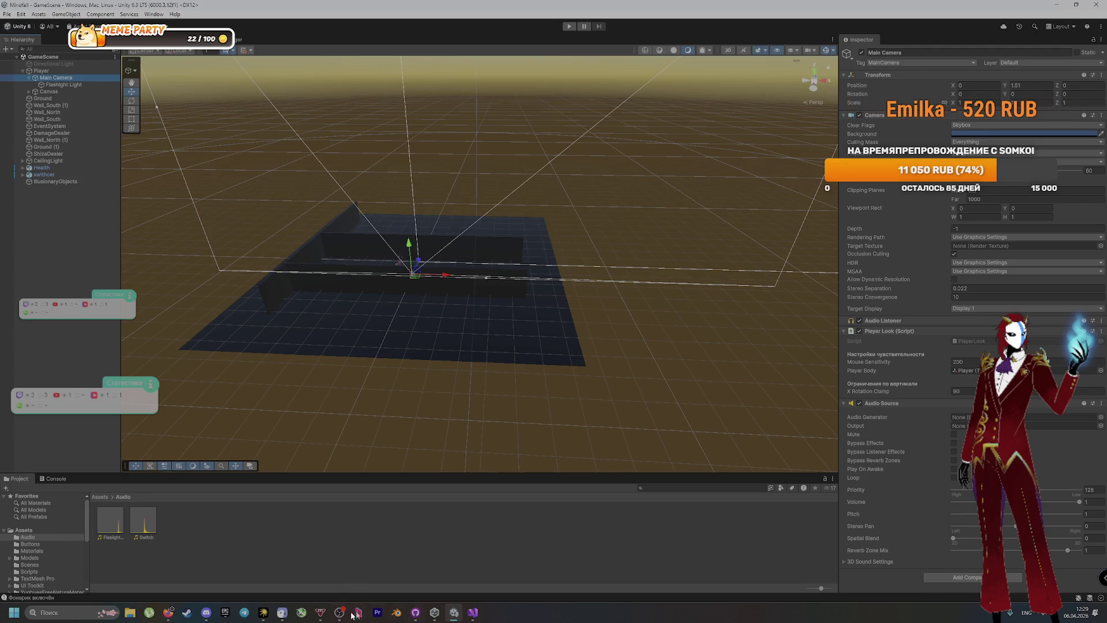
pyautogui.click(263, 613)
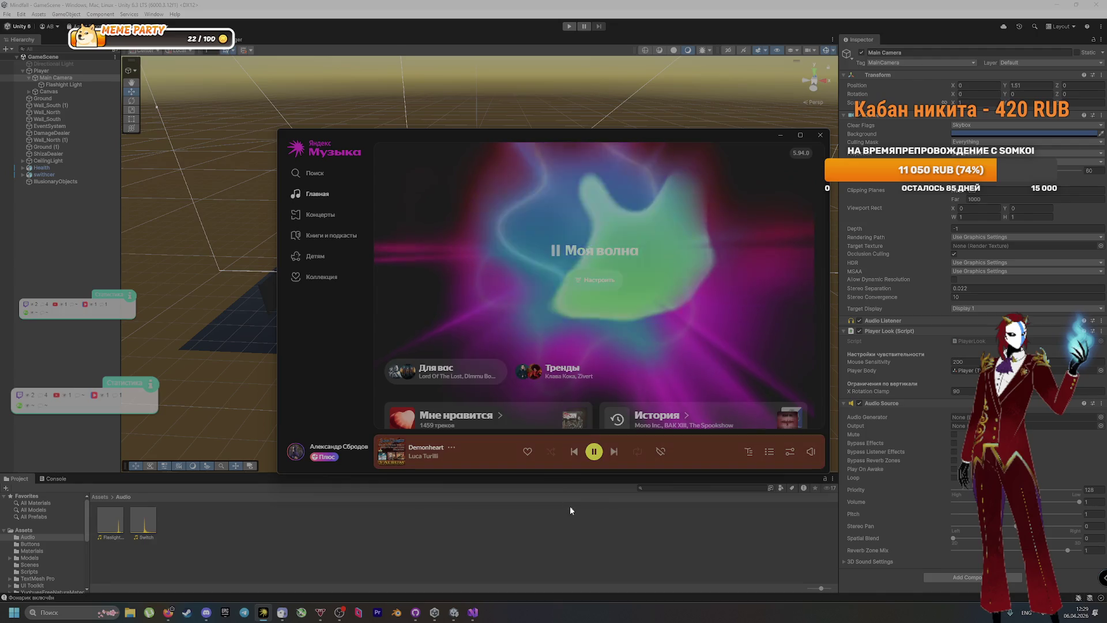
pyautogui.click(569, 535)
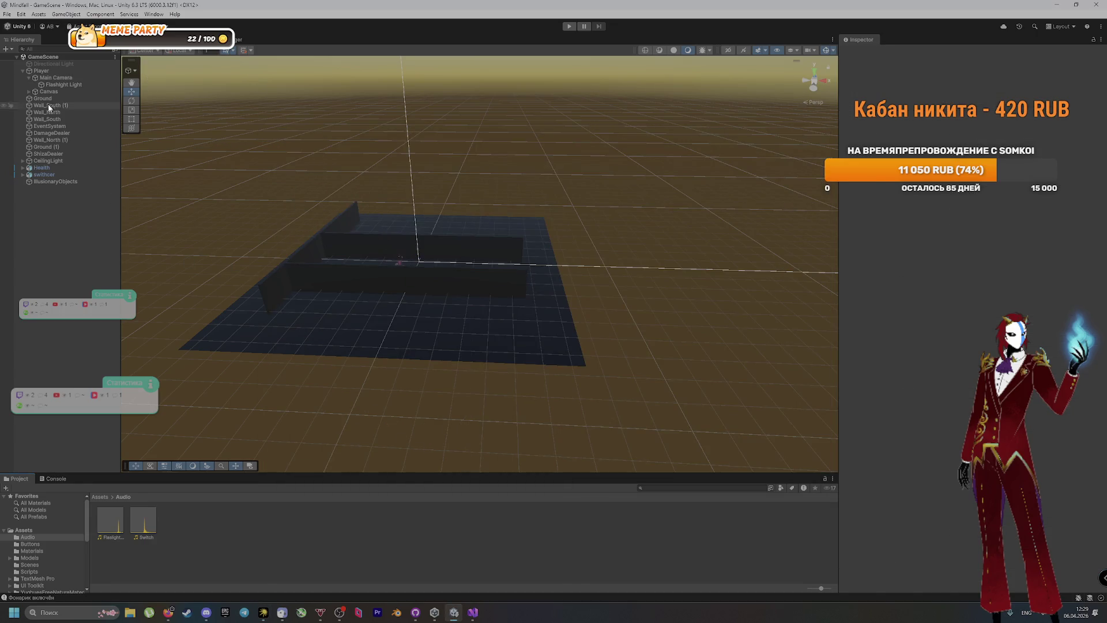
pyautogui.click(59, 86)
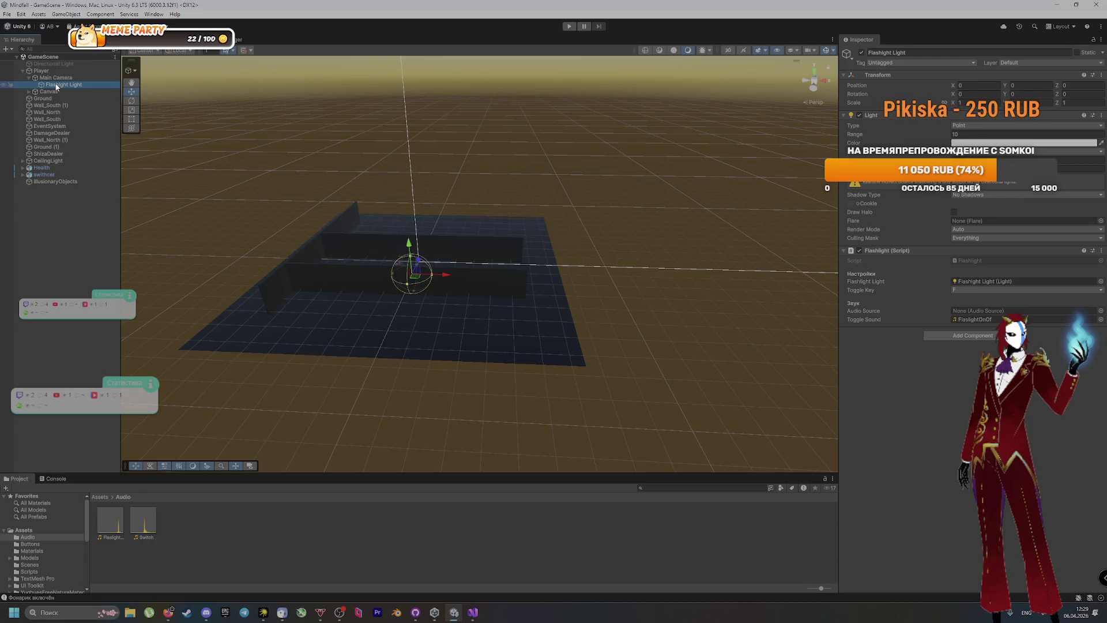
pyautogui.click(56, 78)
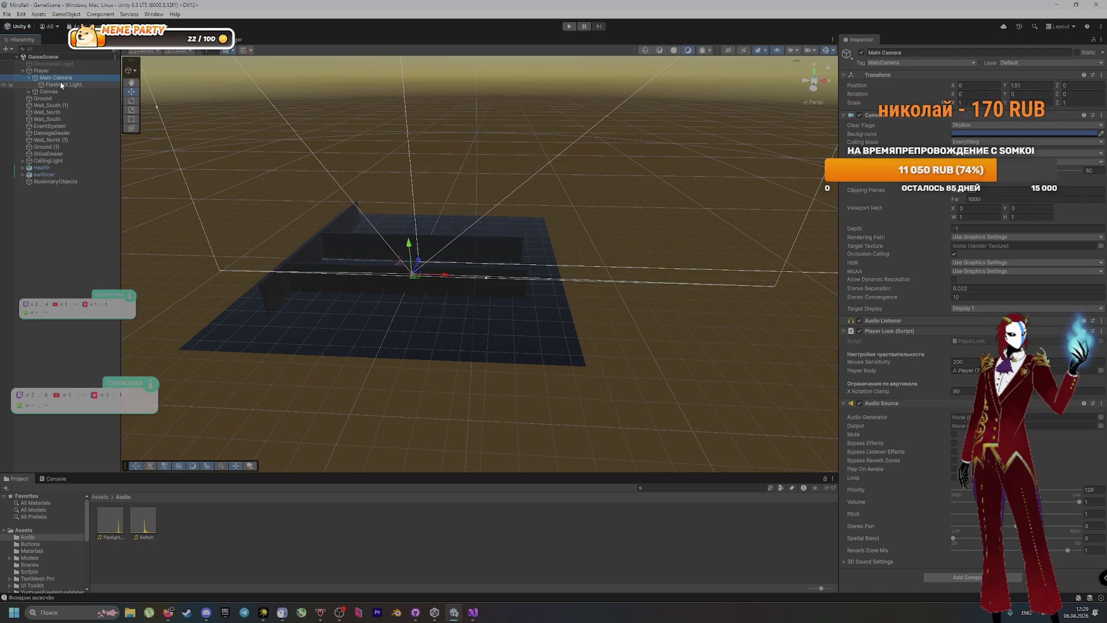
pyautogui.click(60, 83)
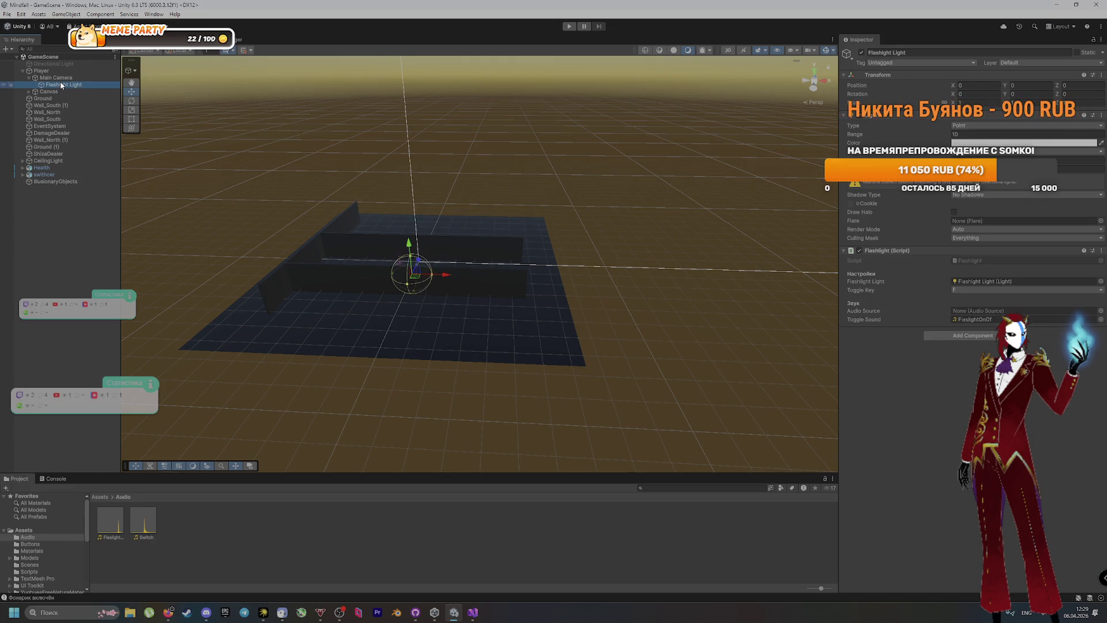
pyautogui.click(467, 323)
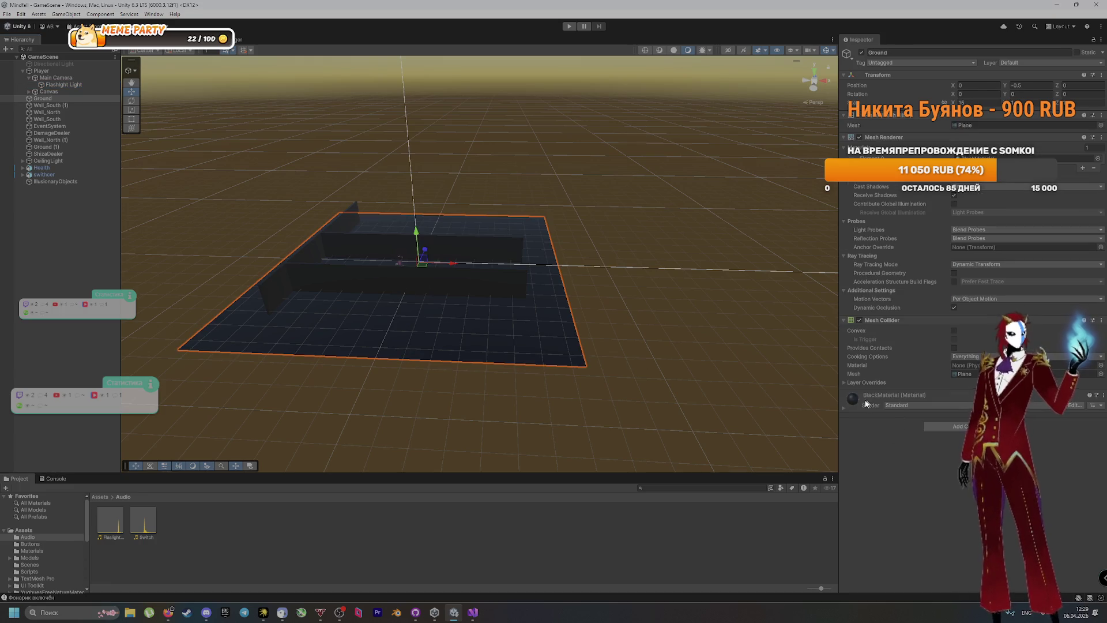
# Drag the checkered tile material from All Materials onto the ground plane
pyautogui.click(900, 404)
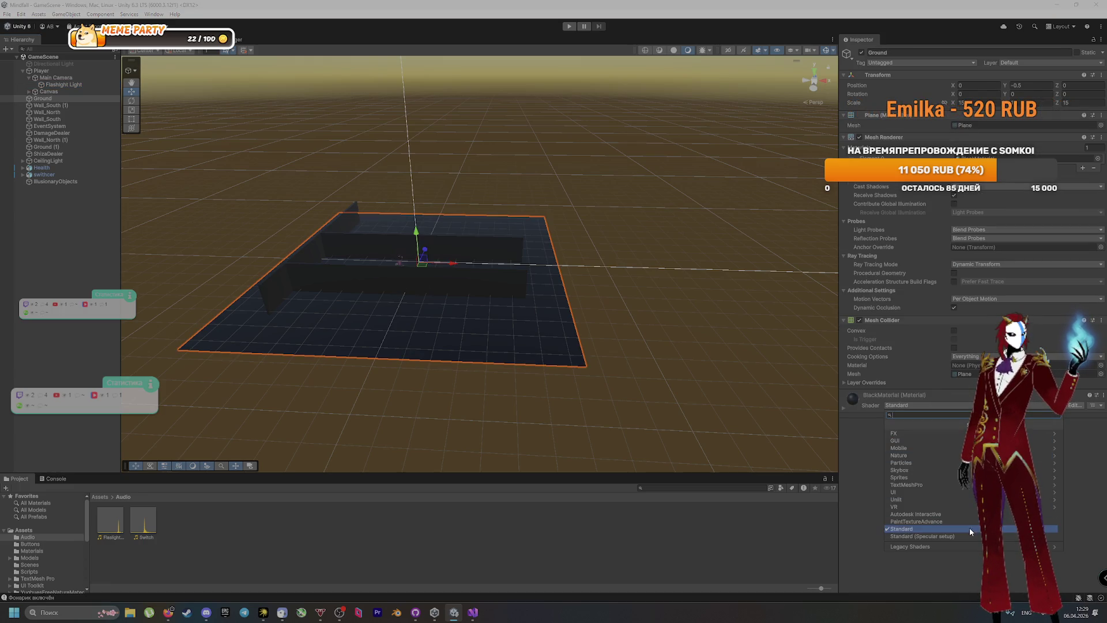
pyautogui.click(883, 407)
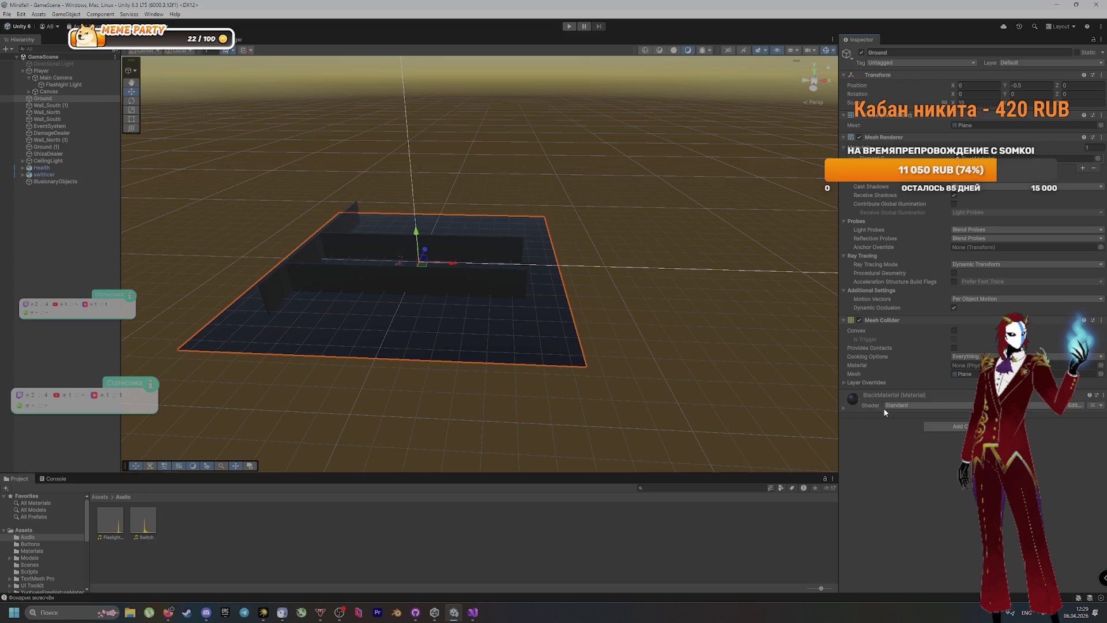
pyautogui.click(861, 53)
pyautogui.click(861, 53)
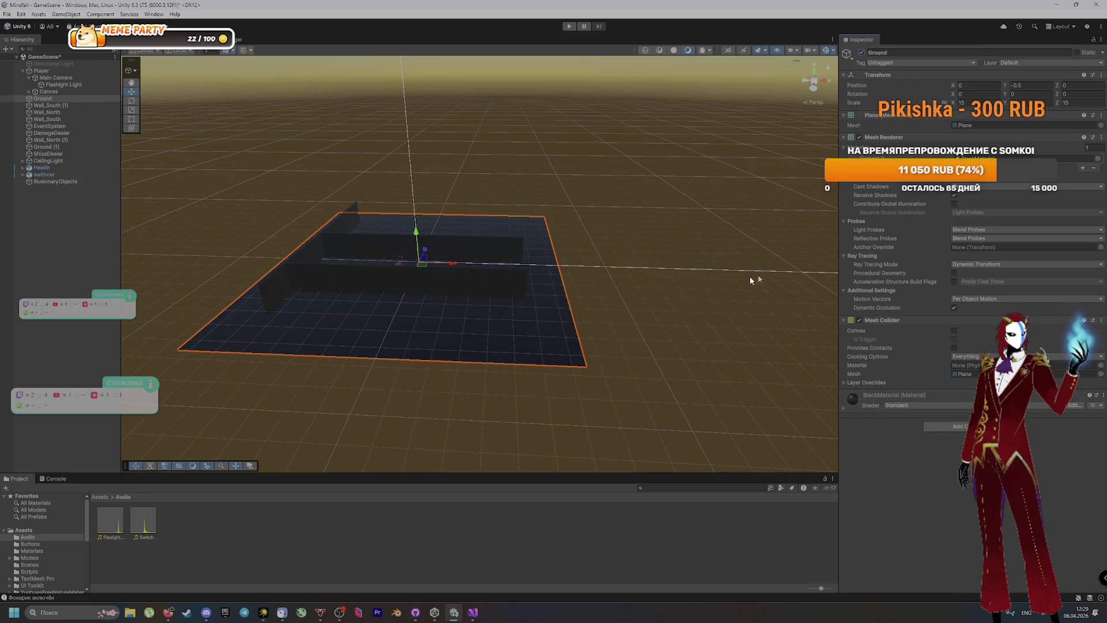
pyautogui.click(36, 503)
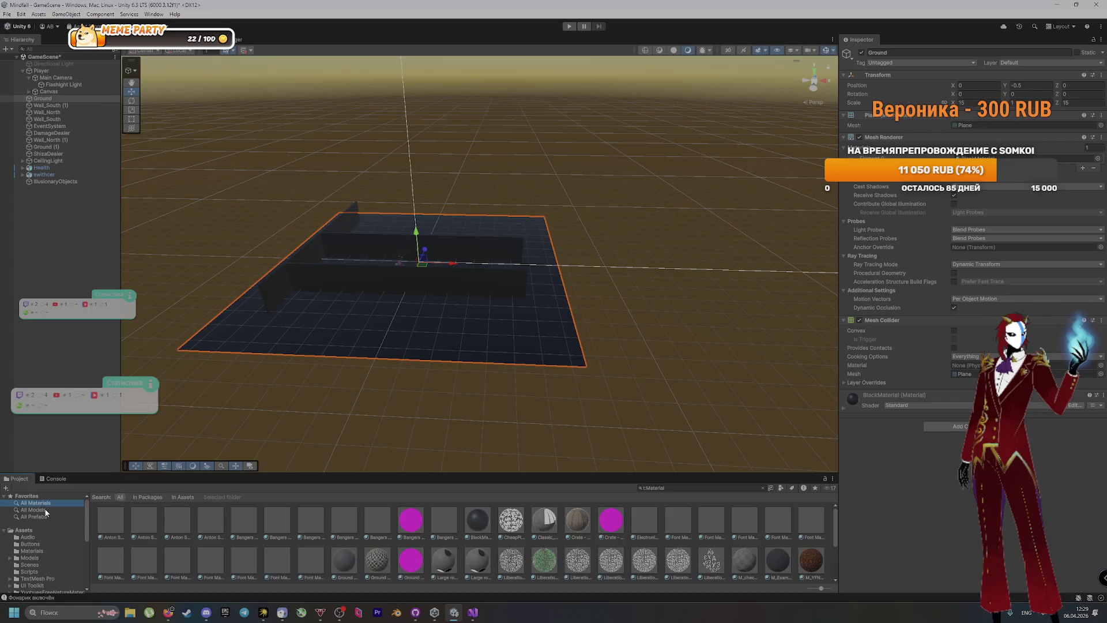
pyautogui.moveTo(517, 528)
pyautogui.mouseDown()
pyautogui.moveTo(943, 412)
pyautogui.moveTo(923, 323)
pyautogui.moveTo(503, 309)
pyautogui.moveTo(478, 335)
pyautogui.moveTo(571, 538)
pyautogui.moveTo(509, 565)
pyautogui.moveTo(423, 562)
pyautogui.moveTo(435, 338)
pyautogui.mouseUp()
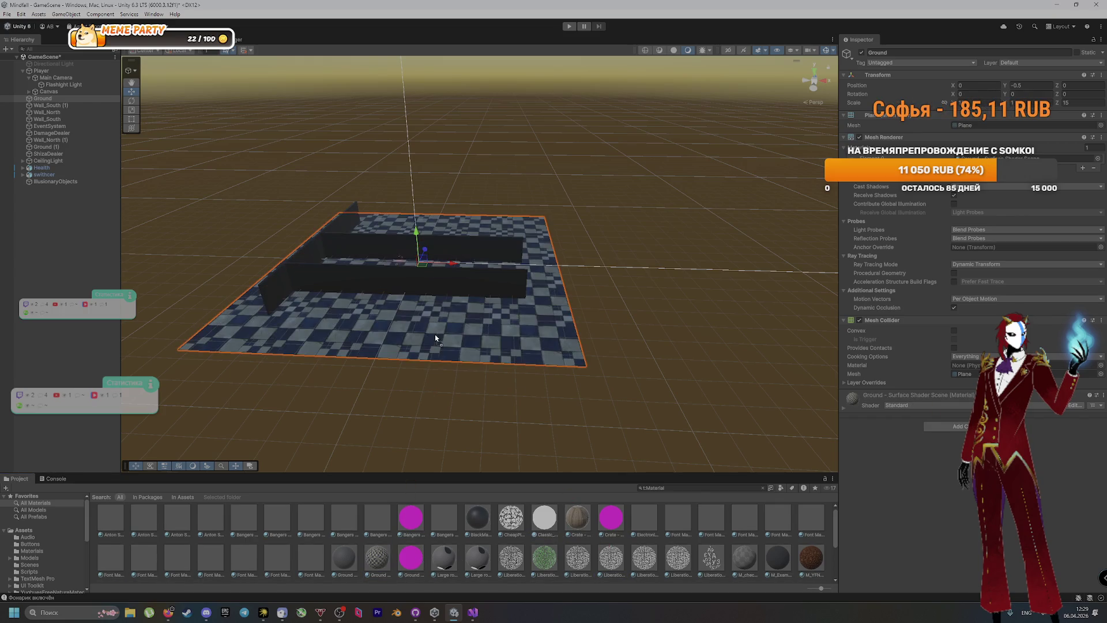
# Apply the grey marble material to the back wall and start play mode
pyautogui.click(707, 415)
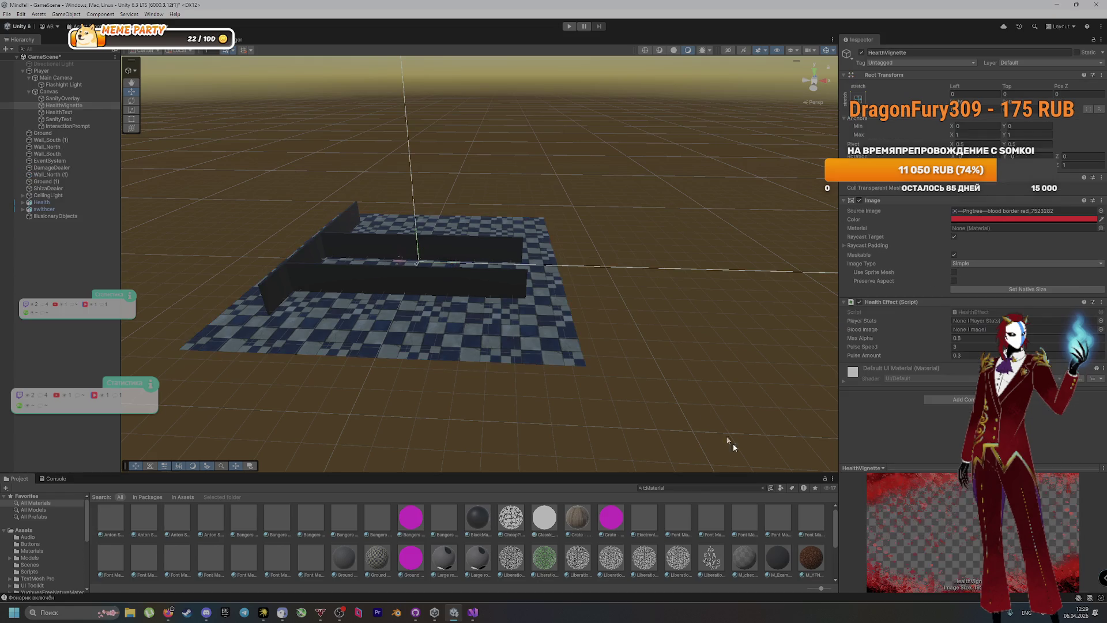
pyautogui.scroll(-5, 519, 542)
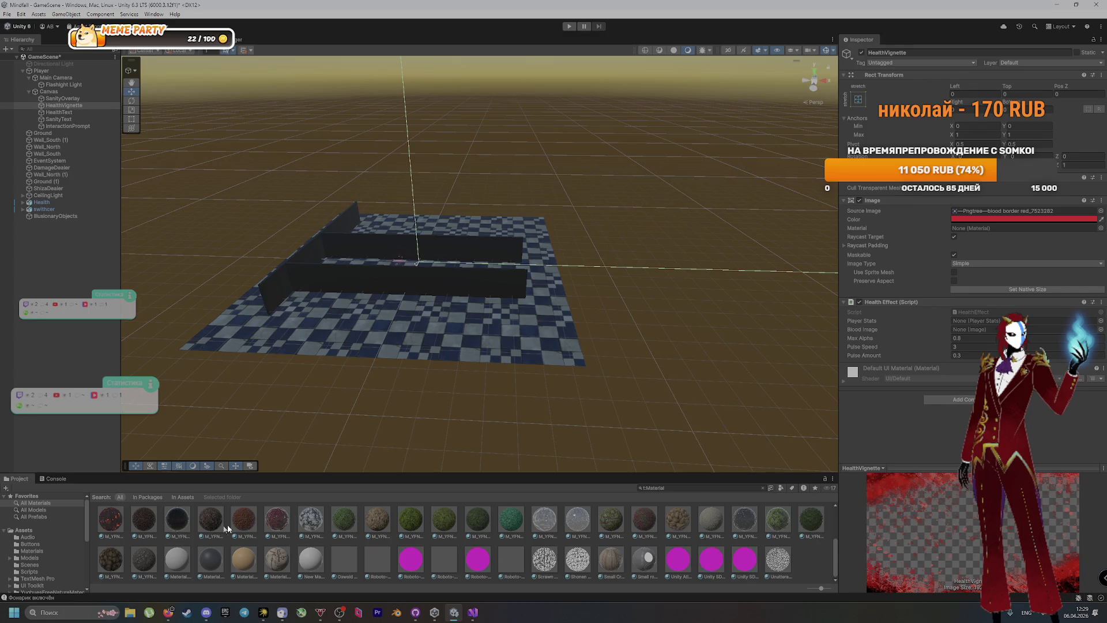
pyautogui.moveTo(312, 522)
pyautogui.mouseDown()
pyautogui.moveTo(294, 254)
pyautogui.moveTo(450, 251)
pyautogui.moveTo(362, 248)
pyautogui.mouseUp()
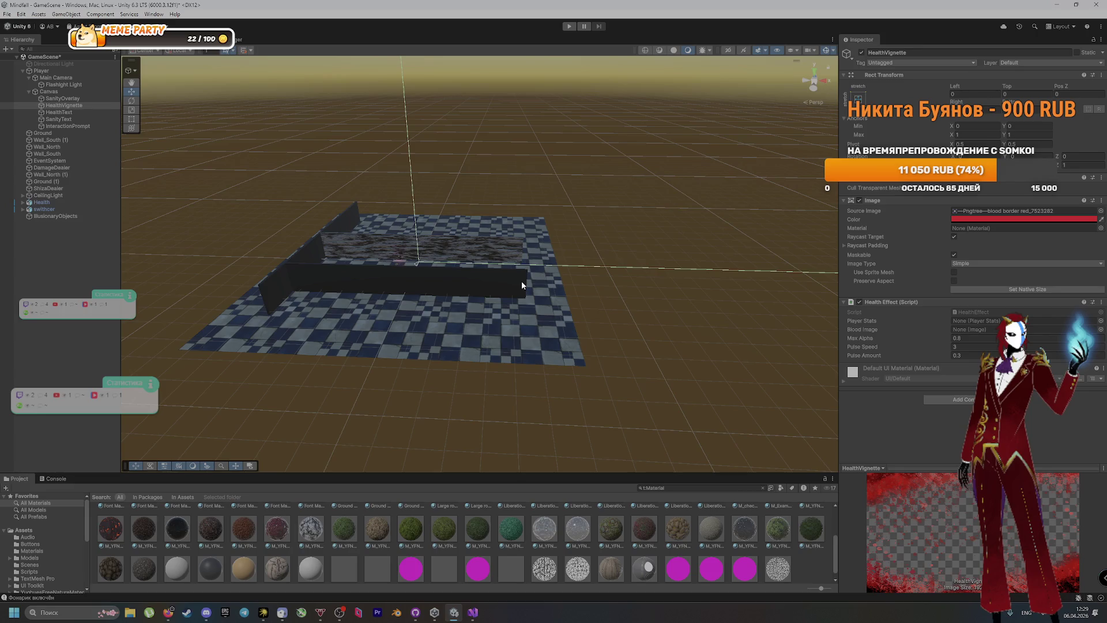
pyautogui.hotkey('ctrl', 'p')
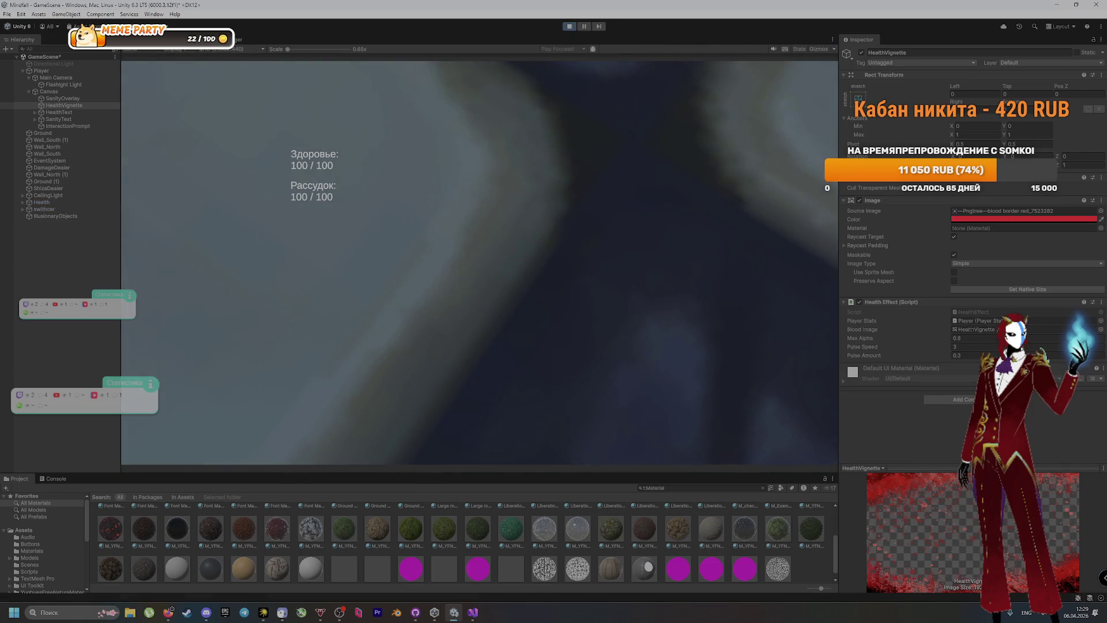
# Toggle the flashlight on and off five times with F, then exit play mode
pyautogui.press('f')
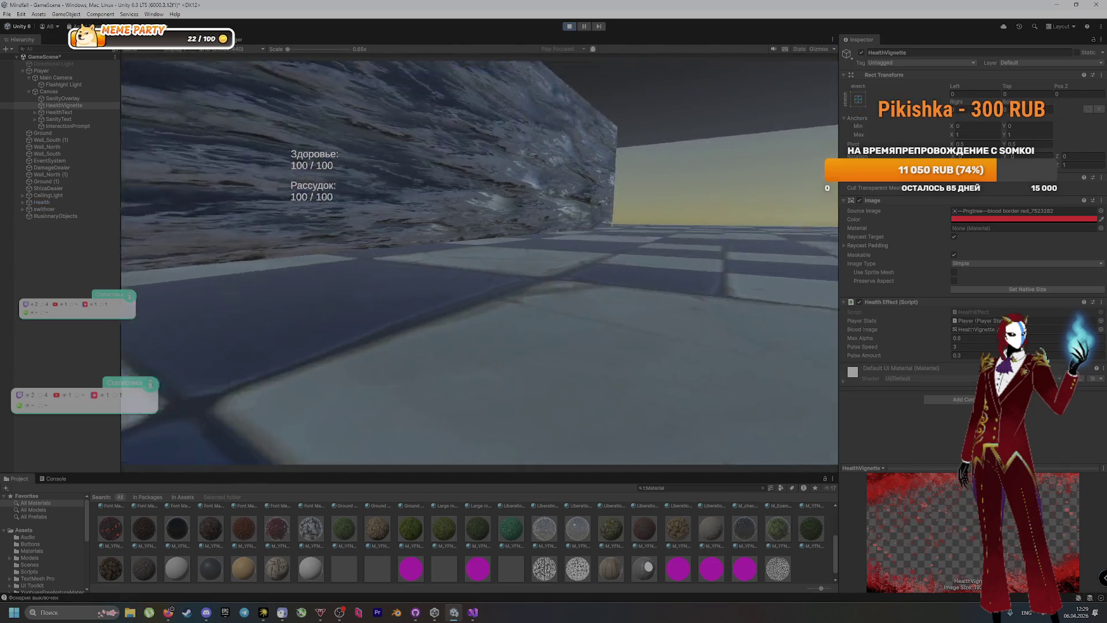
pyautogui.press('f')
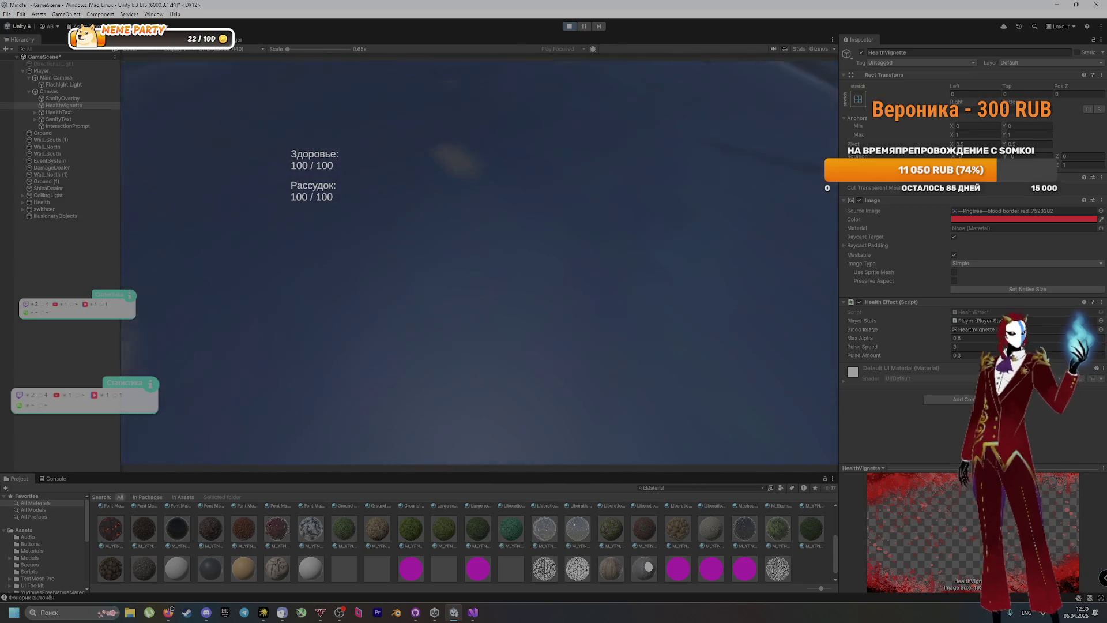
pyautogui.press('f')
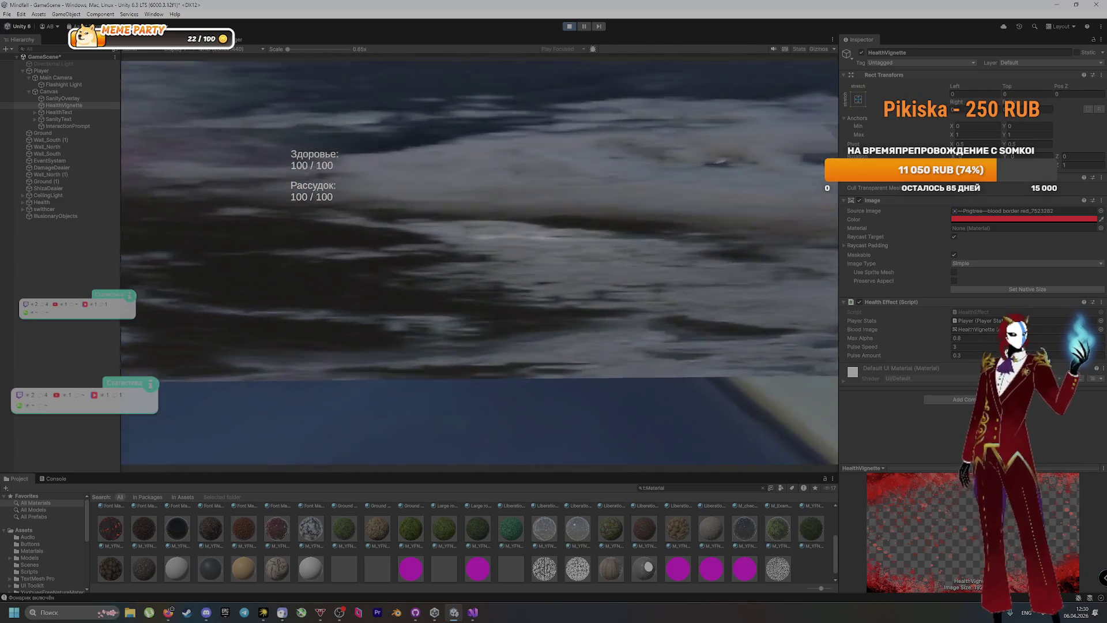
pyautogui.press('f')
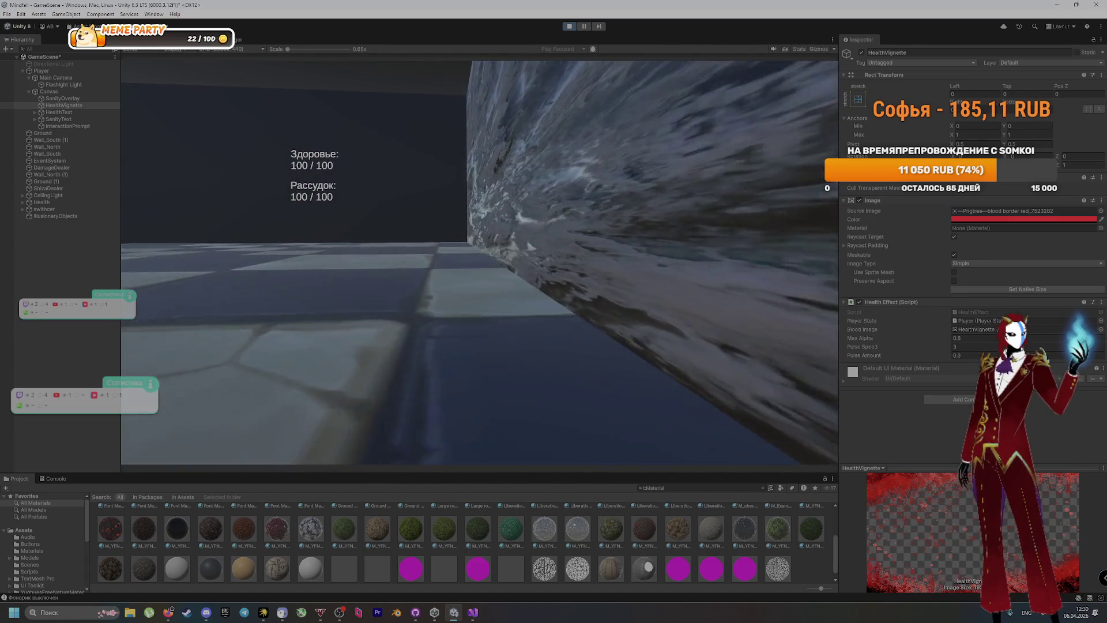
pyautogui.press('f')
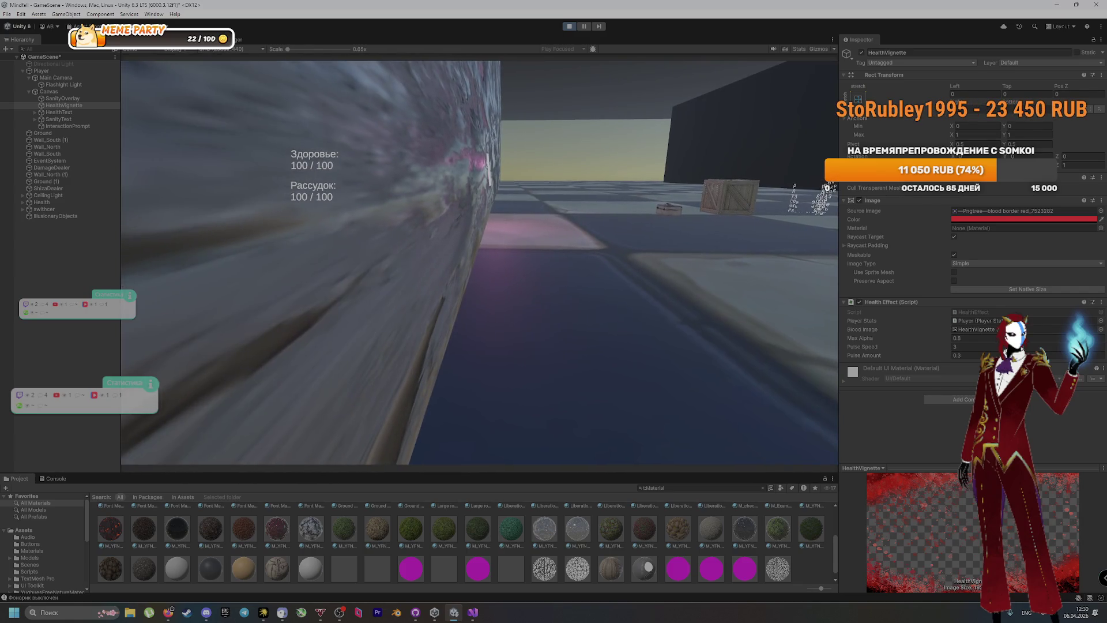
pyautogui.hotkey('ctrl', 'p')
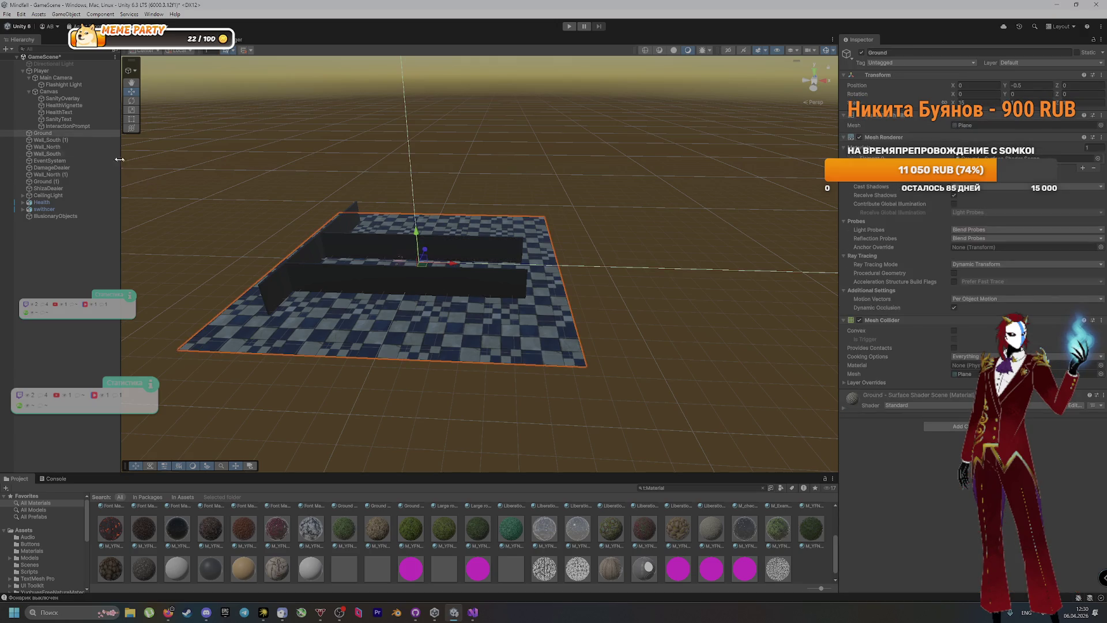
# Change Flashlight Light's type to Spot and test it in a quick play run
pyautogui.click(65, 85)
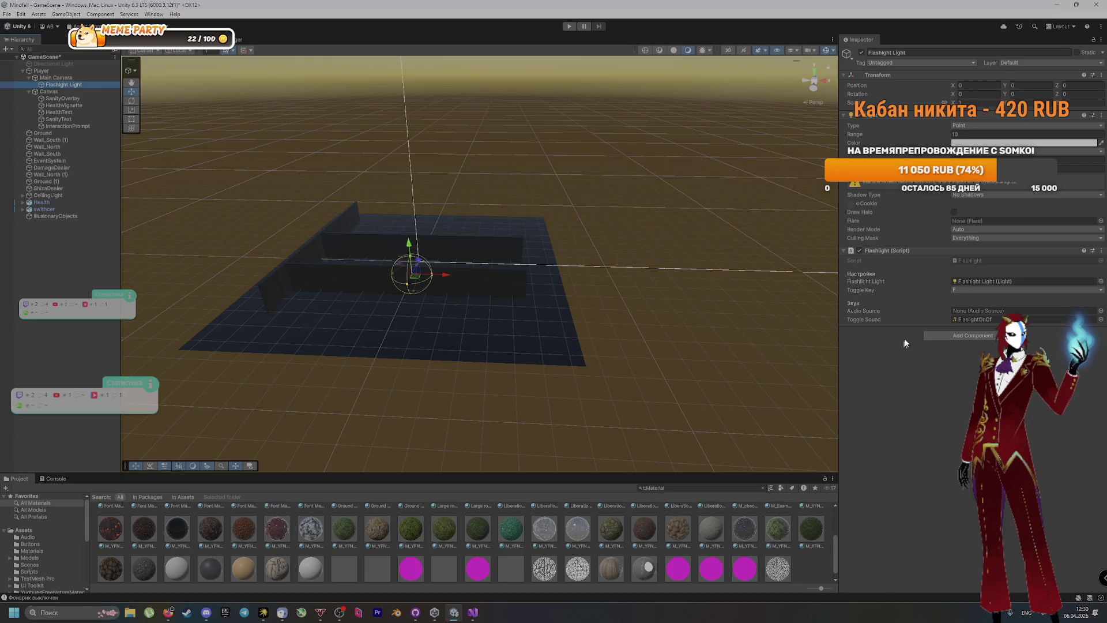
pyautogui.click(987, 125)
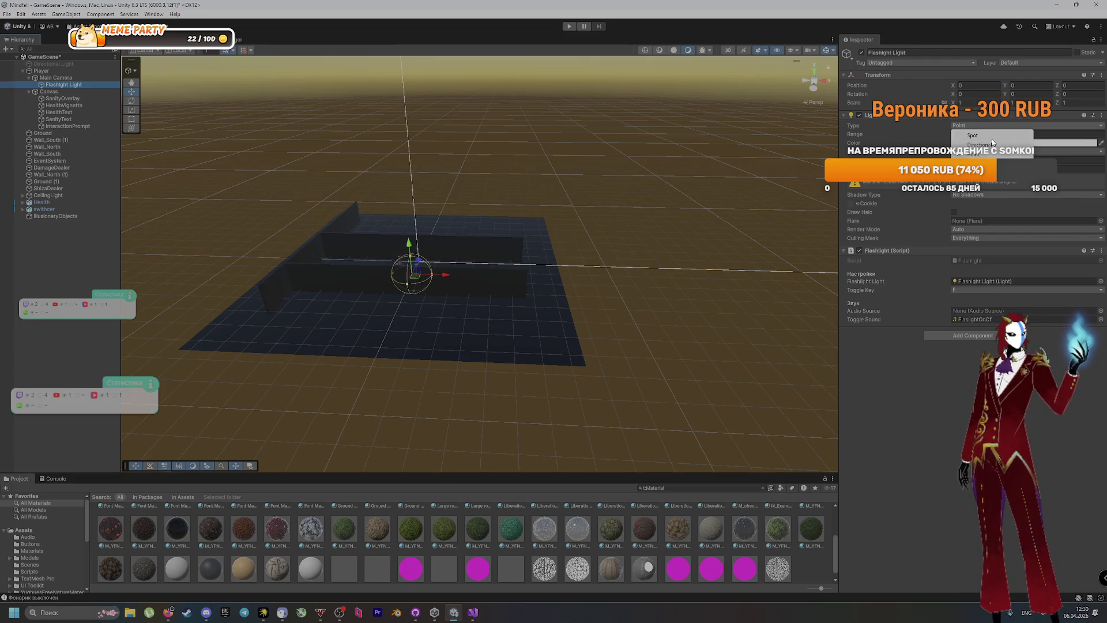
pyautogui.click(975, 135)
pyautogui.click(569, 26)
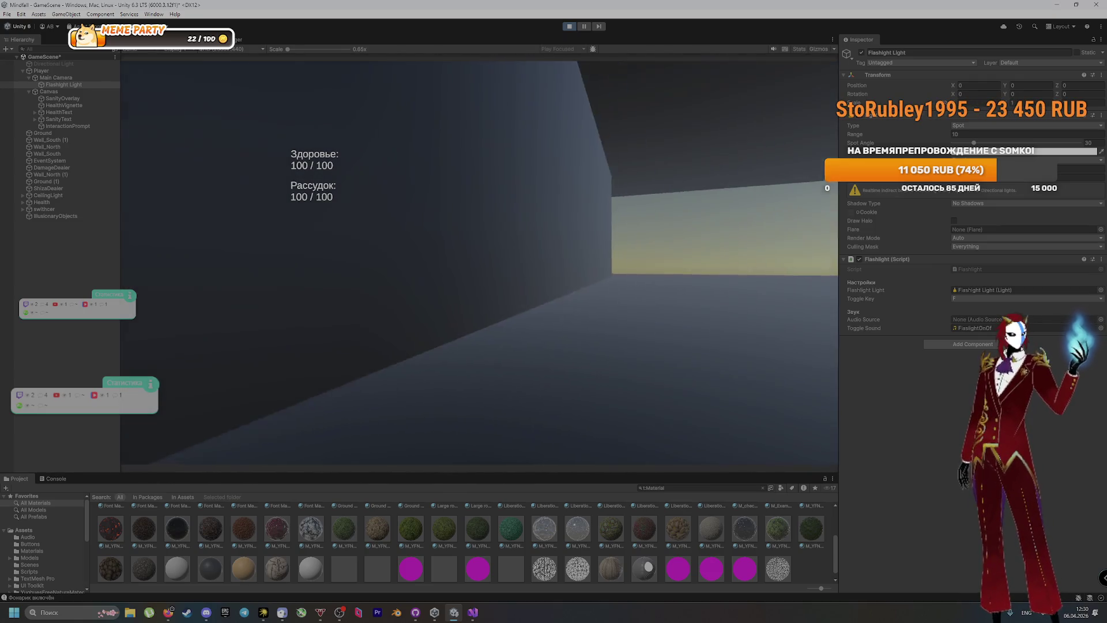
pyautogui.click(569, 26)
# Set the flashlight's range to 15, spot angle to 70, and shadows to Soft Shadows
pyautogui.click(33, 530)
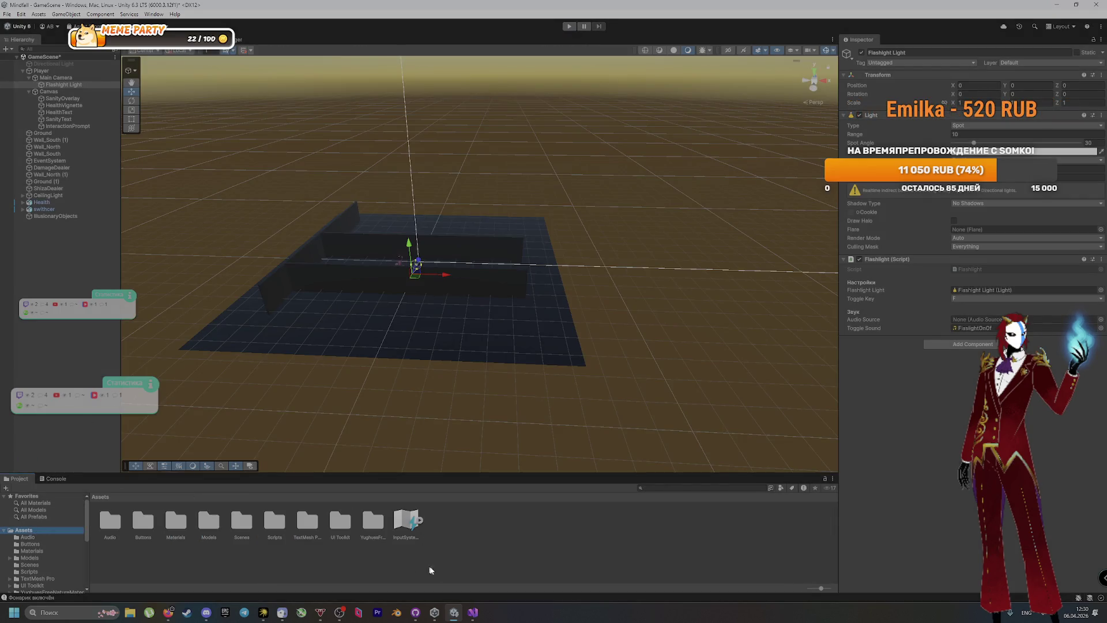
pyautogui.click(69, 84)
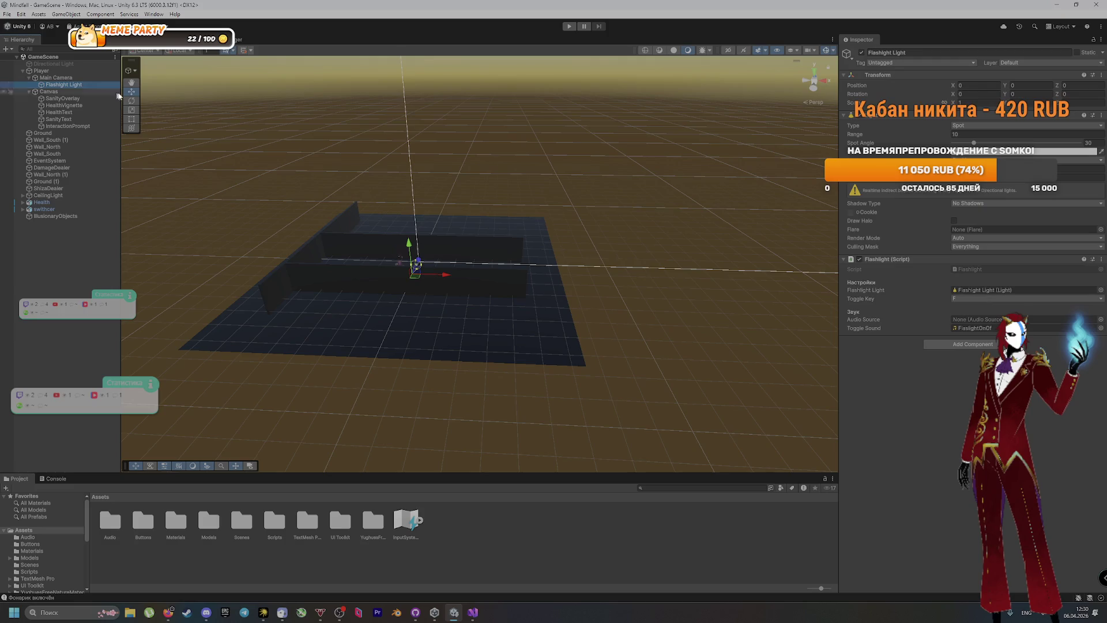
pyautogui.click(981, 134)
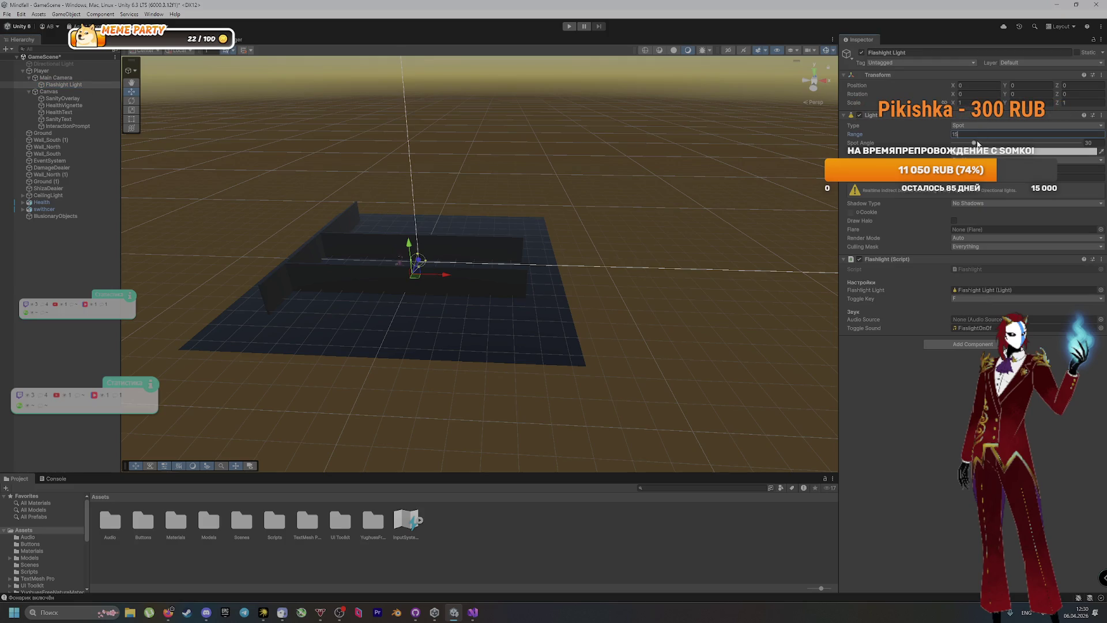
pyautogui.click(1100, 143)
pyautogui.write('70')
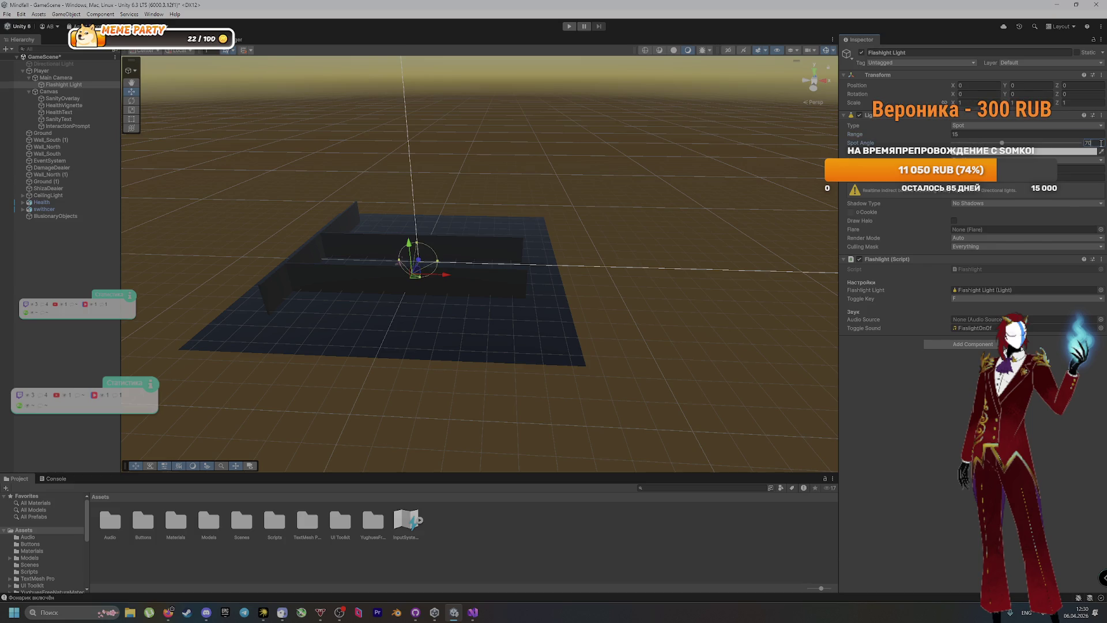
pyautogui.click(1088, 166)
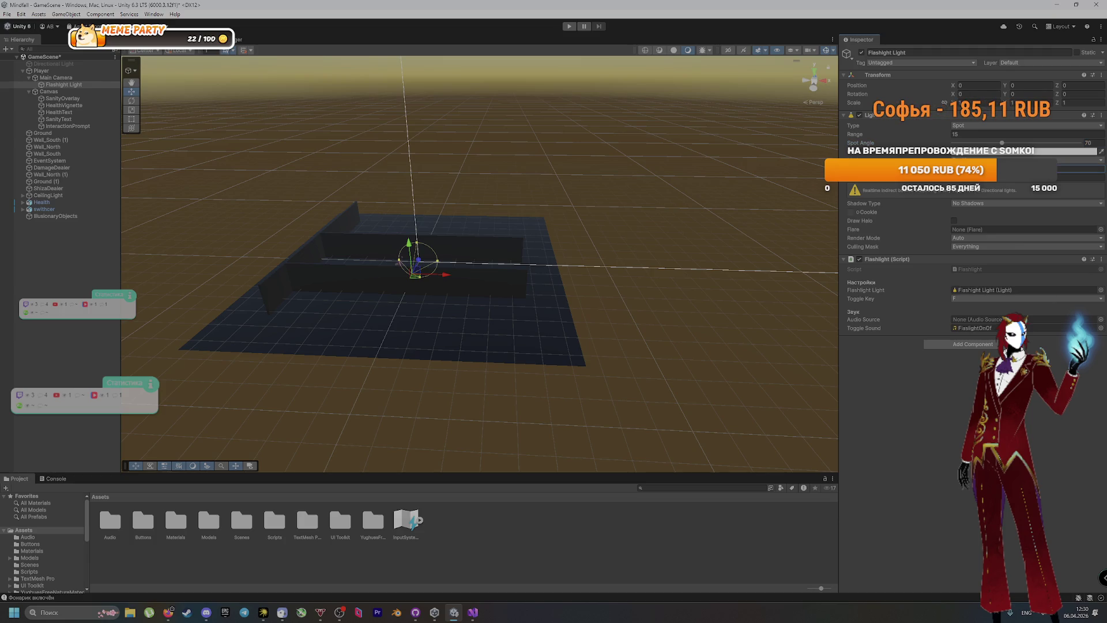
pyautogui.click(978, 208)
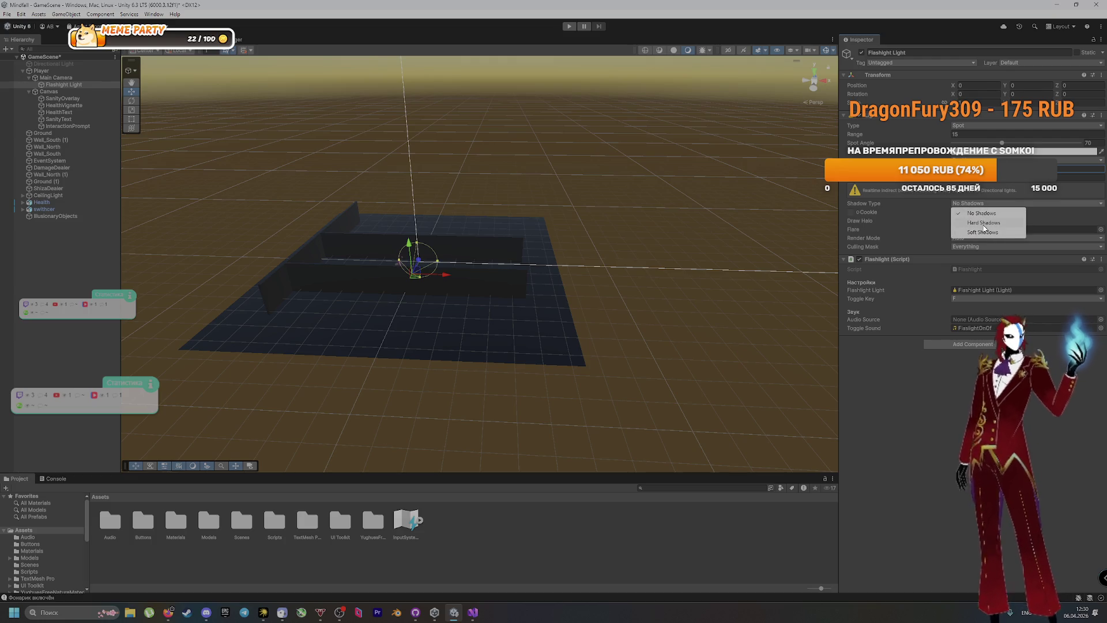
pyautogui.click(983, 232)
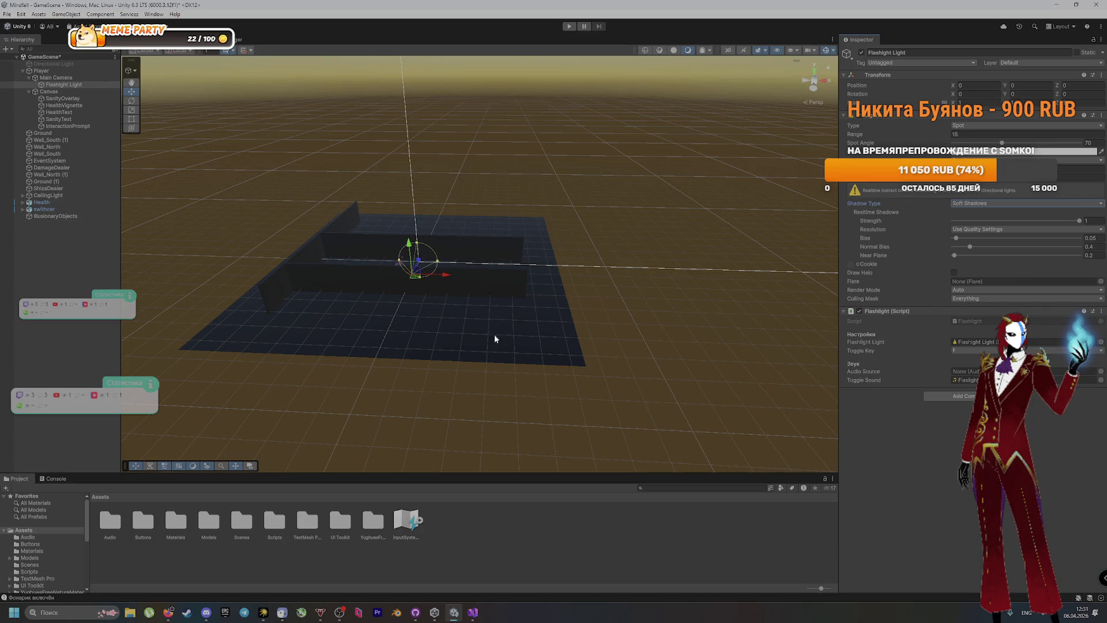
pyautogui.rightClick(67, 252)
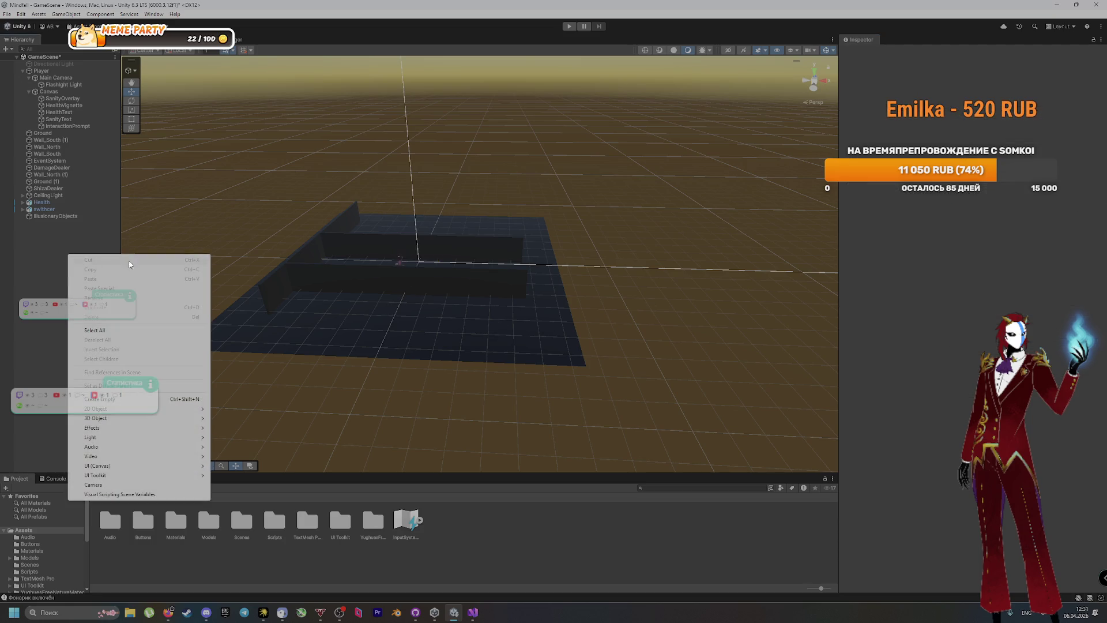
# Create an empty root object in the Hierarchy named PostProcessing and save with Ctrl+S
pyautogui.click(65, 85)
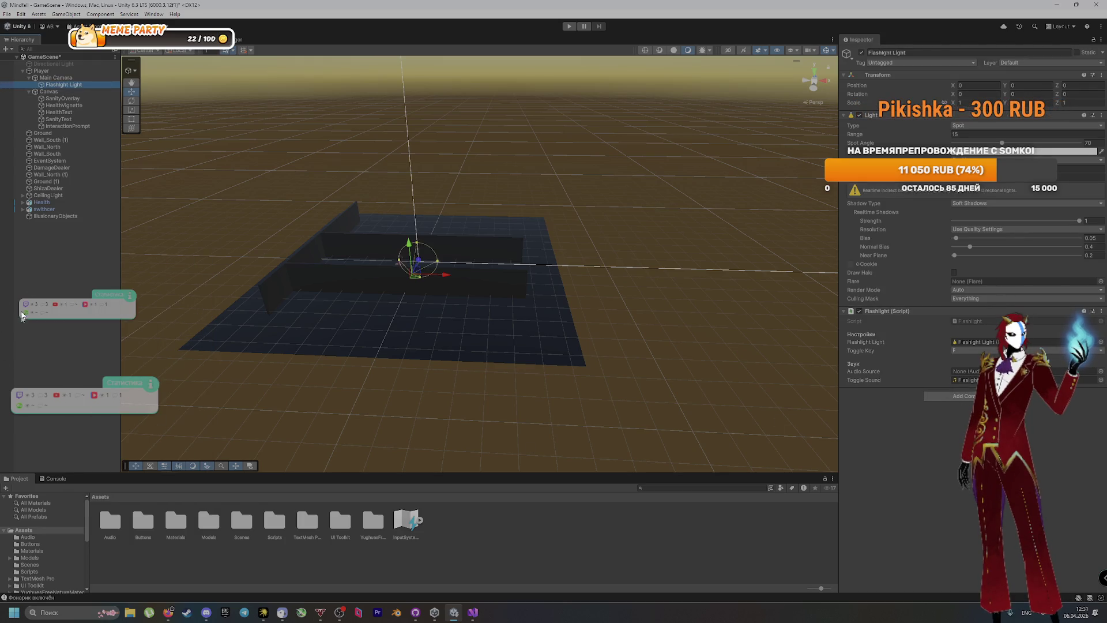
pyautogui.rightClick(50, 251)
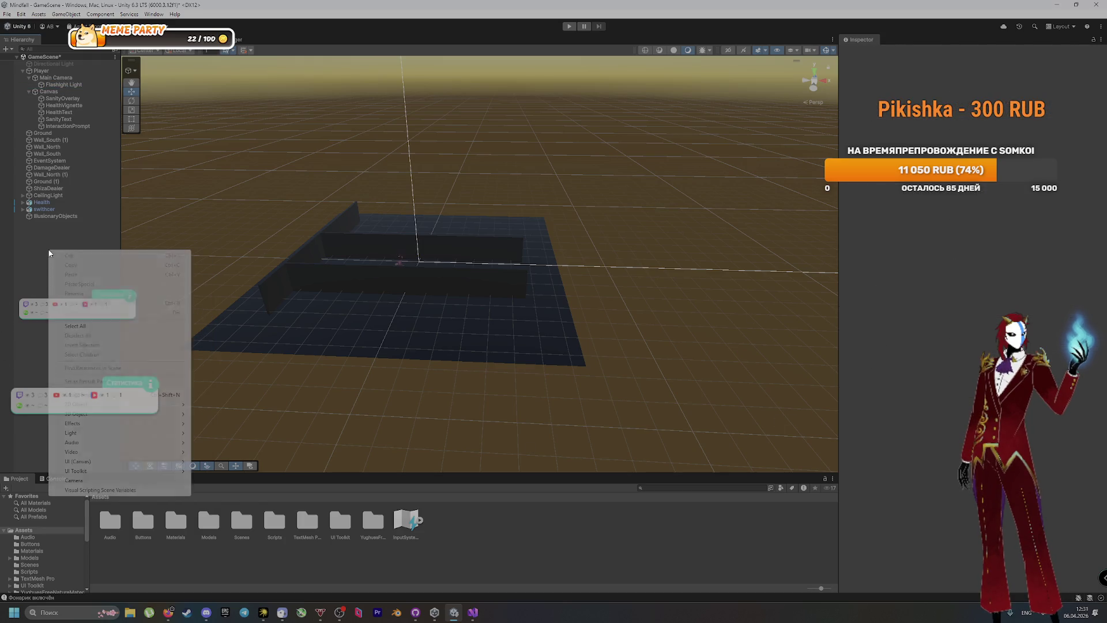
pyautogui.click(112, 395)
pyautogui.write('PostProcess')
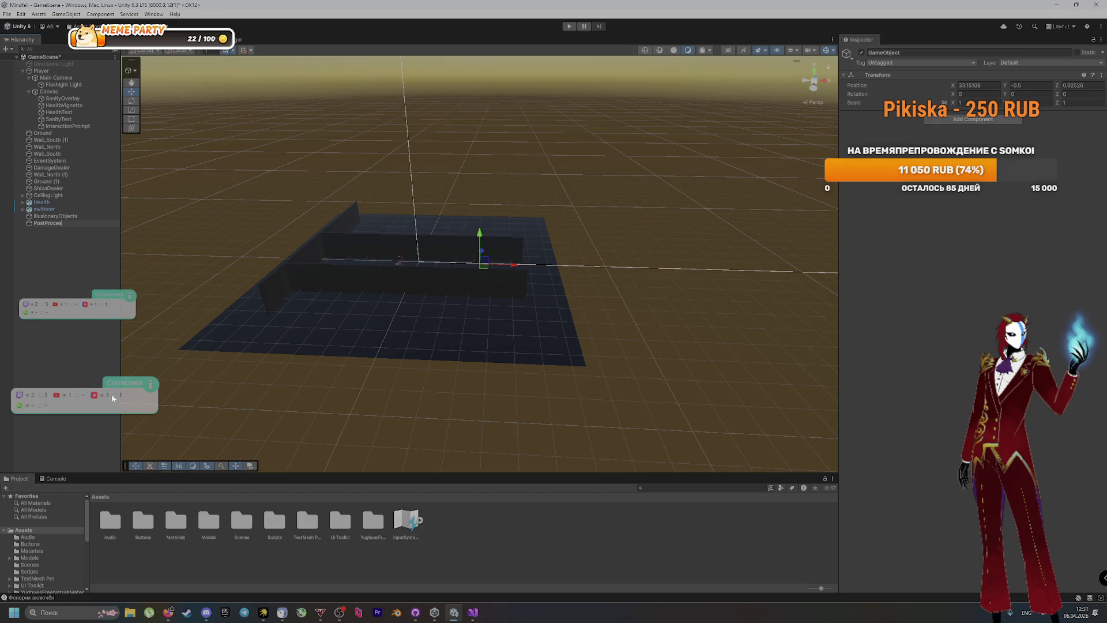
pyautogui.write('ing')
pyautogui.press('Return')
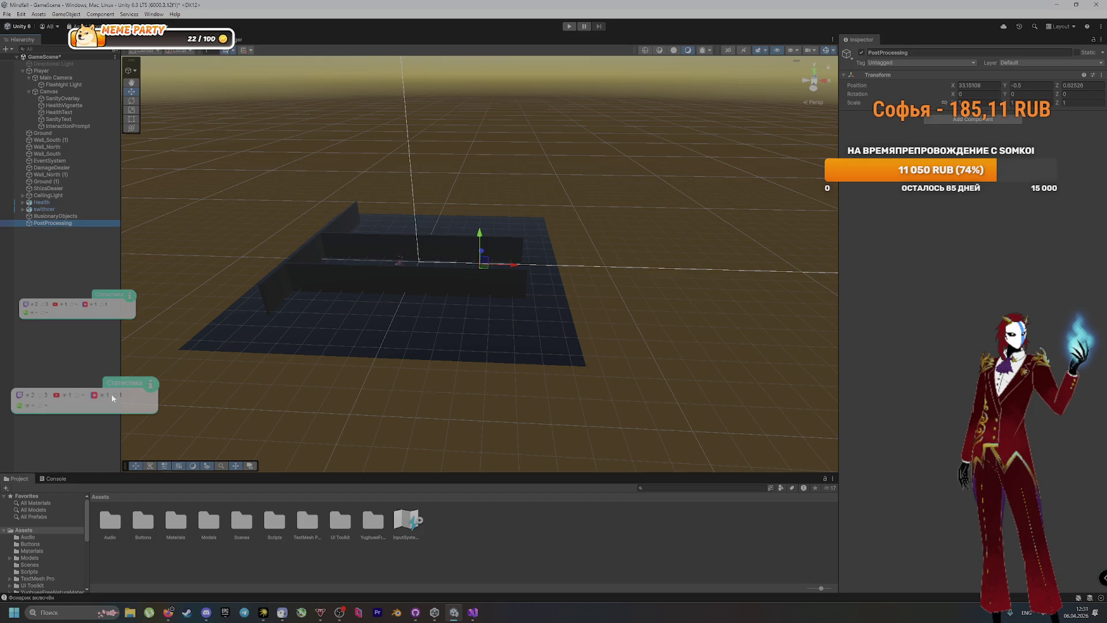
pyautogui.click(112, 396)
pyautogui.hotkey('ctrl', 's')
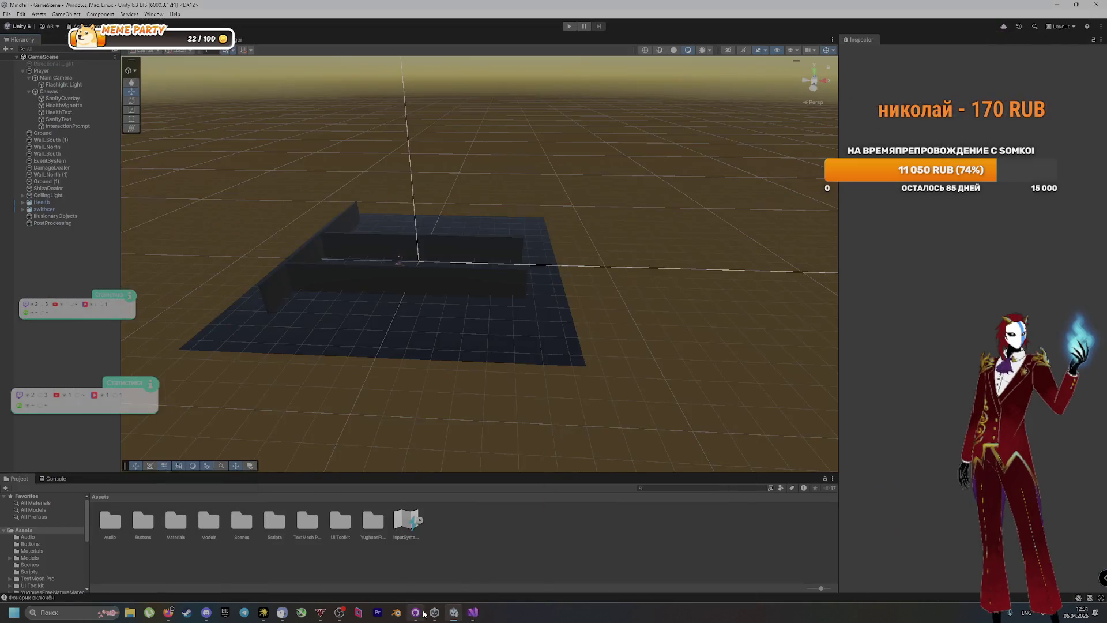
pyautogui.click(416, 612)
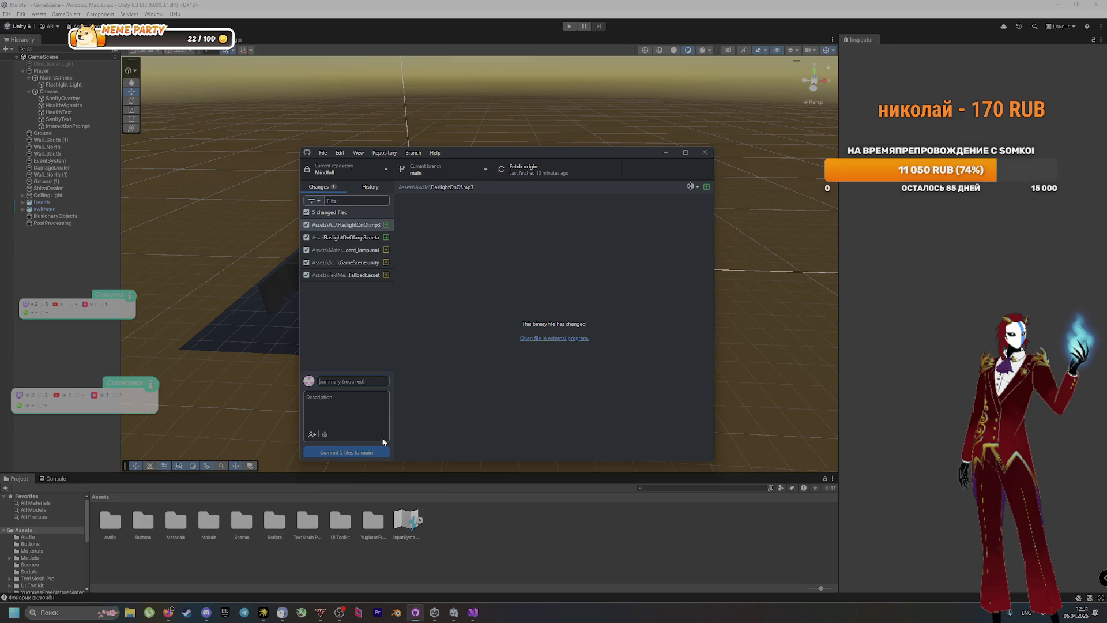
# Commit 5 files to main with summary 'Создали и настроили фонарик, создали PostProcessing'
pyautogui.hotkey('alt', 'shift')
pyautogui.write('Создали и настроили фонарик, создали PostProcessing')
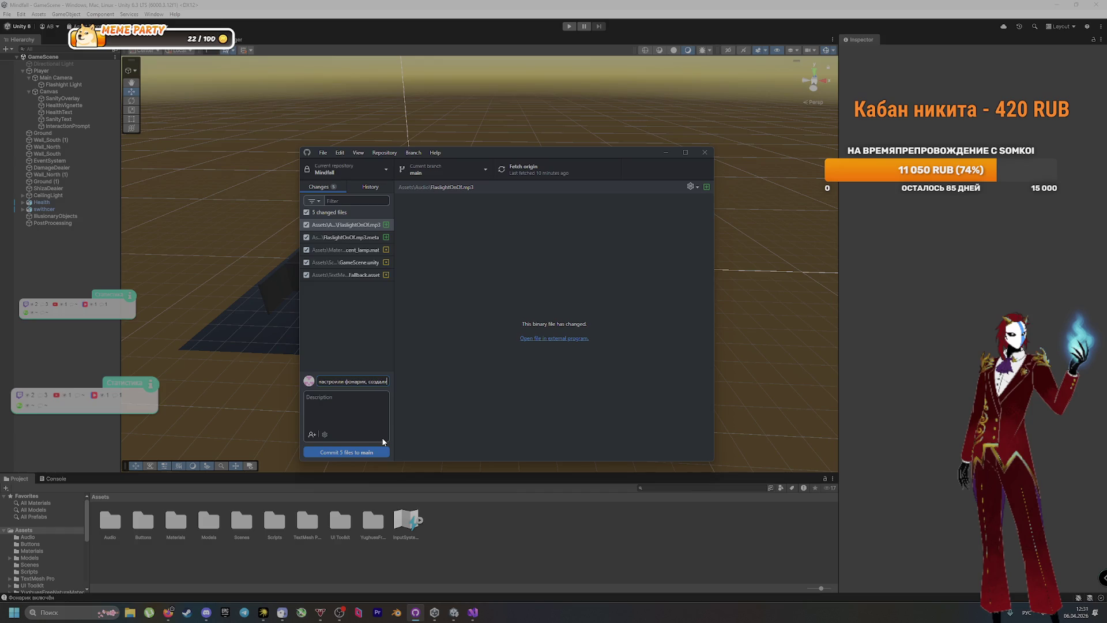
pyautogui.click(384, 454)
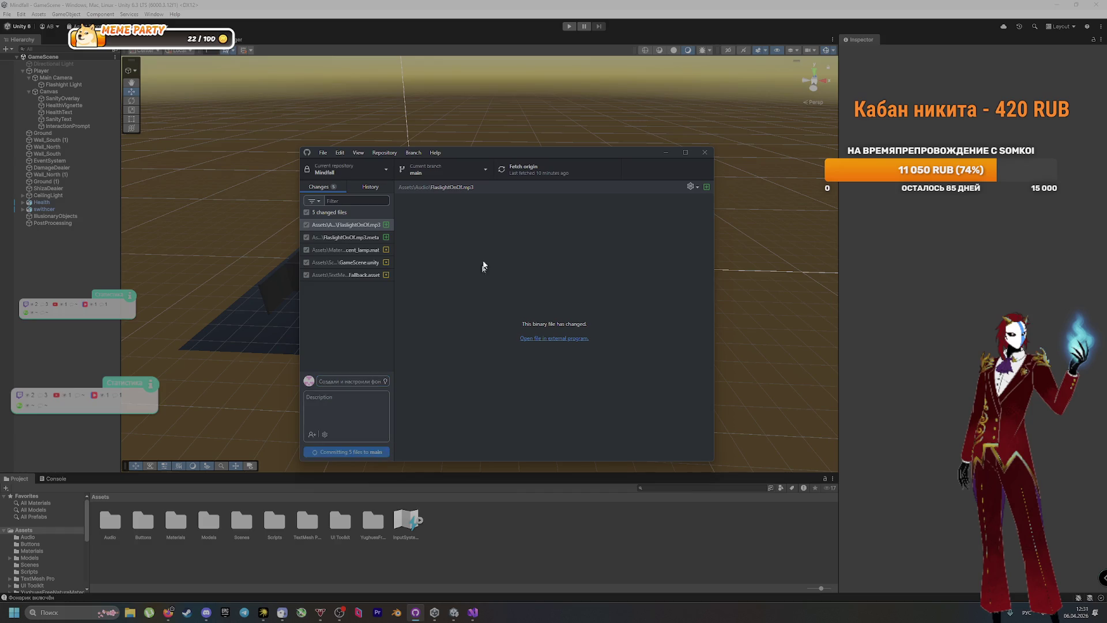
pyautogui.click(92, 263)
pyautogui.click(52, 224)
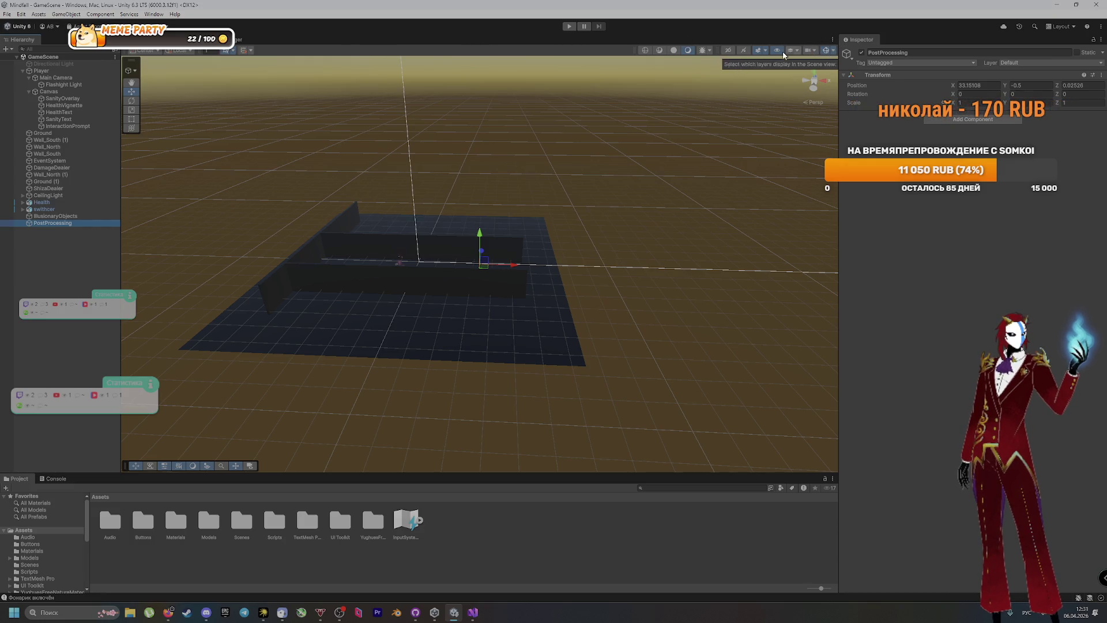
# Name User Layer 3 'PostProcessing' in the project's Tags and Layers settings
pyautogui.click(962, 126)
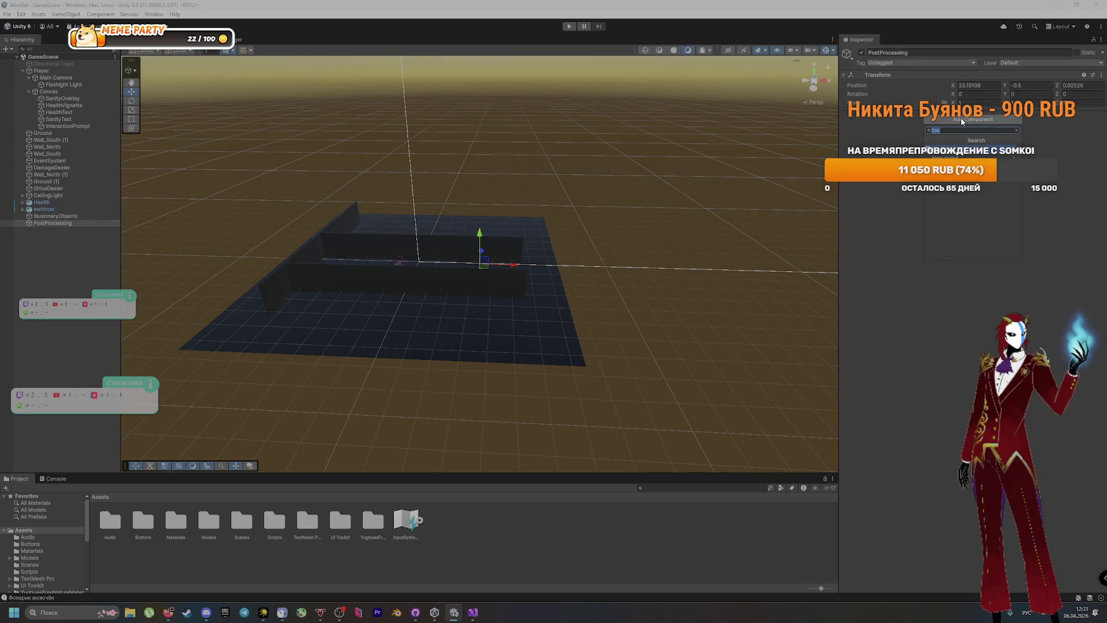
pyautogui.click(1004, 63)
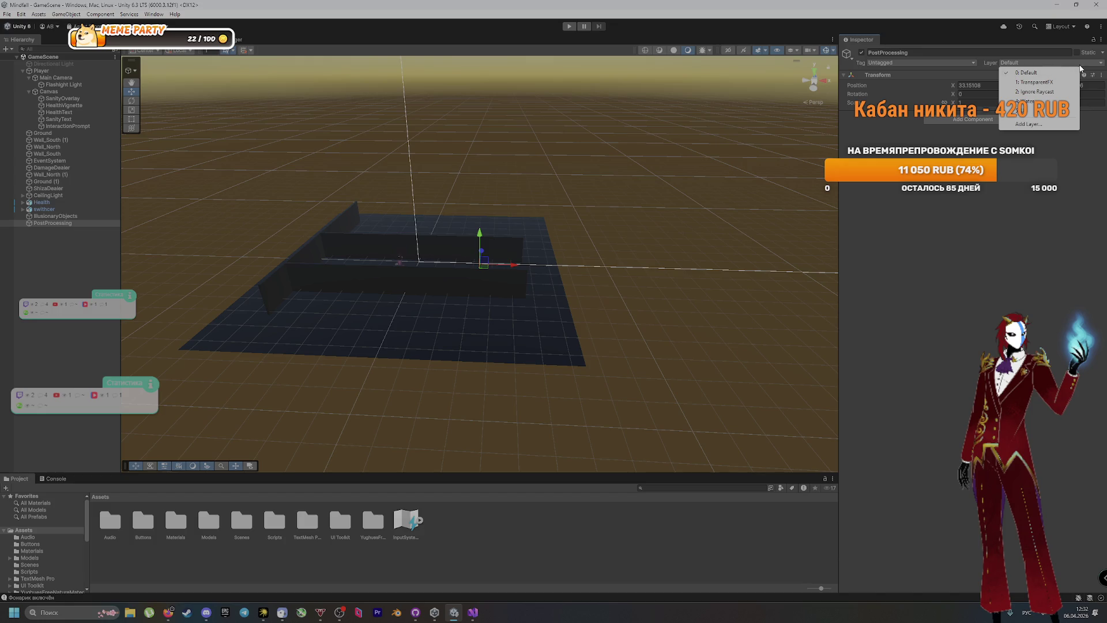
pyautogui.click(1030, 124)
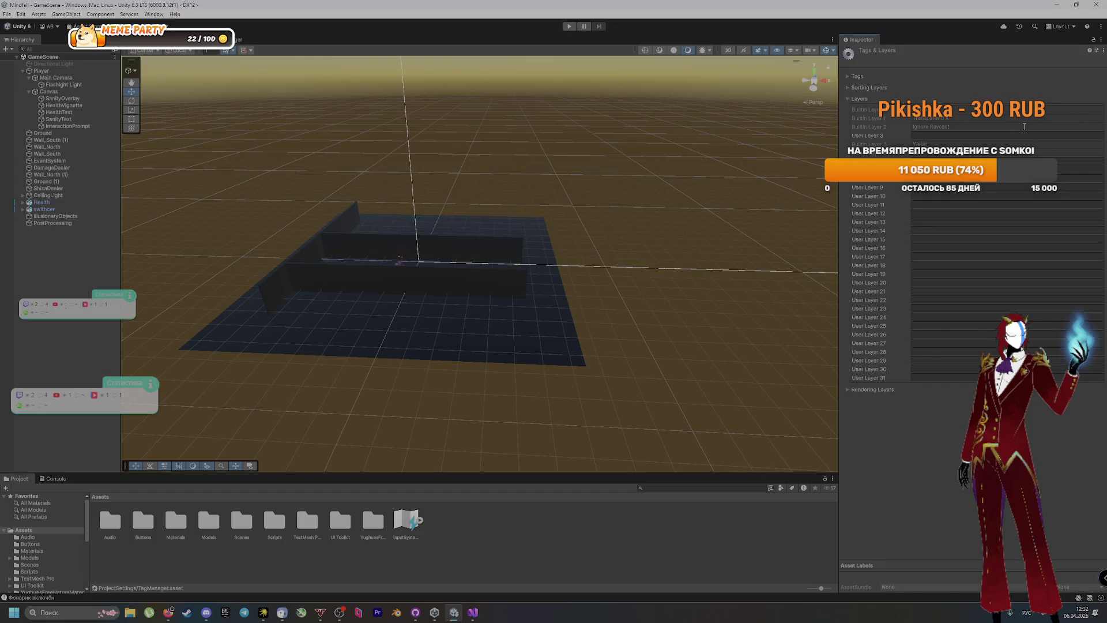
pyautogui.click(951, 135)
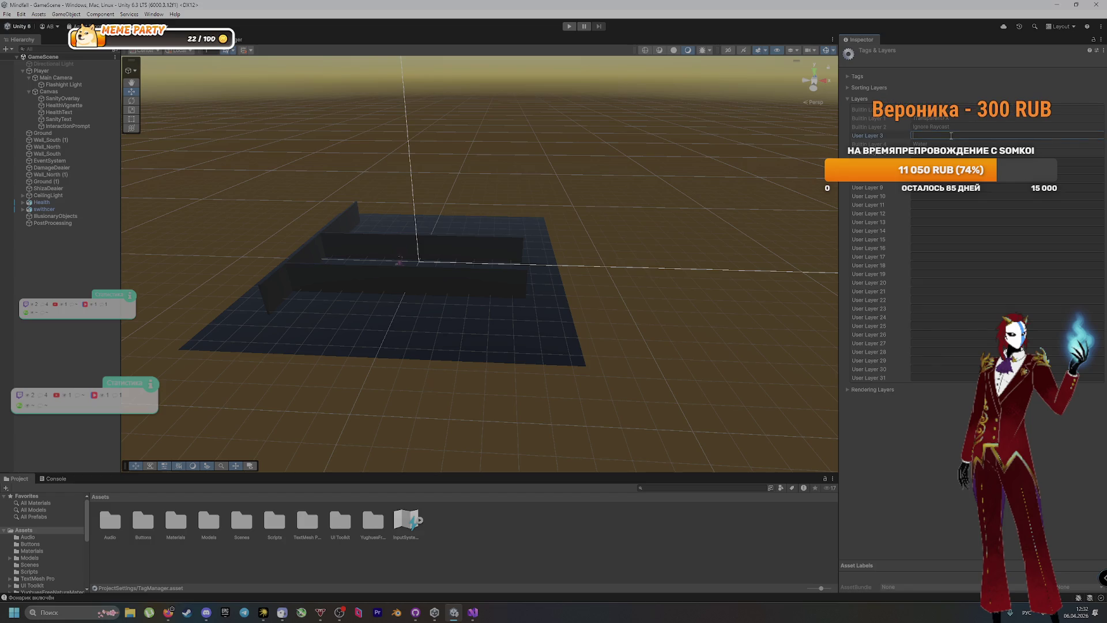
pyautogui.write('PostProcessing')
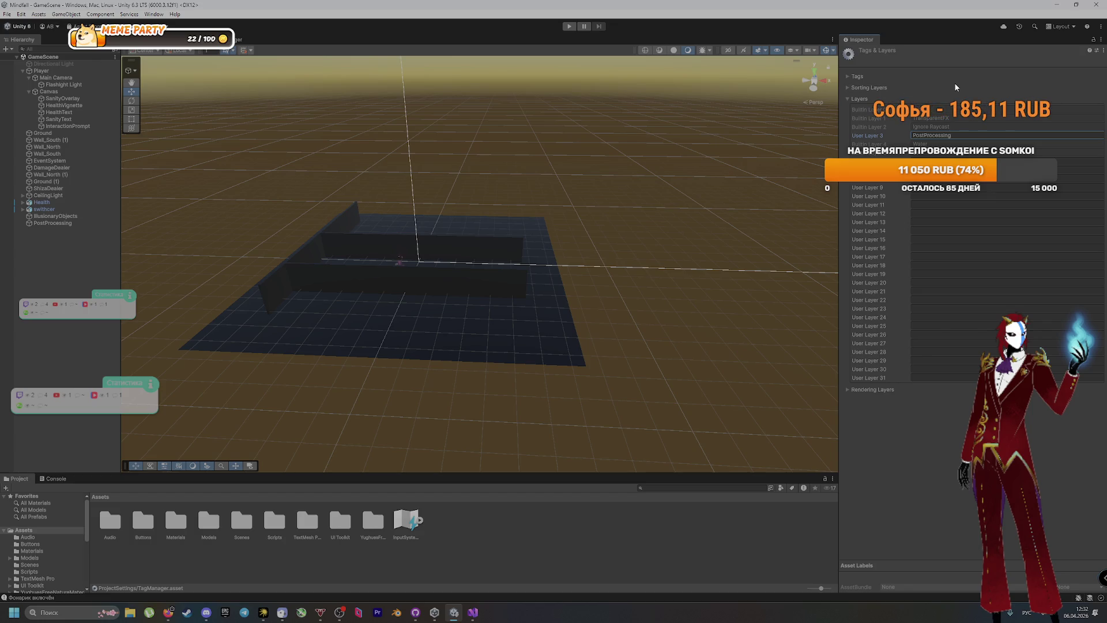
pyautogui.click(314, 233)
pyautogui.click(60, 223)
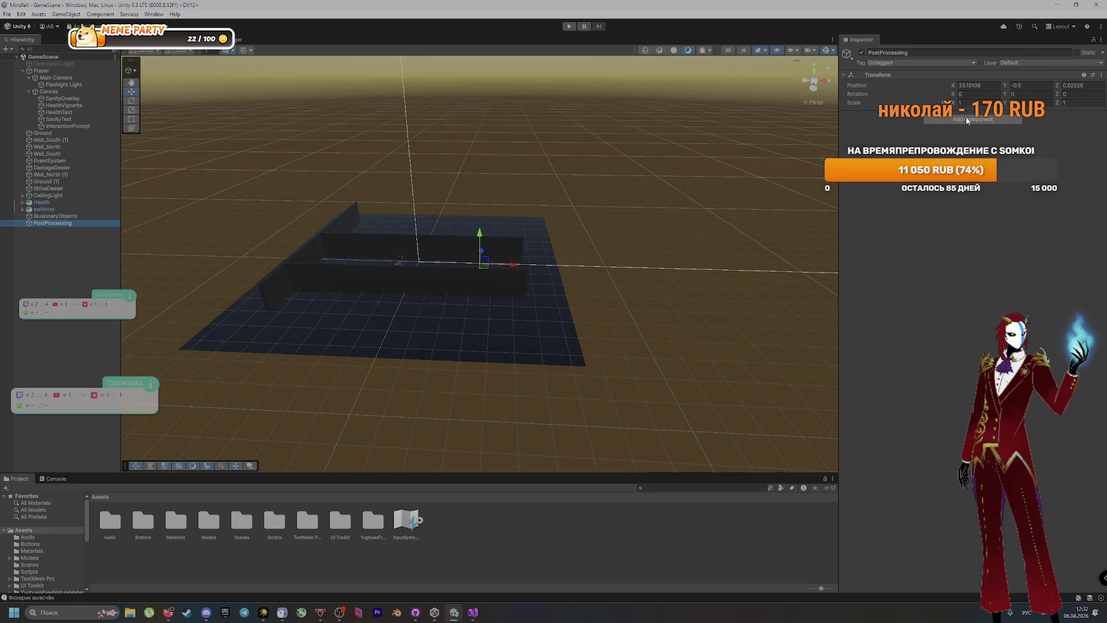
# Assign the PostProcessing object to its layer and add a Post-process Volume with Is Global ticked
pyautogui.click(1030, 63)
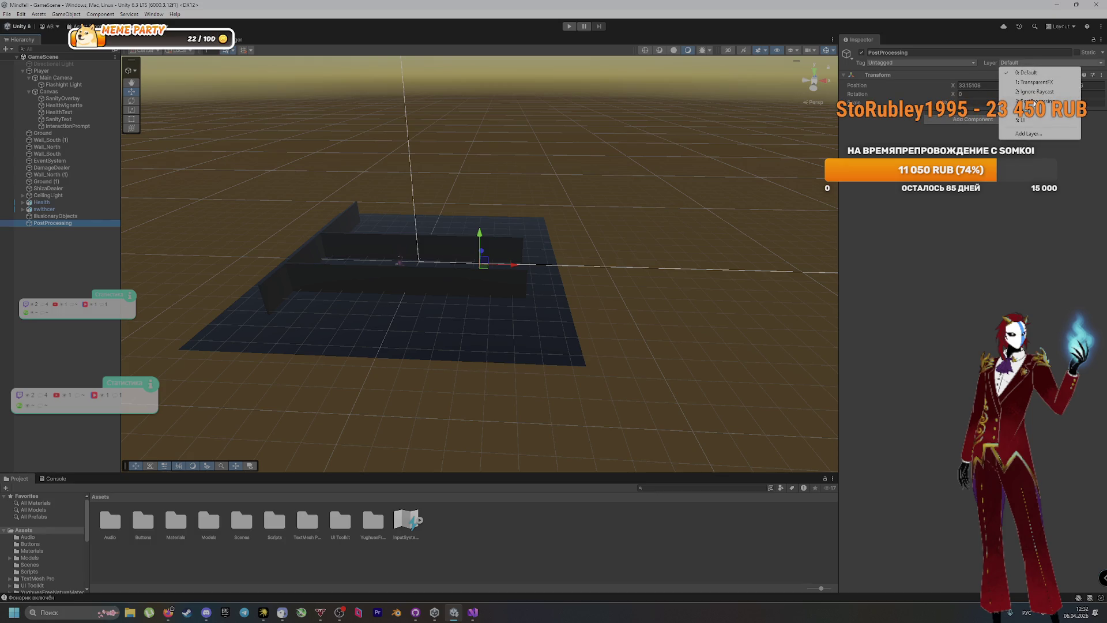
pyautogui.click(1032, 101)
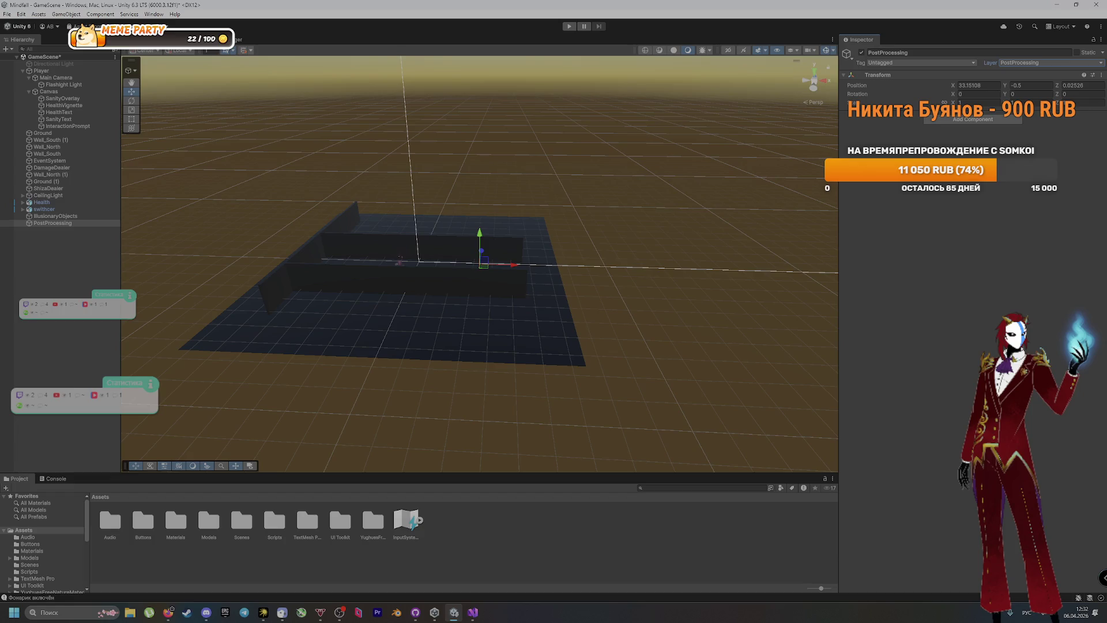
pyautogui.click(974, 120)
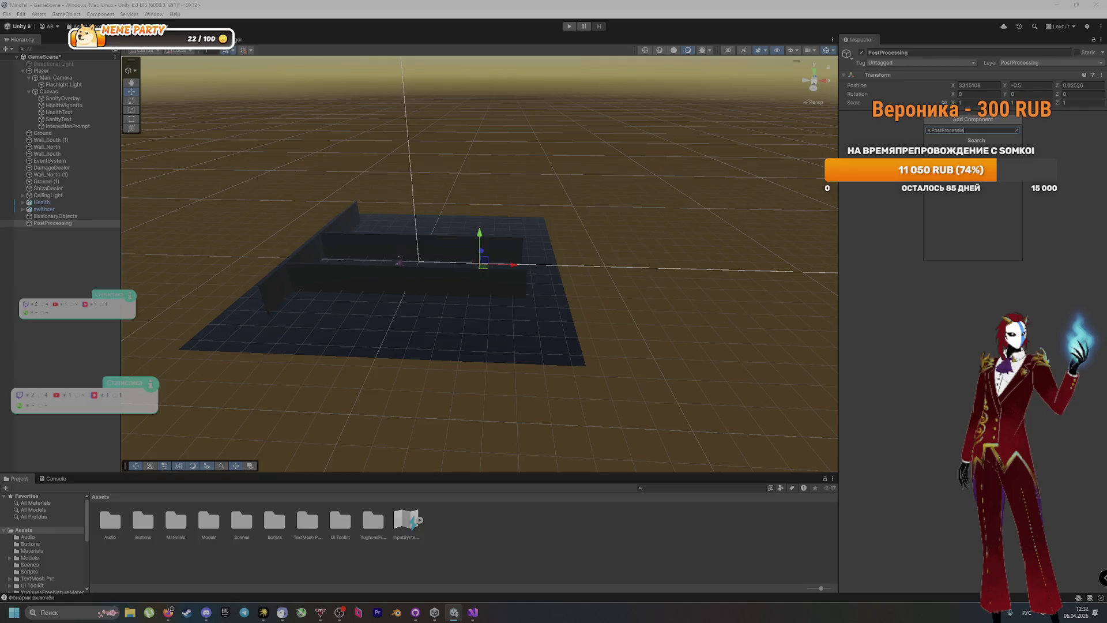
pyautogui.press('BackSpace')
pyautogui.press('BackSpace')
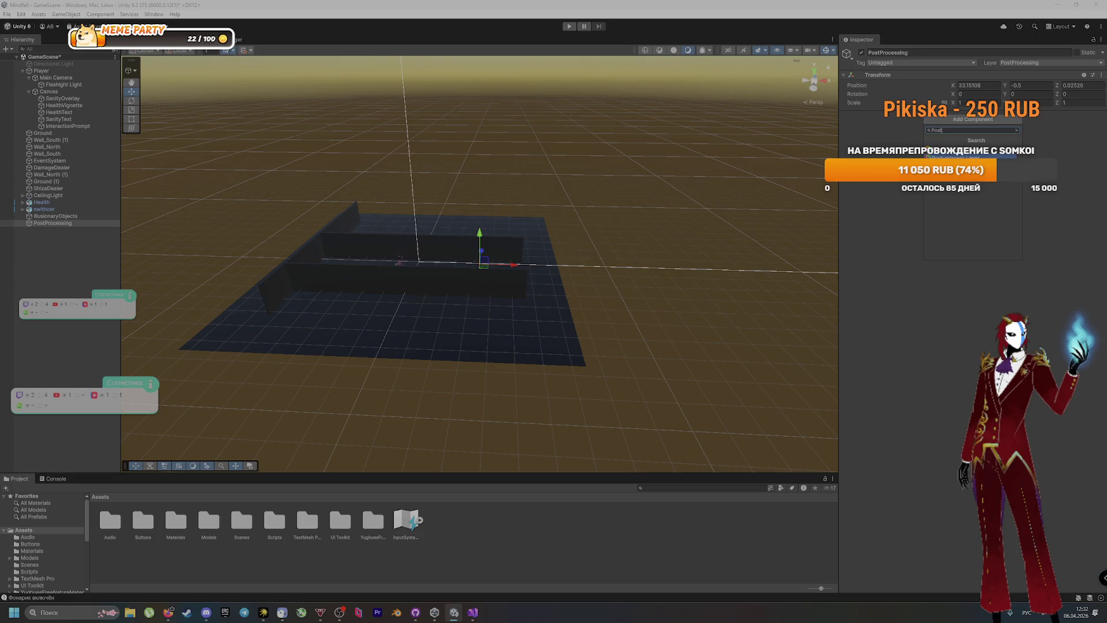
pyautogui.click(960, 168)
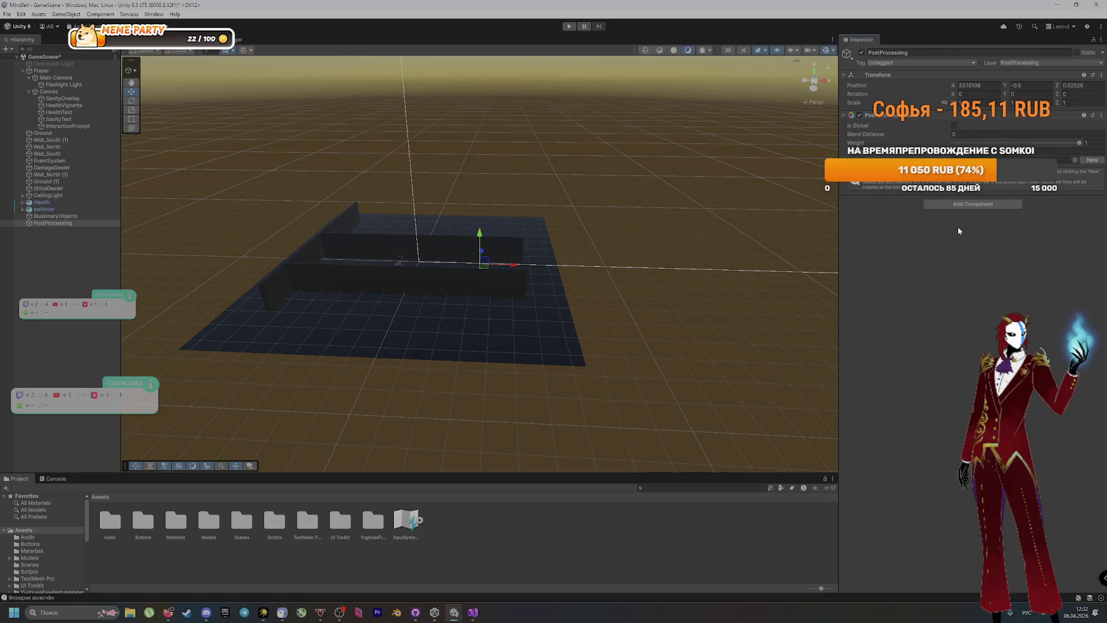
pyautogui.click(955, 126)
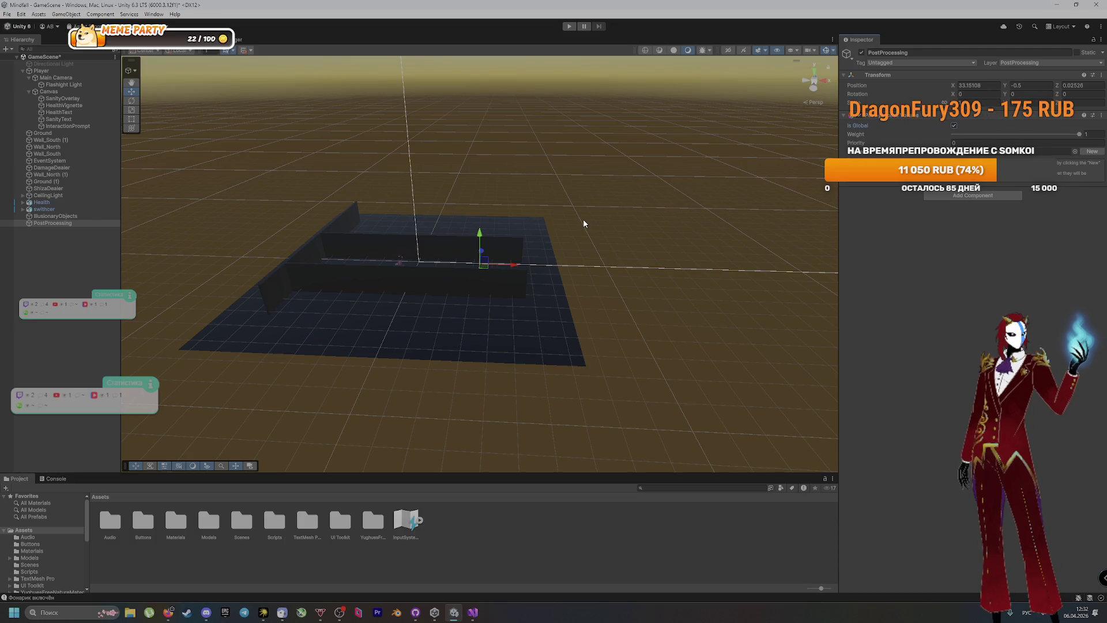
pyautogui.click(41, 71)
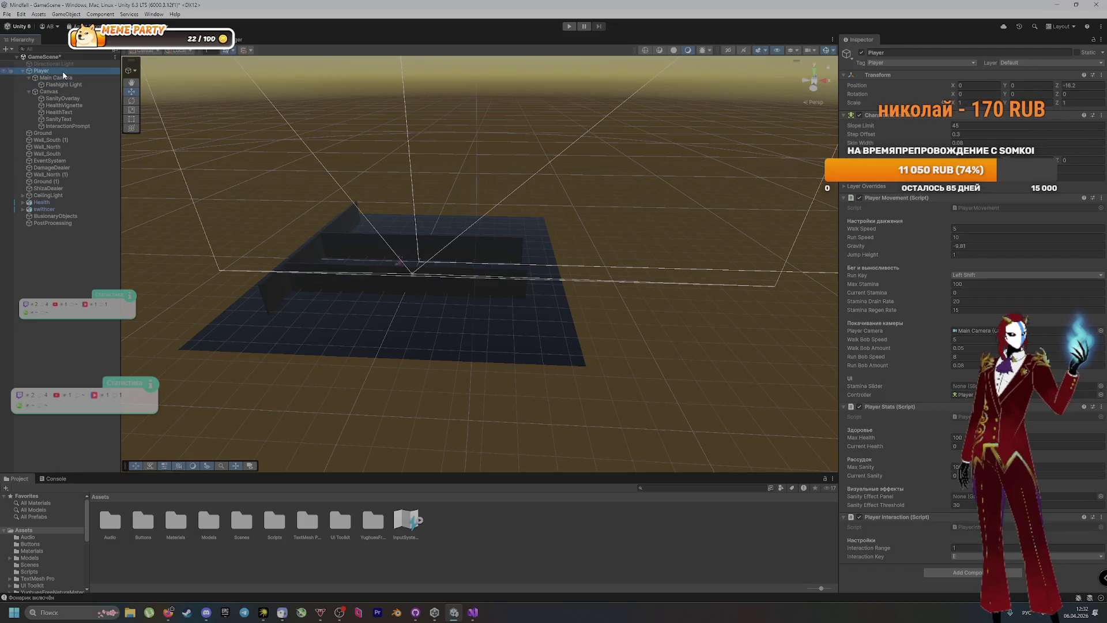
# Add a Post-process Layer component to Main Camera with its layer mask set to PostProcessing
pyautogui.click(64, 77)
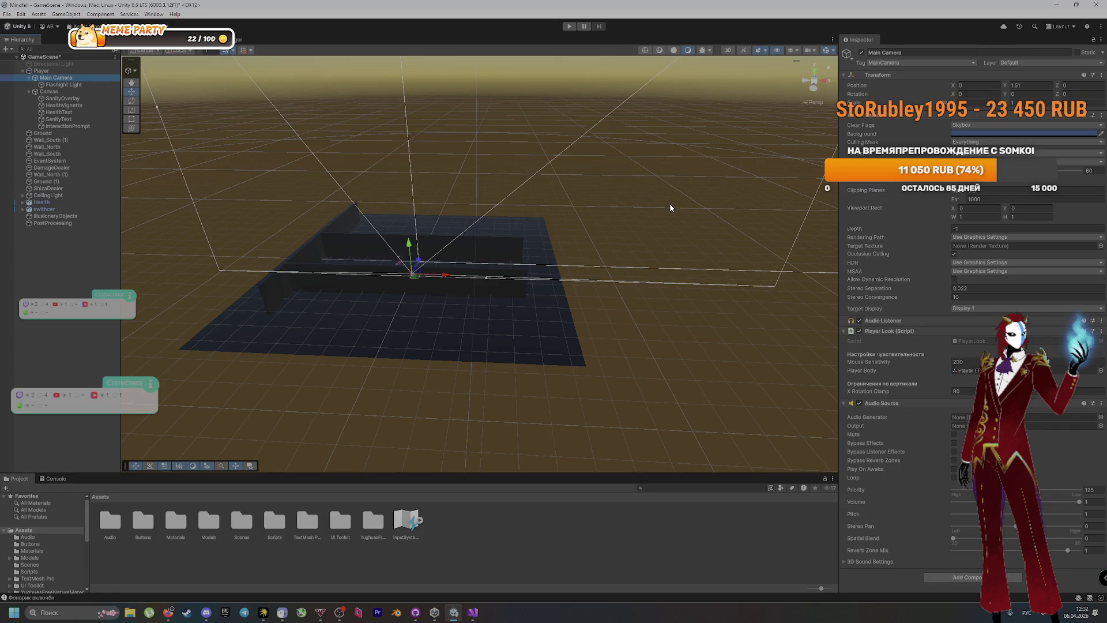
pyautogui.click(957, 577)
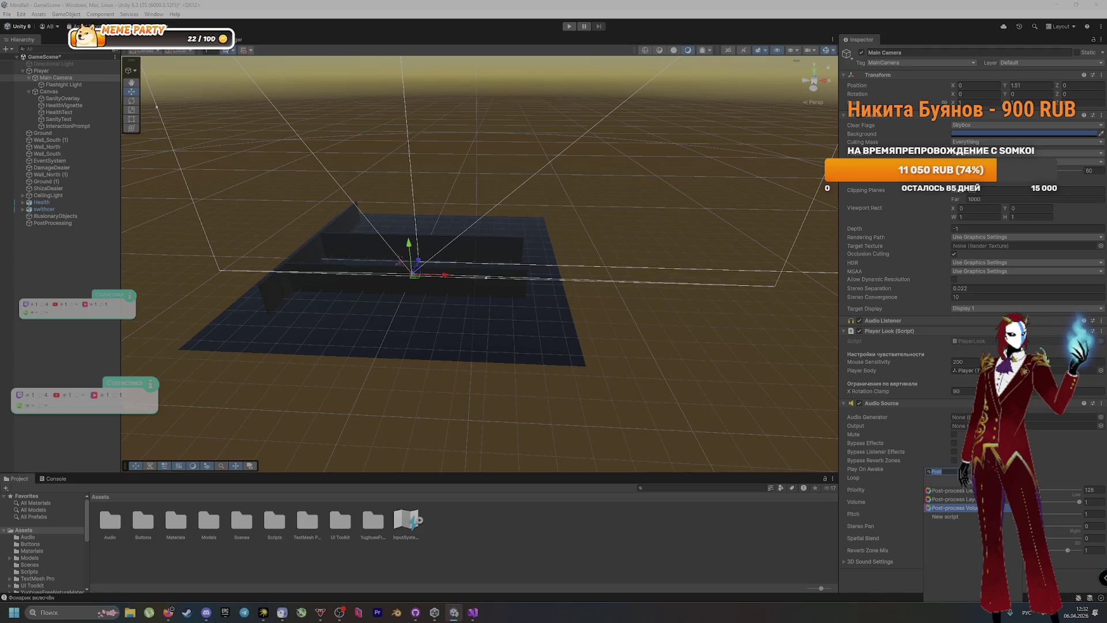
pyautogui.click(941, 500)
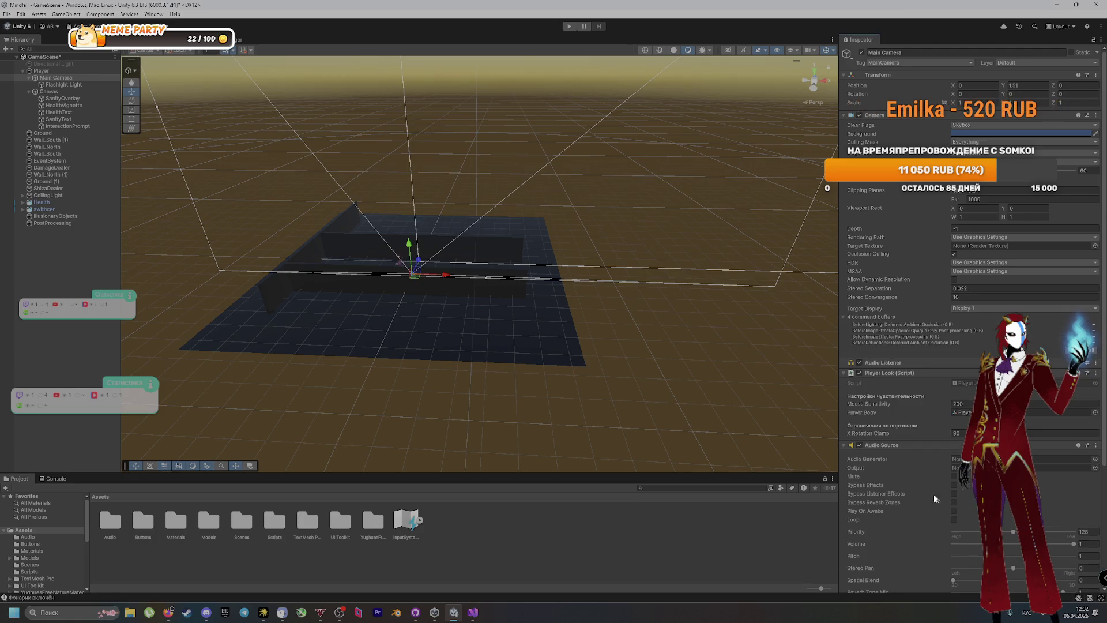
pyautogui.scroll(-5, 907, 476)
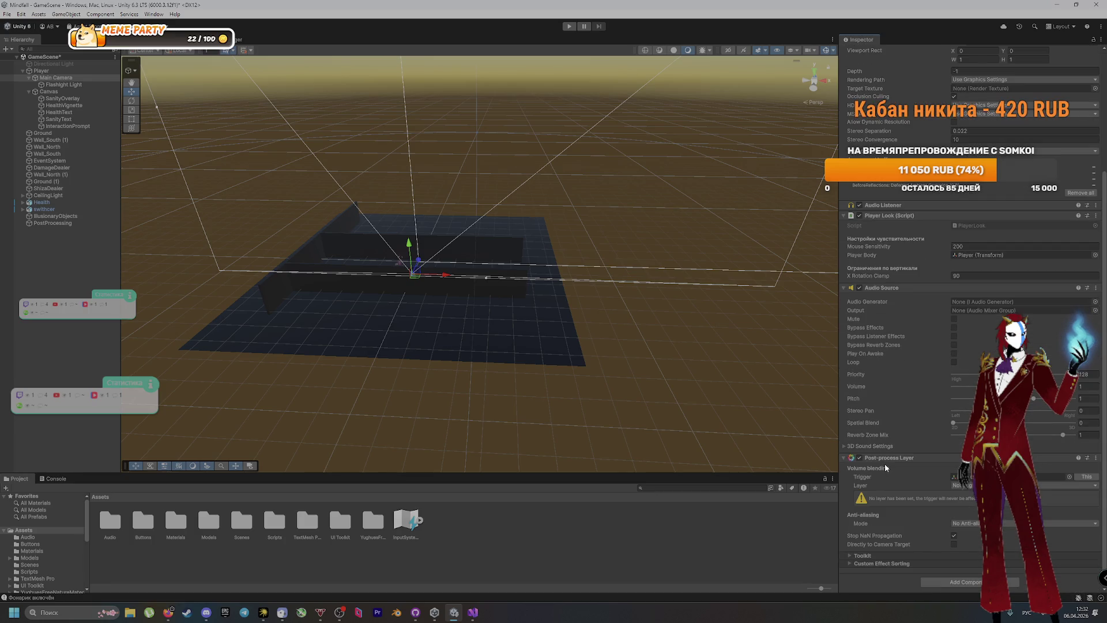
pyautogui.click(980, 485)
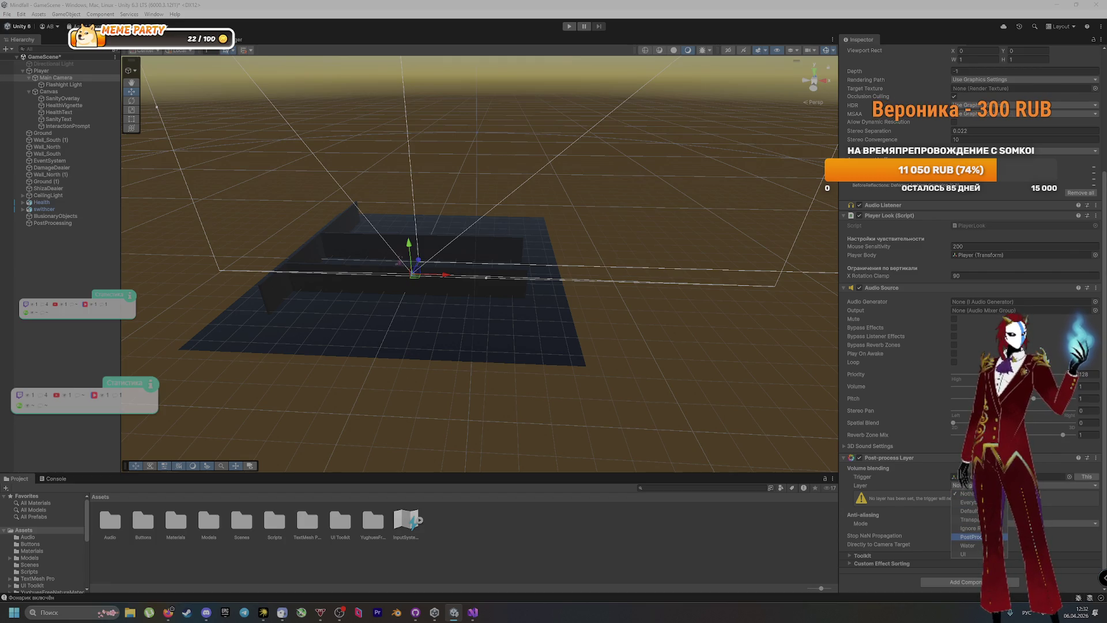
pyautogui.click(972, 537)
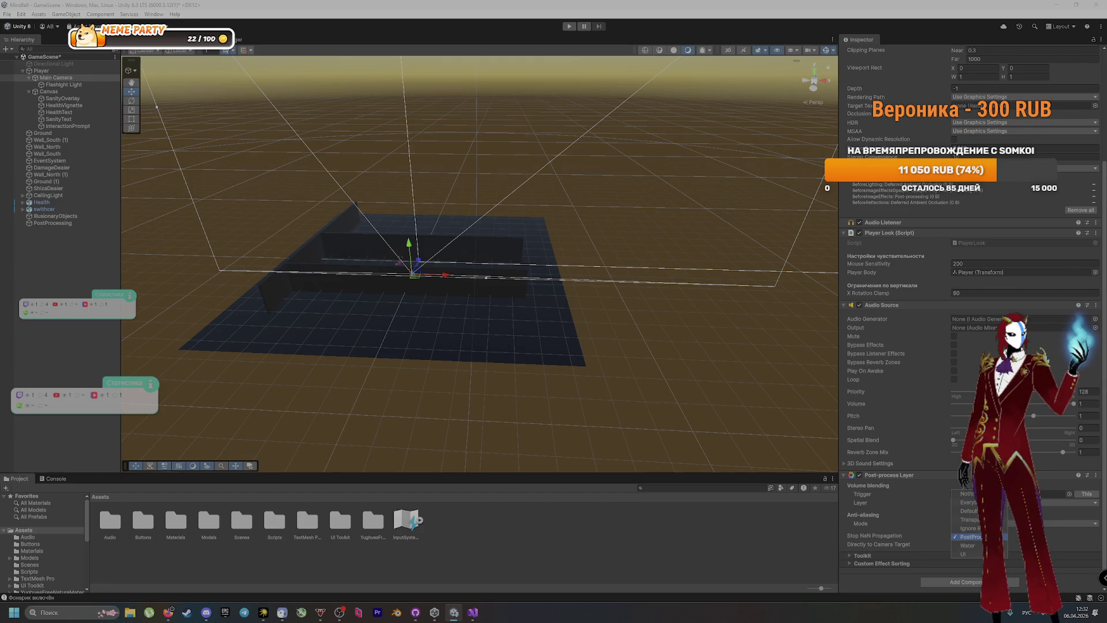
pyautogui.click(918, 538)
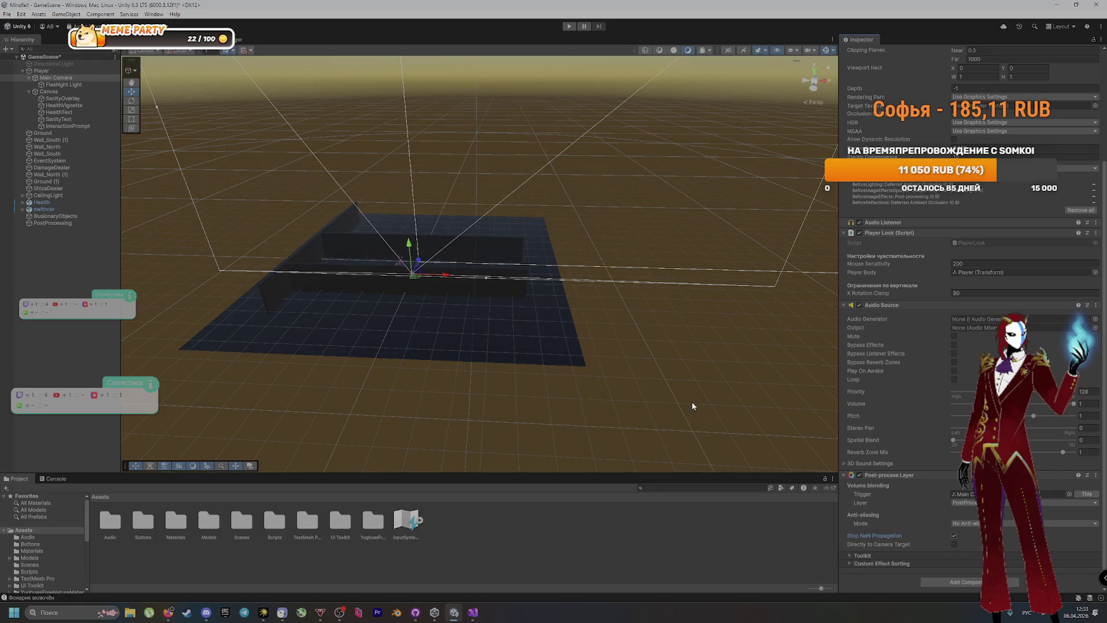
pyautogui.click(52, 224)
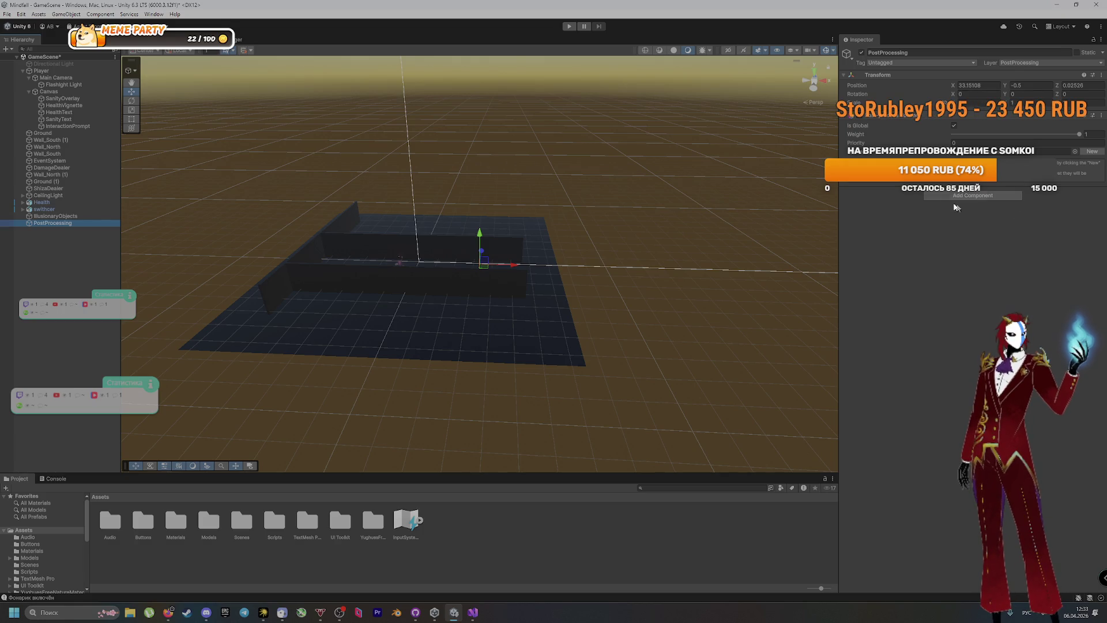
pyautogui.click(1036, 155)
pyautogui.click(1074, 152)
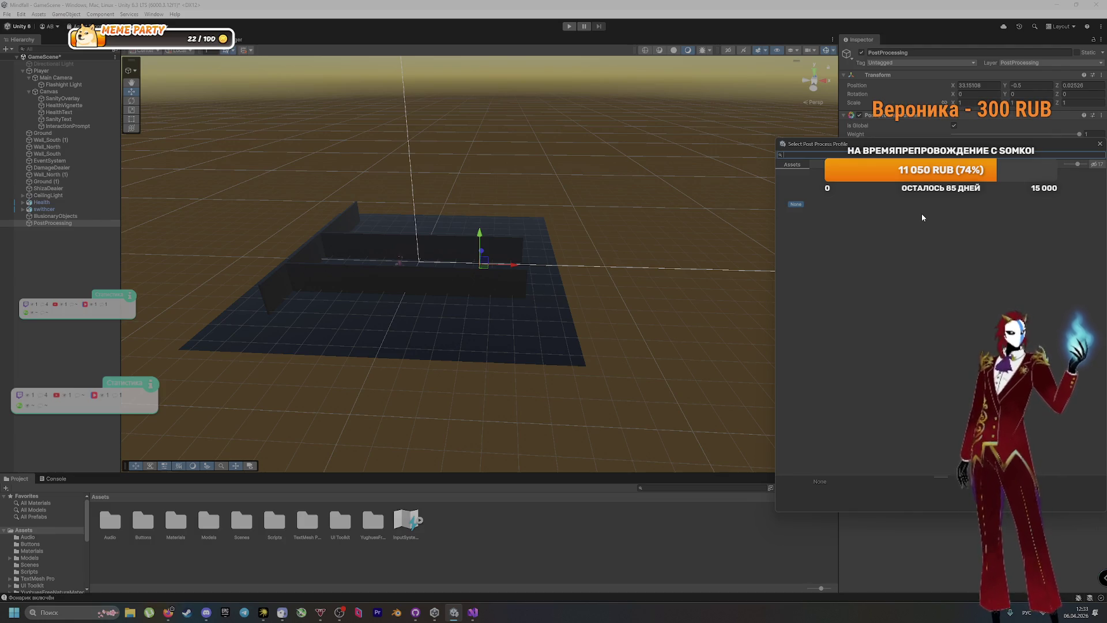
pyautogui.click(1100, 145)
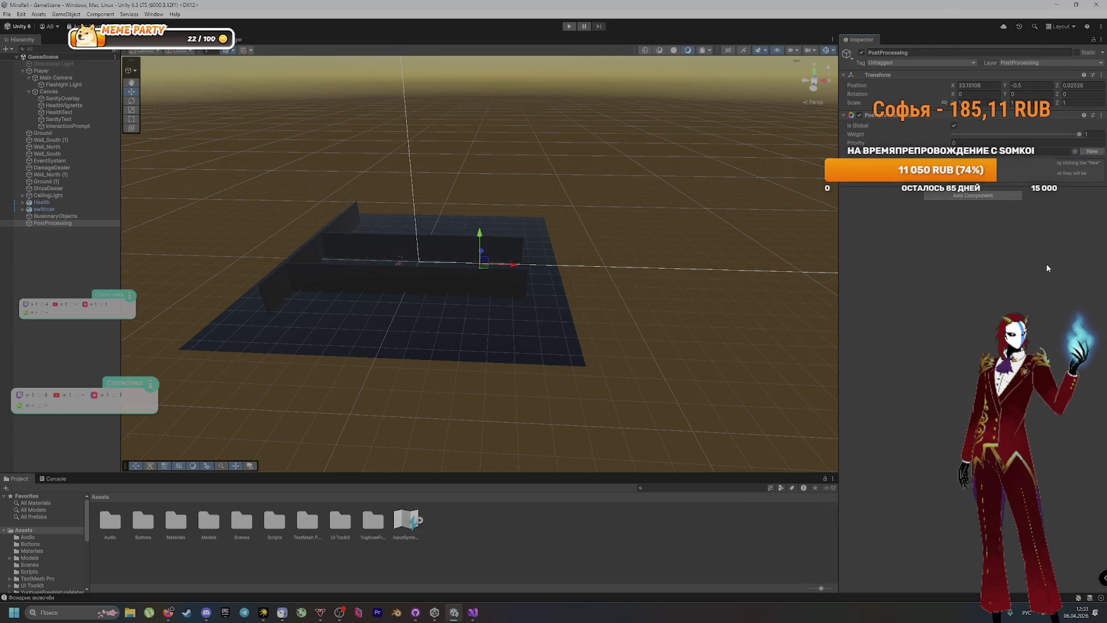
pyautogui.click(950, 196)
pyautogui.click(1062, 205)
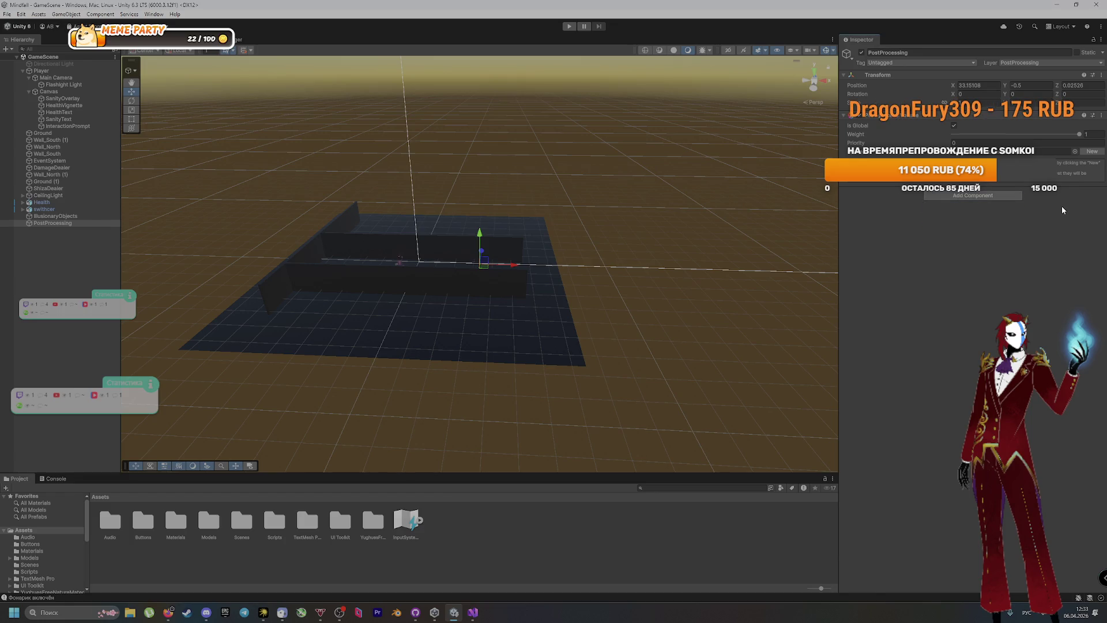
pyautogui.click(98, 77)
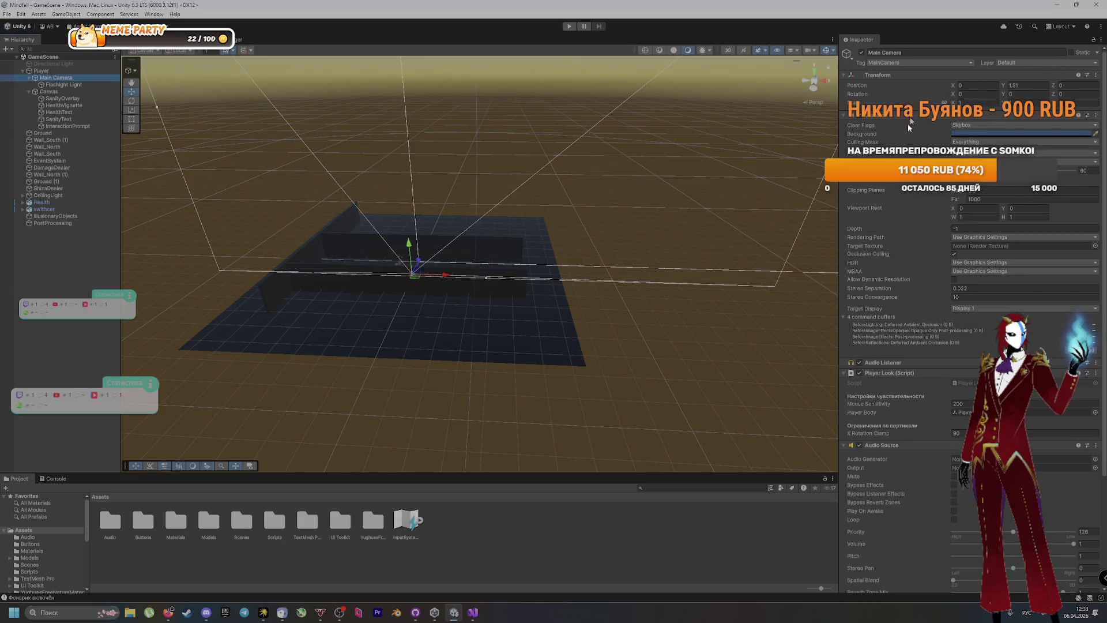
# Search 'main' to make Main Camera the Post-process Layer's trigger, then select PostProcessing
pyautogui.scroll(-5, 888, 228)
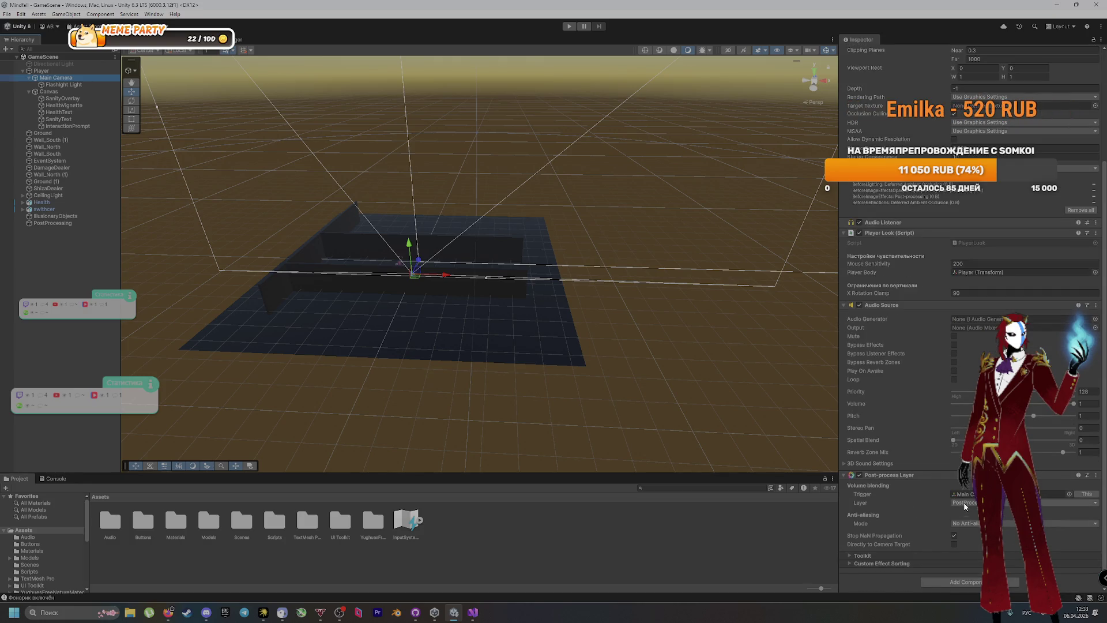
pyautogui.click(1070, 494)
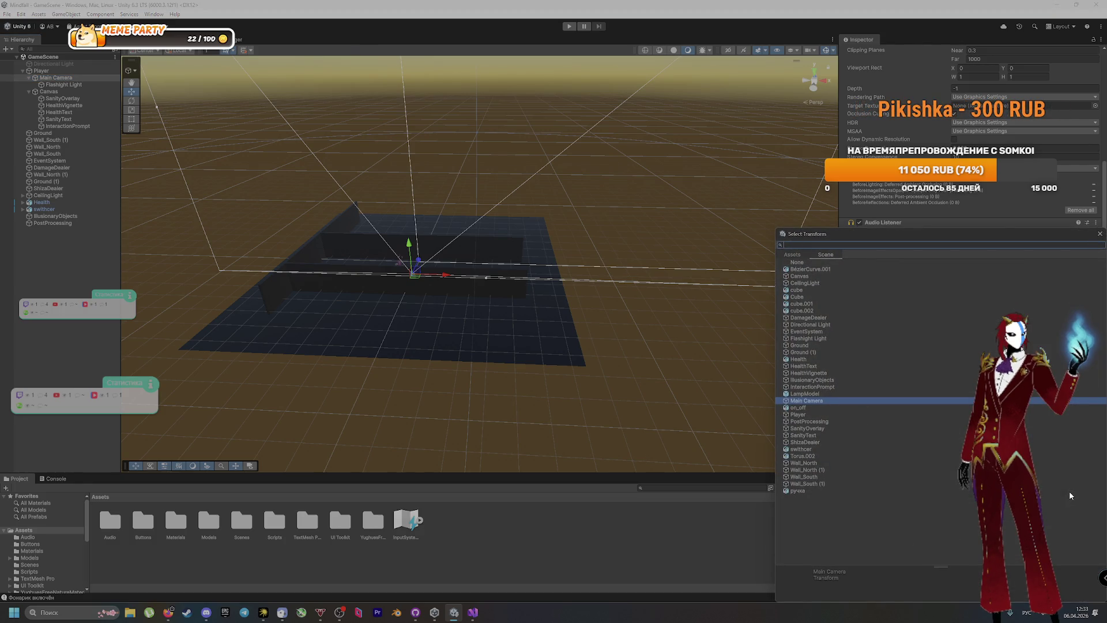
pyautogui.write('co')
pyautogui.hotkey('alt', 'shift')
pyautogui.press('BackSpace')
pyautogui.press('BackSpace')
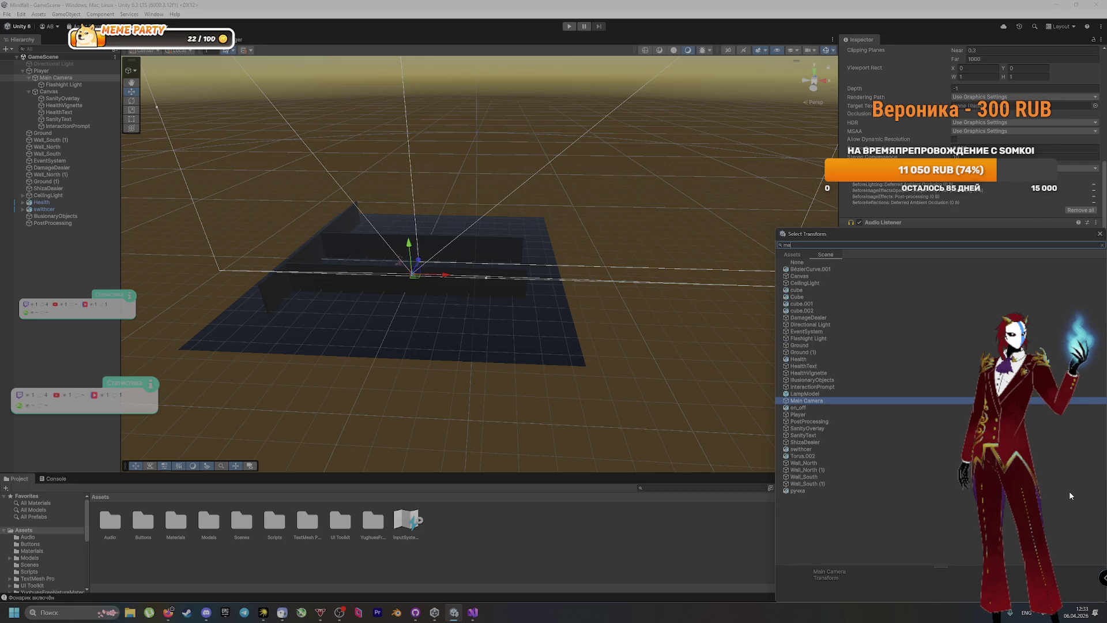
pyautogui.write('ain')
pyautogui.click(799, 269)
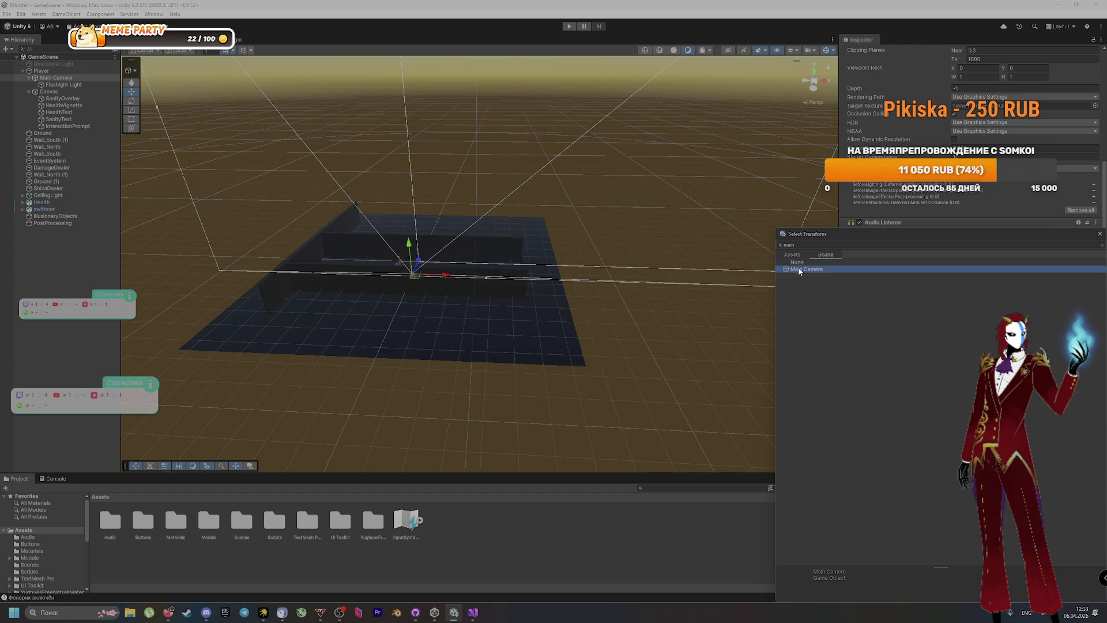
pyautogui.doubleClick(798, 269)
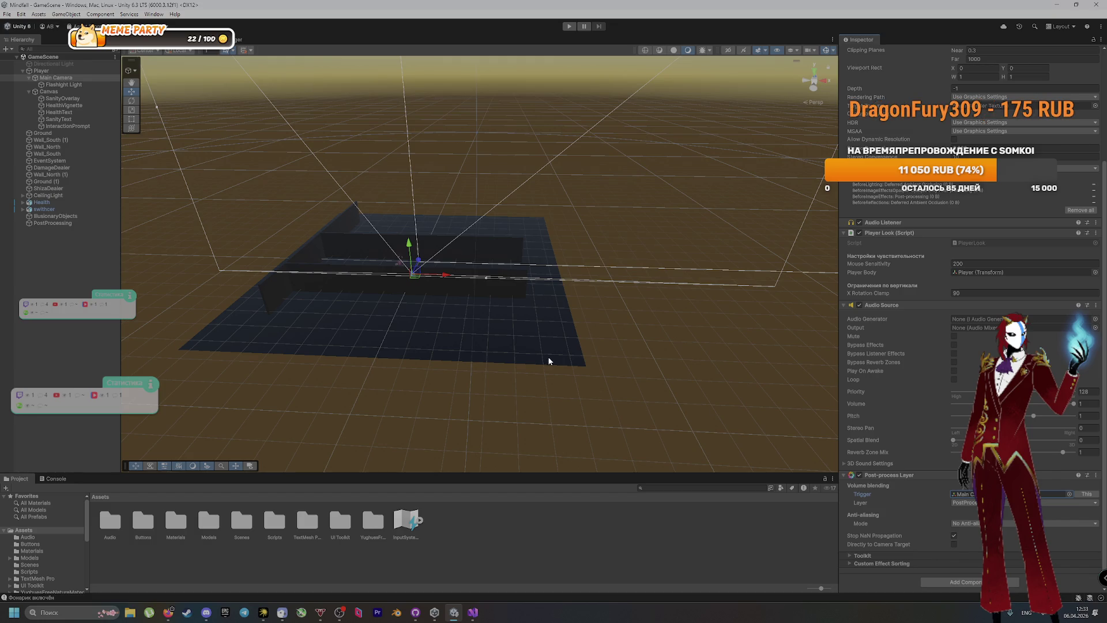
pyautogui.click(52, 223)
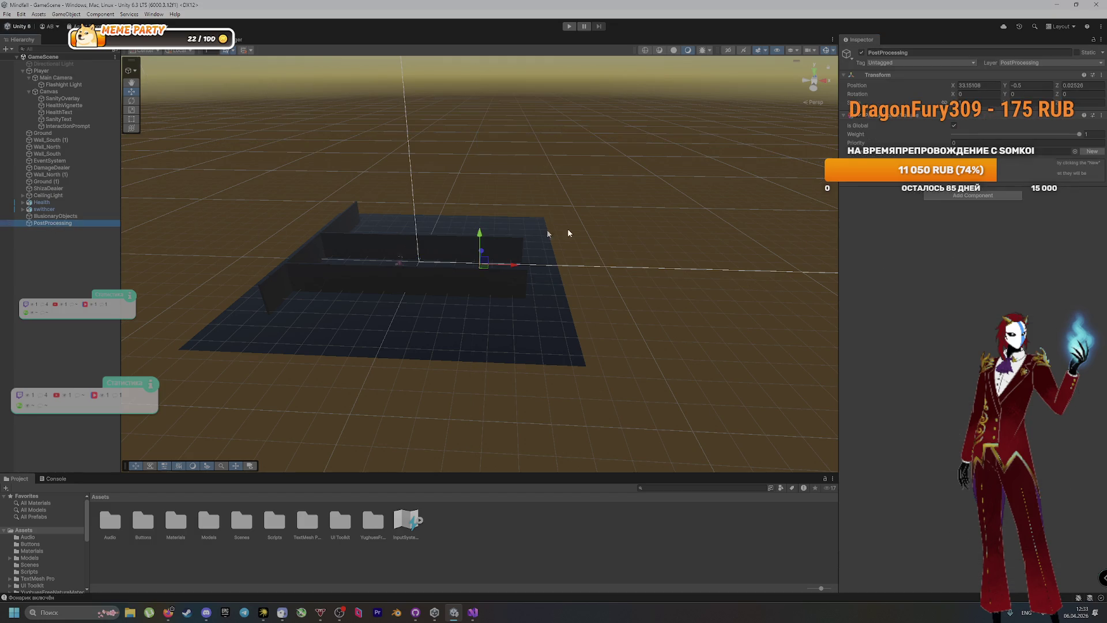
pyautogui.click(1075, 151)
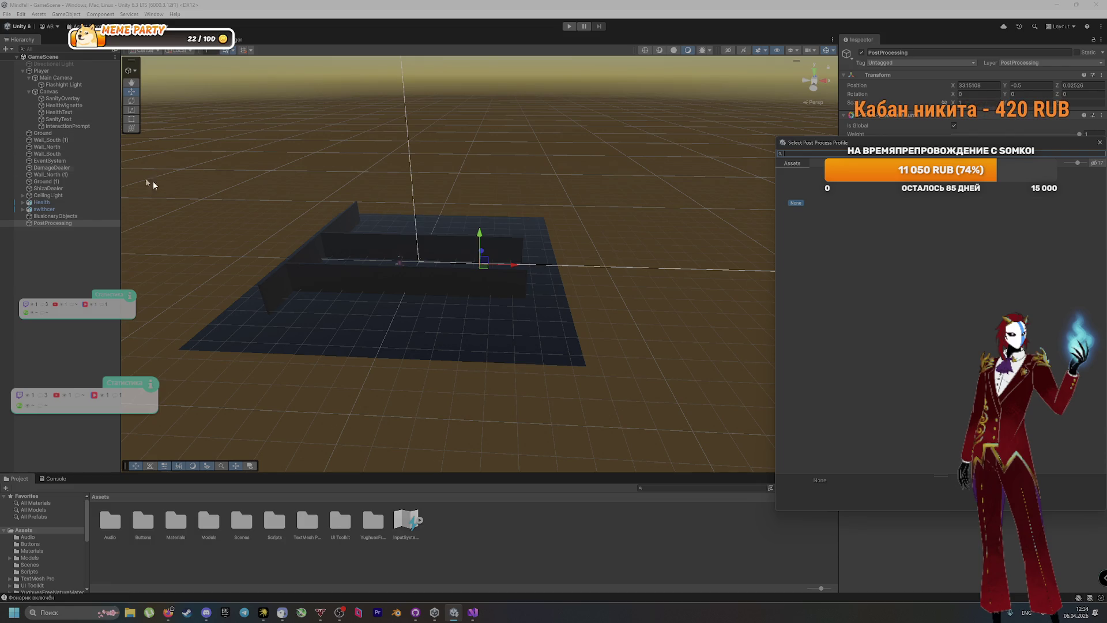
pyautogui.press('Escape')
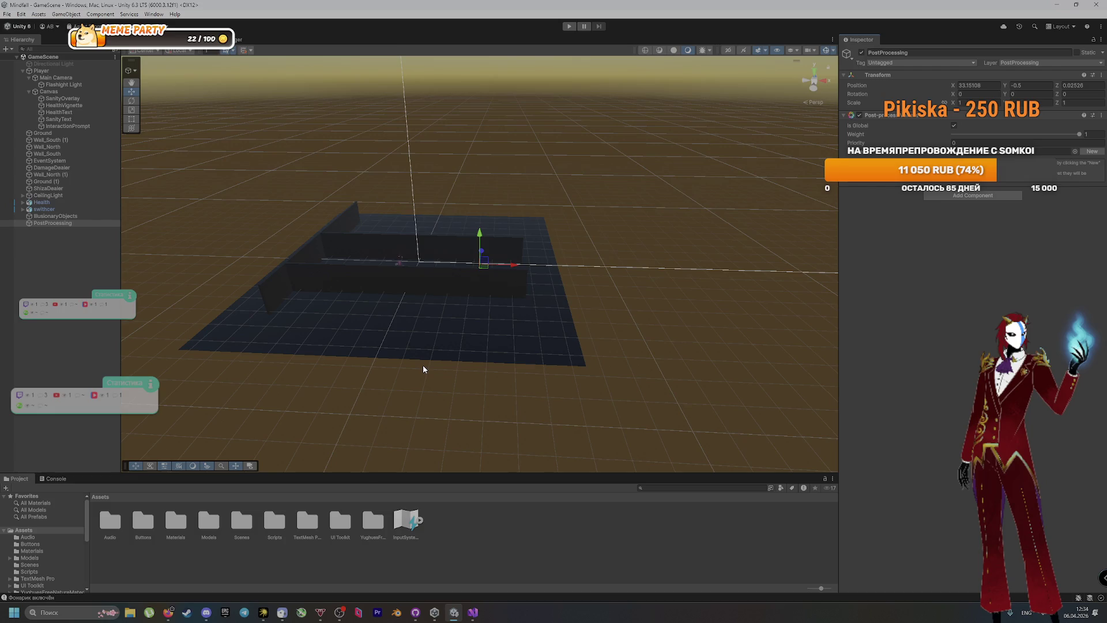
pyautogui.click(510, 555)
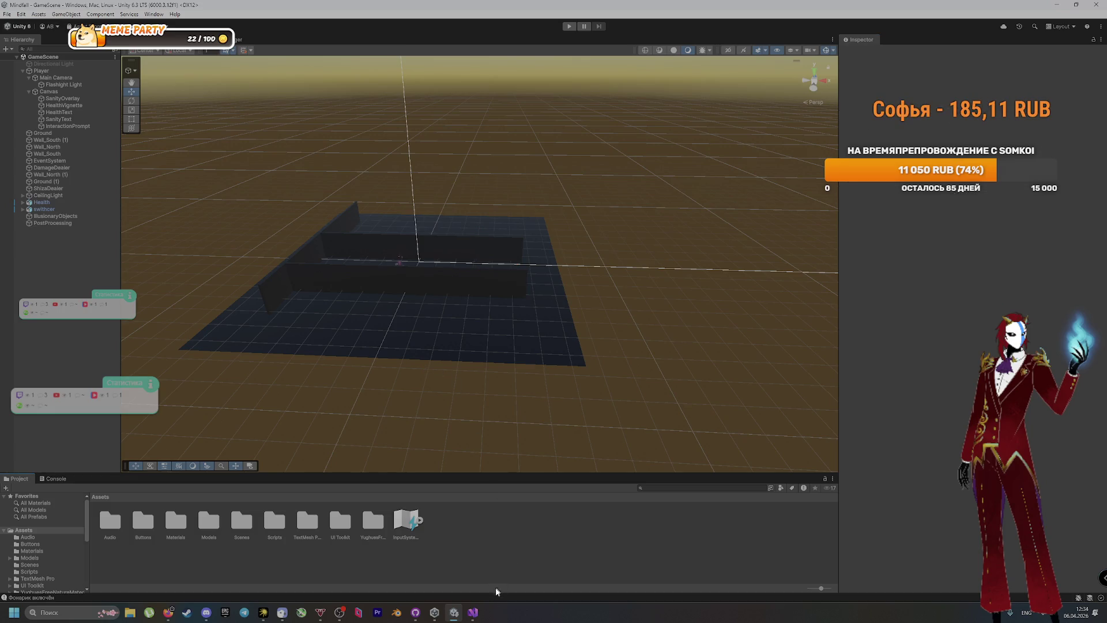
pyautogui.click(415, 612)
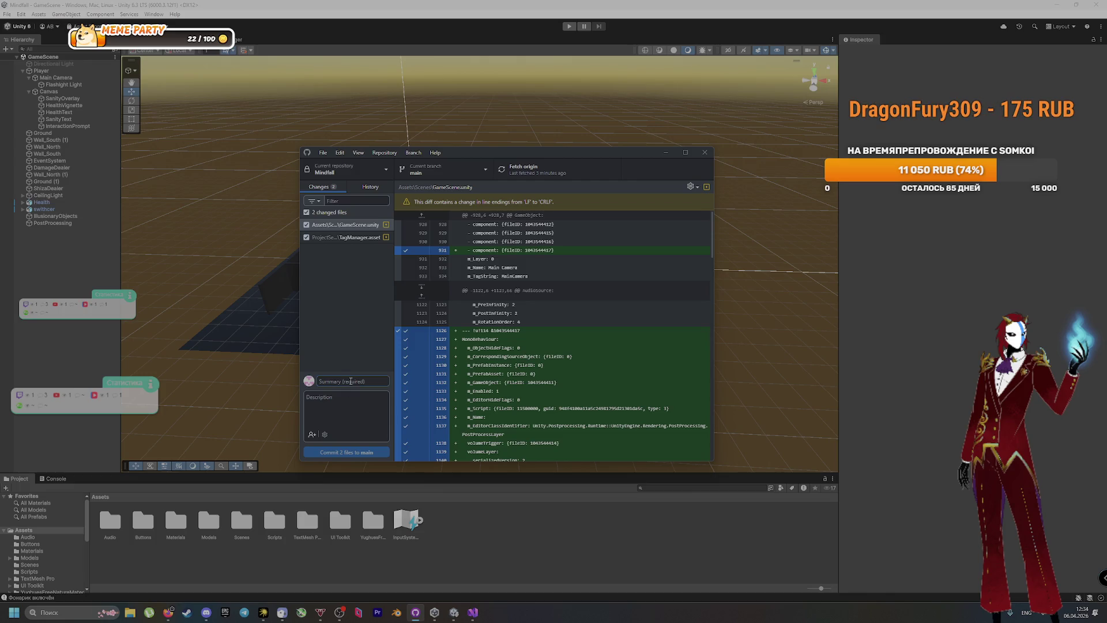
# Commit the two changed files to main as 'Настраиваем PostProcessing'
pyautogui.click(351, 381)
pyautogui.write('Настраиваем')
pyautogui.hotkey('alt', 'shift')
pyautogui.write('PostProcessing')
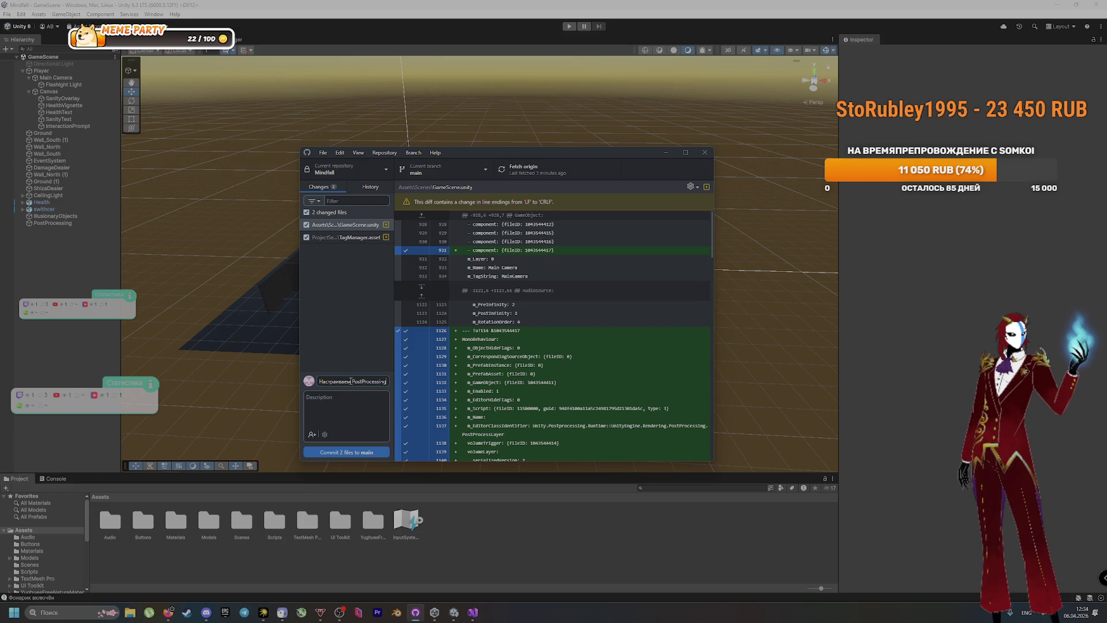
pyautogui.click(367, 452)
# Push the commit to origin and switch back to Unity Editor
pyautogui.click(537, 169)
pyautogui.moveTo(473, 612)
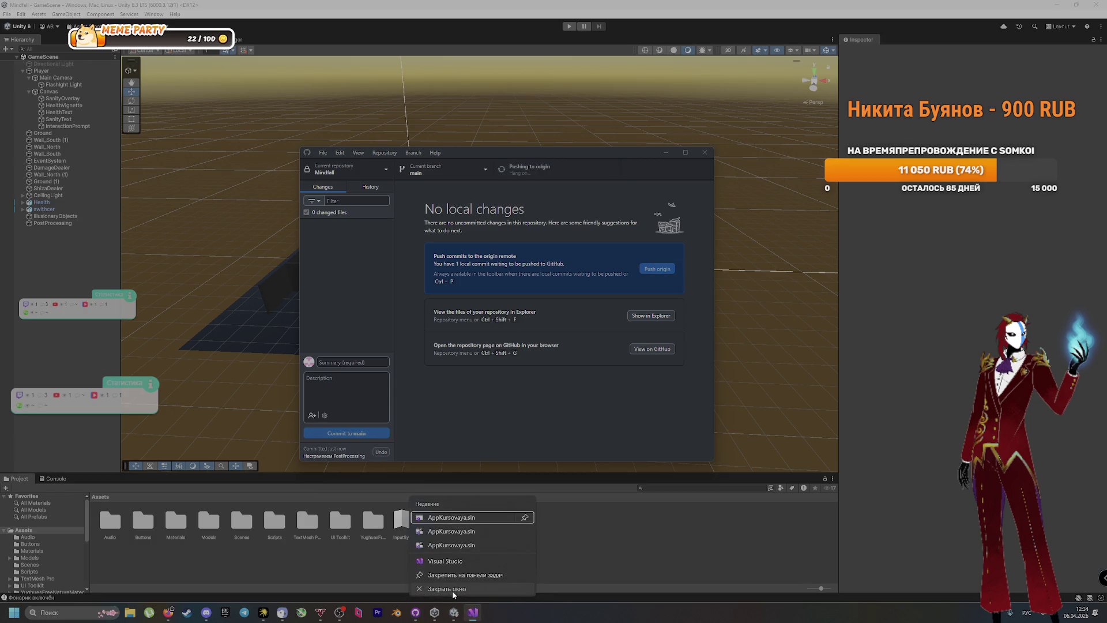
pyautogui.click(452, 590)
pyautogui.click(419, 612)
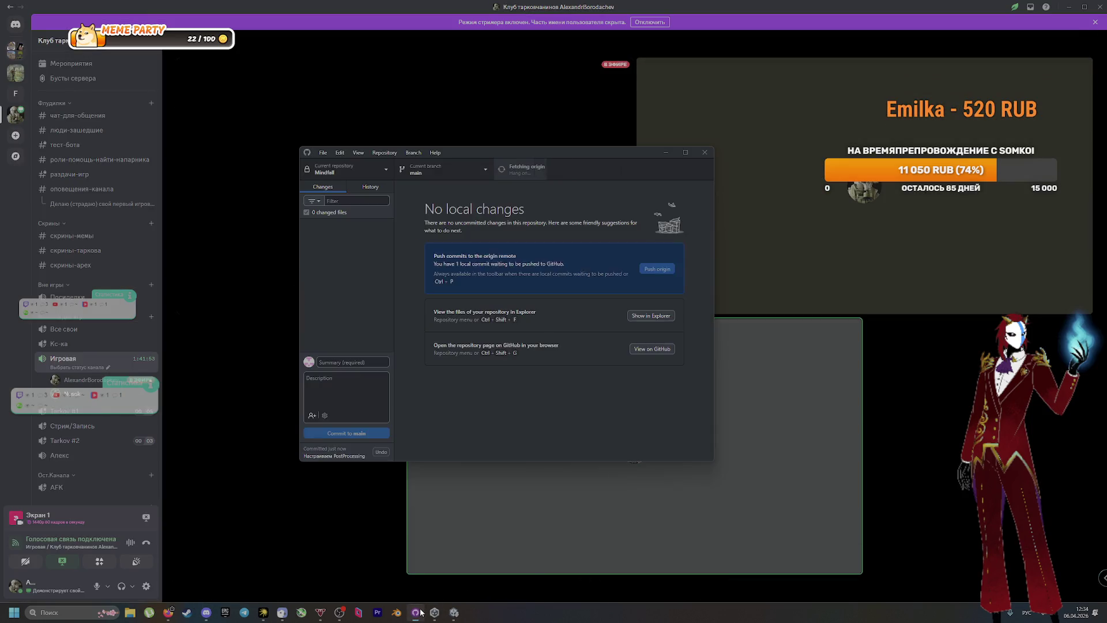
pyautogui.click(435, 612)
pyautogui.click(454, 613)
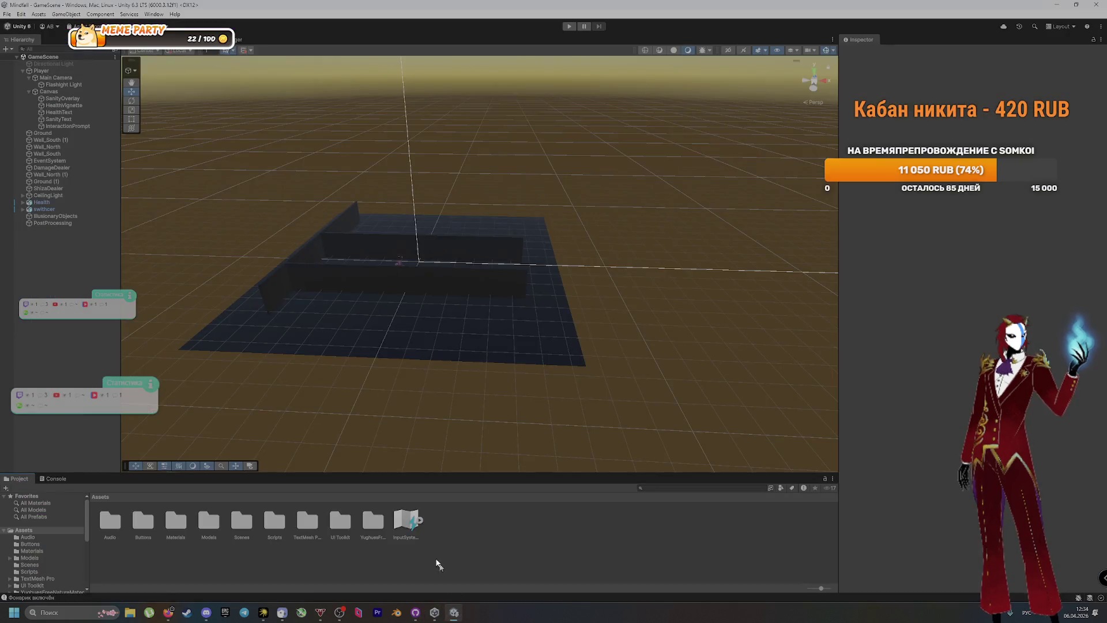
# Check the PostProcessing volume's profile list, which turns out empty
pyautogui.click(61, 223)
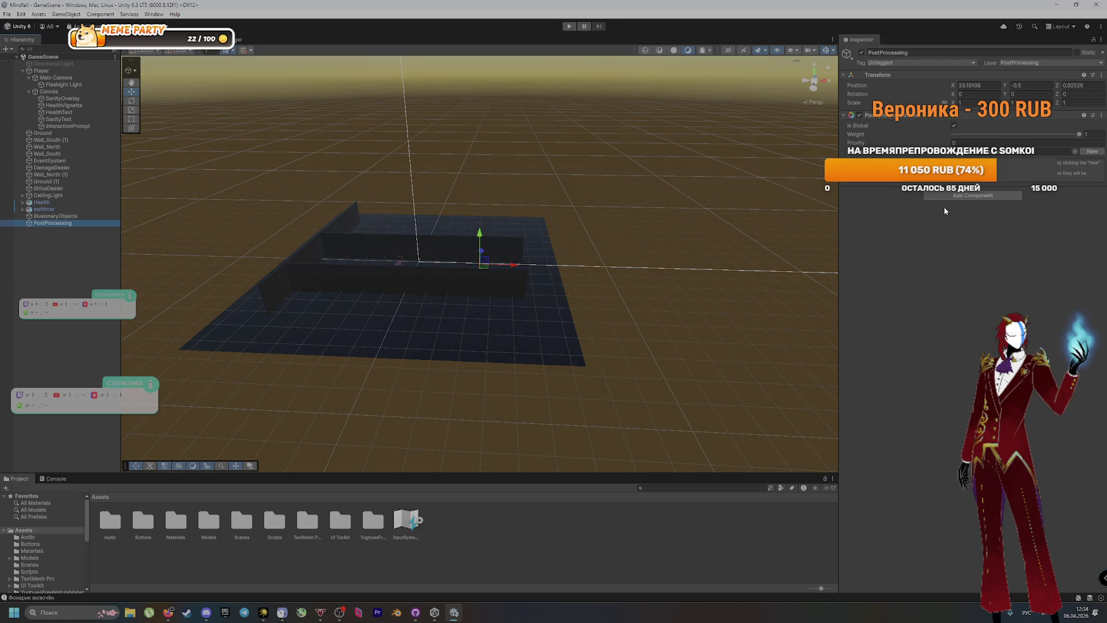
pyautogui.click(1075, 152)
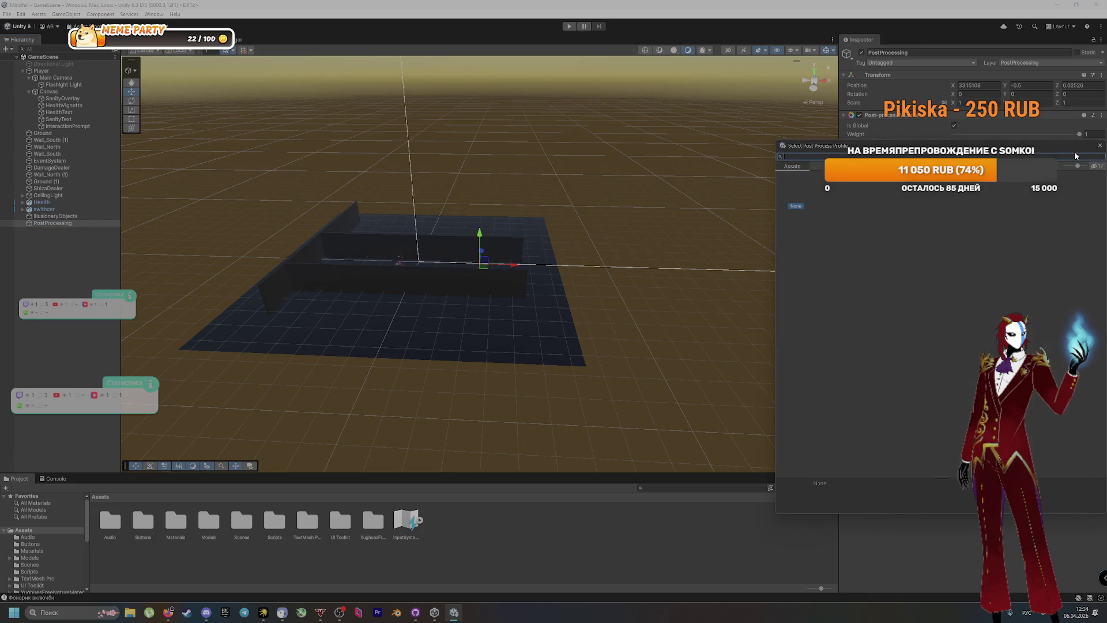
pyautogui.click(1094, 155)
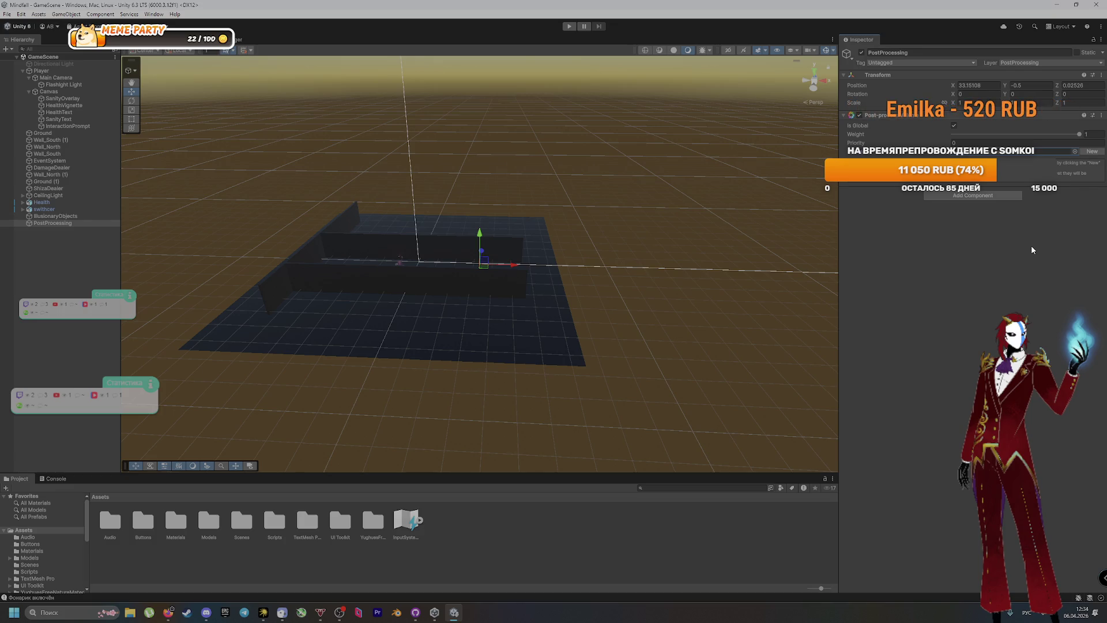
# Set Main Camera's Post-process Layer anti-aliasing to FXAA, then browse profiles for PostProcessing
pyautogui.click(62, 78)
pyautogui.scroll(-5, 908, 354)
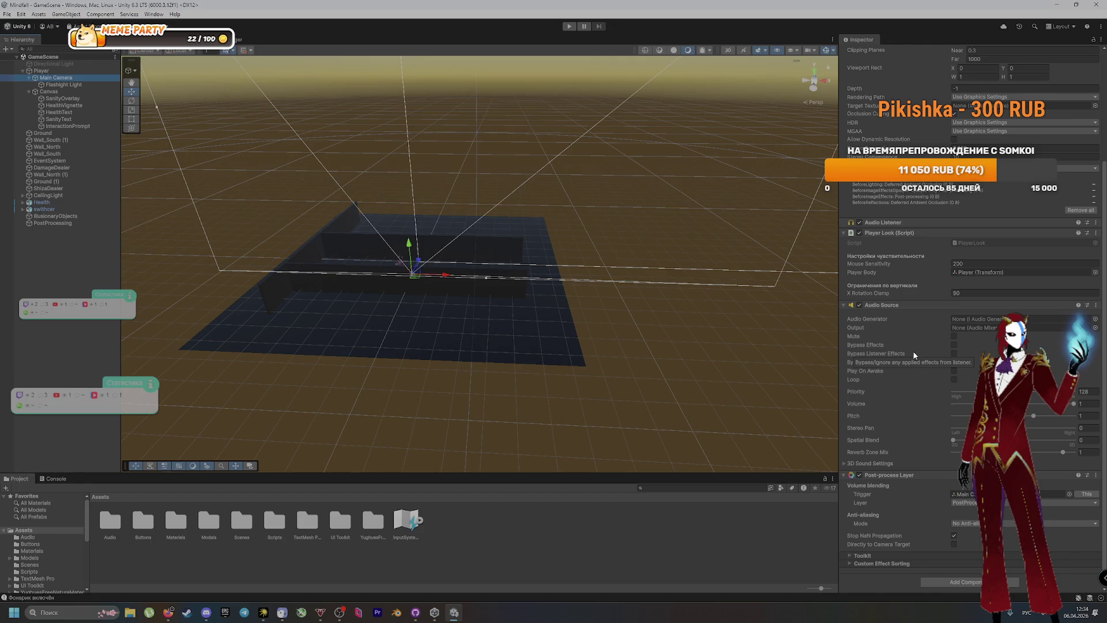
pyautogui.click(1070, 494)
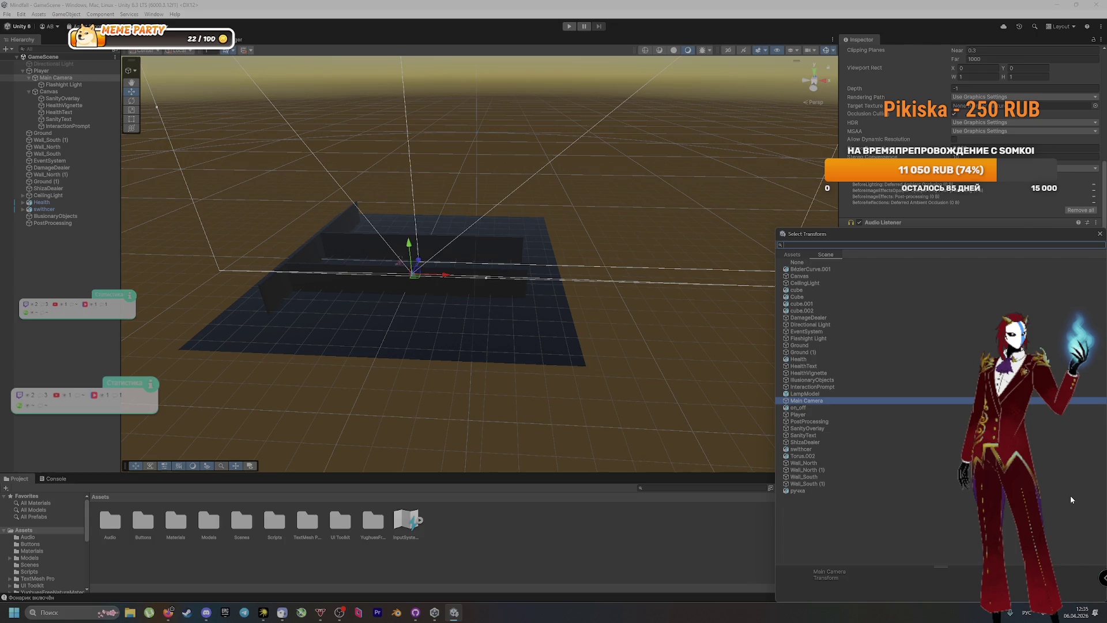
pyautogui.click(1099, 233)
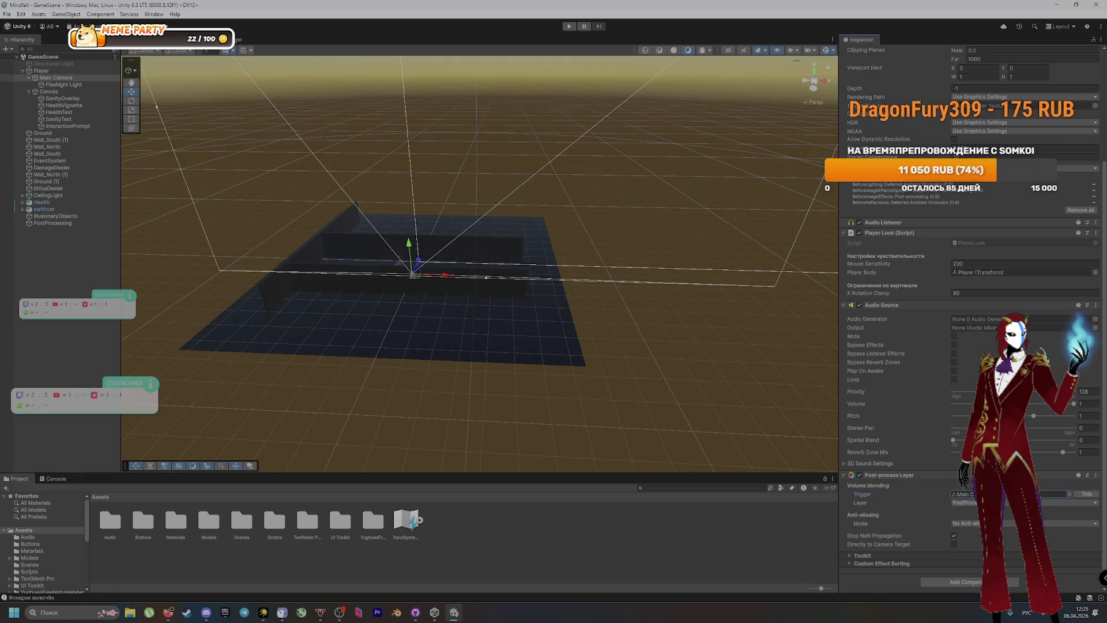
pyautogui.click(968, 523)
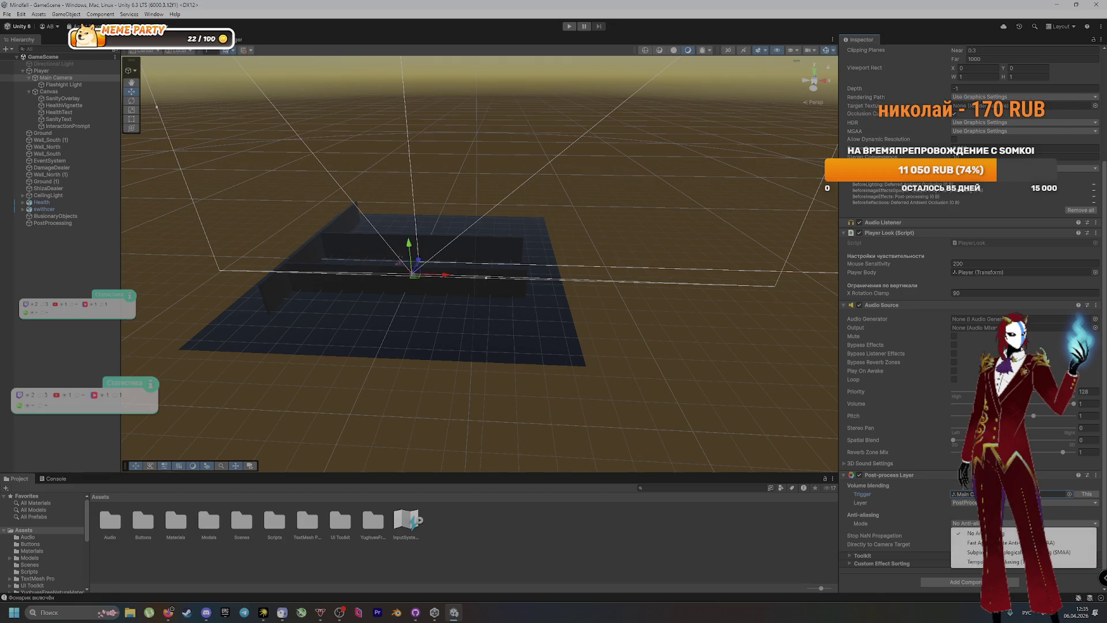
pyautogui.click(1008, 543)
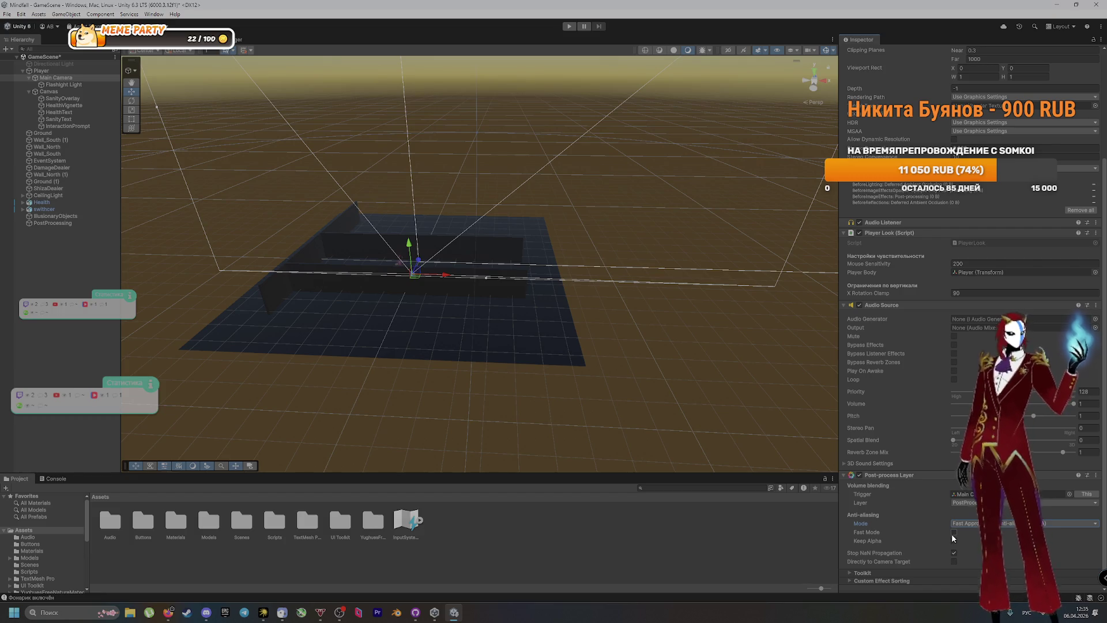
pyautogui.click(73, 225)
pyautogui.click(1074, 149)
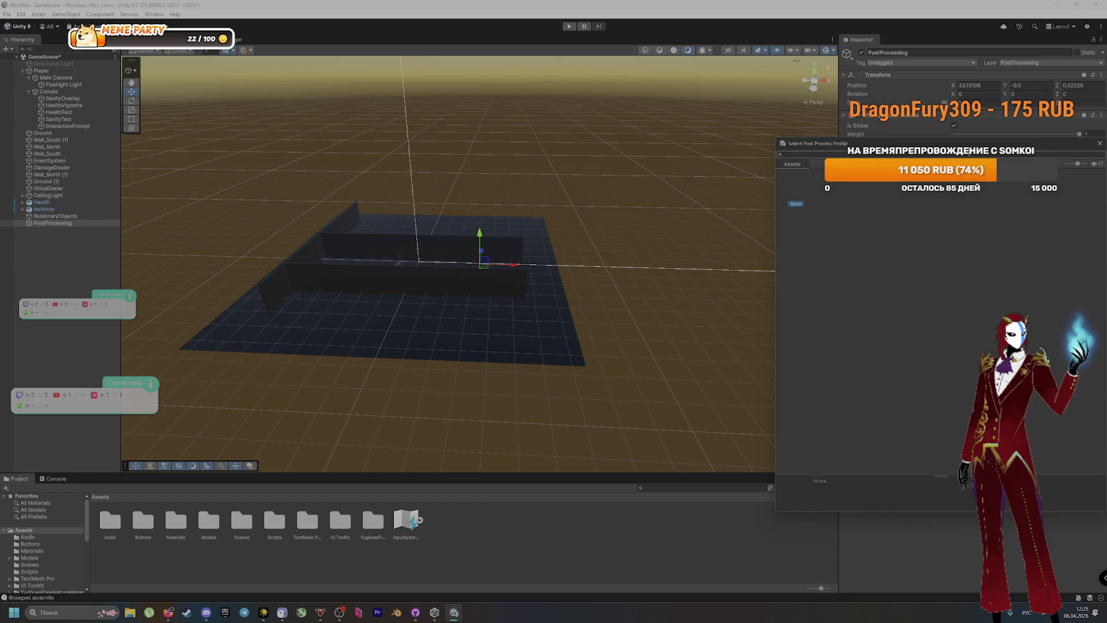
# Create a new post-process profile and assign PostProcessing Profile to the volume
pyautogui.press('Escape')
pyautogui.click(1091, 152)
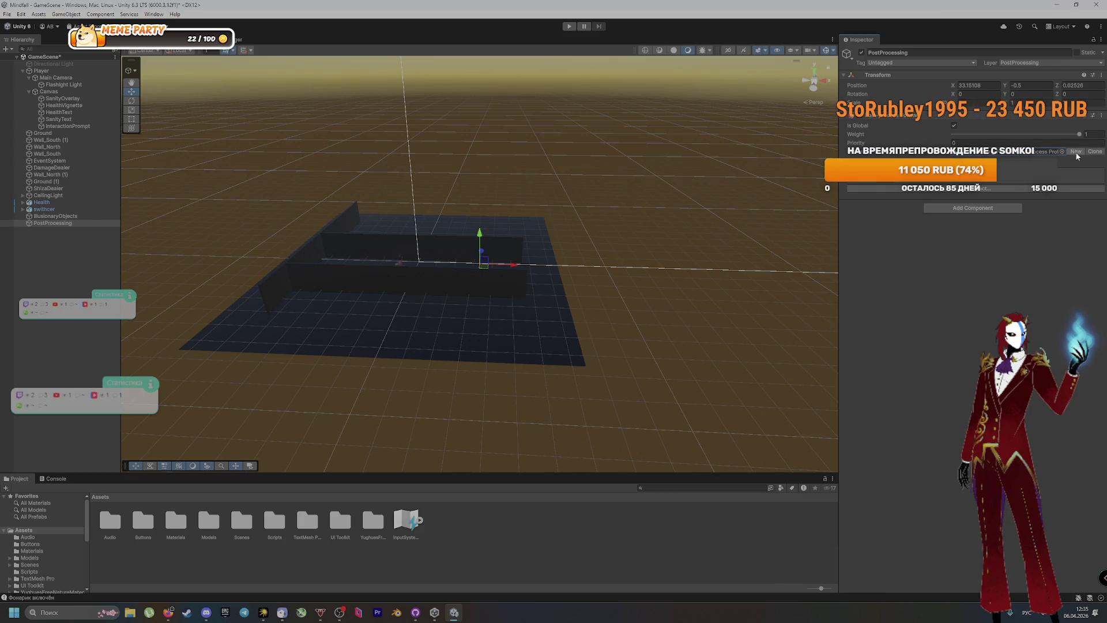
pyautogui.click(1063, 152)
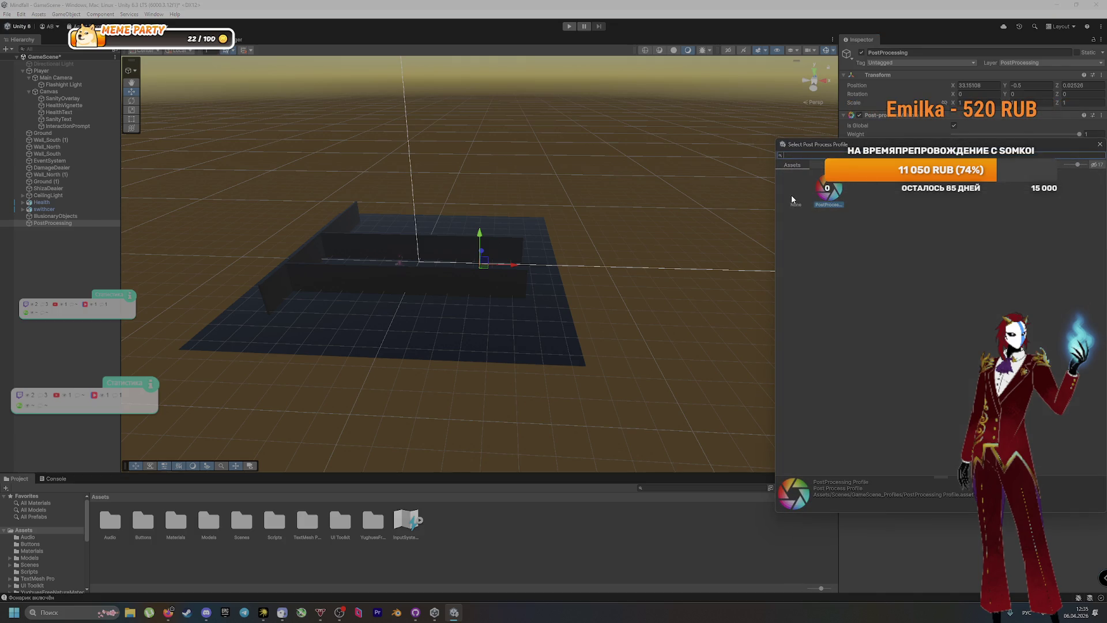
pyautogui.doubleClick(833, 195)
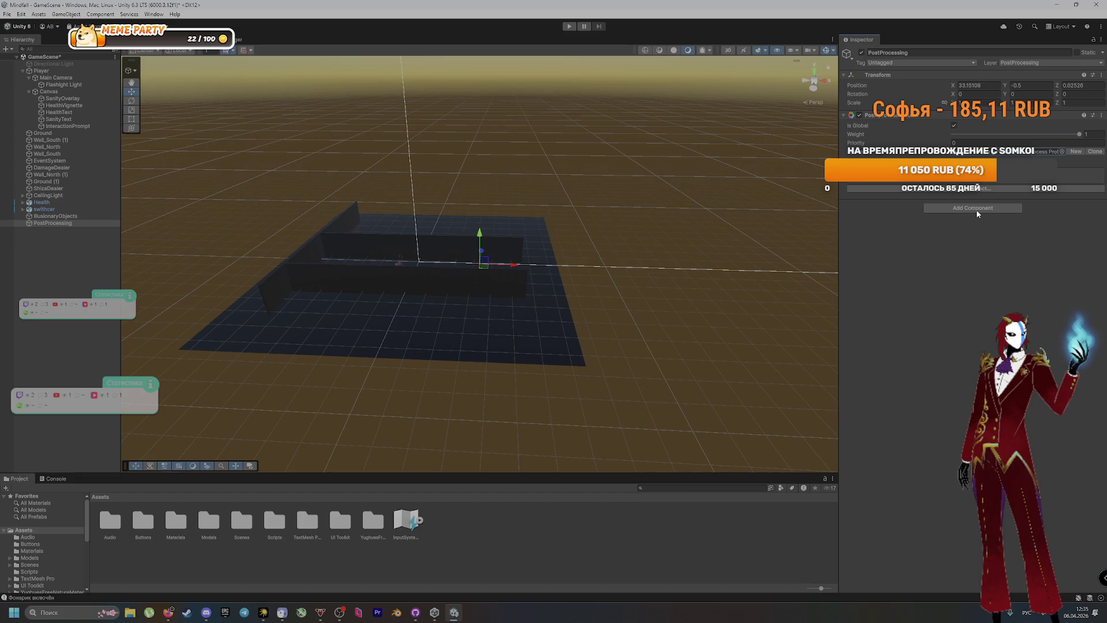
# Look through the profile's effects list, like Bloom and Vignette, without adding one
pyautogui.click(936, 192)
pyautogui.moveTo(968, 196)
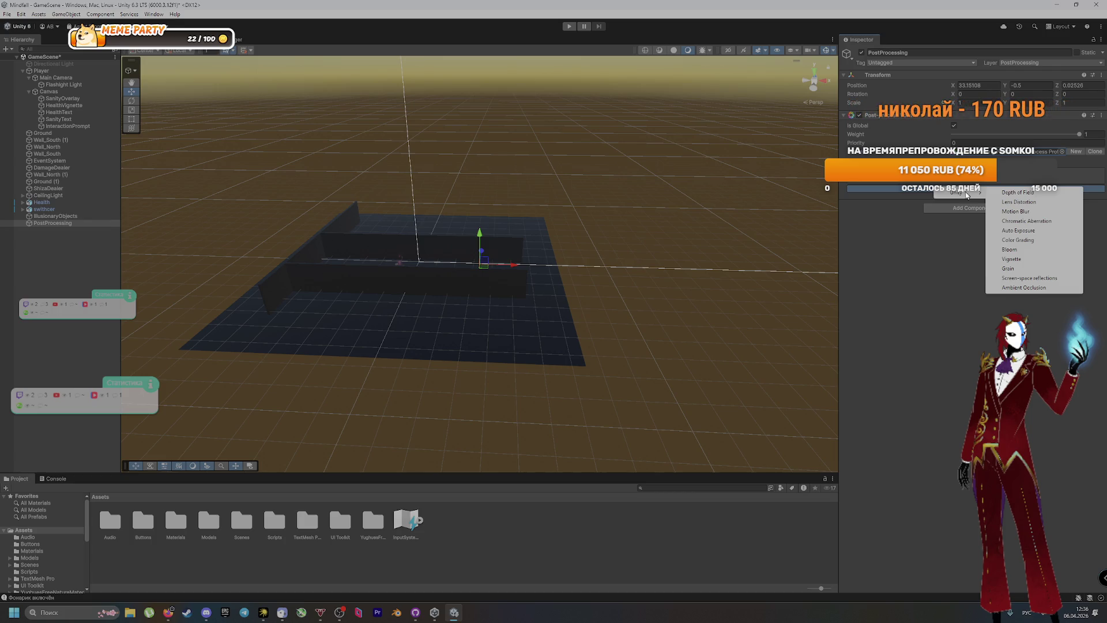
pyautogui.click(223, 99)
pyautogui.click(56, 77)
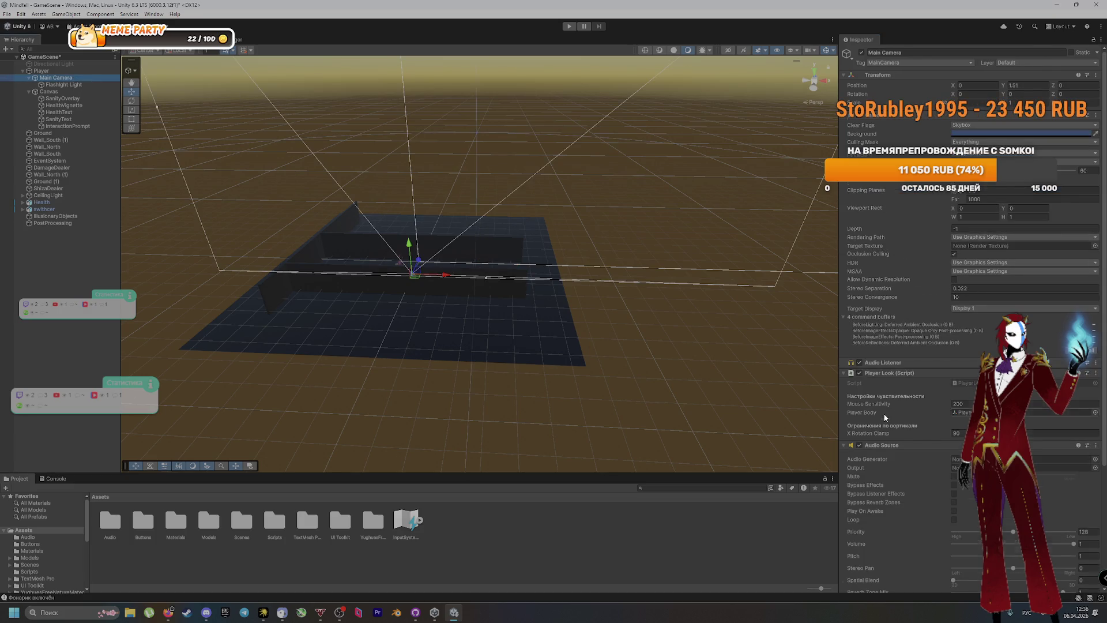
# Set Main Camera's Post-process Layer trigger to the camera itself
pyautogui.scroll(-5, 885, 413)
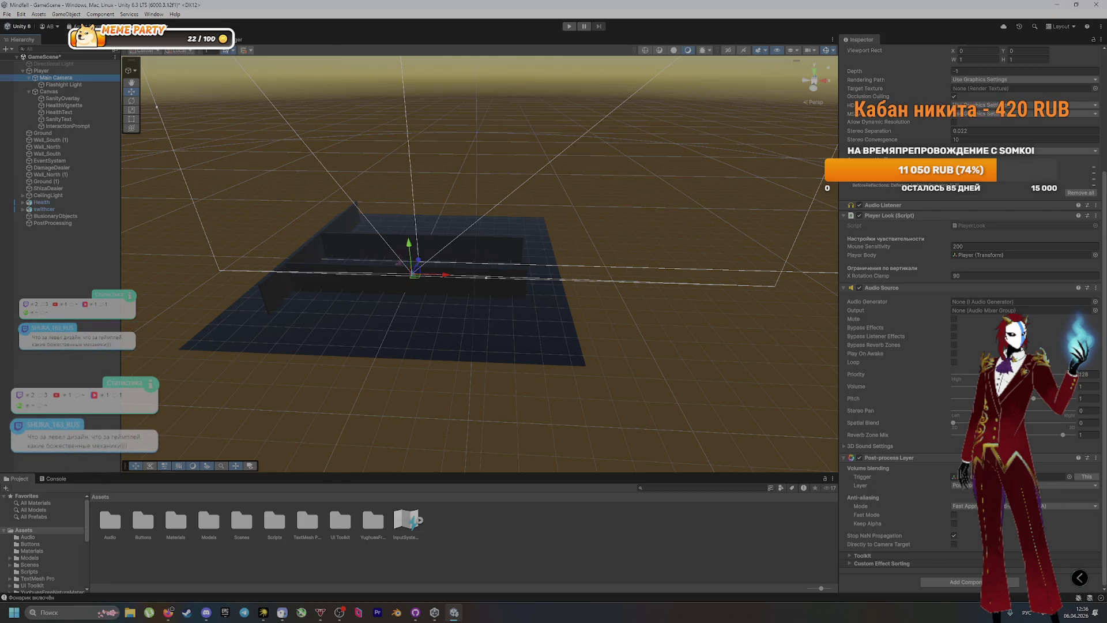
pyautogui.click(1087, 479)
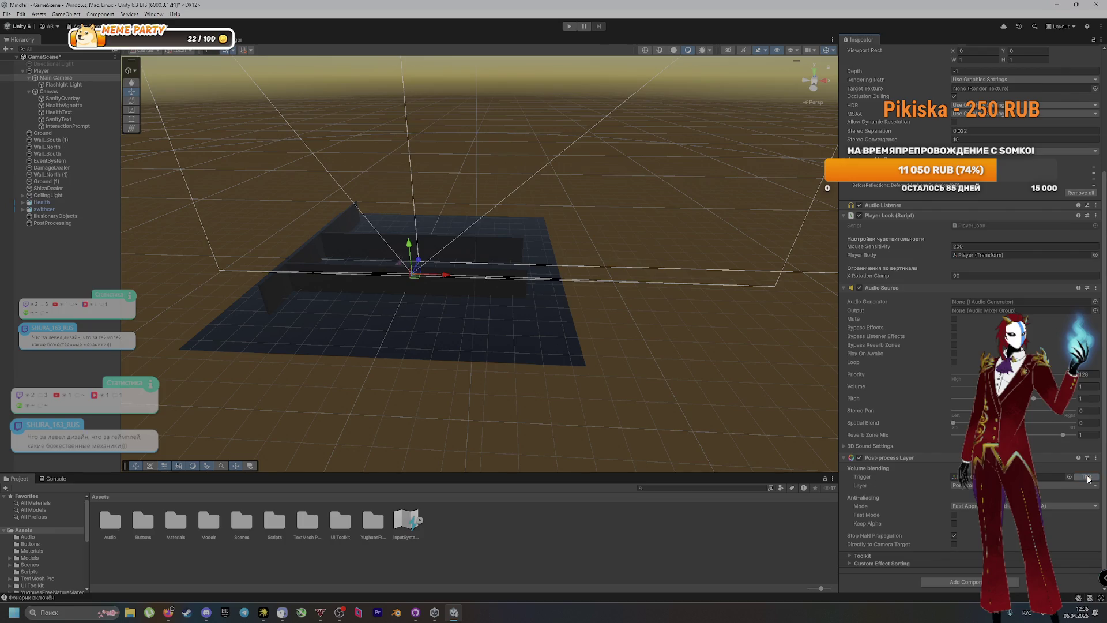
pyautogui.click(1070, 477)
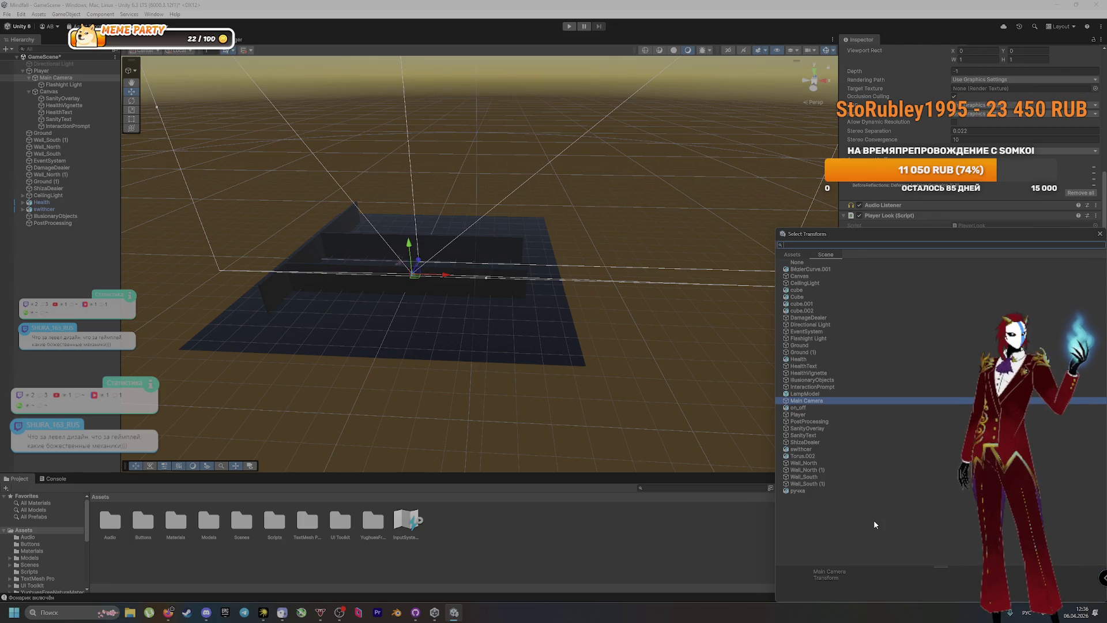
pyautogui.press('Escape')
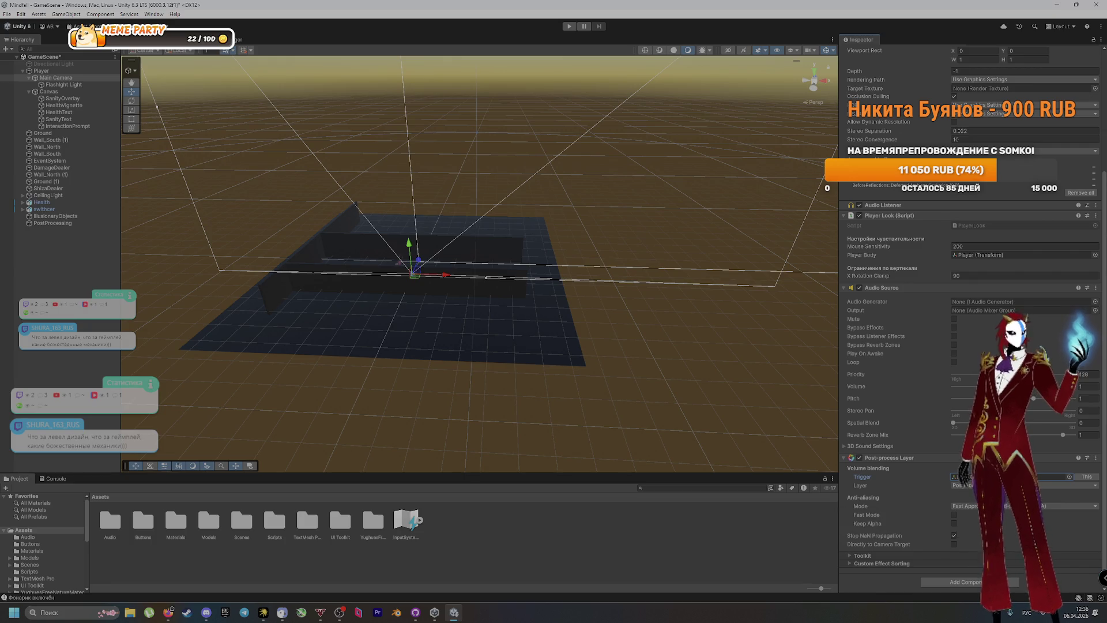
# Expand the layer's Toolkit and Custom Effect Sorting sections, then open PostProcessing's context menu
pyautogui.click(848, 557)
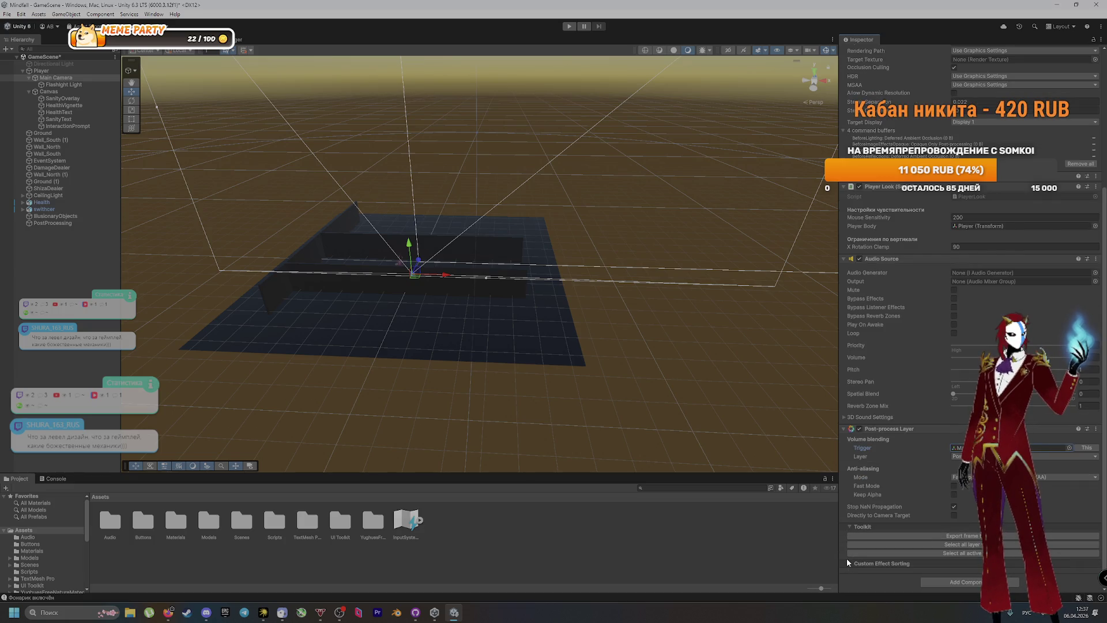
pyautogui.click(850, 562)
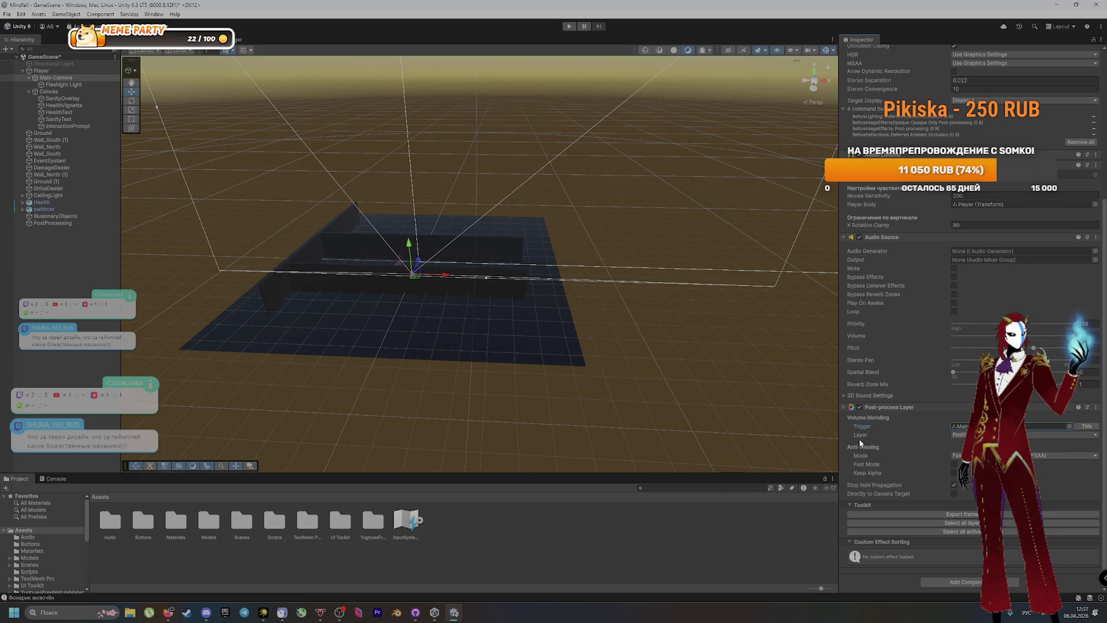
pyautogui.click(1095, 407)
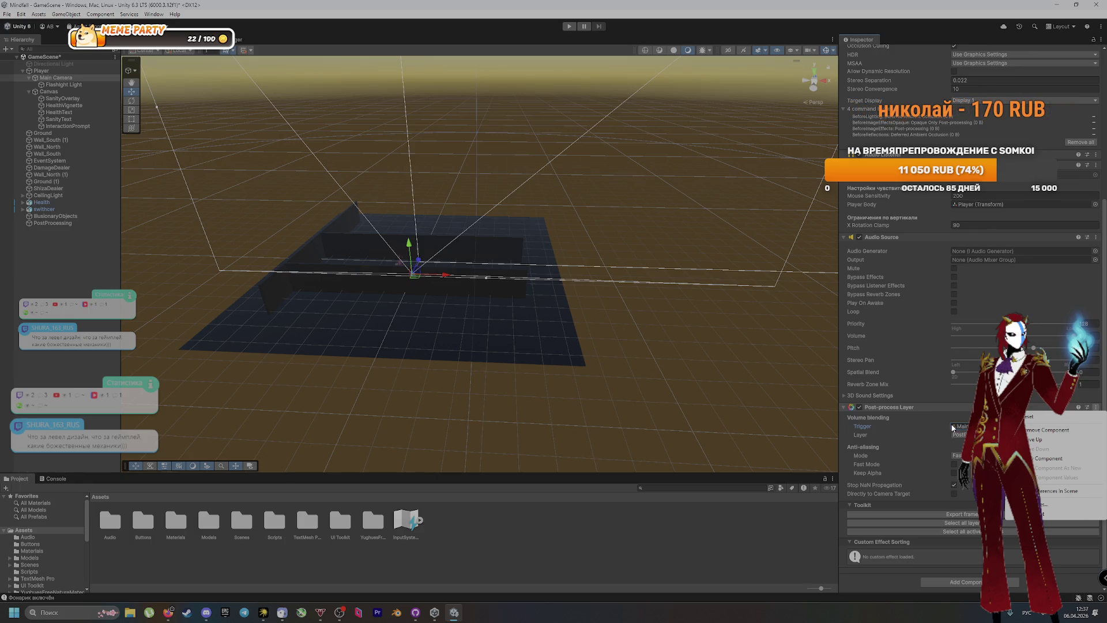
pyautogui.click(923, 414)
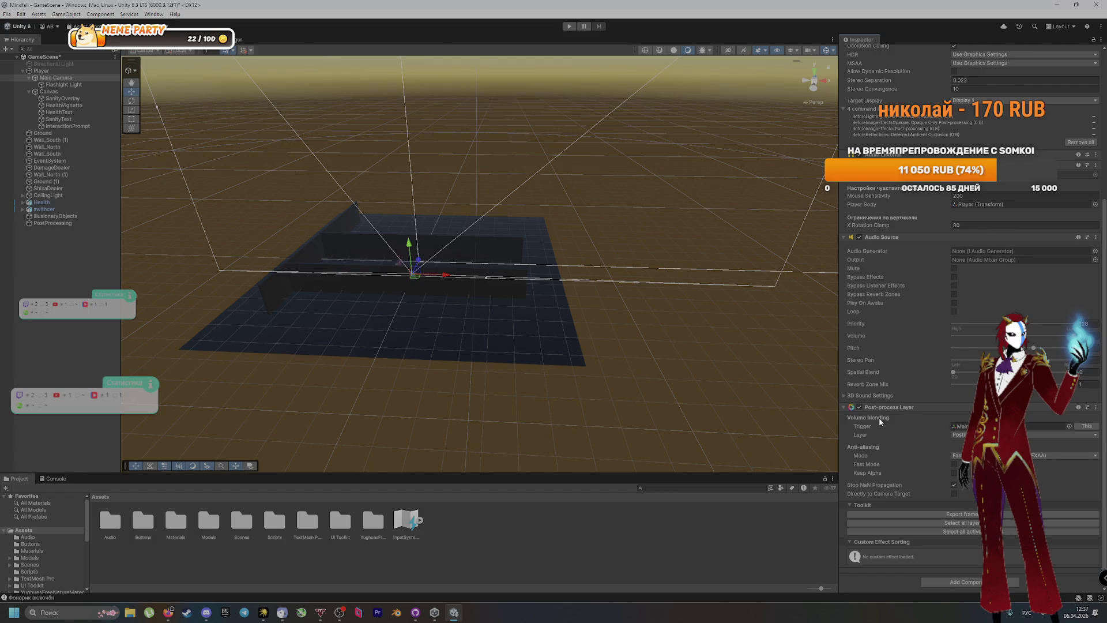
pyautogui.rightClick(66, 225)
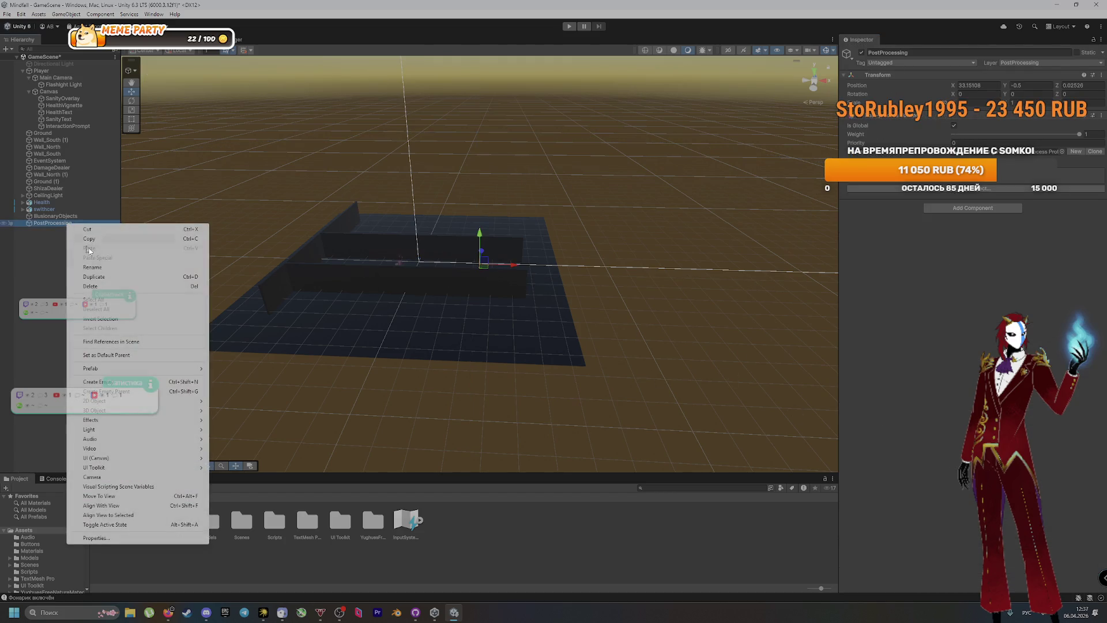
# Delete PostProcessing from the scene and remove Main Camera's Post-process Layer component
pyautogui.click(88, 287)
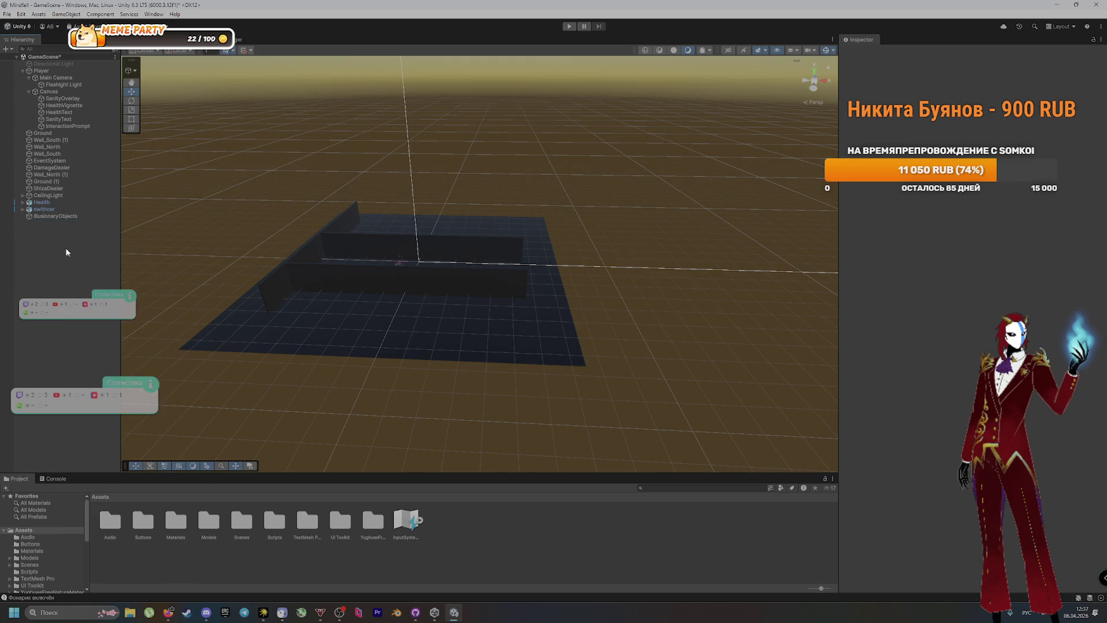
pyautogui.click(56, 77)
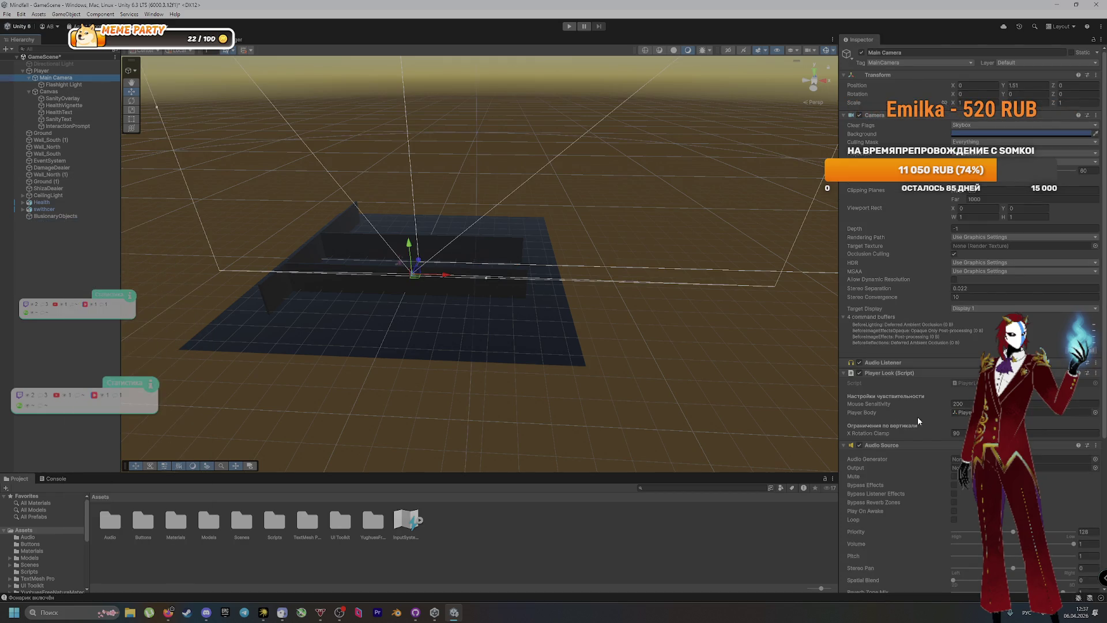
pyautogui.scroll(-5, 883, 462)
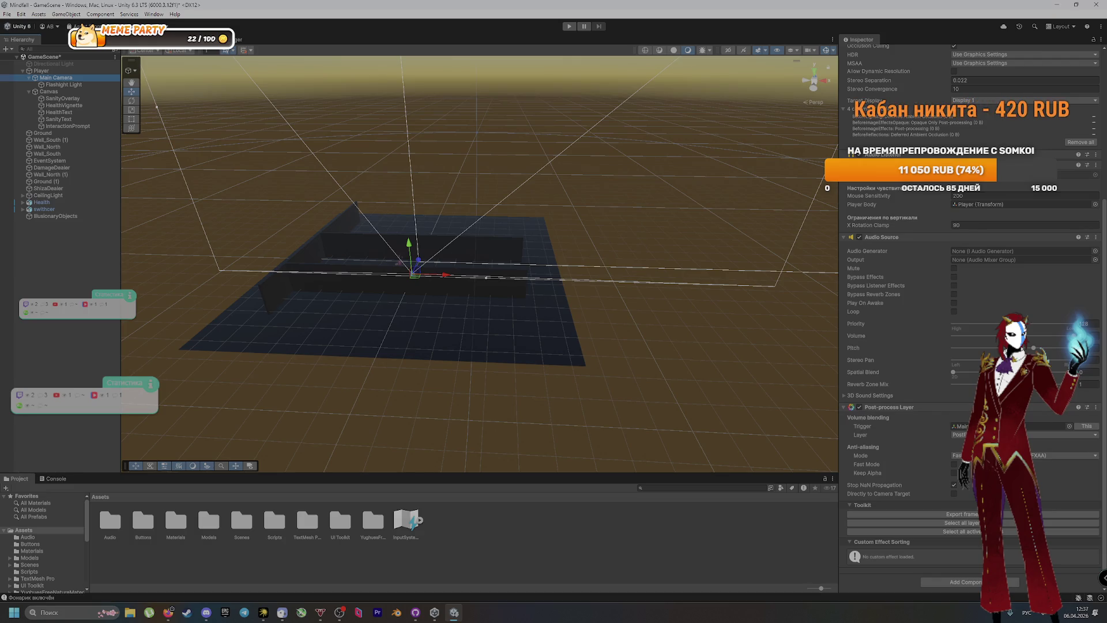
pyautogui.click(1096, 407)
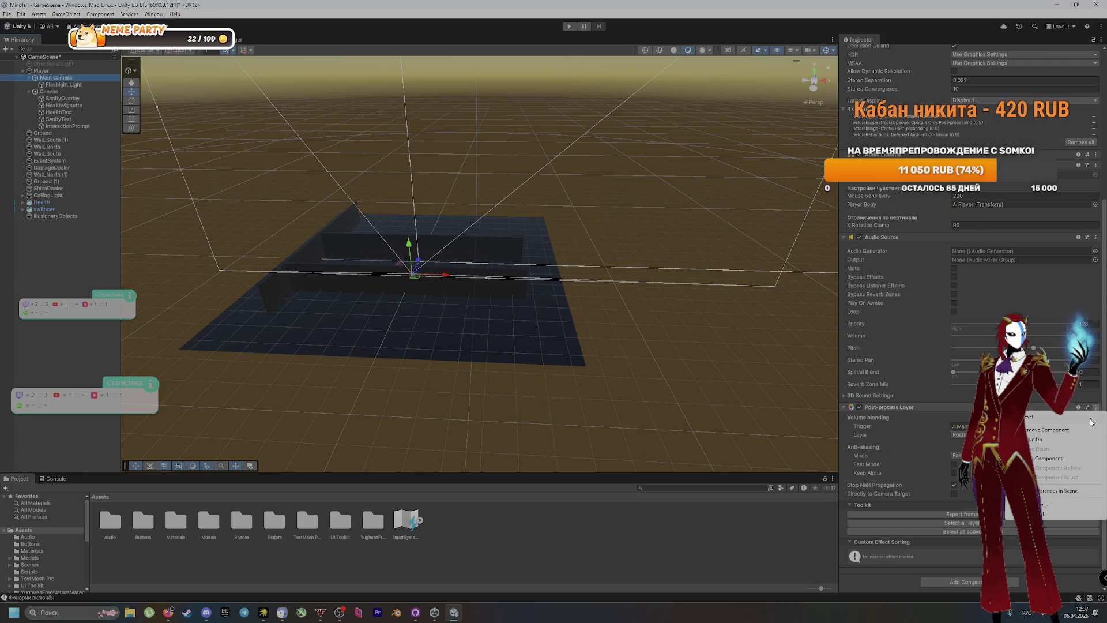
pyautogui.click(1051, 430)
# Clear the selection and bring up GitHub Desktop's pending changes
pyautogui.click(64, 84)
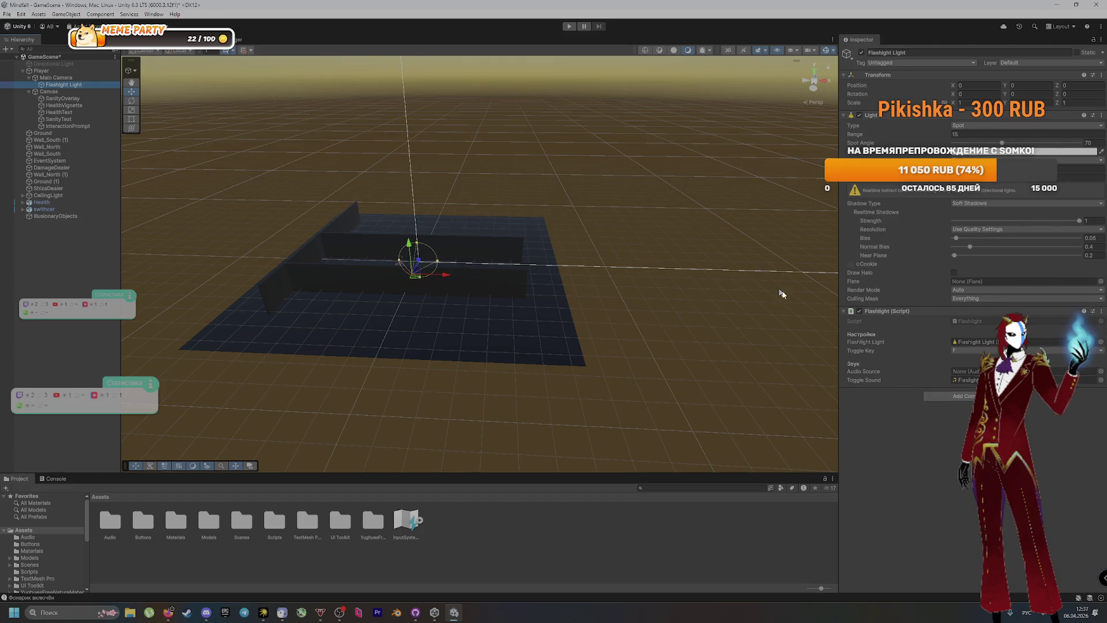
pyautogui.click(630, 552)
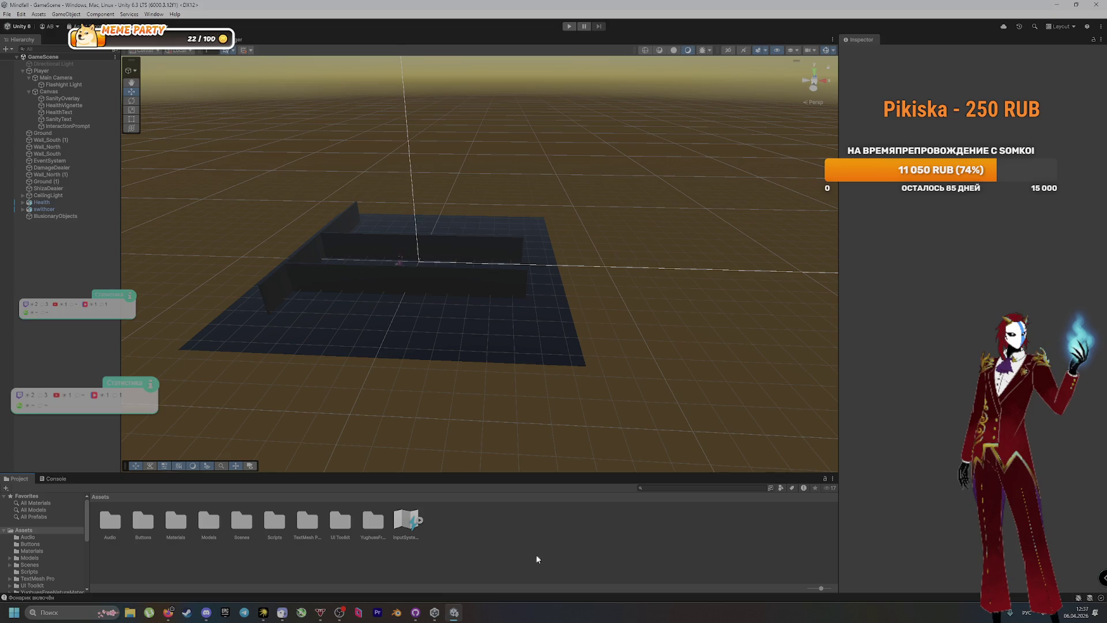
pyautogui.click(418, 610)
# Commit the four changed files to main with a PostProcessing-removal summary, then switch to Google Drive
pyautogui.click(345, 379)
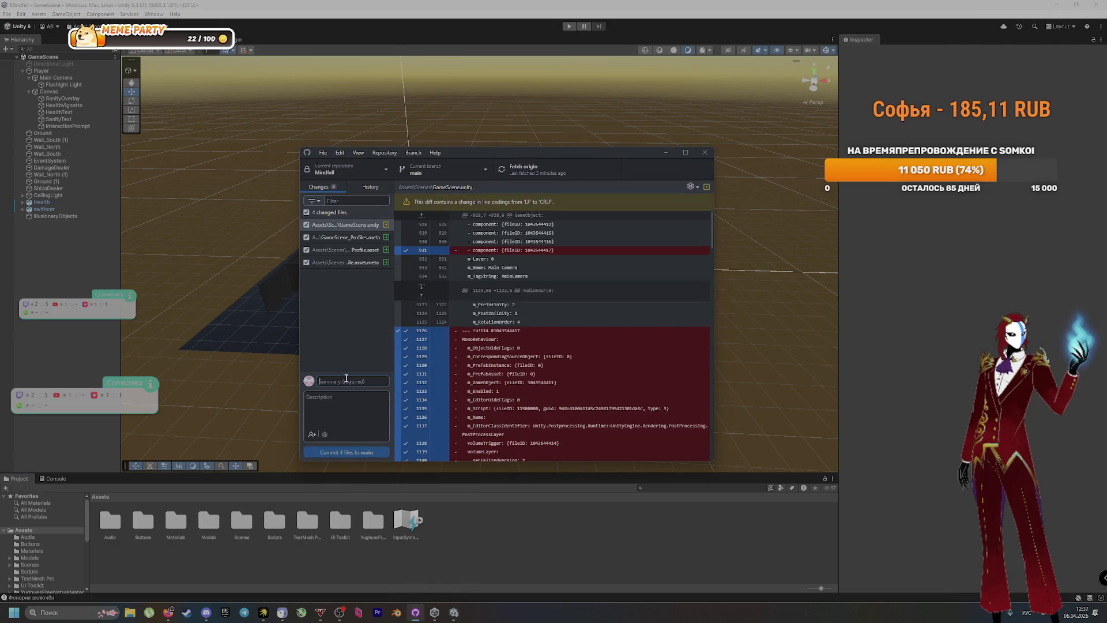
pyautogui.write('H')
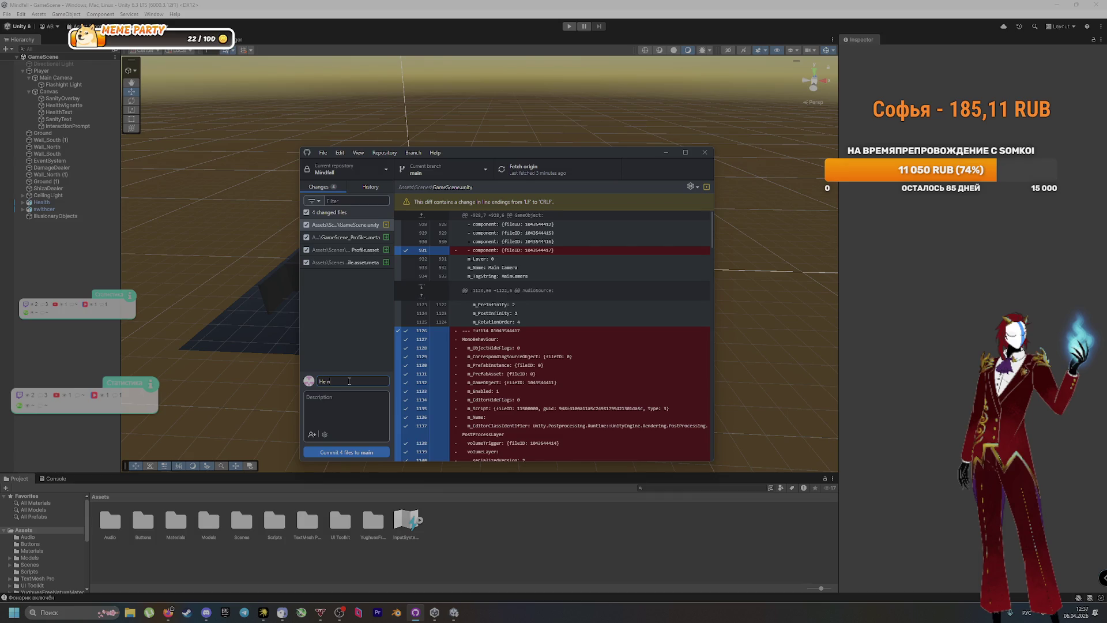
pyautogui.write('астроили и у')
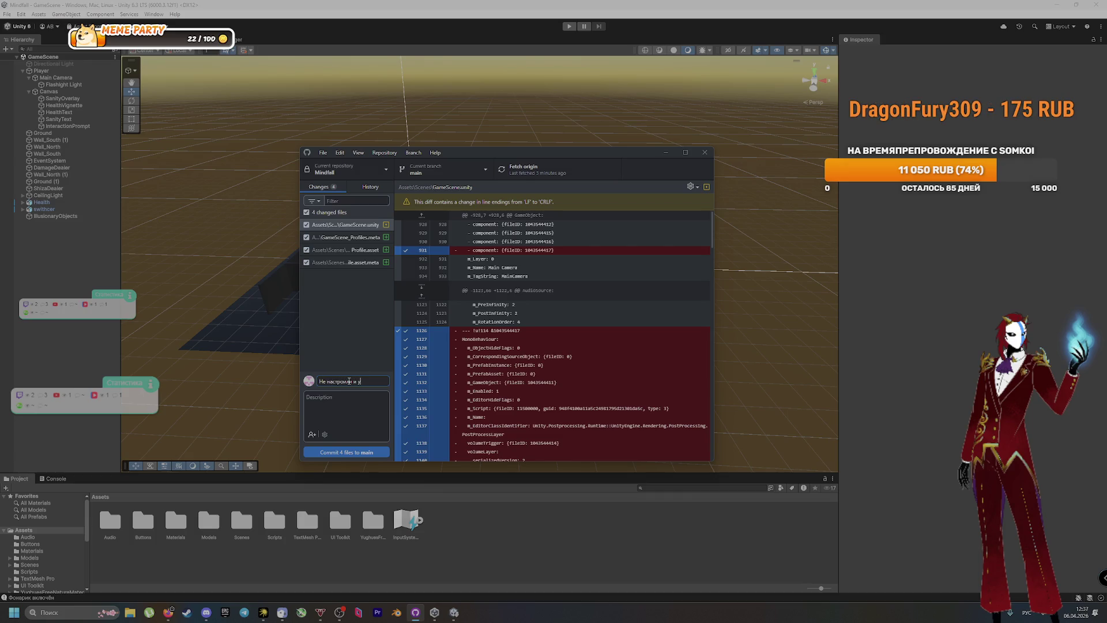
pyautogui.write('или и удалилиPostProcessing')
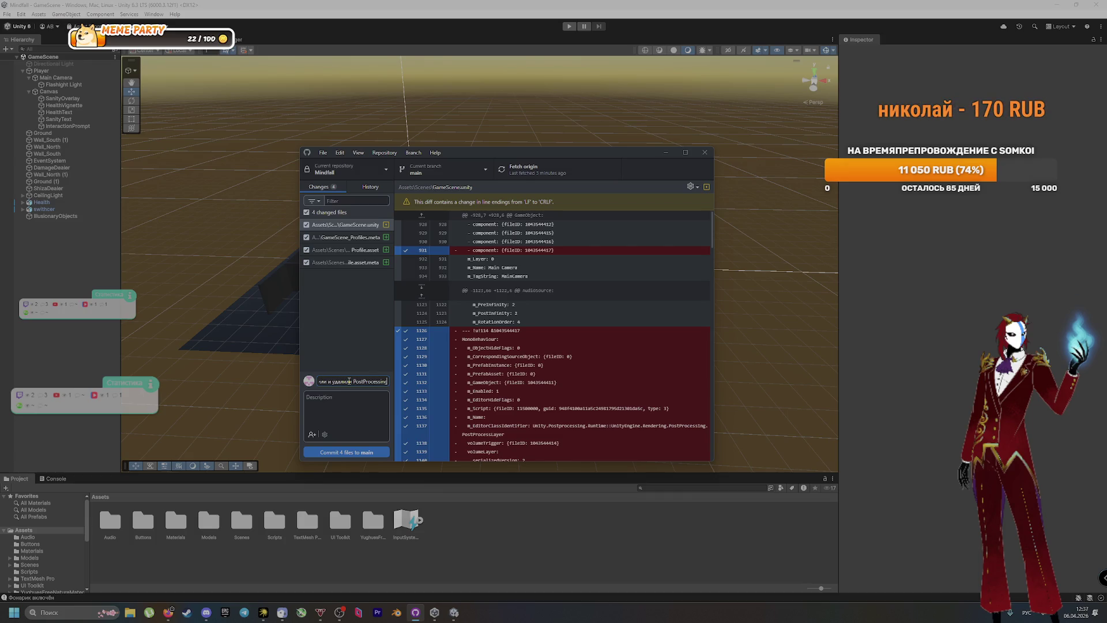
pyautogui.hotkey('ctrl', 'Return')
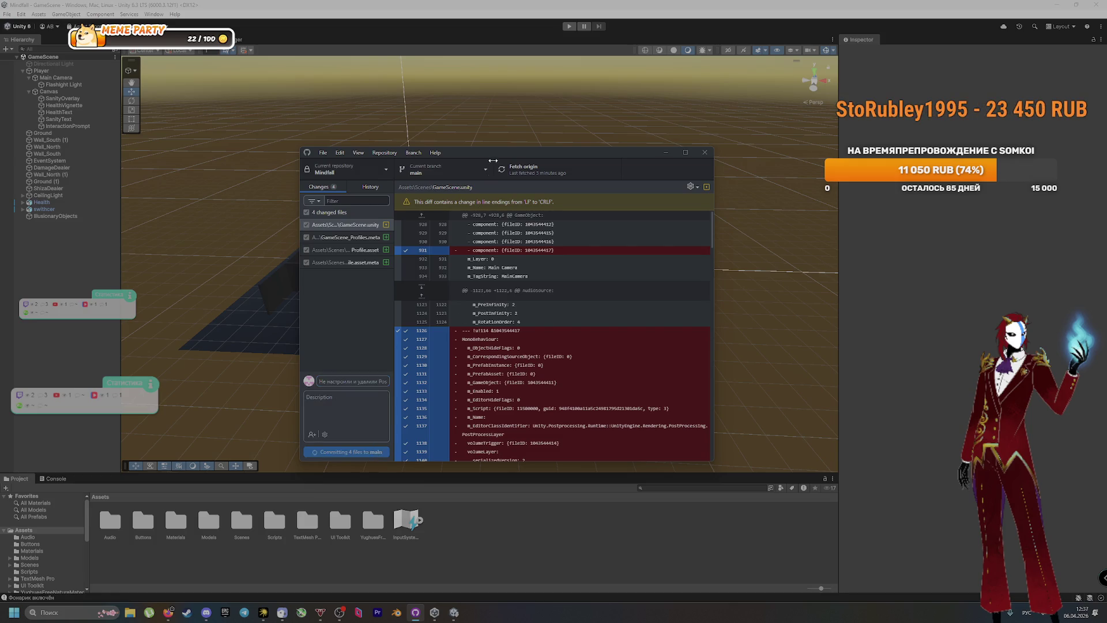
pyautogui.hotkey('ctrl', 'p')
pyautogui.click(168, 612)
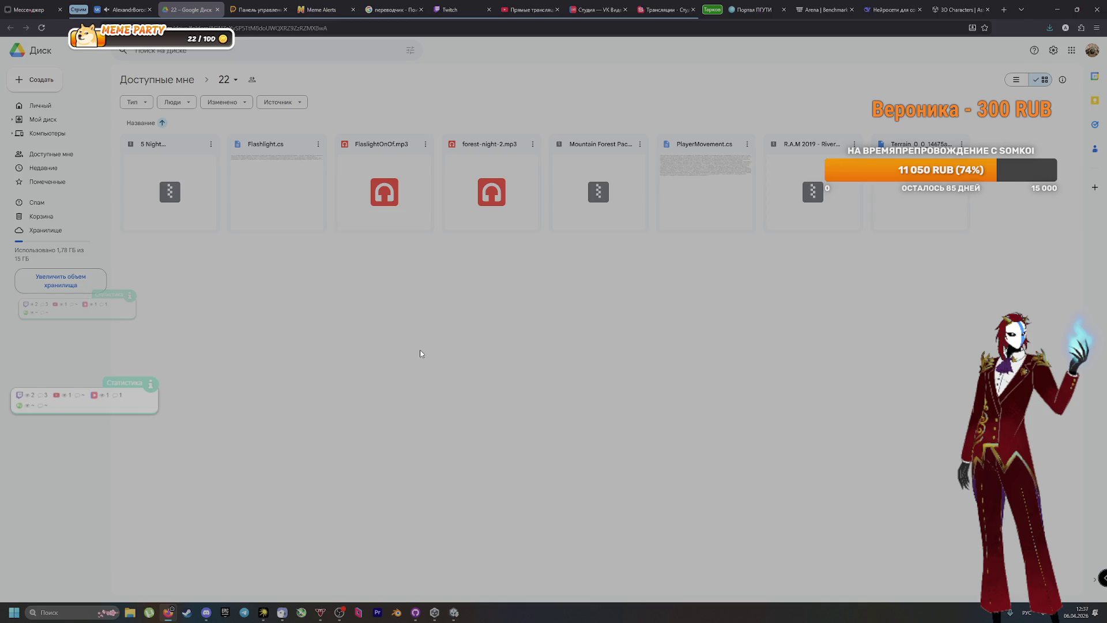
# Back in Unity, add an empty object to the hierarchy, then undo it
pyautogui.hotkey('alt', 'Tab')
pyautogui.hotkey('alt', 'Tab')
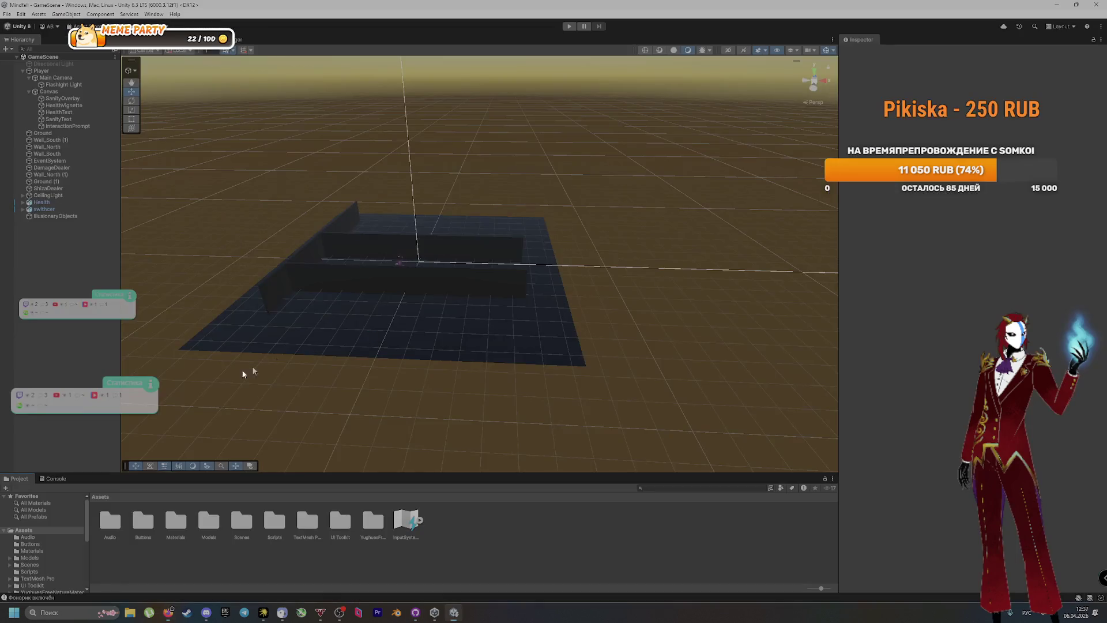
pyautogui.rightClick(45, 242)
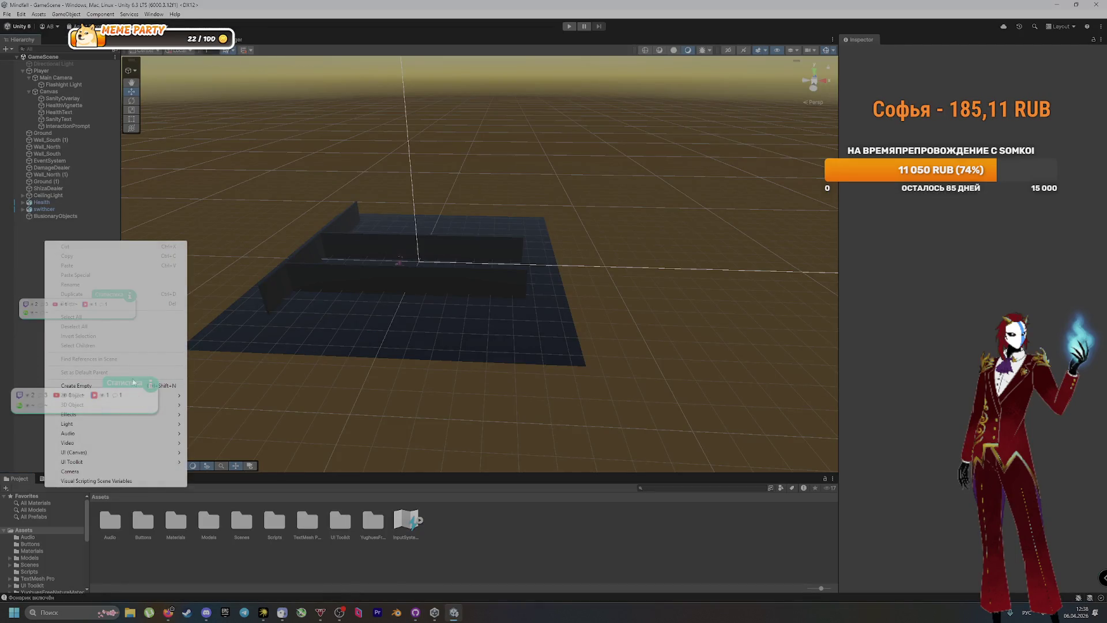
pyautogui.click(76, 385)
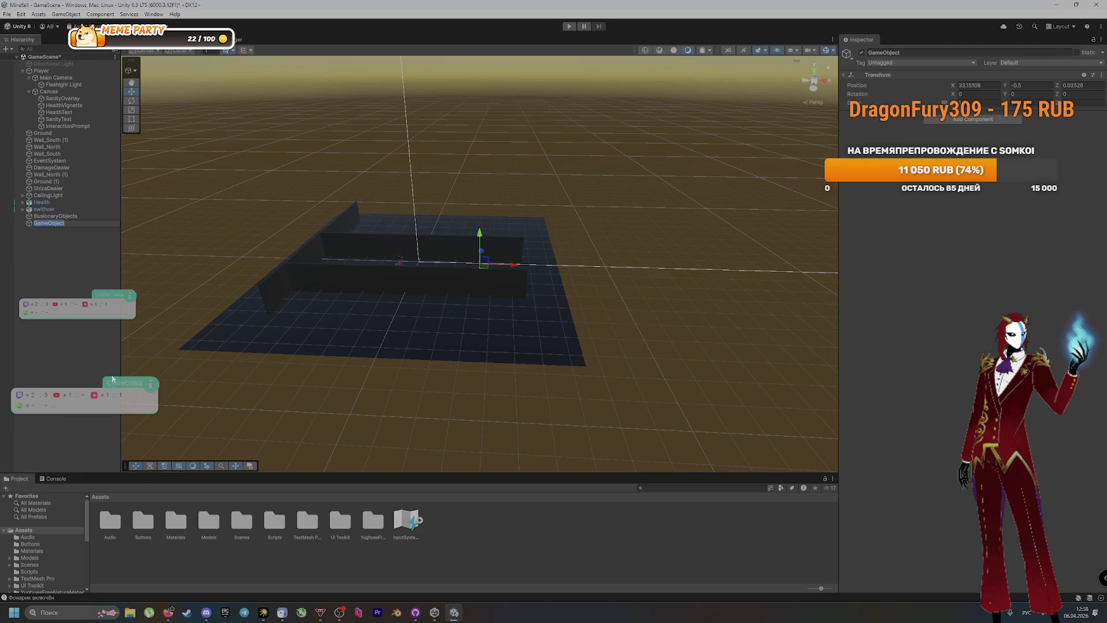
pyautogui.hotkey('ctrl', 'z')
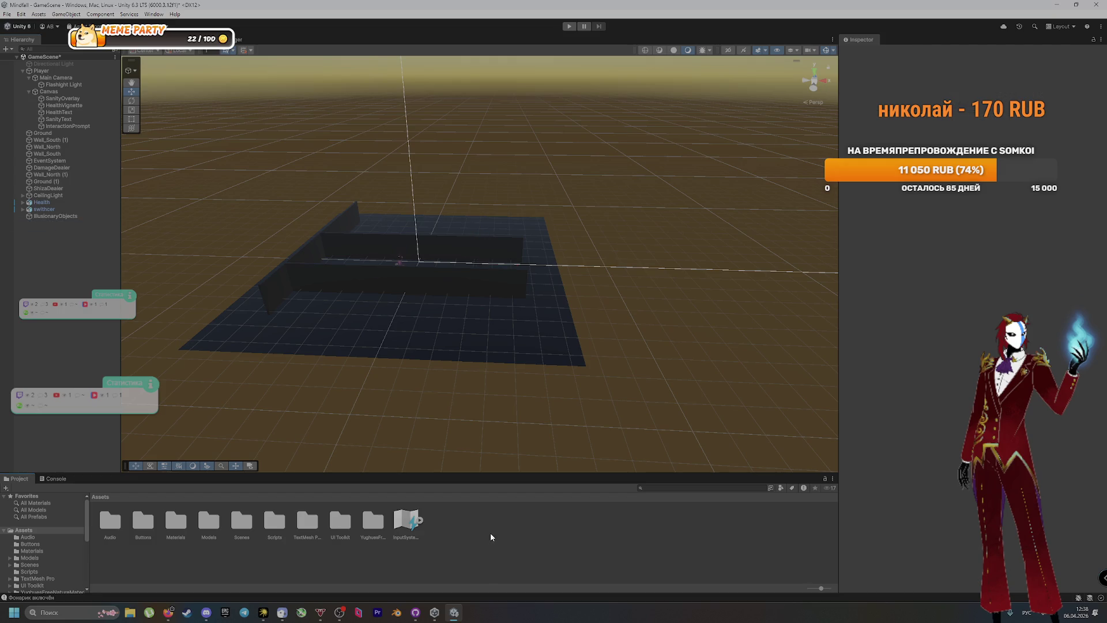
# Create a new folder named TerranMap in Assets
pyautogui.rightClick(35, 531)
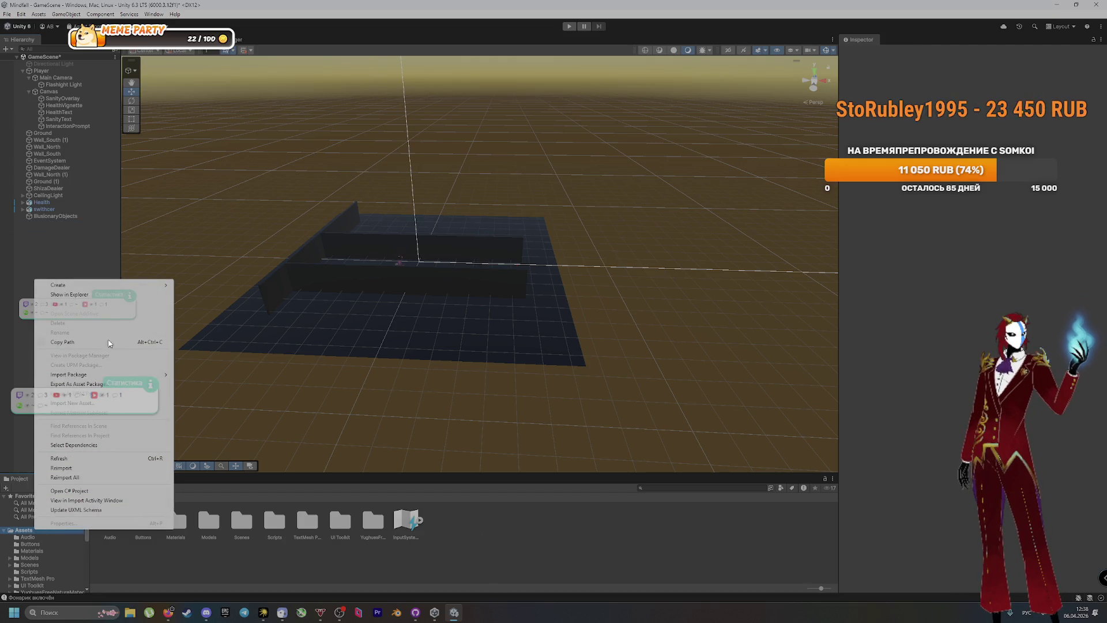
pyautogui.moveTo(144, 285)
pyautogui.click(219, 285)
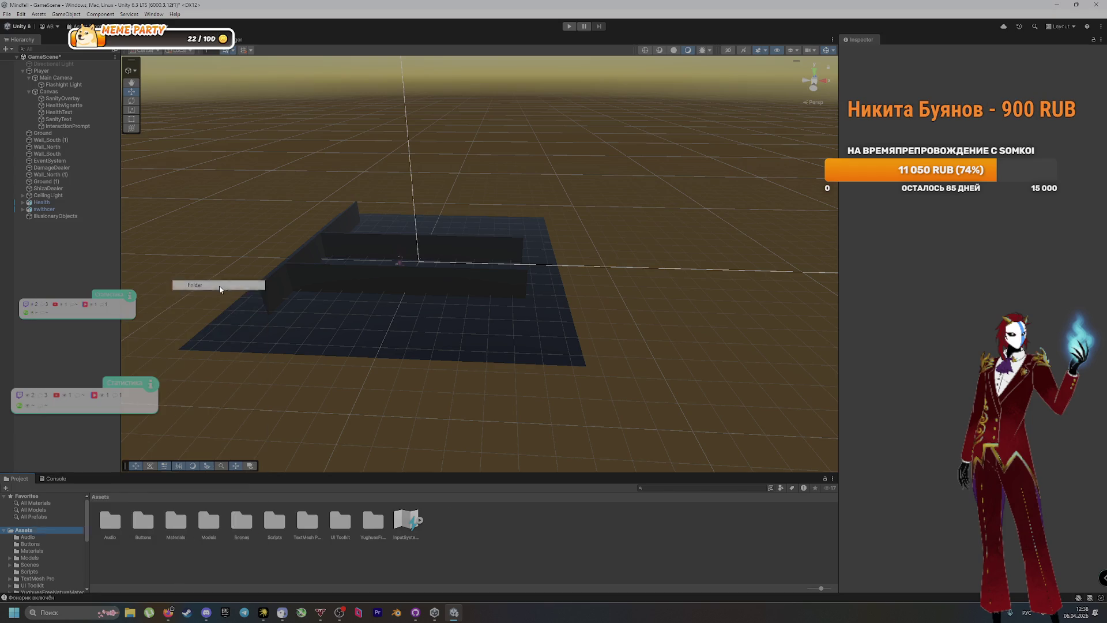
pyautogui.write('H')
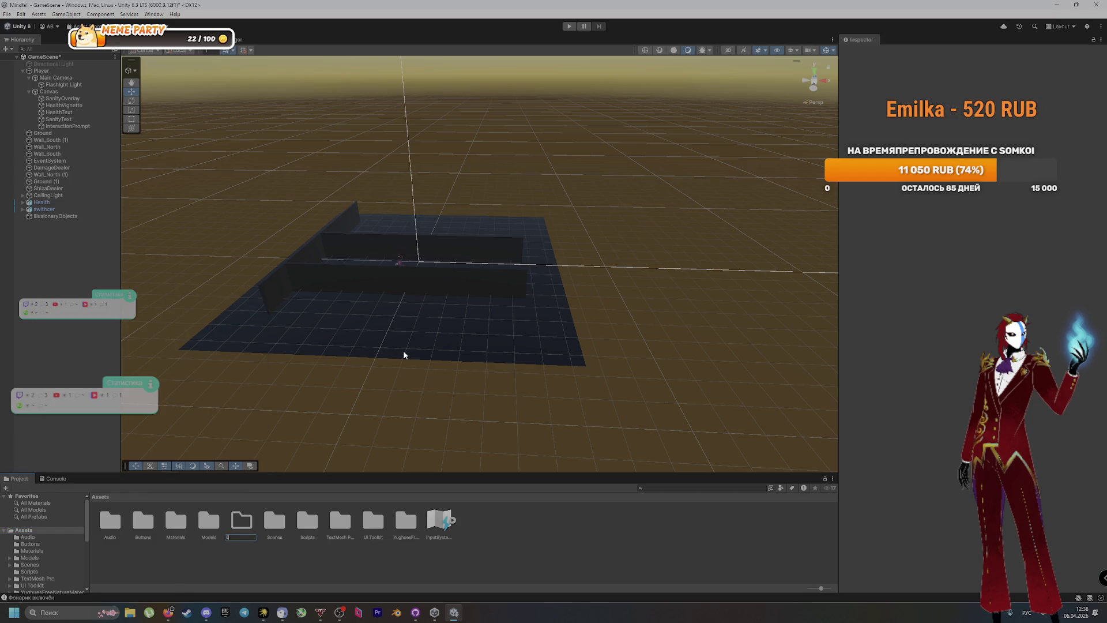
pyautogui.write('Tex')
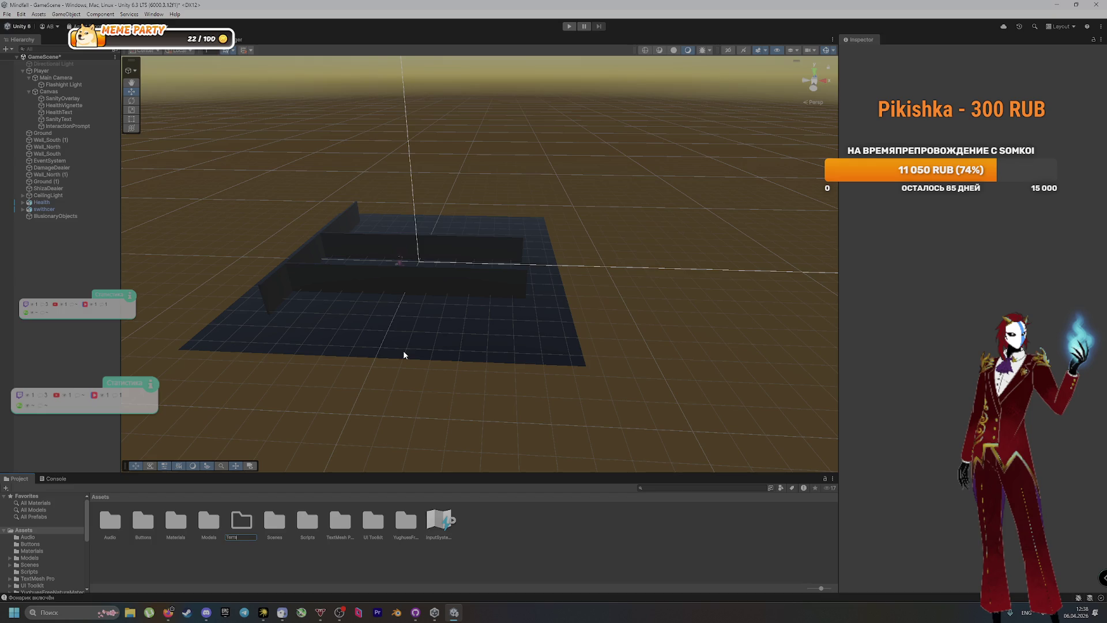
pyautogui.write('ap')
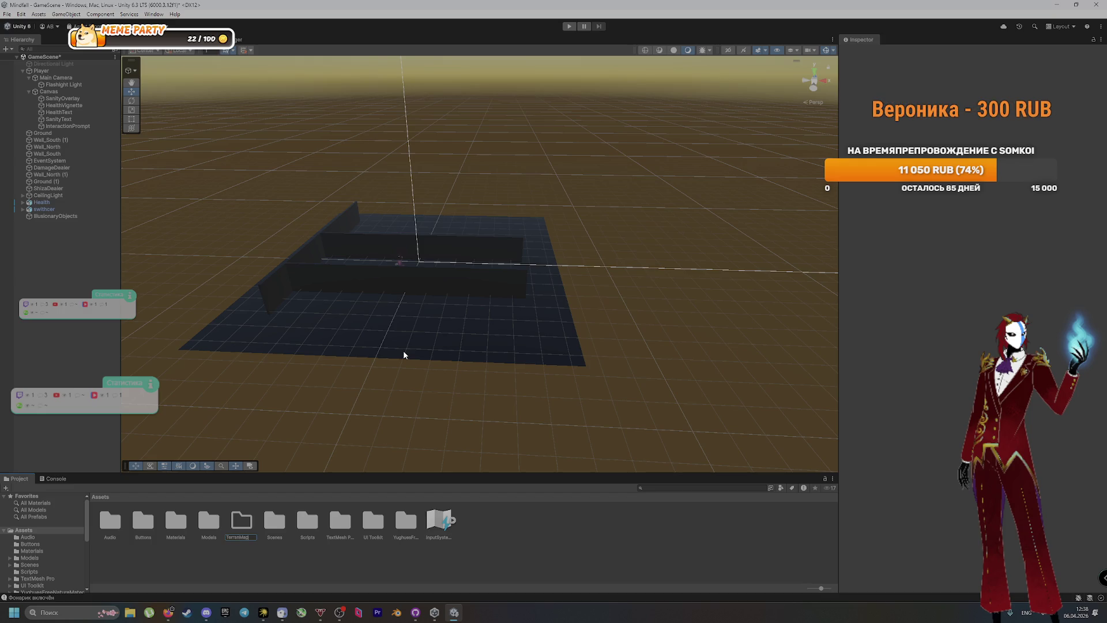
pyautogui.press('Return')
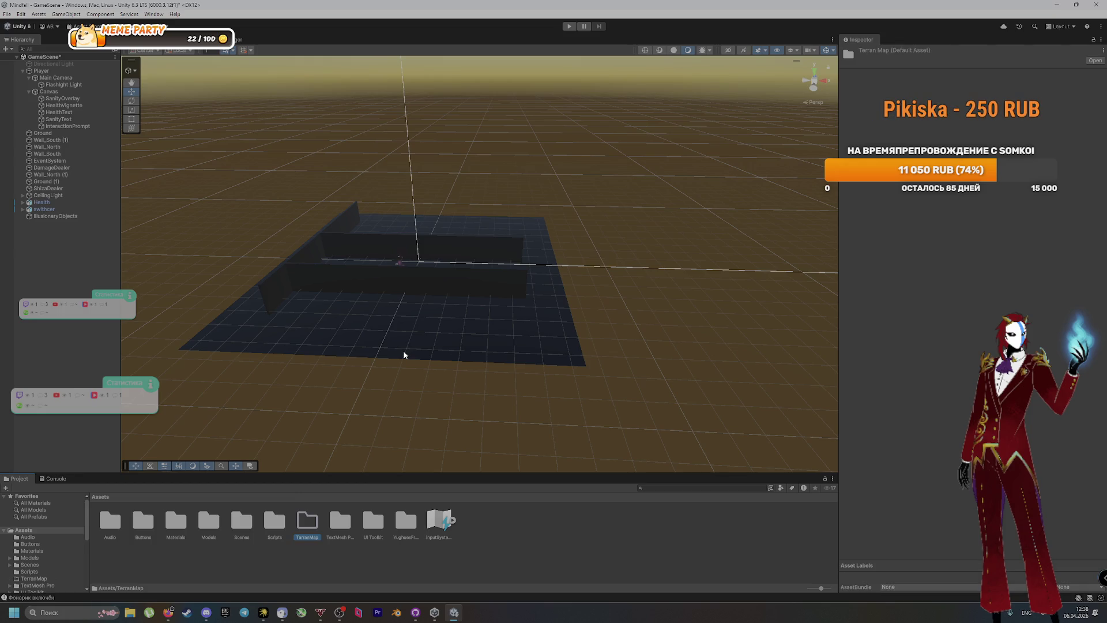
# Commit the TerranMap folder to main as 'Создали папку TerrainMap' and return to Google Drive
pyautogui.click(415, 612)
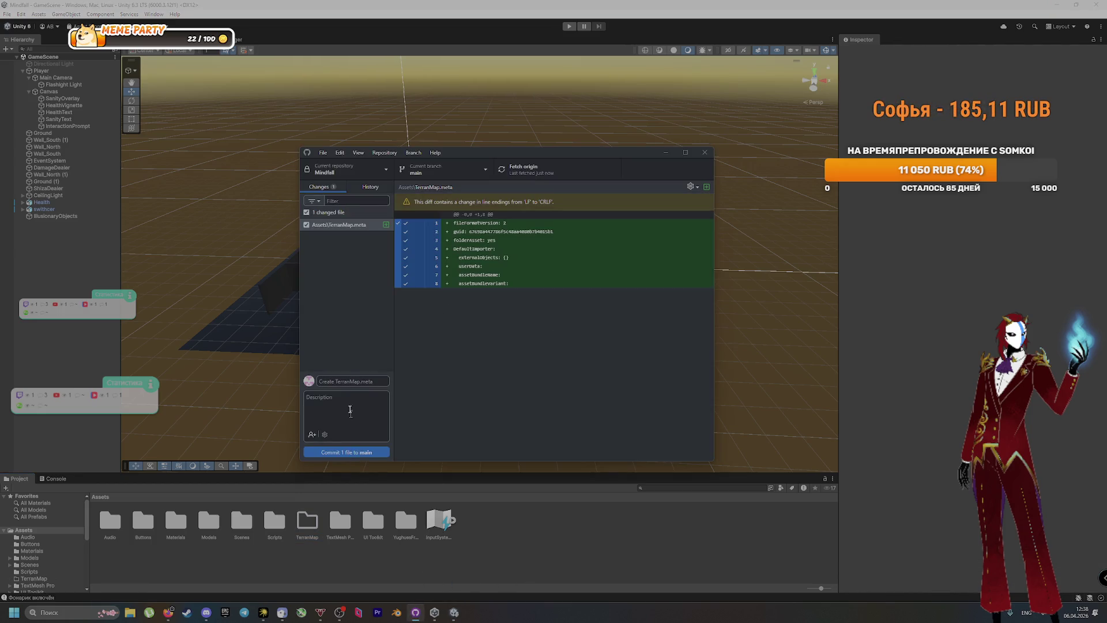
pyautogui.write('Создан')
pyautogui.write('у TerranMap')
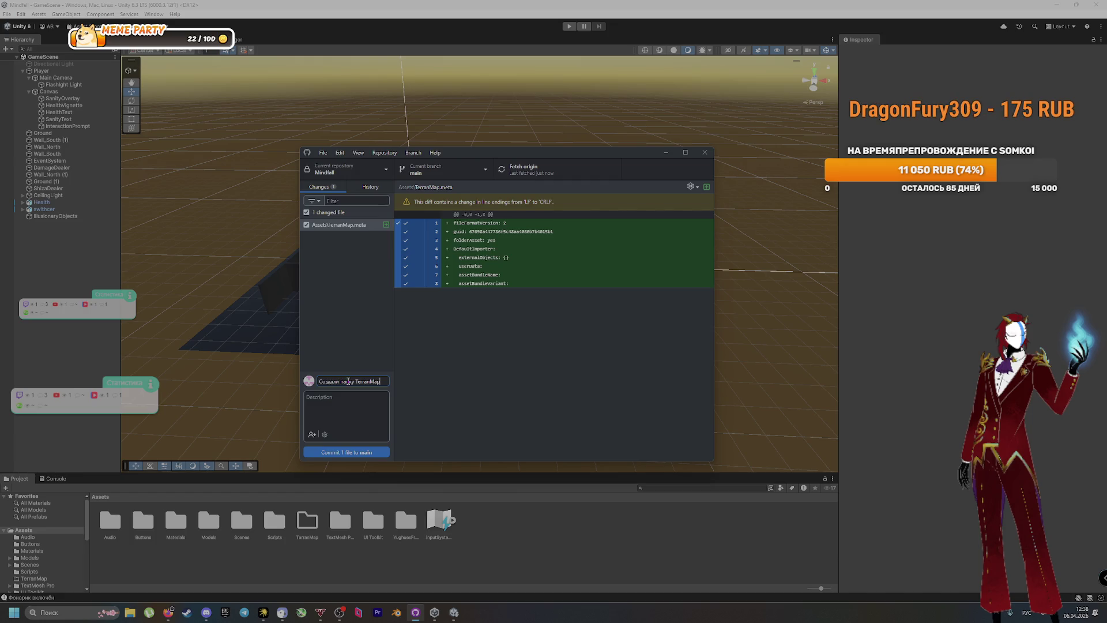
pyautogui.click(383, 451)
pyautogui.hotkey('ctrl', 'p')
pyautogui.click(169, 612)
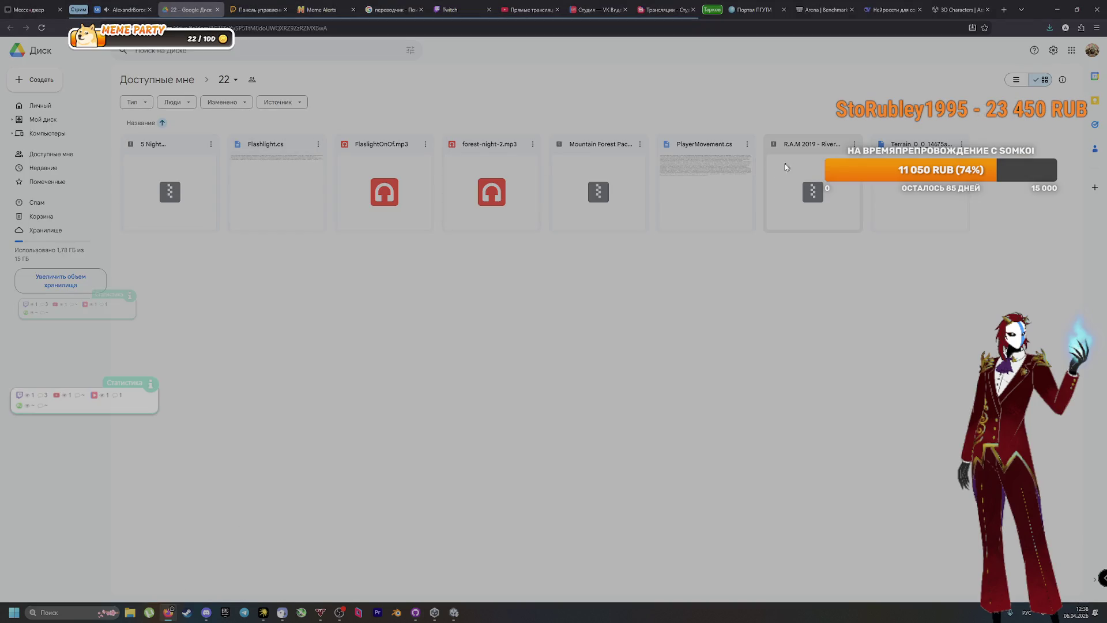
# Restore the browser beside Unity, drag the Terrain file over, and open it
pyautogui.click(1077, 9)
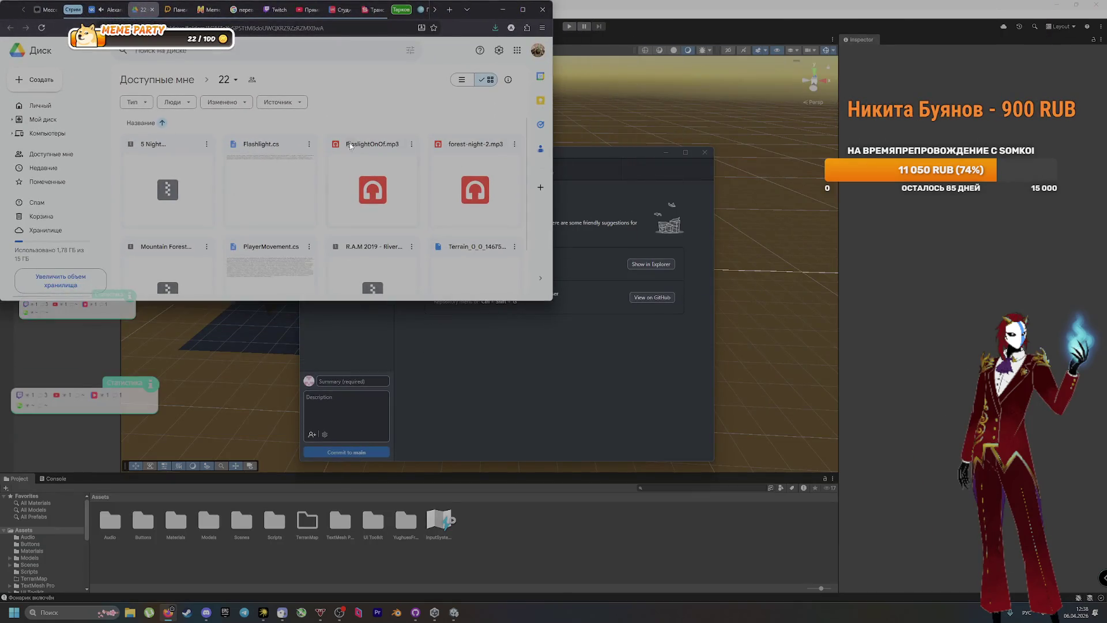
pyautogui.scroll(-1, 456, 189)
pyautogui.moveTo(460, 244)
pyautogui.mouseDown()
pyautogui.moveTo(310, 539)
pyautogui.moveTo(321, 521)
pyautogui.mouseUp()
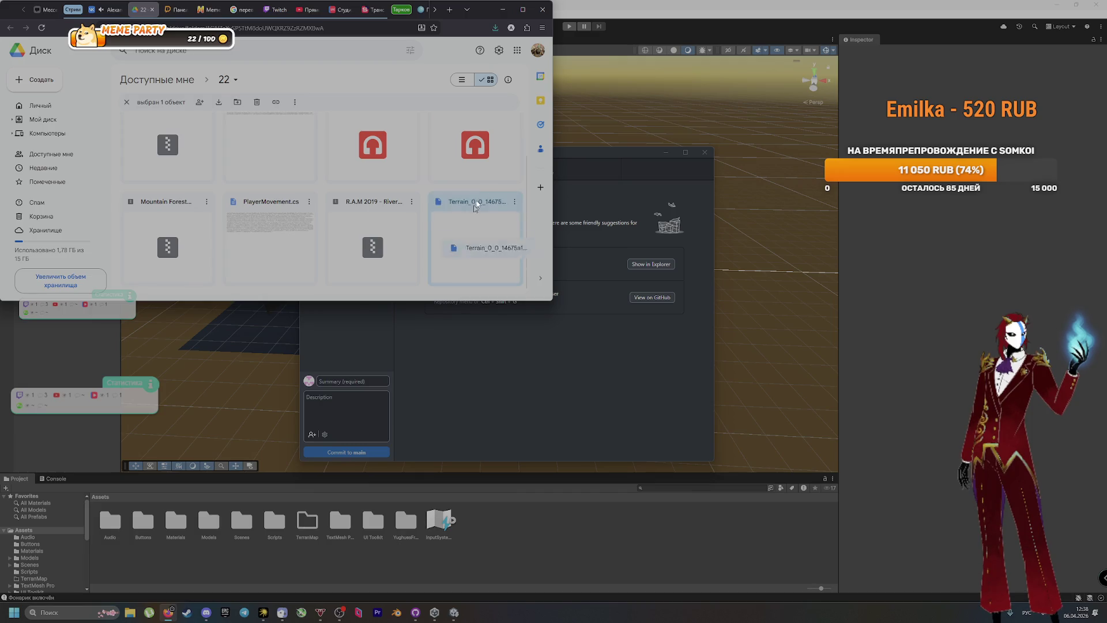
pyautogui.doubleClick(469, 227)
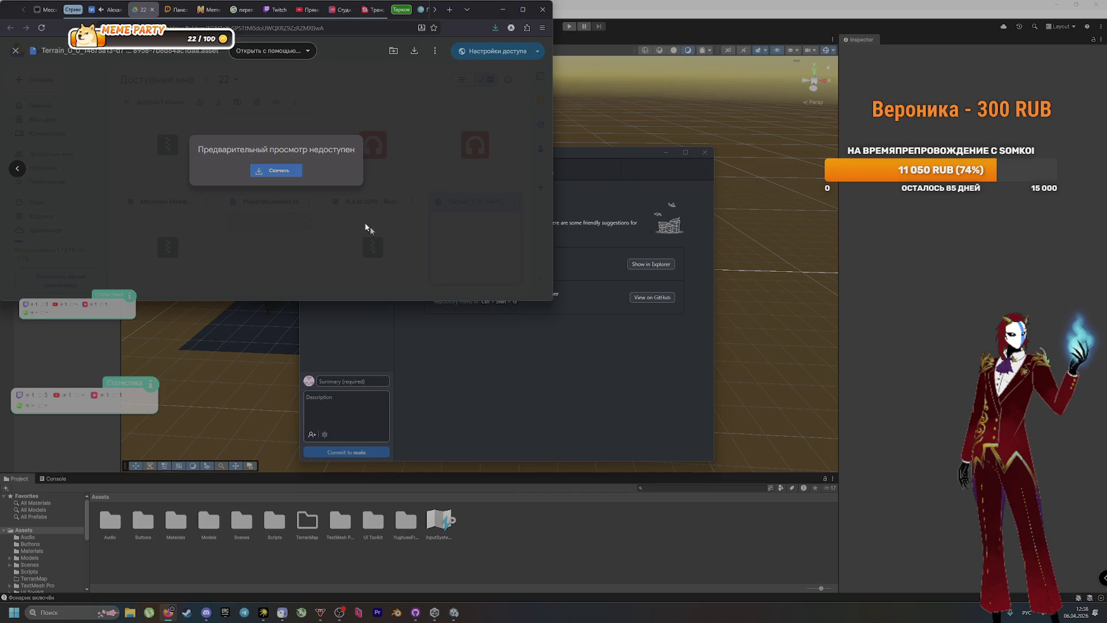
# Maximize the browser, close the Terrain preview, and reload folder 22
pyautogui.click(519, 10)
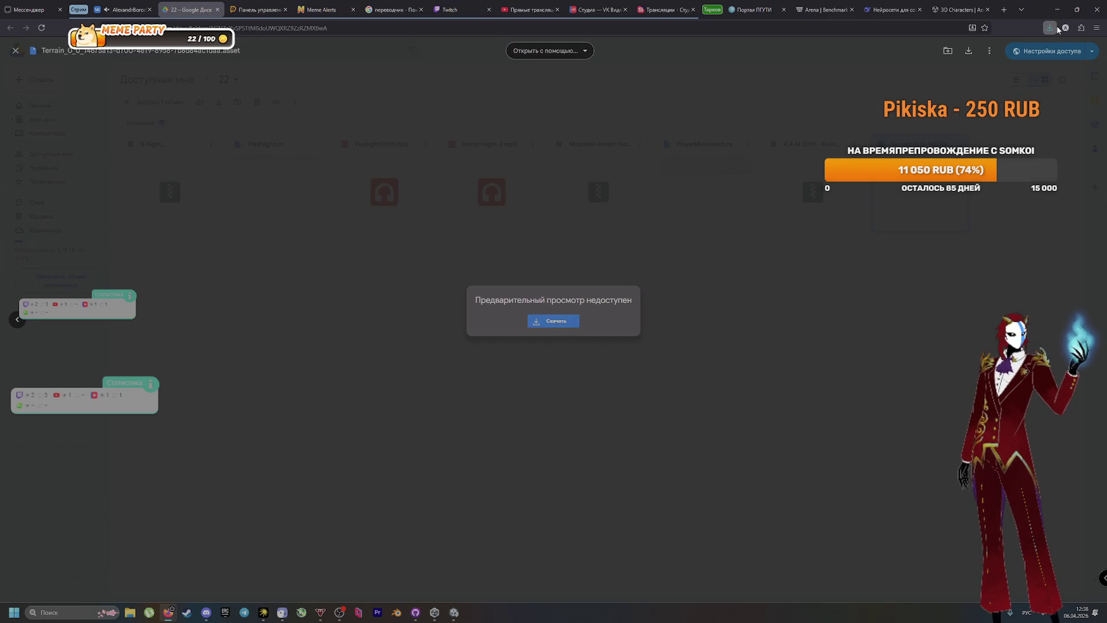
pyautogui.click(892, 310)
pyautogui.press('F5')
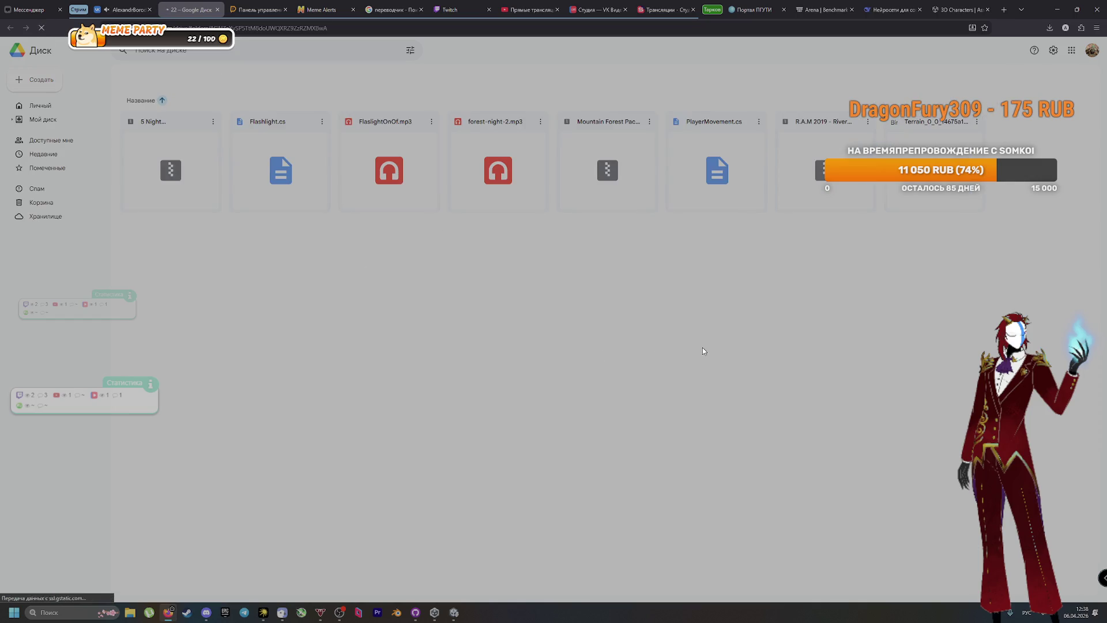
pyautogui.click(962, 143)
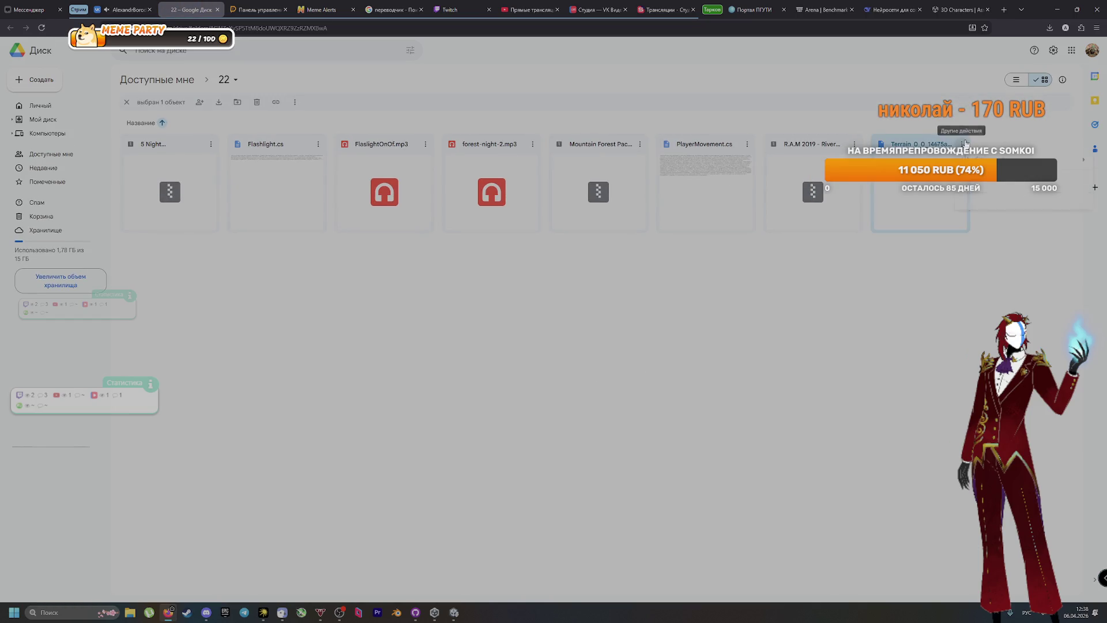
# Save the Terrain file download into the project's Assets/TerrainMap folder
pyautogui.press('Escape')
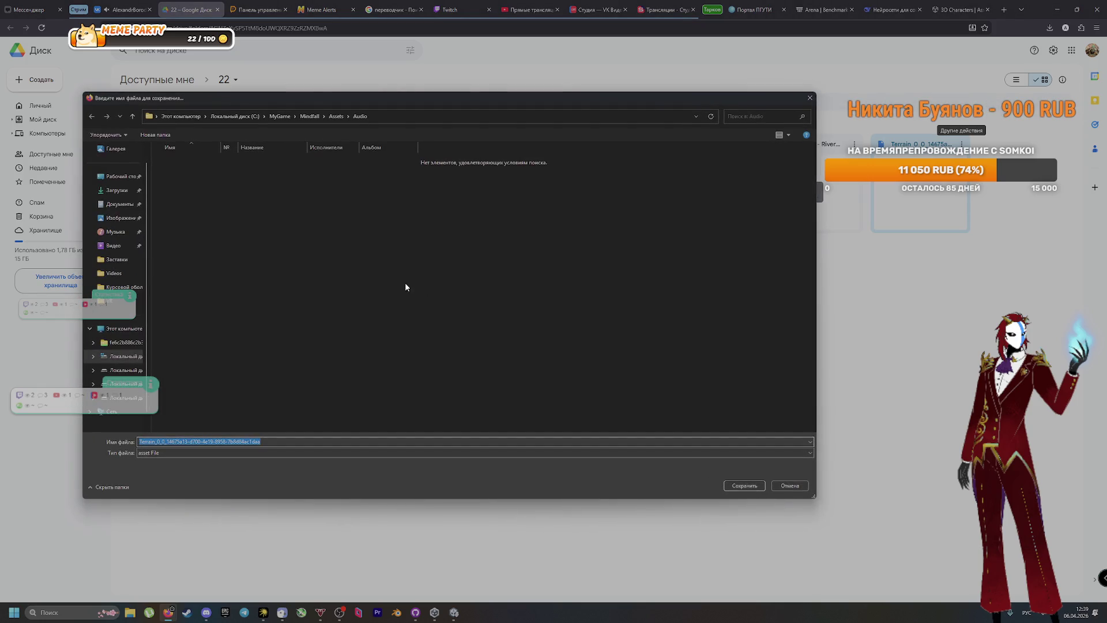
pyautogui.click(334, 116)
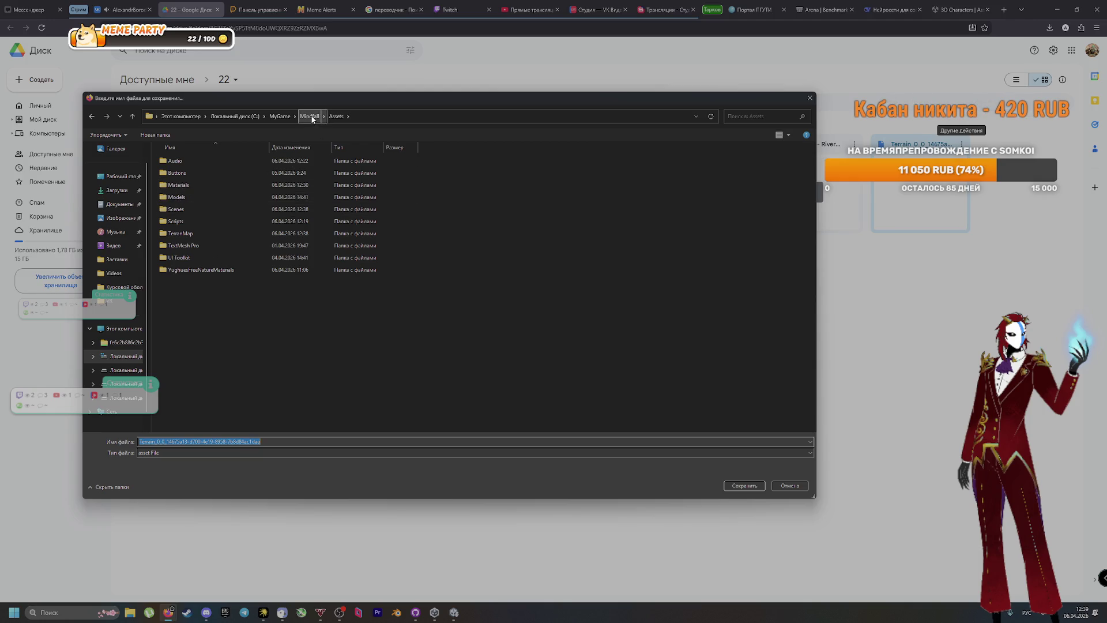
pyautogui.doubleClick(205, 233)
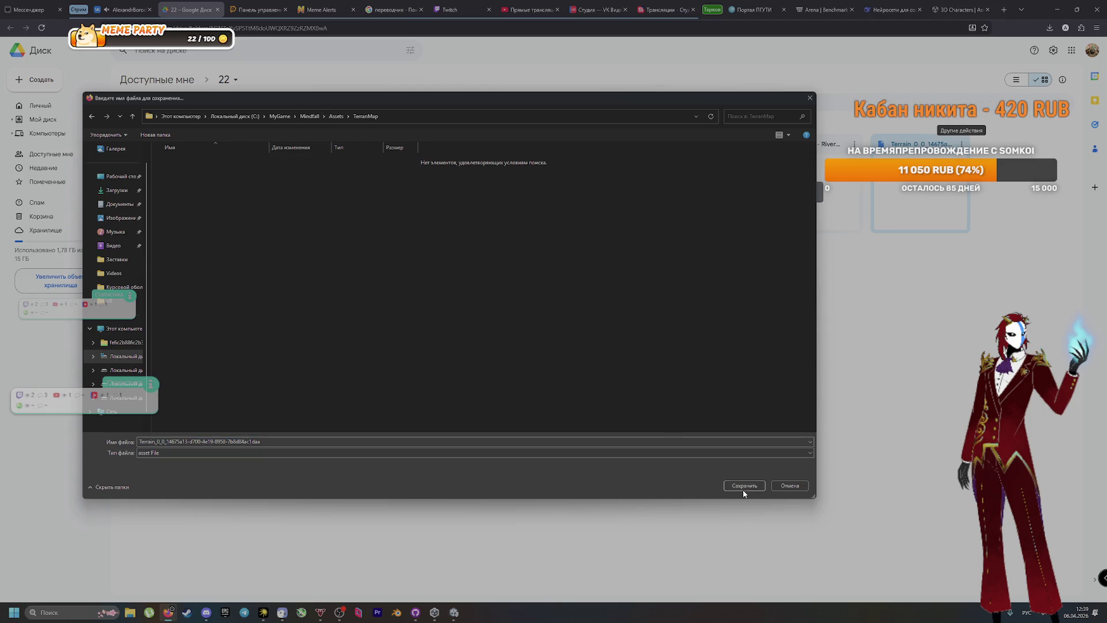
pyautogui.click(743, 487)
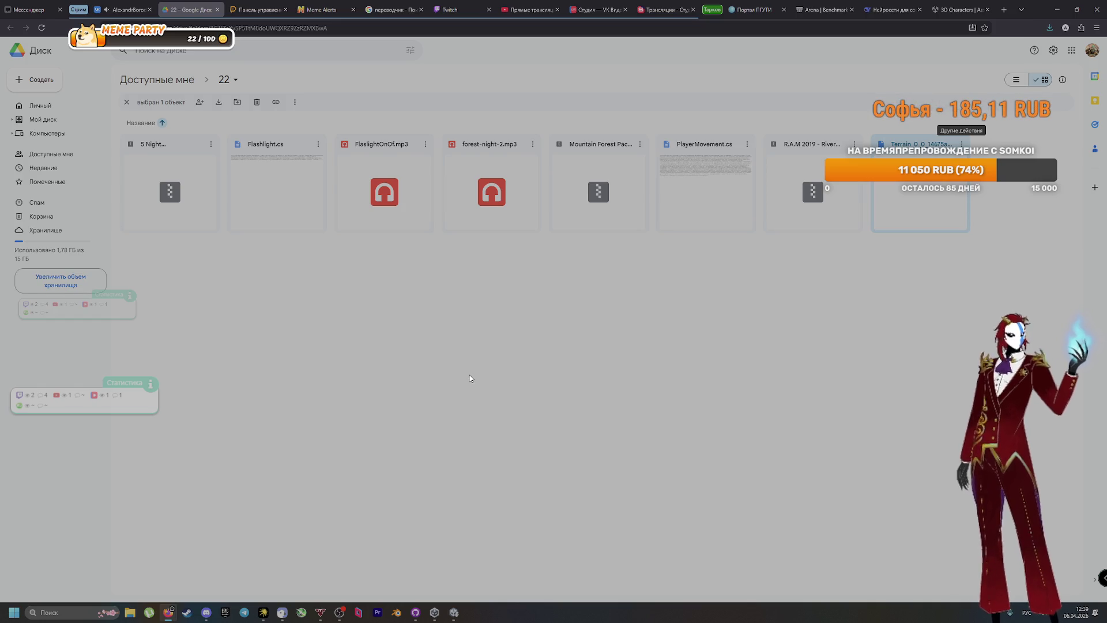
# Download the 5 Night Skyboxes package into a new Installs folder created in MyGame
pyautogui.click(211, 144)
pyautogui.click(247, 183)
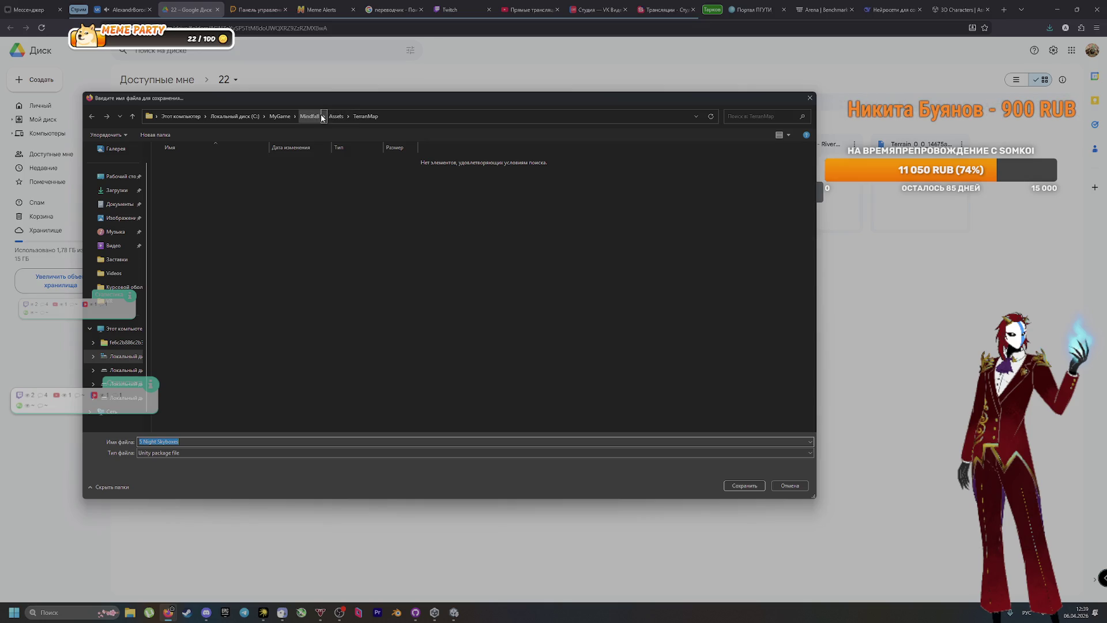
pyautogui.click(315, 115)
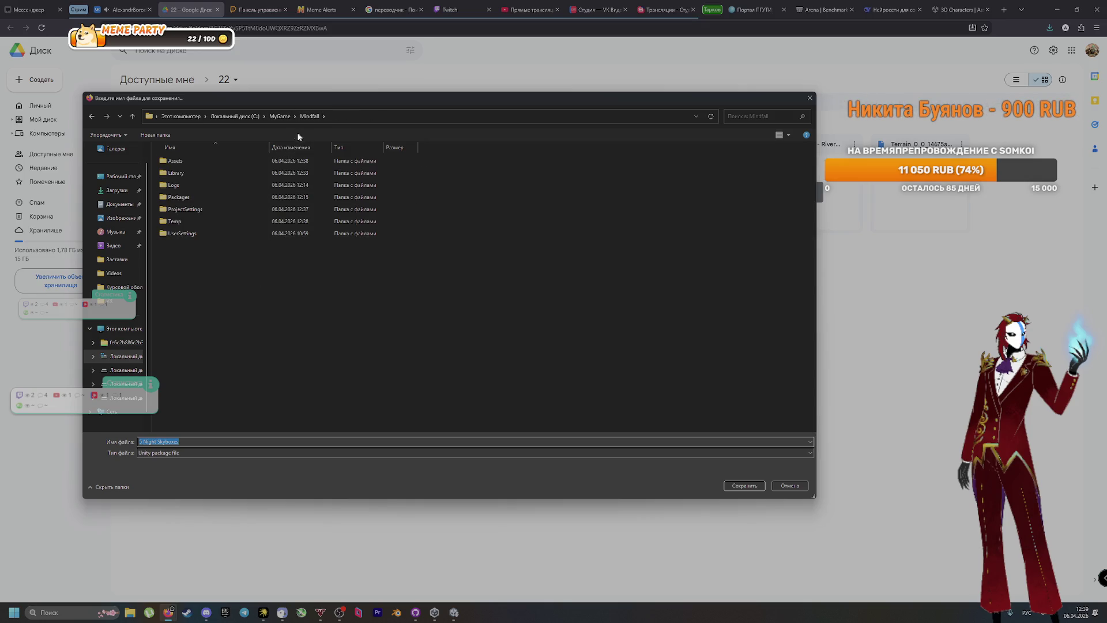
pyautogui.click(279, 115)
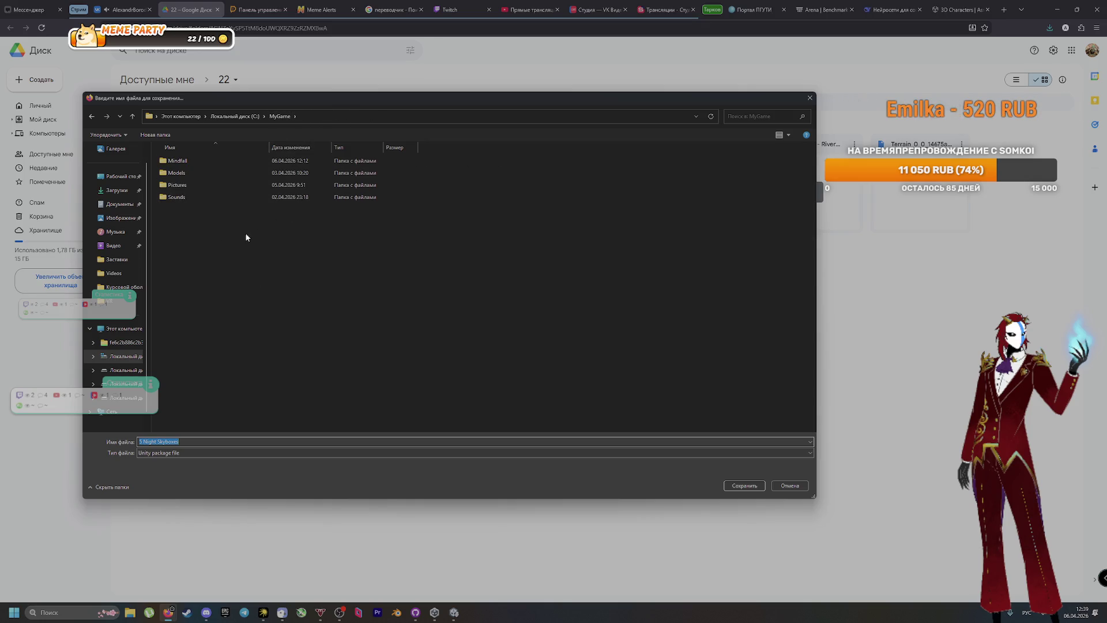
pyautogui.rightClick(214, 244)
pyautogui.moveTo(270, 354)
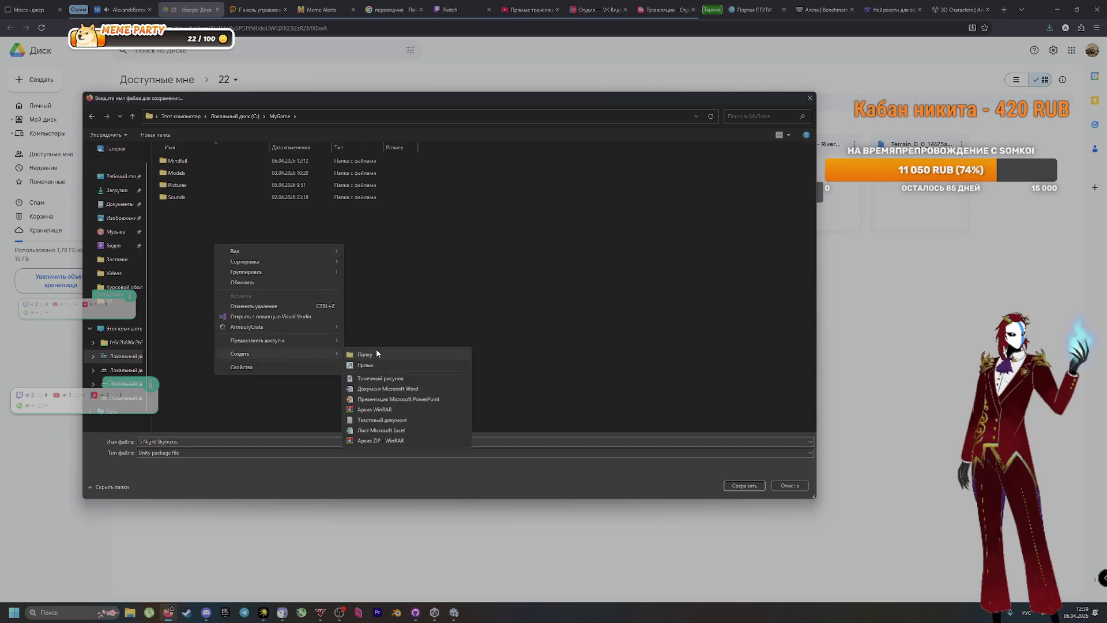
pyautogui.click(377, 352)
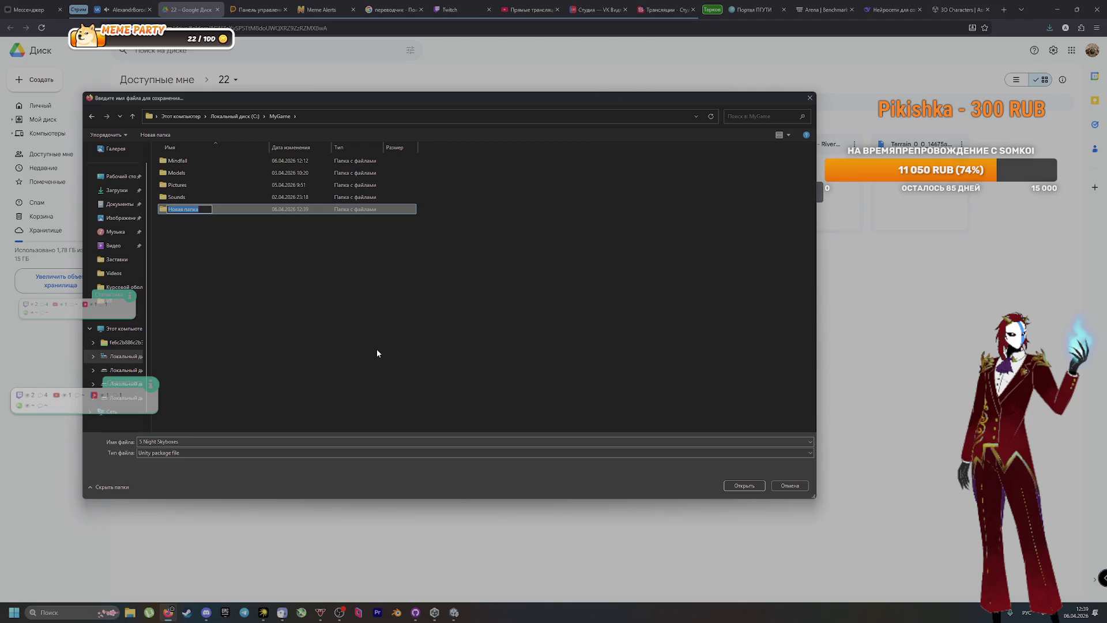
pyautogui.press('BackSpace')
pyautogui.write('lls')
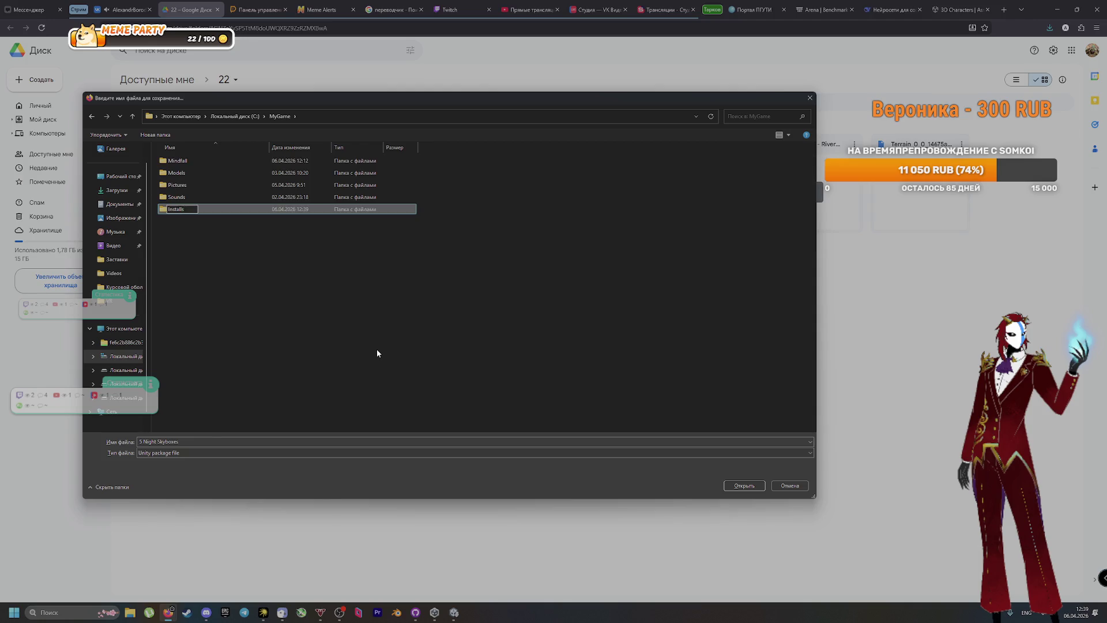
pyautogui.press('Return')
pyautogui.click(726, 484)
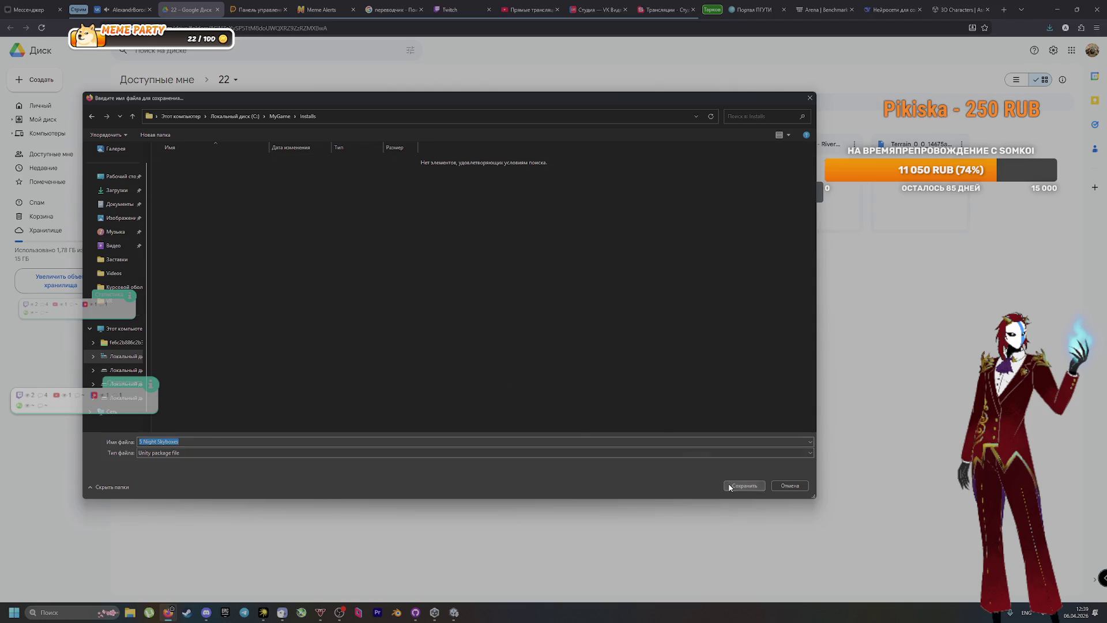
pyautogui.click(729, 483)
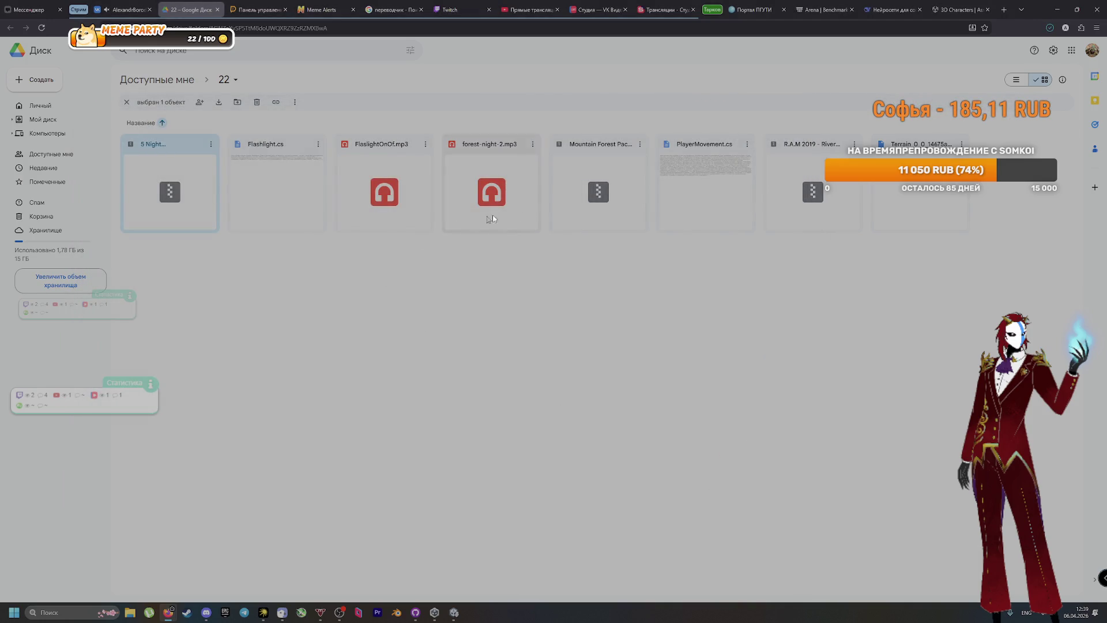
# Download the Mountain Forest Pack and R.A.M 2019 packages into Installs despite virus warnings
pyautogui.click(598, 195)
pyautogui.click(640, 144)
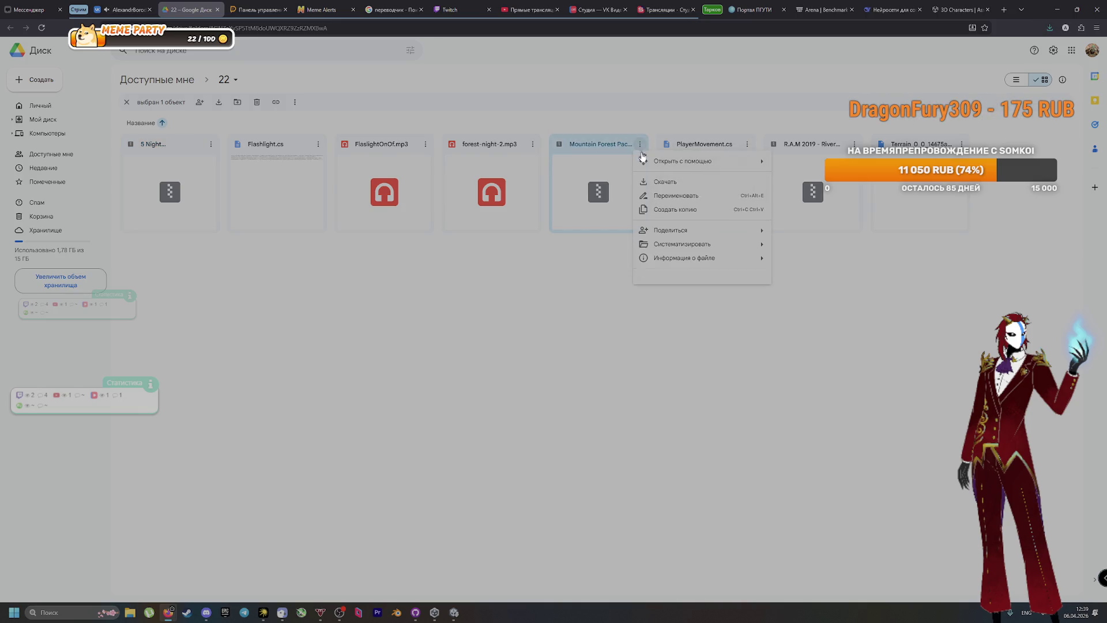
pyautogui.click(659, 183)
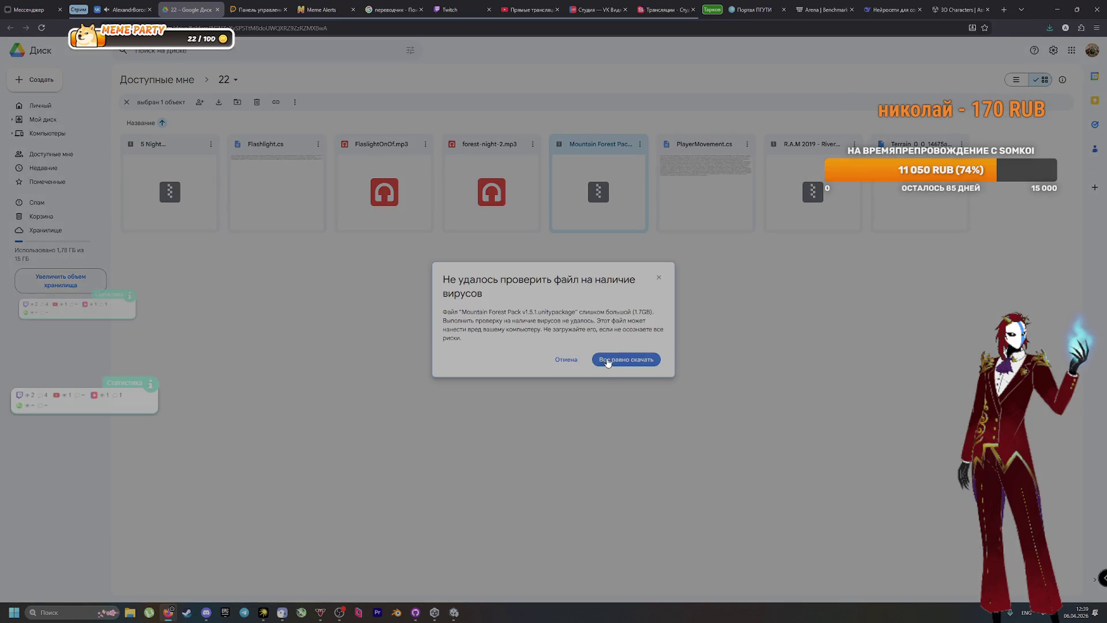
pyautogui.click(605, 364)
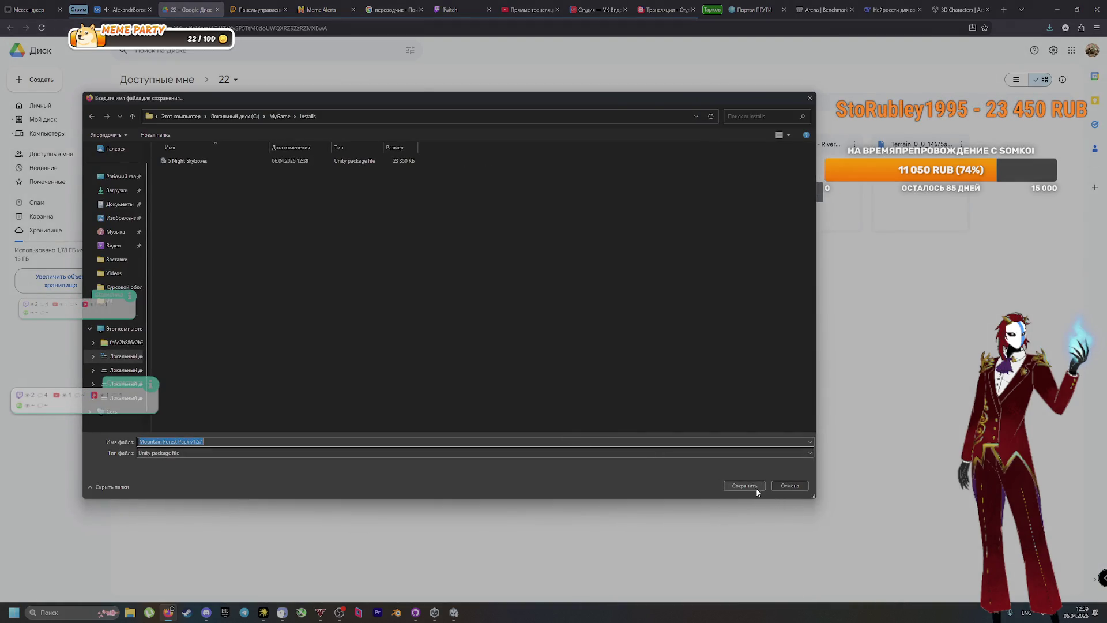
pyautogui.click(756, 483)
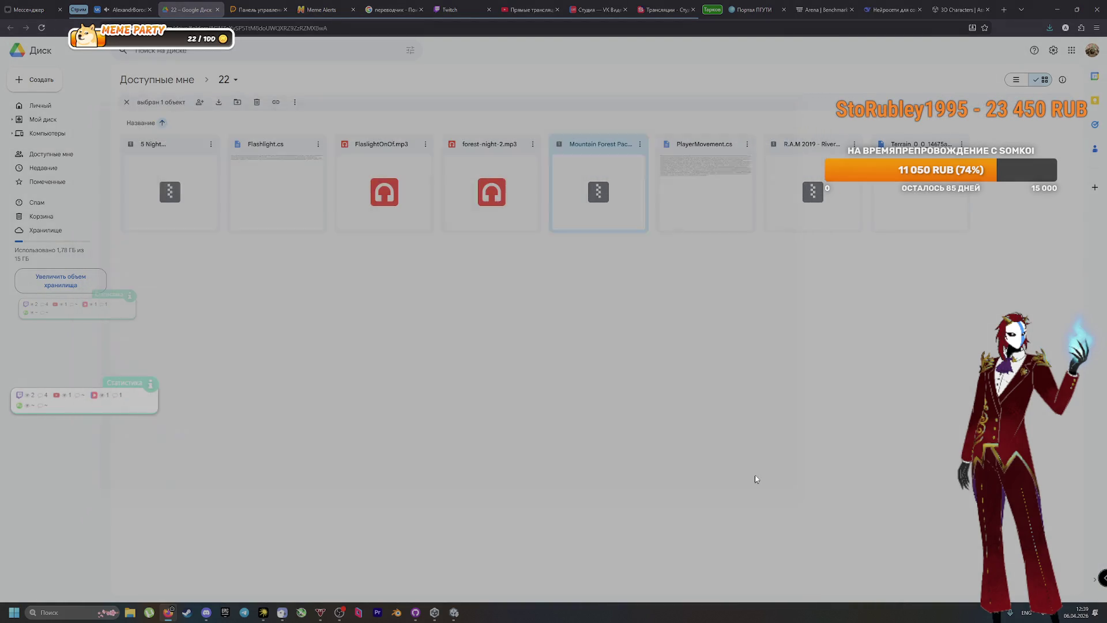
pyautogui.rightClick(846, 193)
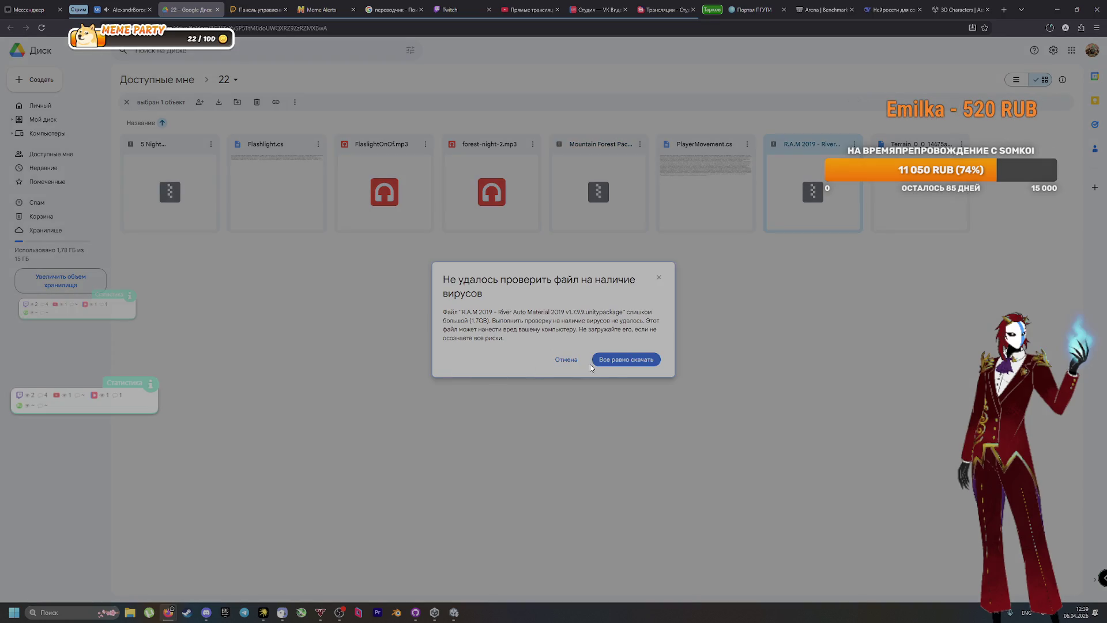
pyautogui.click(603, 360)
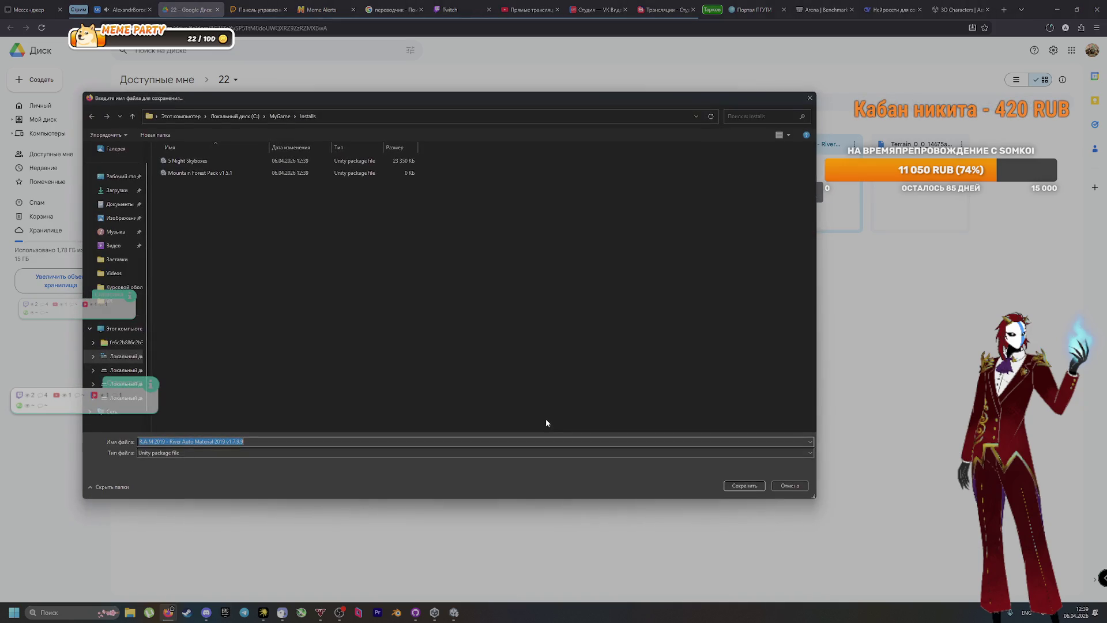
pyautogui.click(743, 486)
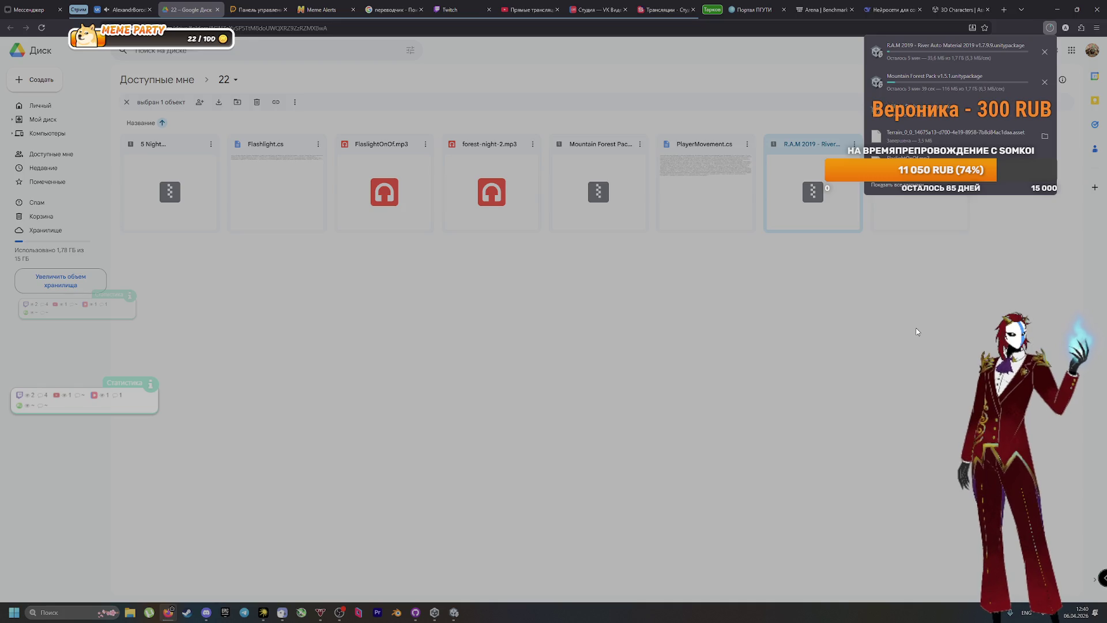
pyautogui.click(129, 612)
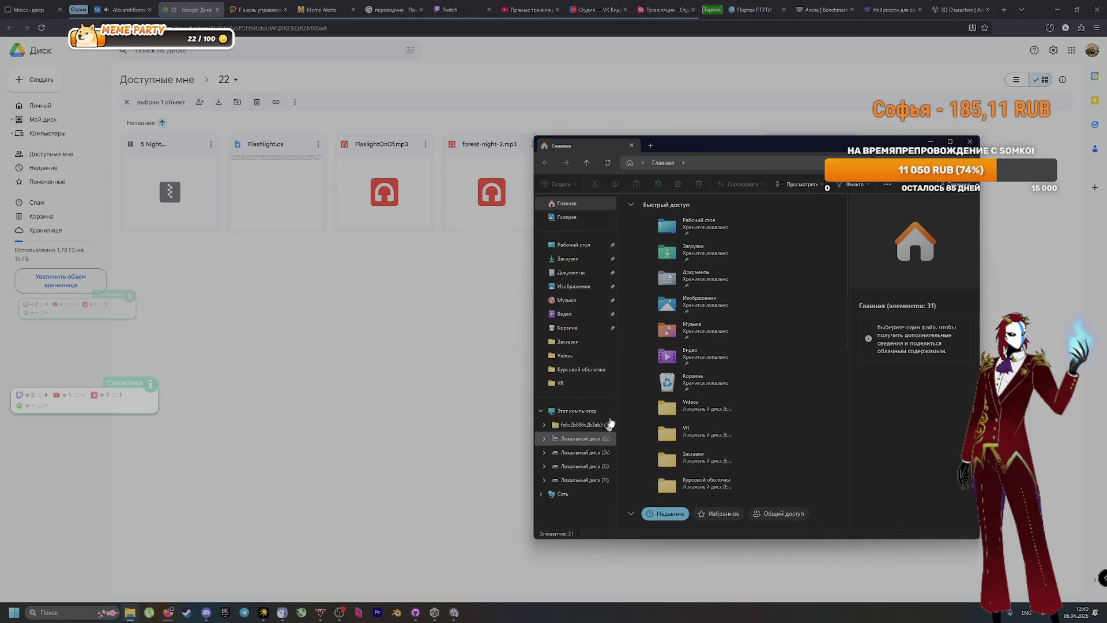
# Open the 5 Night Skyboxes package from C:\MyGame\Installs once with Unity 6000.3.12f1
pyautogui.click(970, 141)
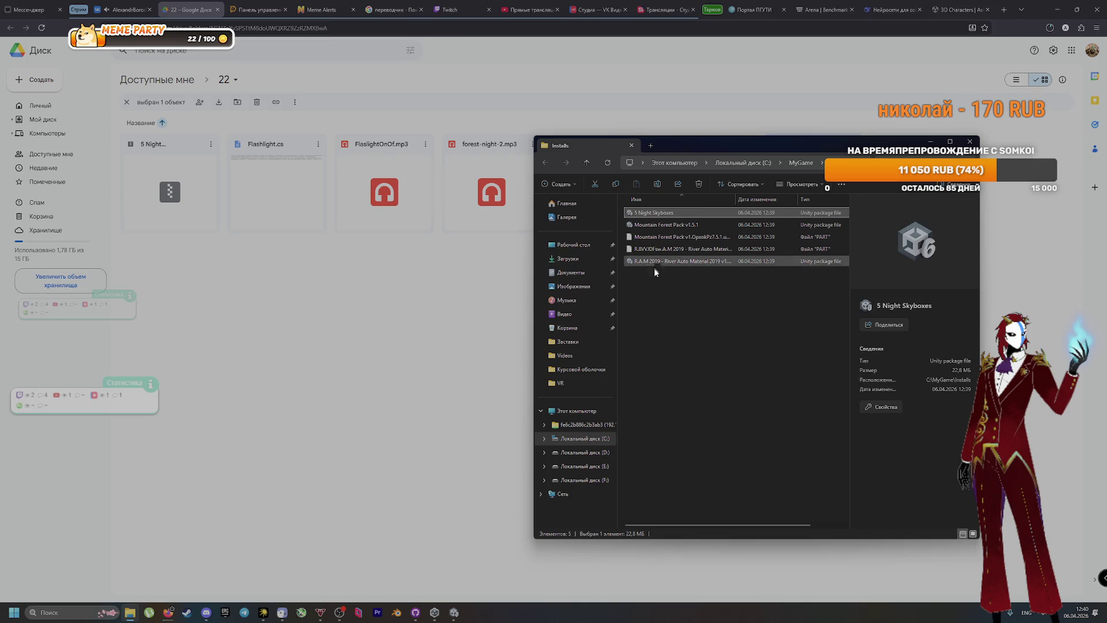
pyautogui.press('Return')
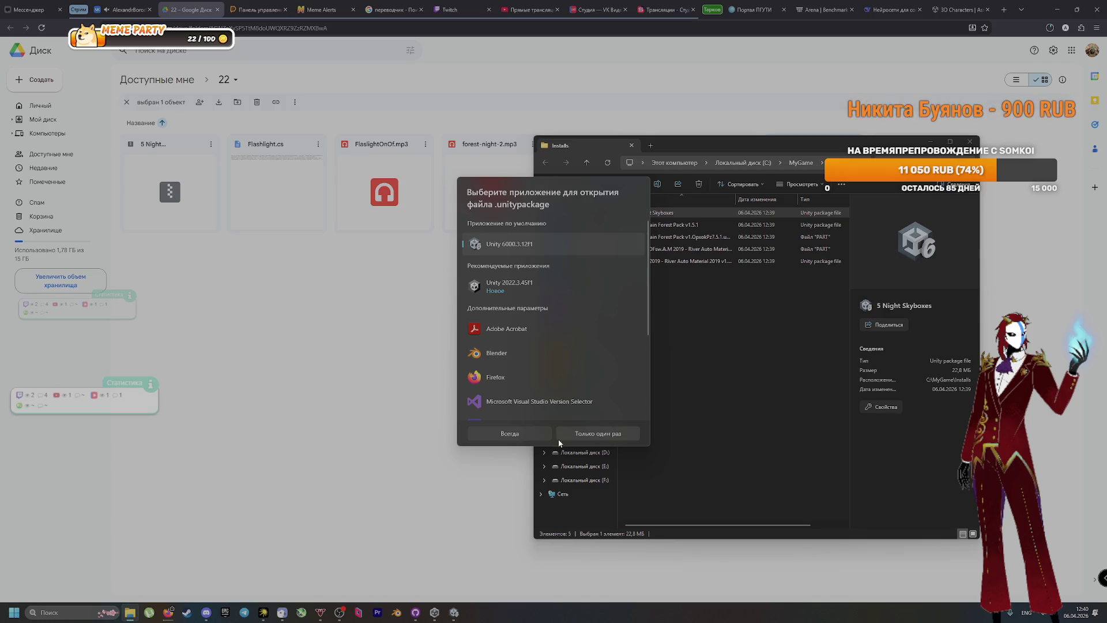
pyautogui.click(573, 437)
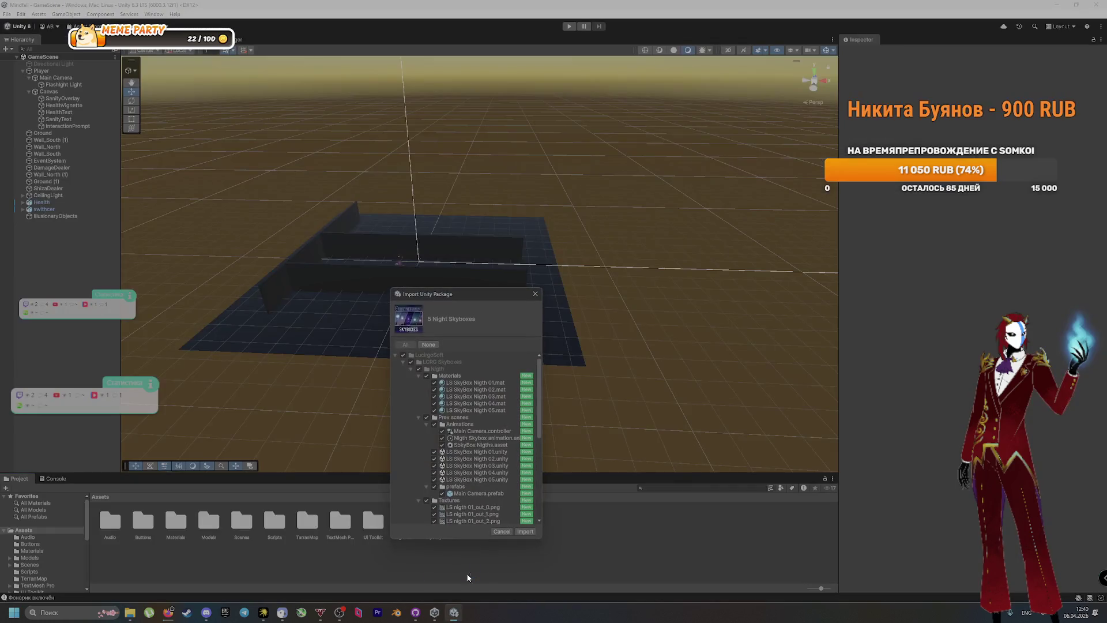
# Import all contents of the 5 Night Skyboxes package into the project
pyautogui.scroll(-10, 453, 465)
pyautogui.scroll(10, 454, 467)
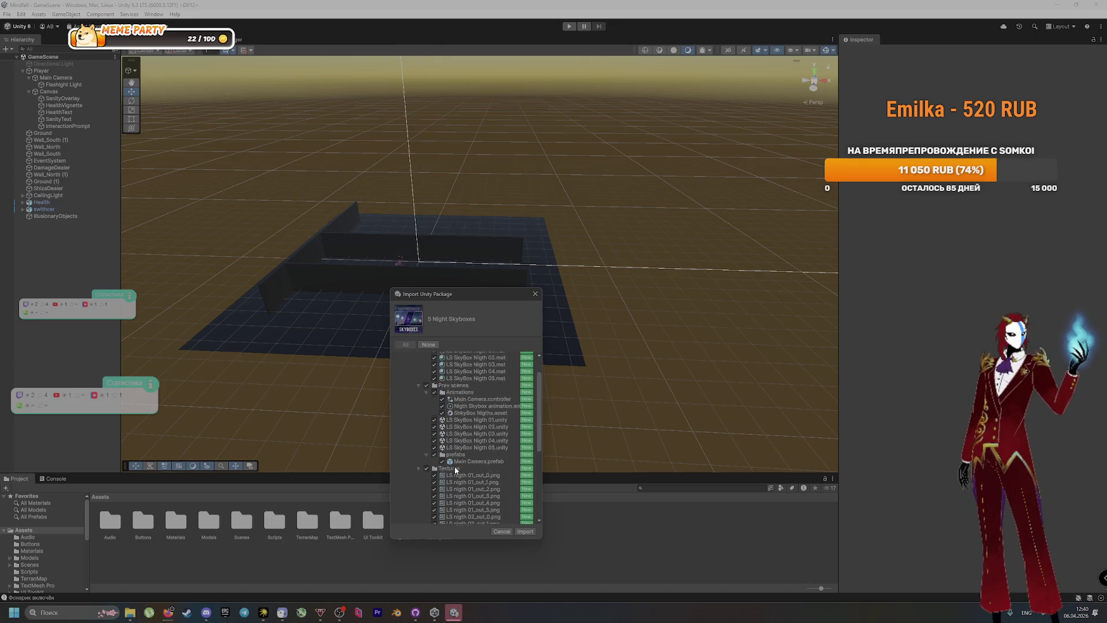
pyautogui.click(518, 531)
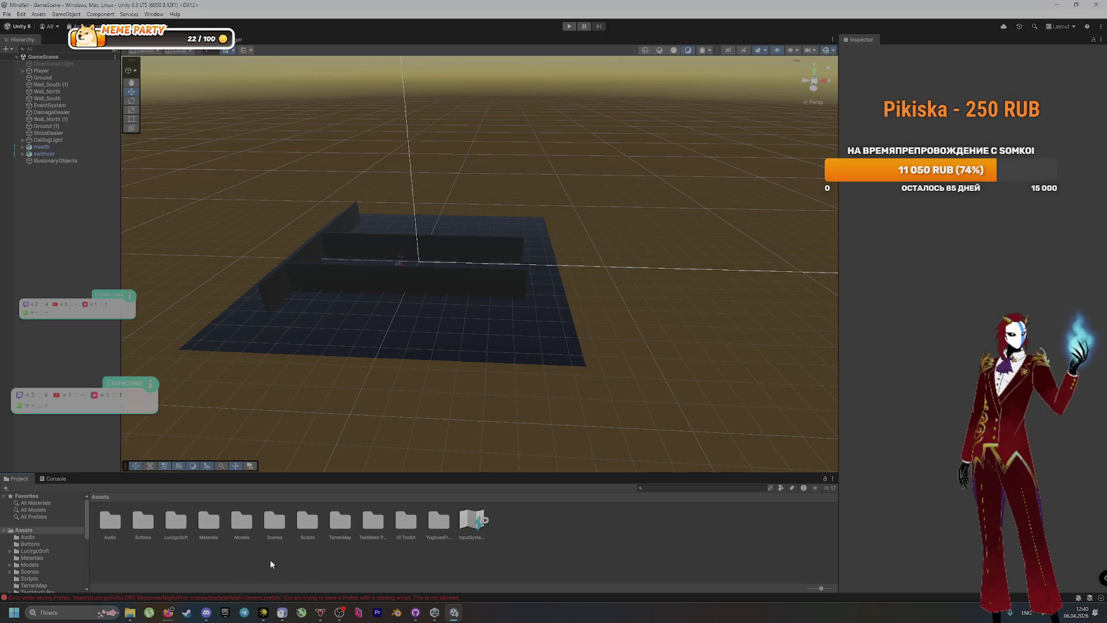
pyautogui.press('super')
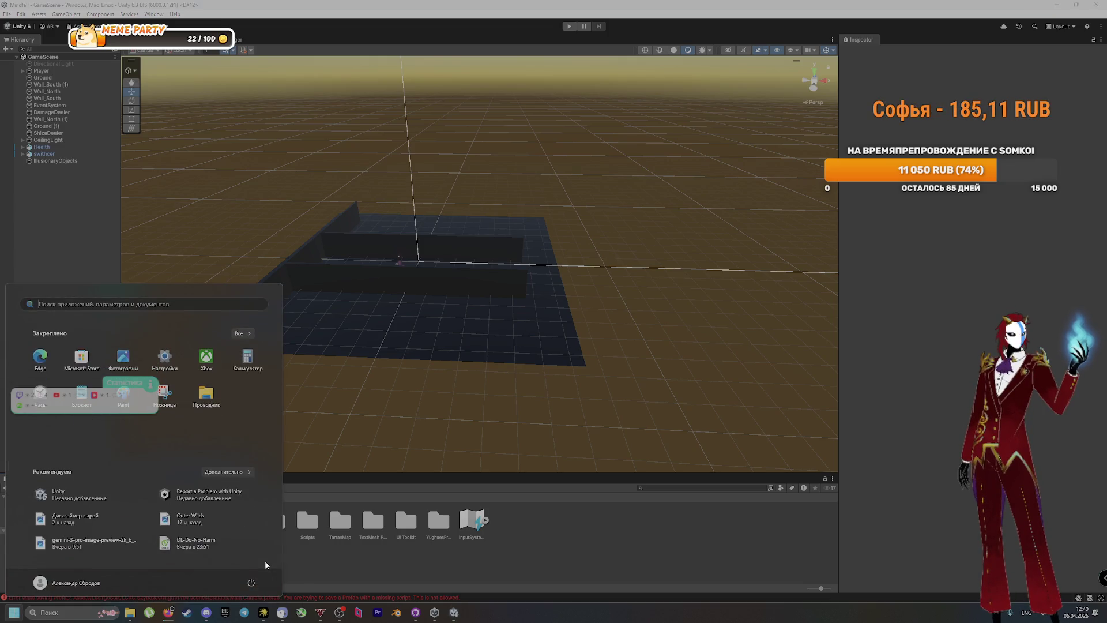
pyautogui.press('super')
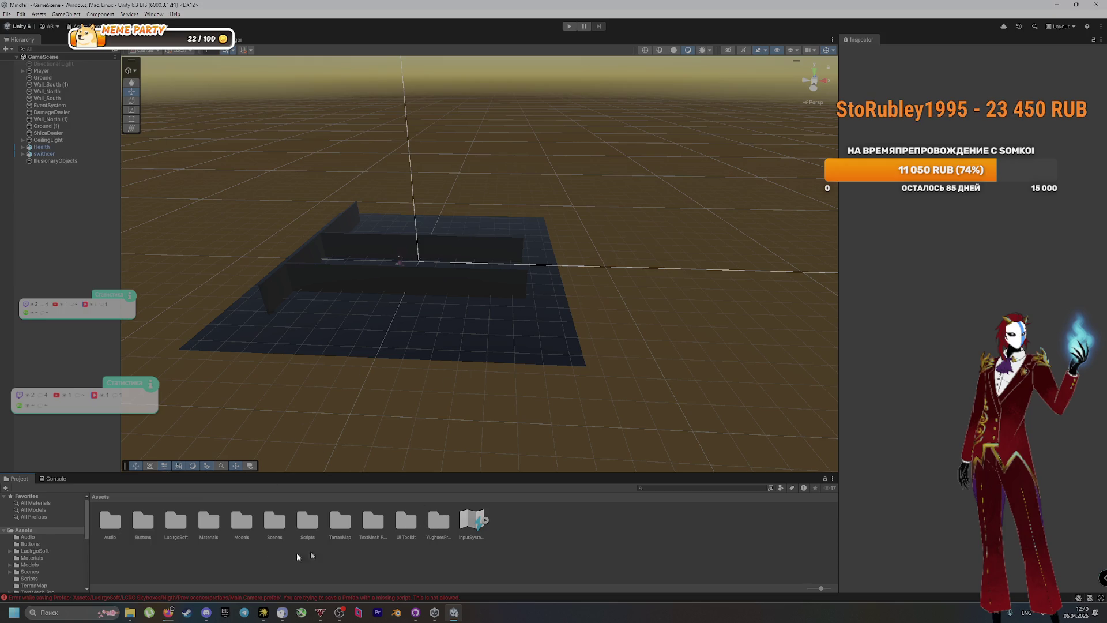
# Browse the Project window to LucigoSoft > LCRG Skyboxes > Nigth > Materials
pyautogui.doubleClick(177, 519)
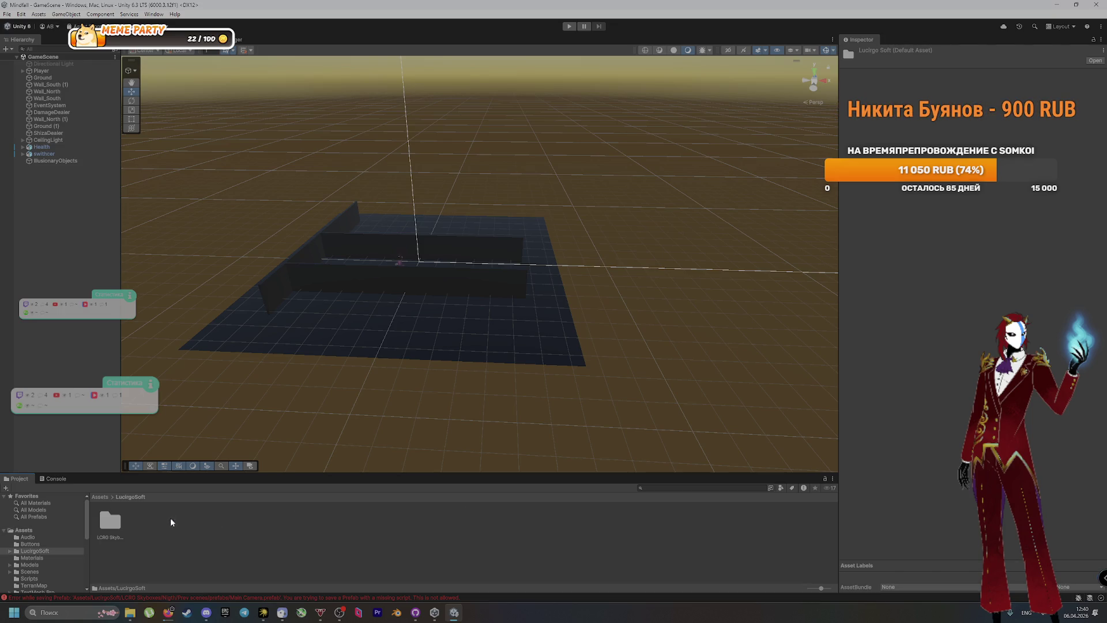
pyautogui.doubleClick(109, 522)
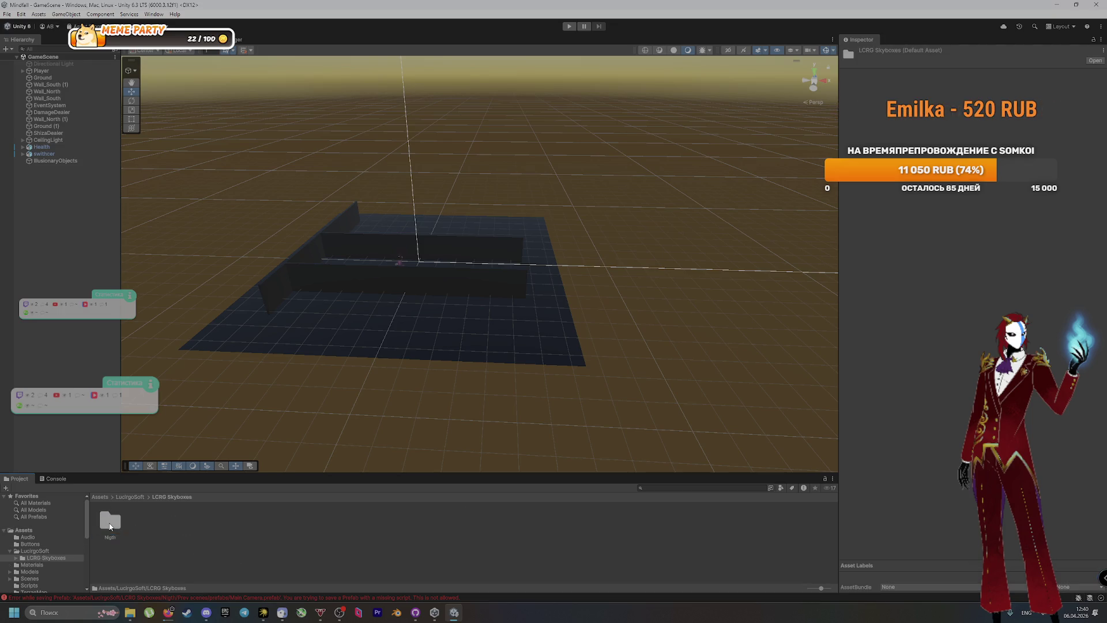
pyautogui.doubleClick(110, 523)
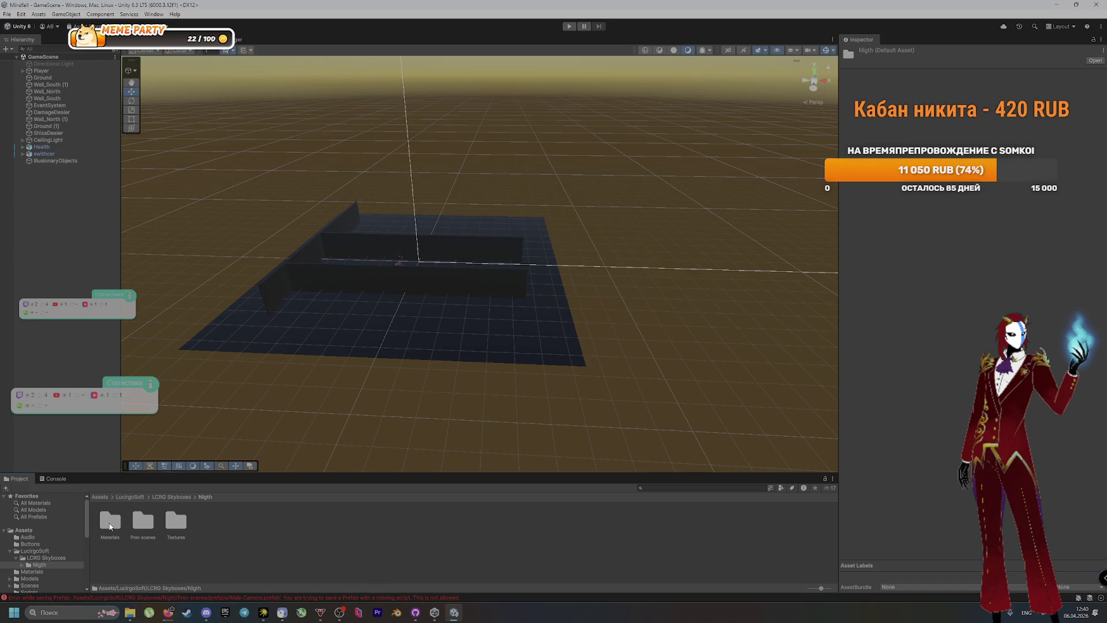
pyautogui.doubleClick(110, 522)
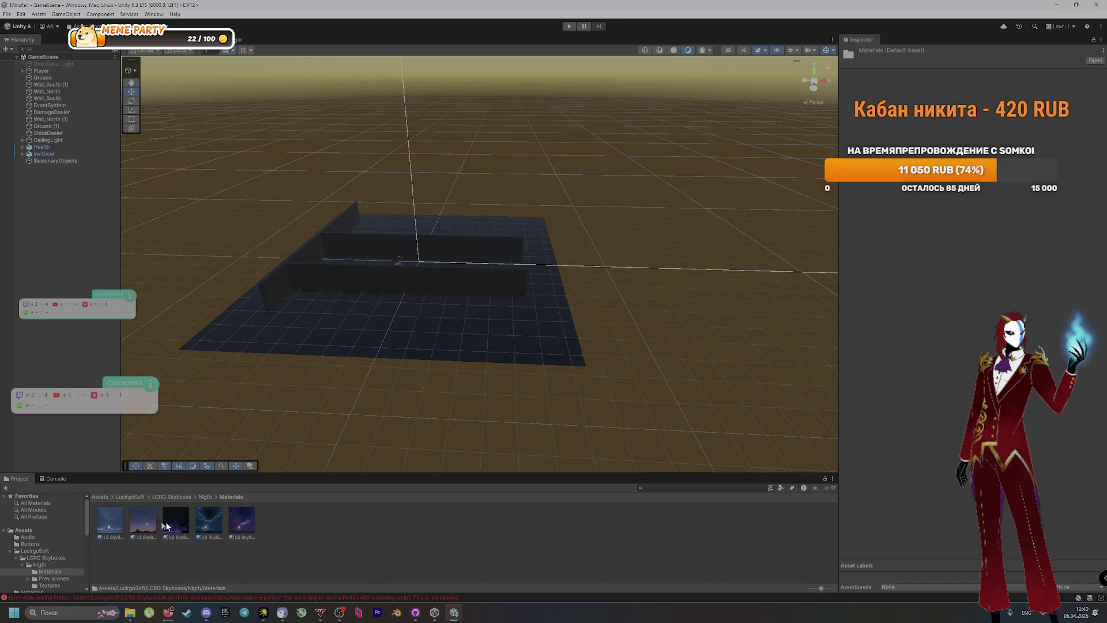
pyautogui.moveTo(326, 425); pyautogui.dragTo(344, 418)
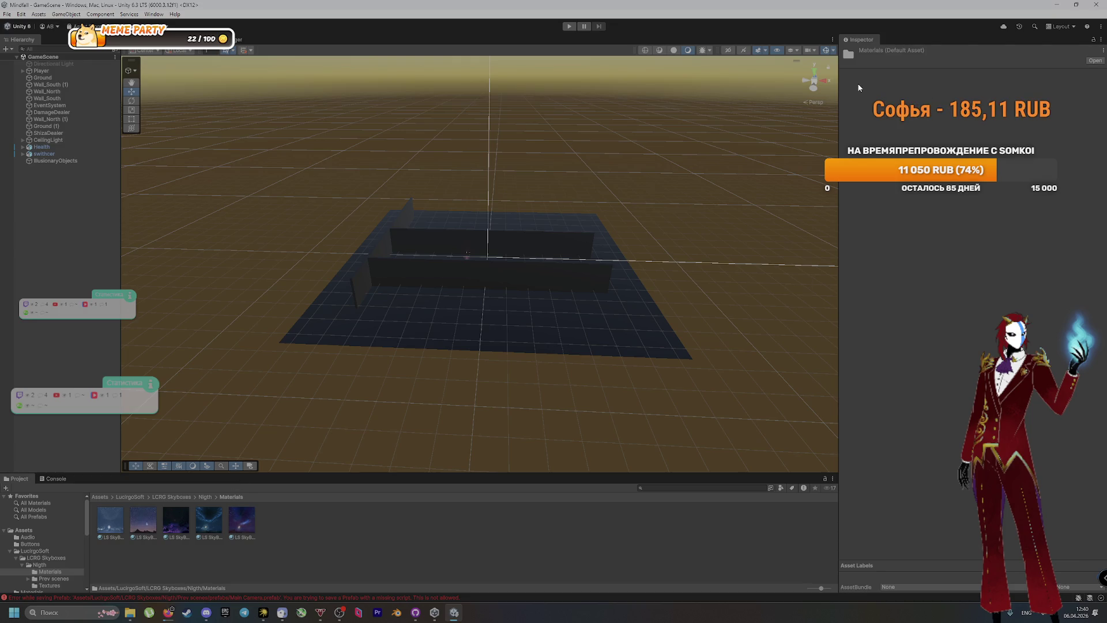
# Set LS SkyBox Nigth 04 as the Skybox Material in the Lighting window's Environment settings
pyautogui.click(234, 41)
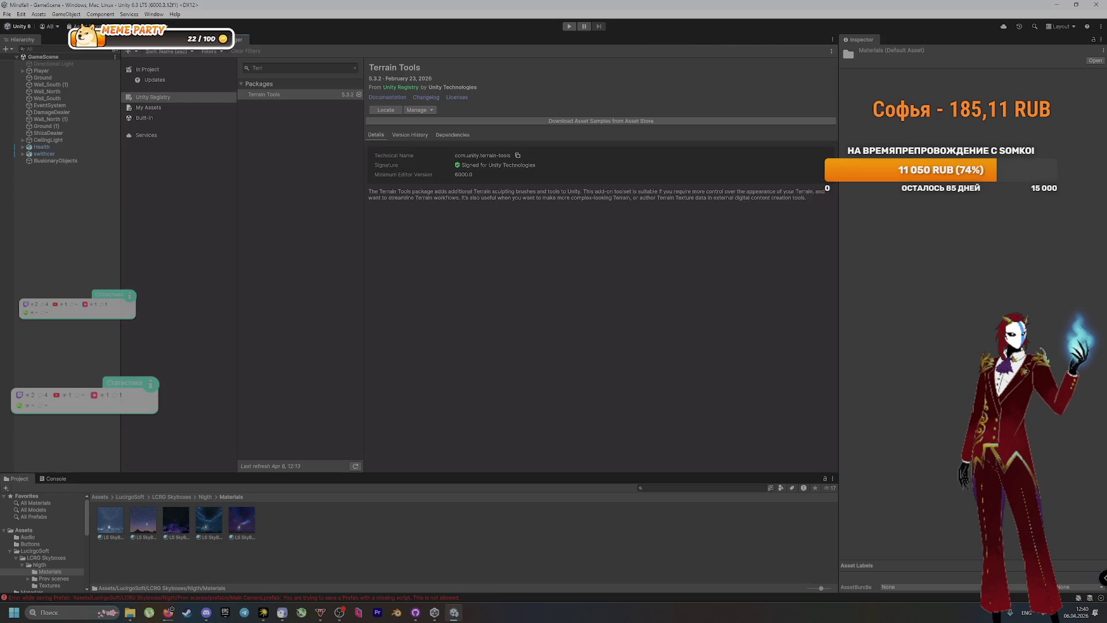
pyautogui.click(138, 39)
pyautogui.click(154, 14)
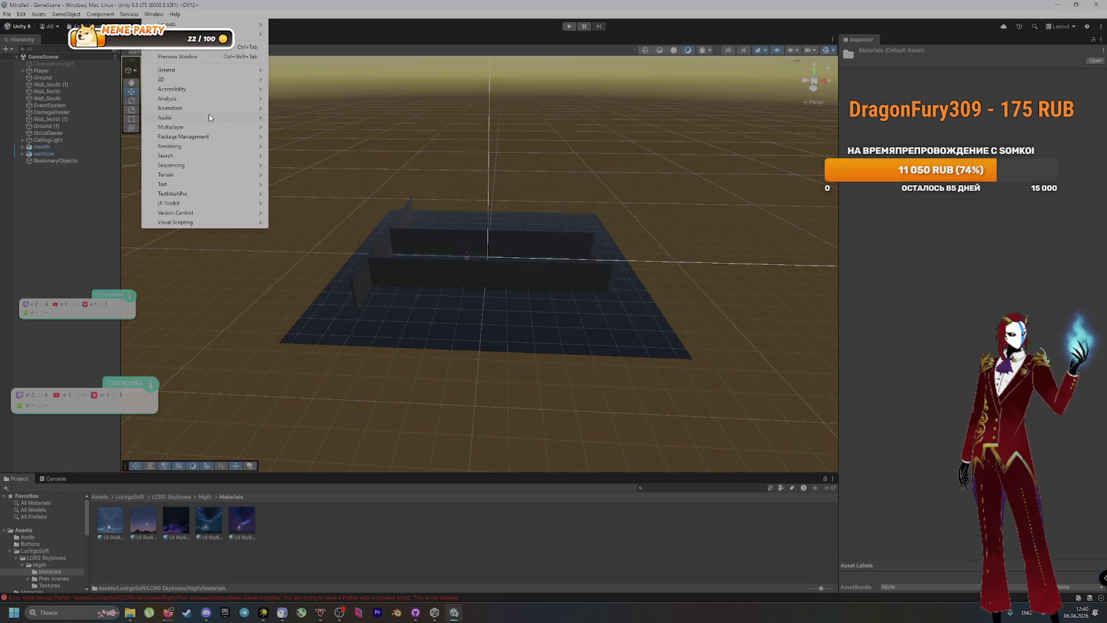
pyautogui.moveTo(209, 136)
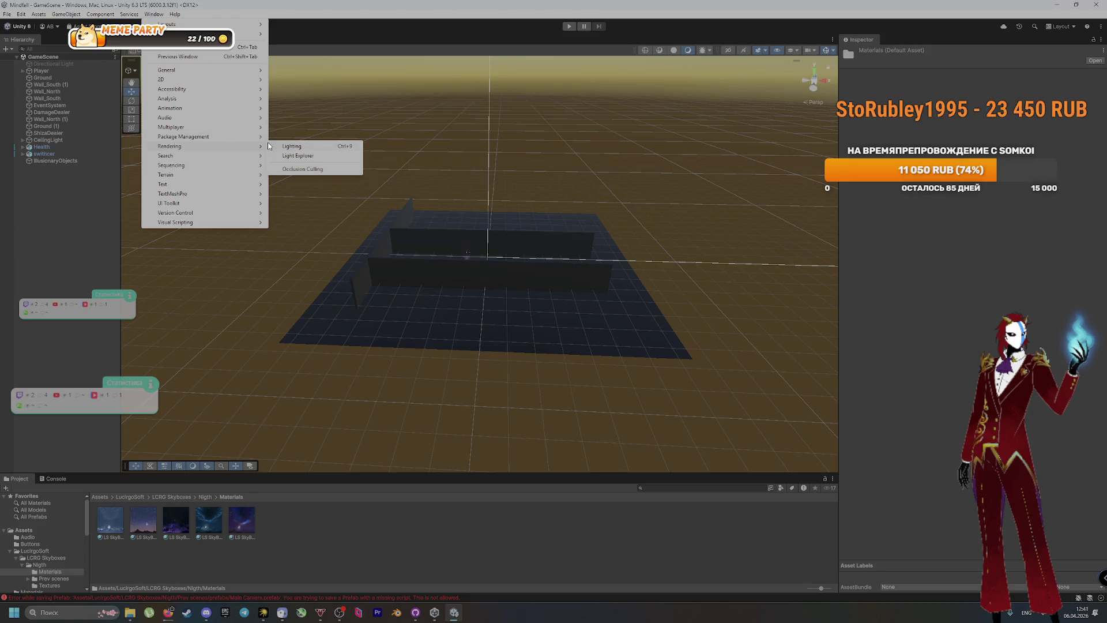
pyautogui.click(311, 148)
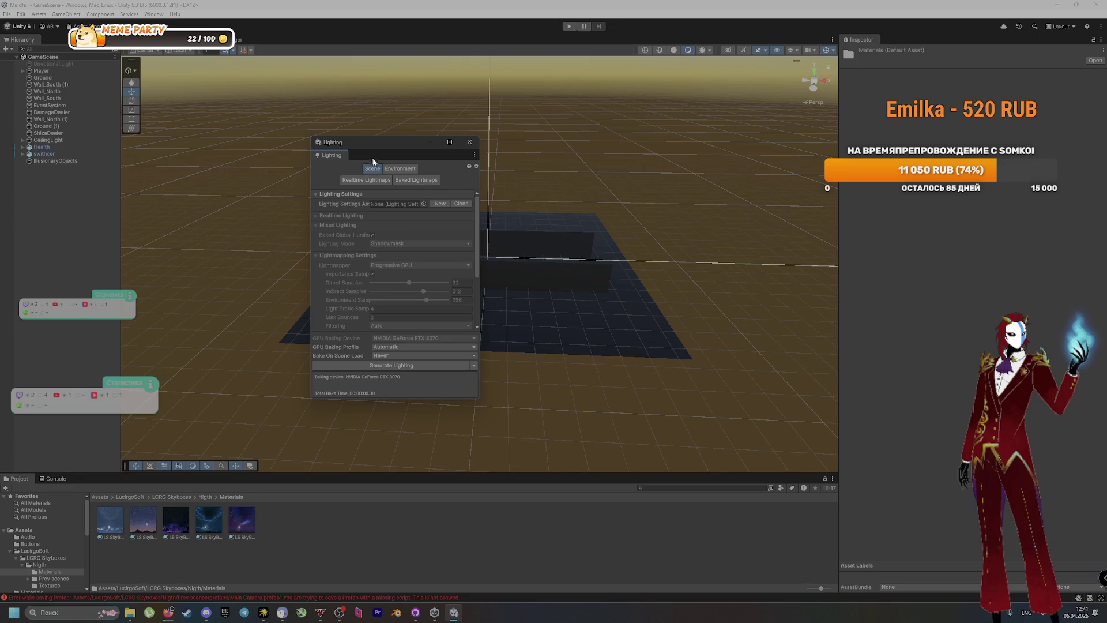
pyautogui.click(399, 168)
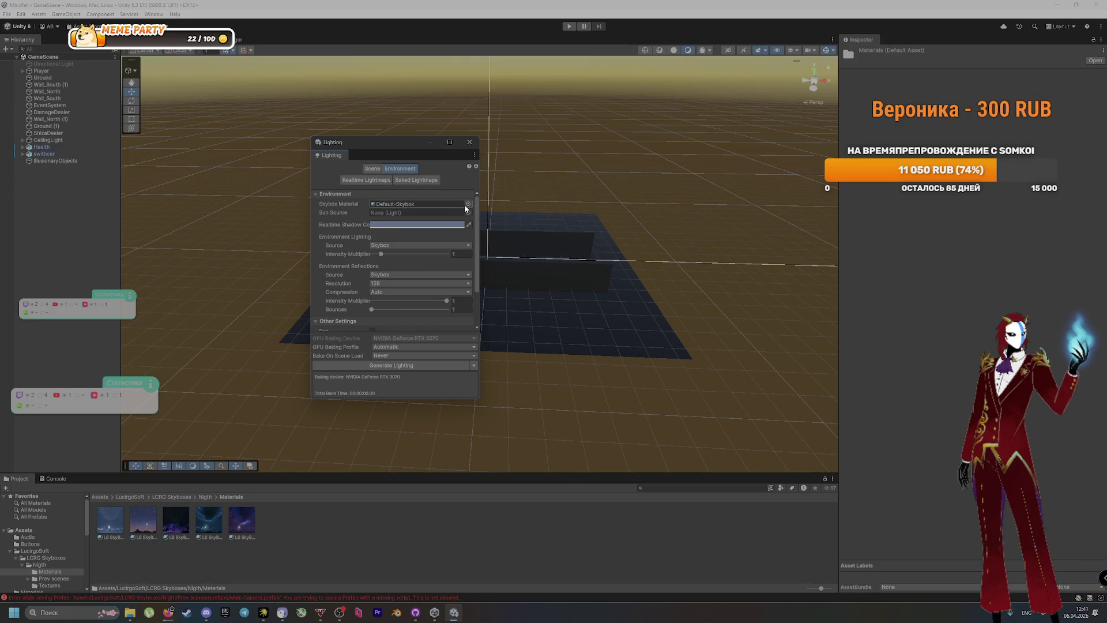
pyautogui.moveTo(205, 518); pyautogui.dragTo(414, 207)
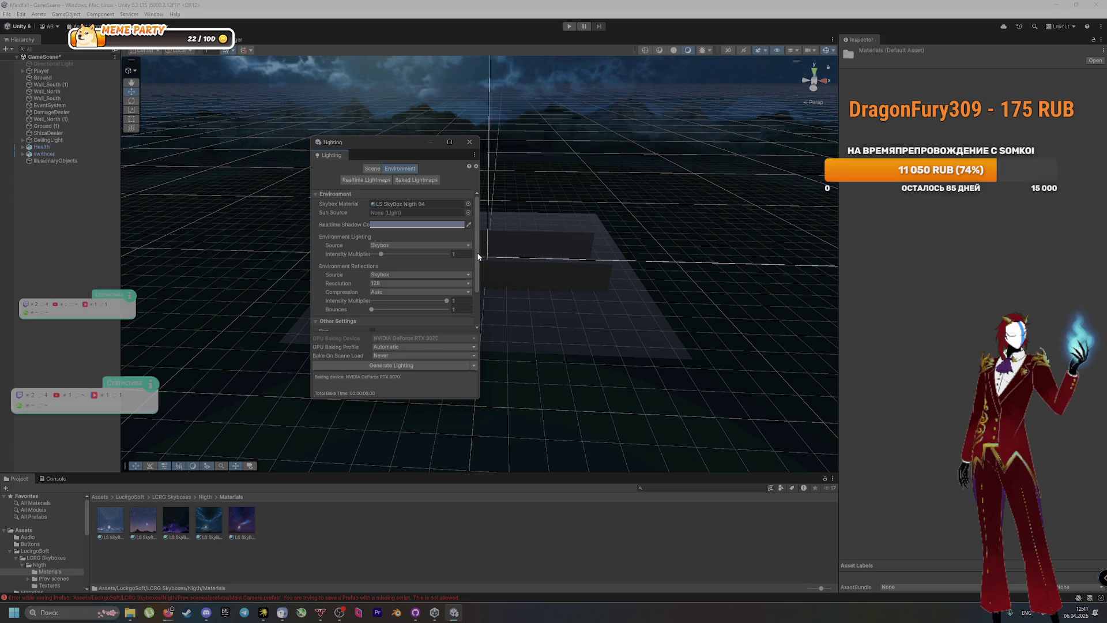
# Assign the LS SkyBox Nigth 04 Settings lighting asset and generate the lighting
pyautogui.click(373, 169)
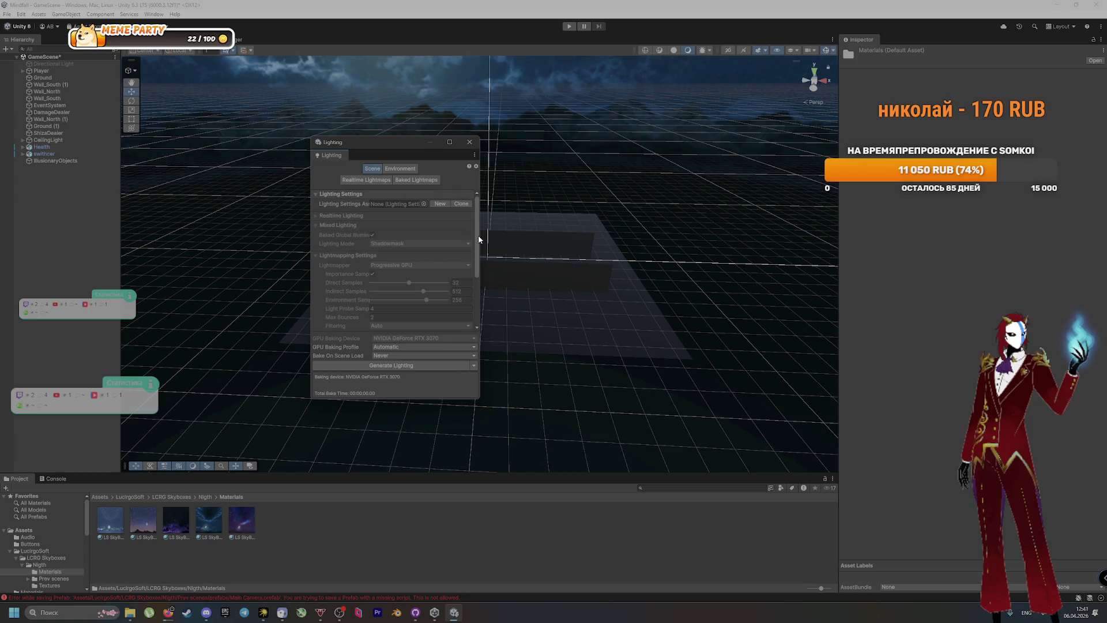
pyautogui.moveTo(483, 396)
pyautogui.mouseDown()
pyautogui.moveTo(601, 335)
pyautogui.moveTo(642, 260)
pyautogui.mouseUp()
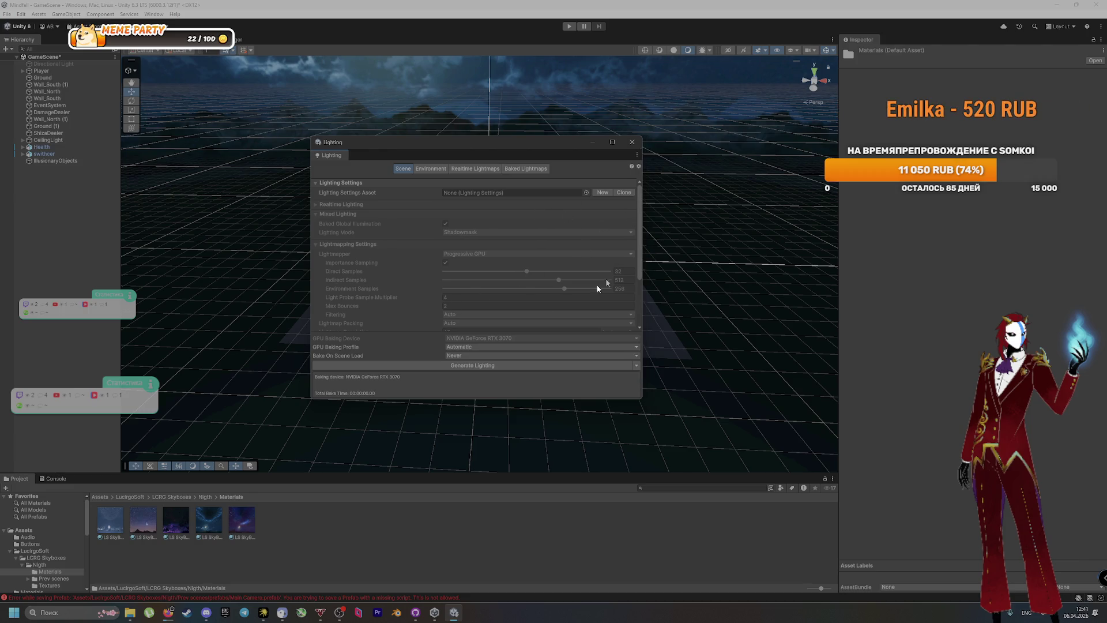
pyautogui.click(205, 497)
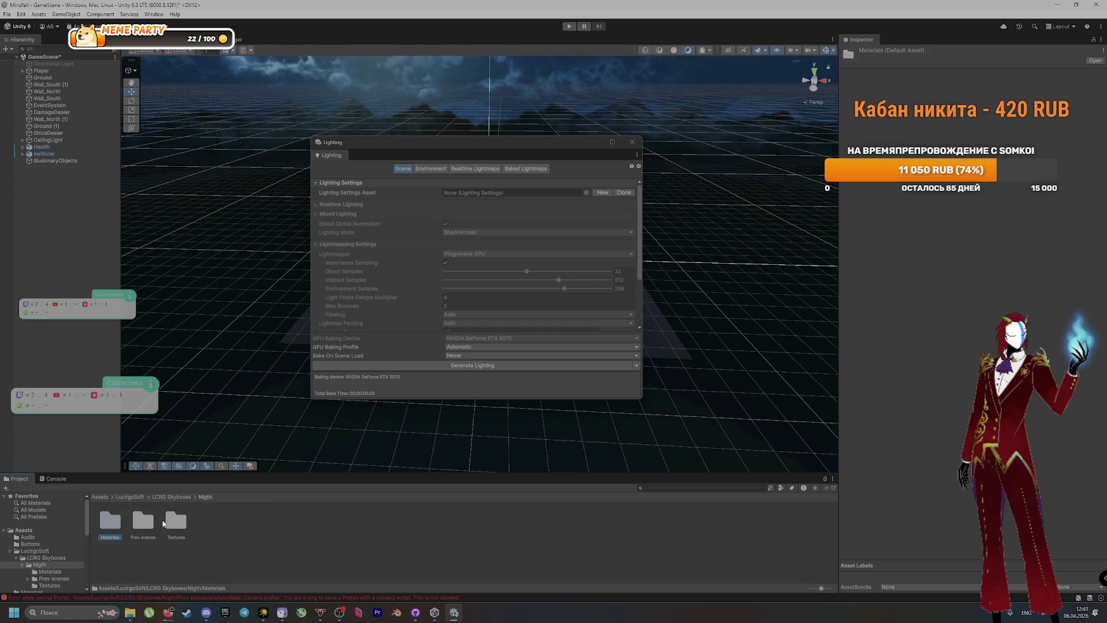
pyautogui.doubleClick(139, 523)
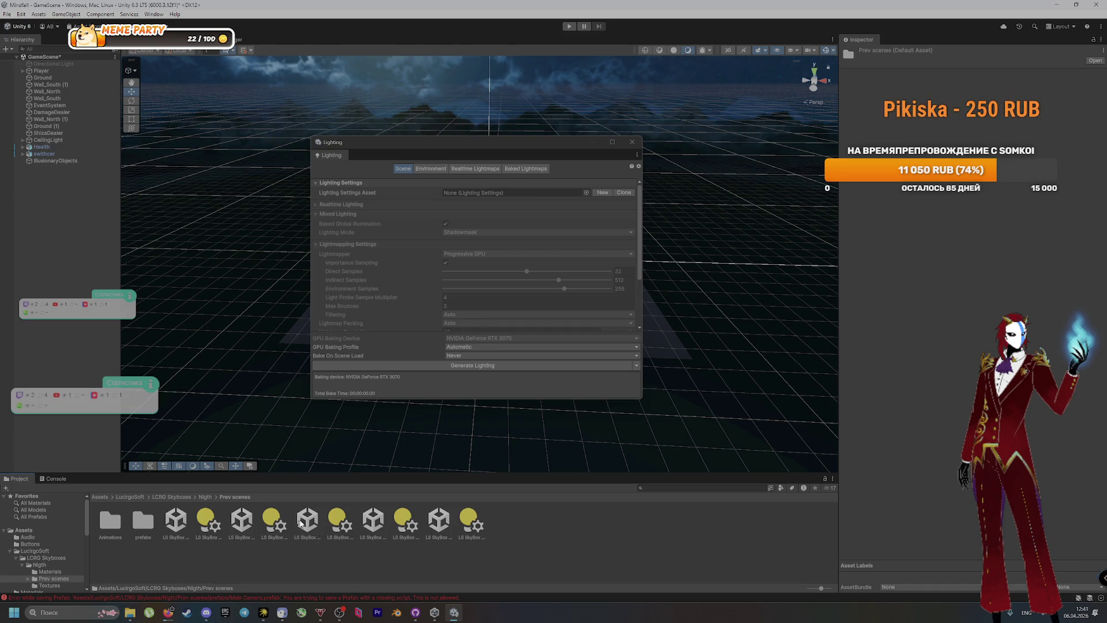
pyautogui.click(404, 521)
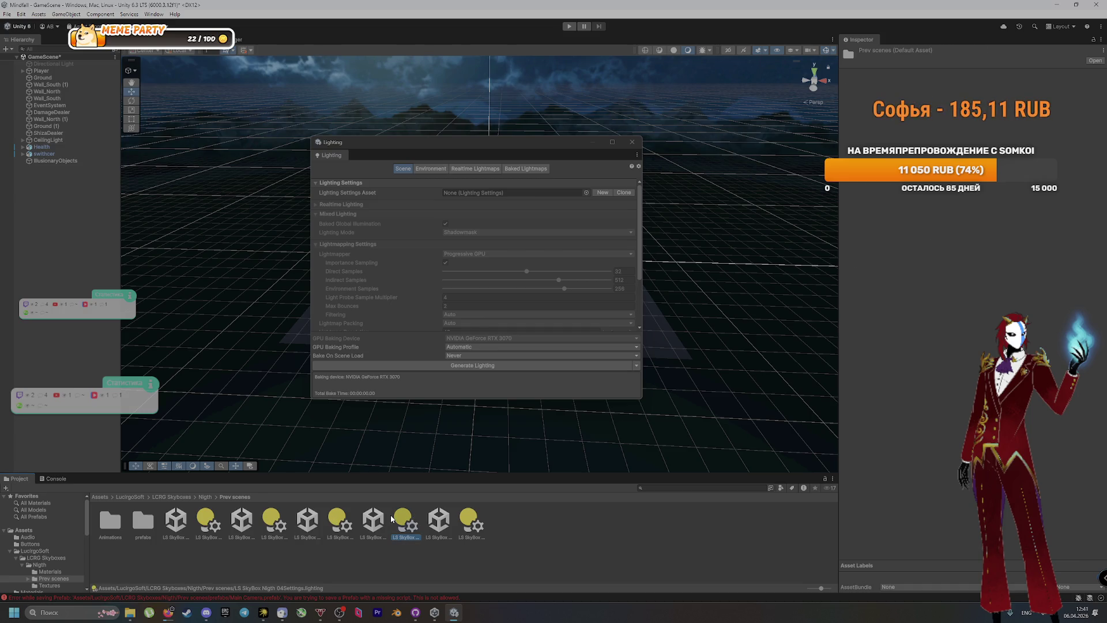
pyautogui.moveTo(402, 524); pyautogui.dragTo(467, 189)
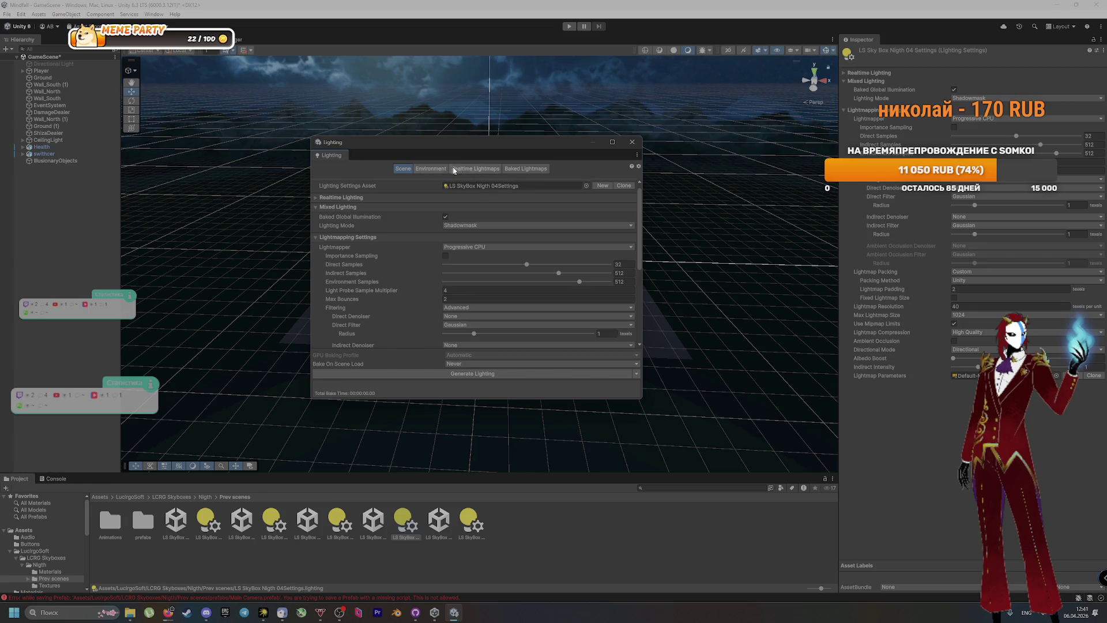
pyautogui.click(415, 373)
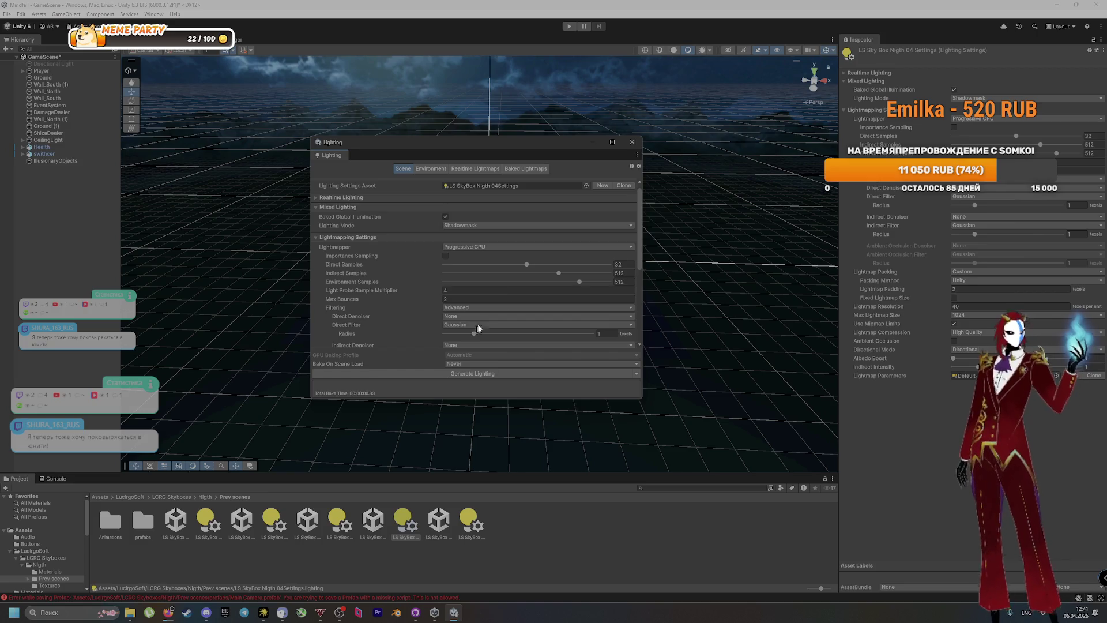
# Close the Lighting window, clear the selection, and check the Console for errors
pyautogui.click(632, 141)
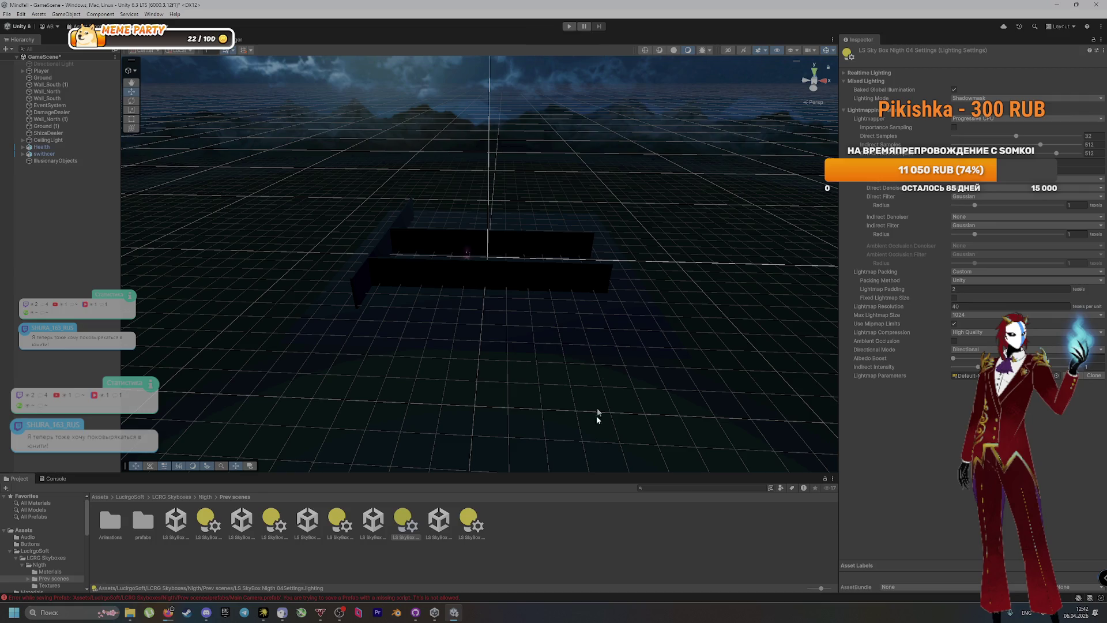
pyautogui.click(565, 564)
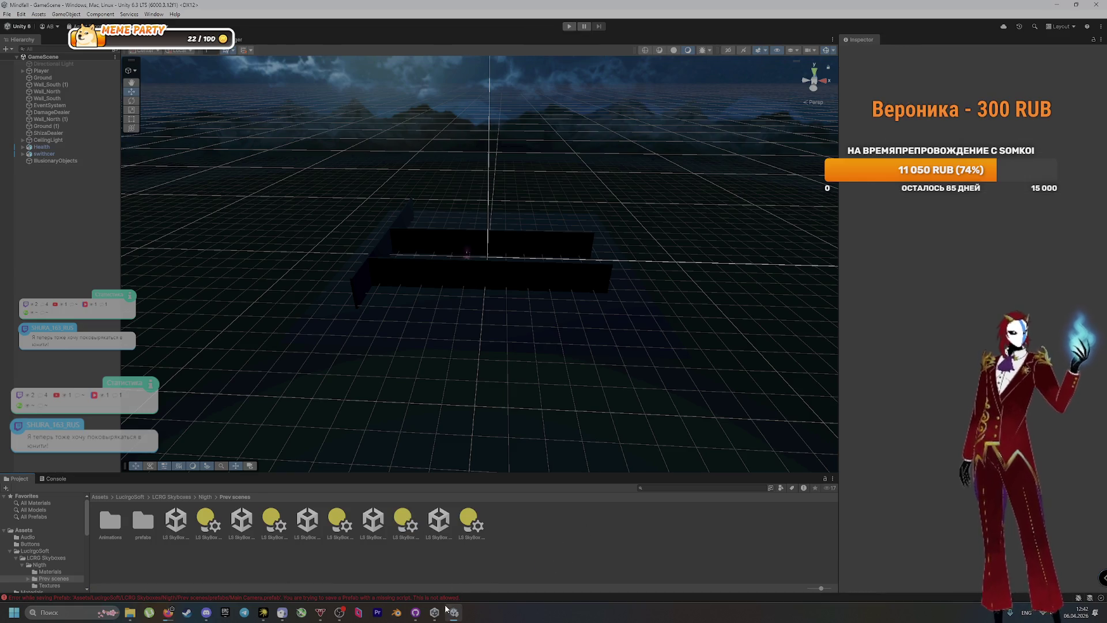
pyautogui.click(416, 600)
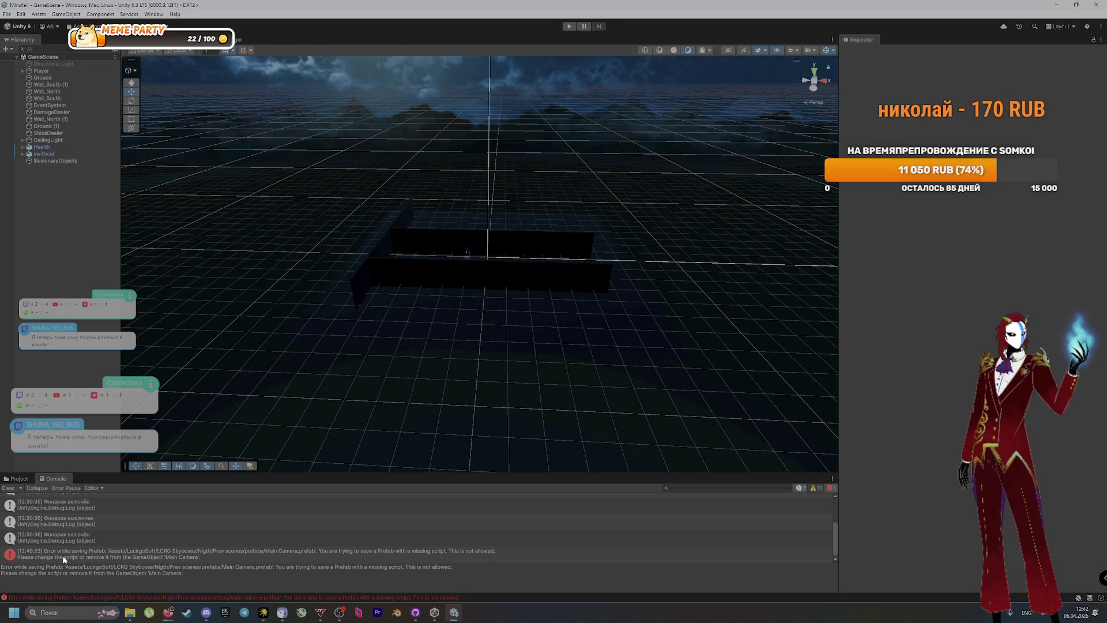
# Playtest the scene, walking forward, turning the flashlight off with F and the room light on with E
pyautogui.click(447, 555)
pyautogui.click(568, 26)
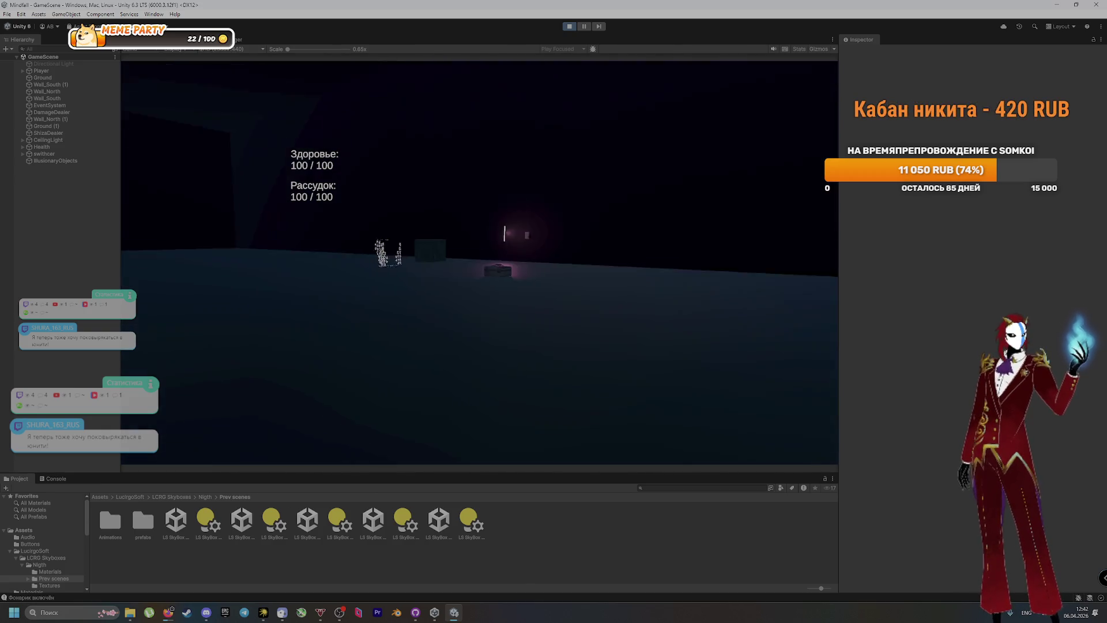
pyautogui.press('w')
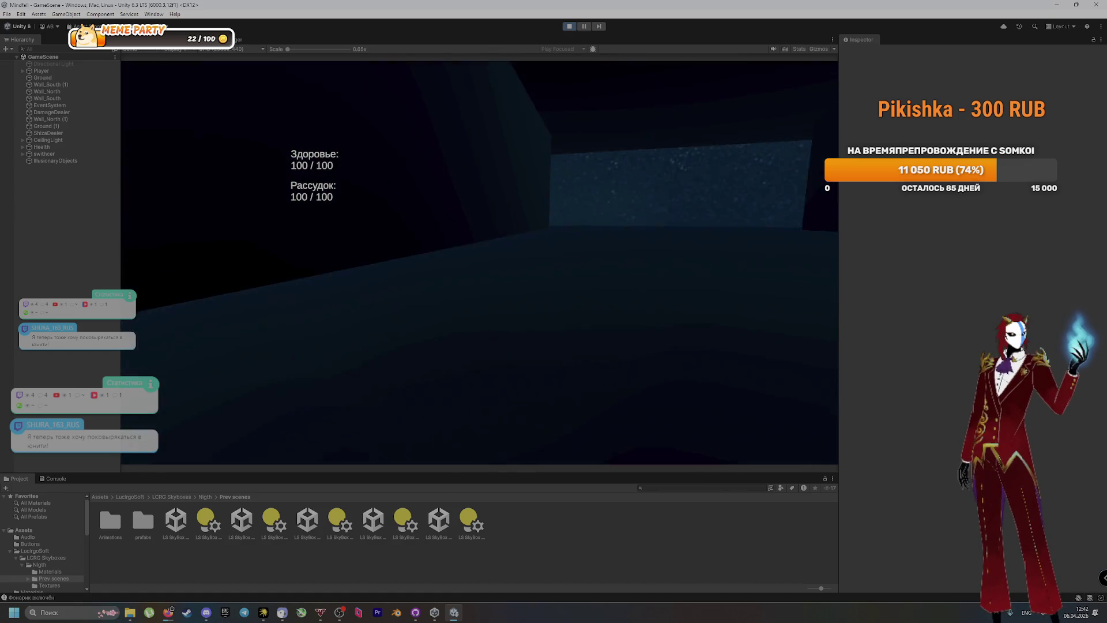
pyautogui.press('f')
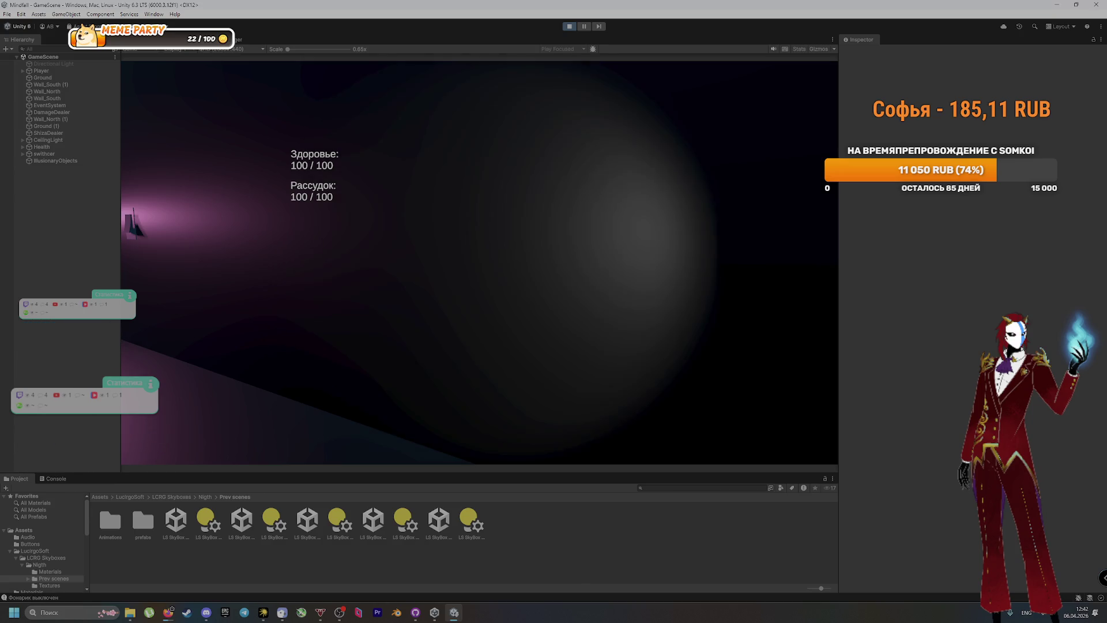
pyautogui.press('e')
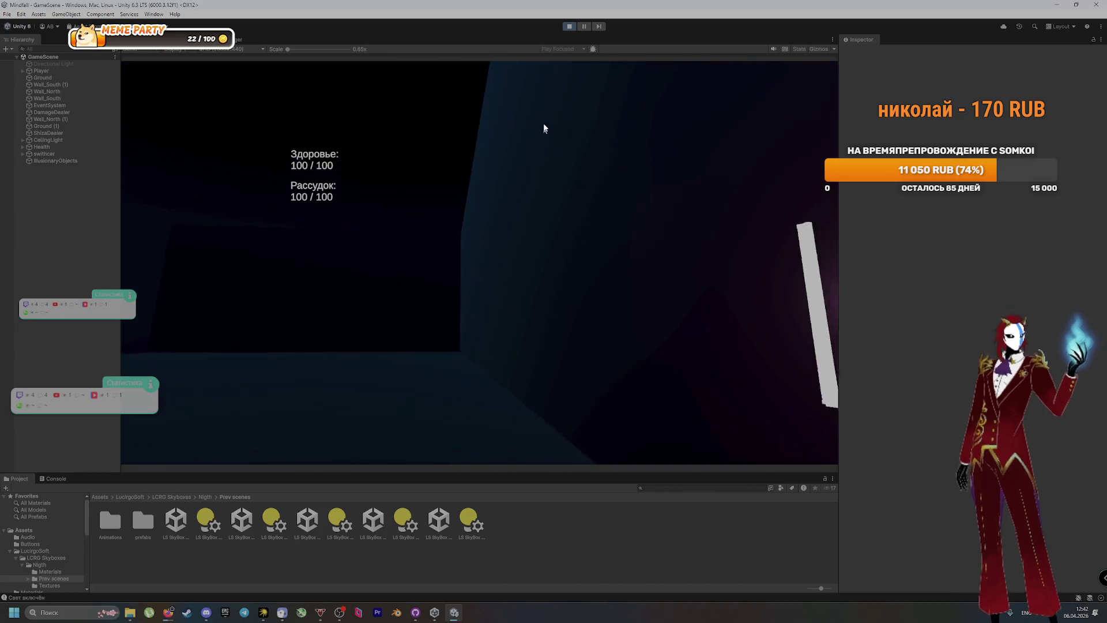
pyautogui.click(570, 26)
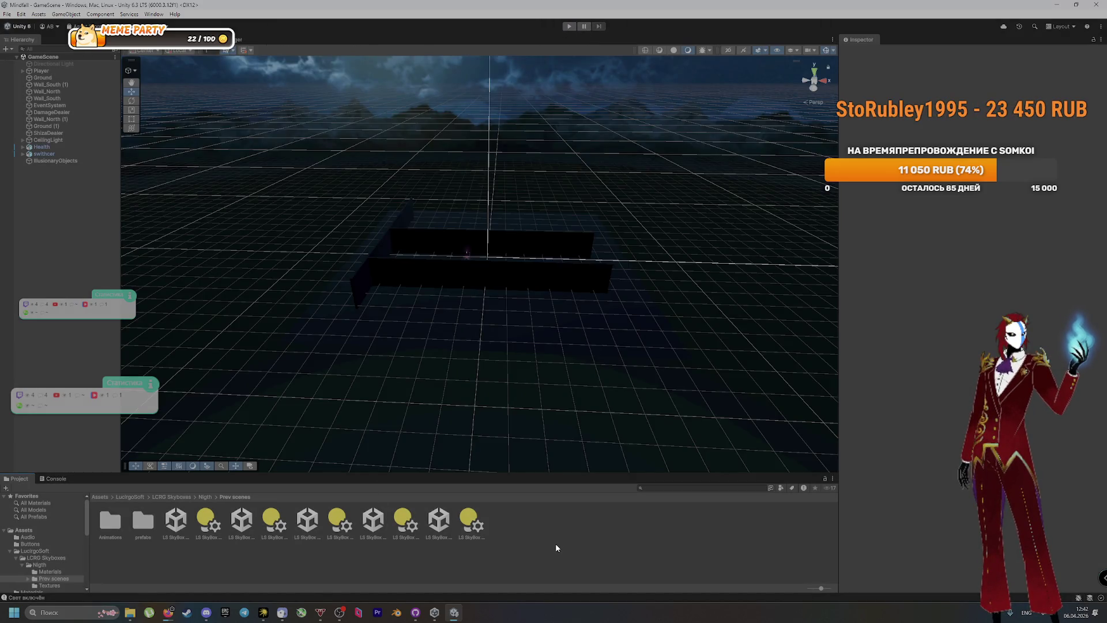
pyautogui.click(415, 612)
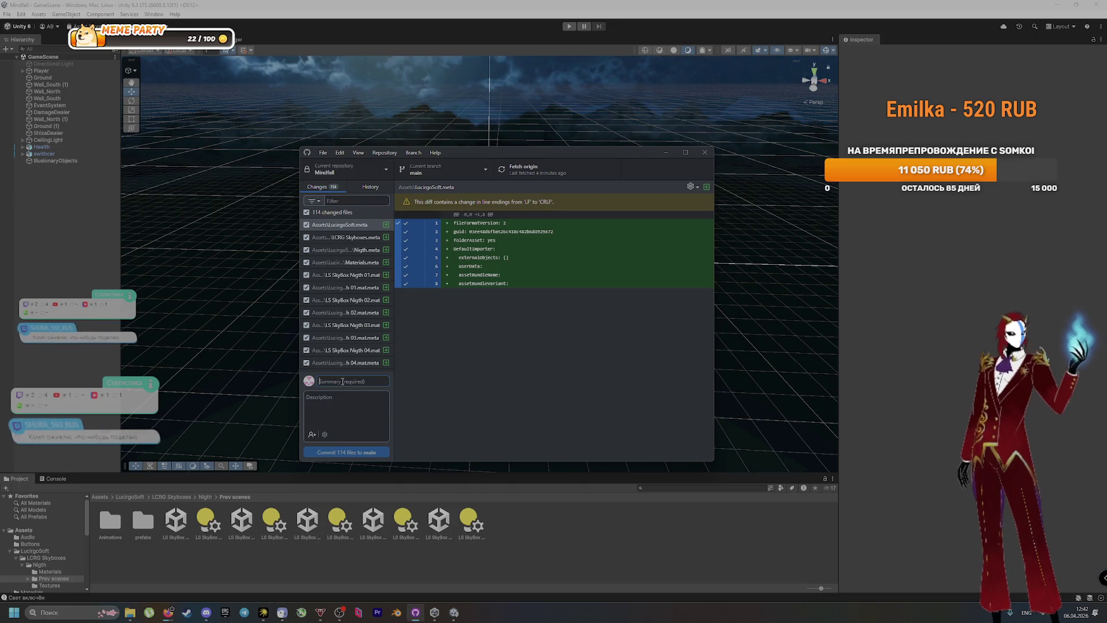
# Start a commit summary, then review the latest commit in the history and return to Changes
pyautogui.click(342, 381)
pyautogui.write('d')
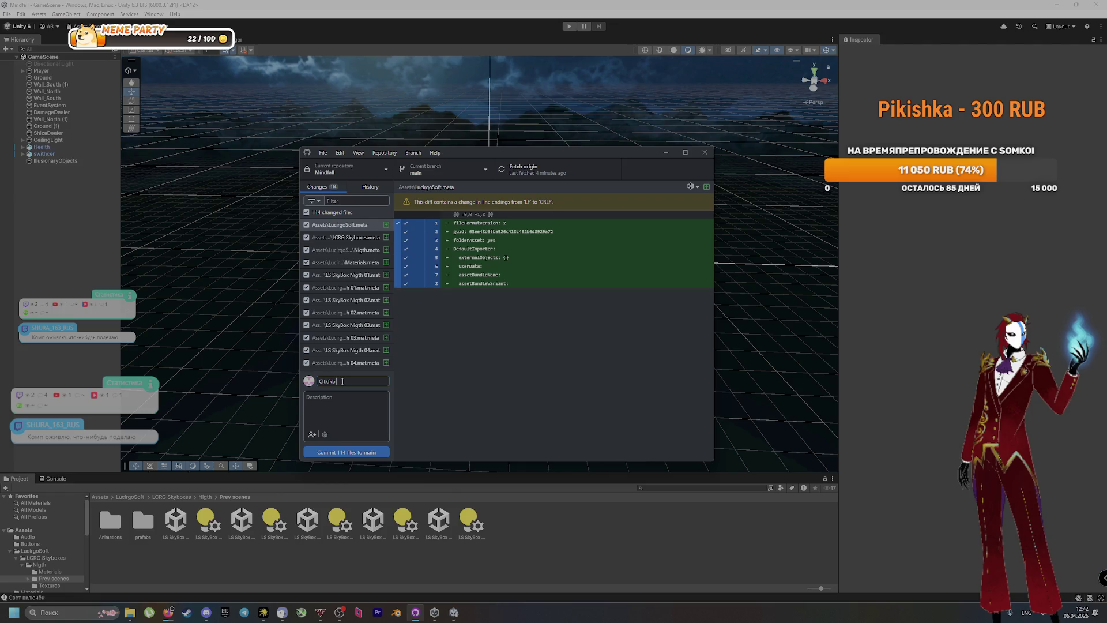
pyautogui.write('t')
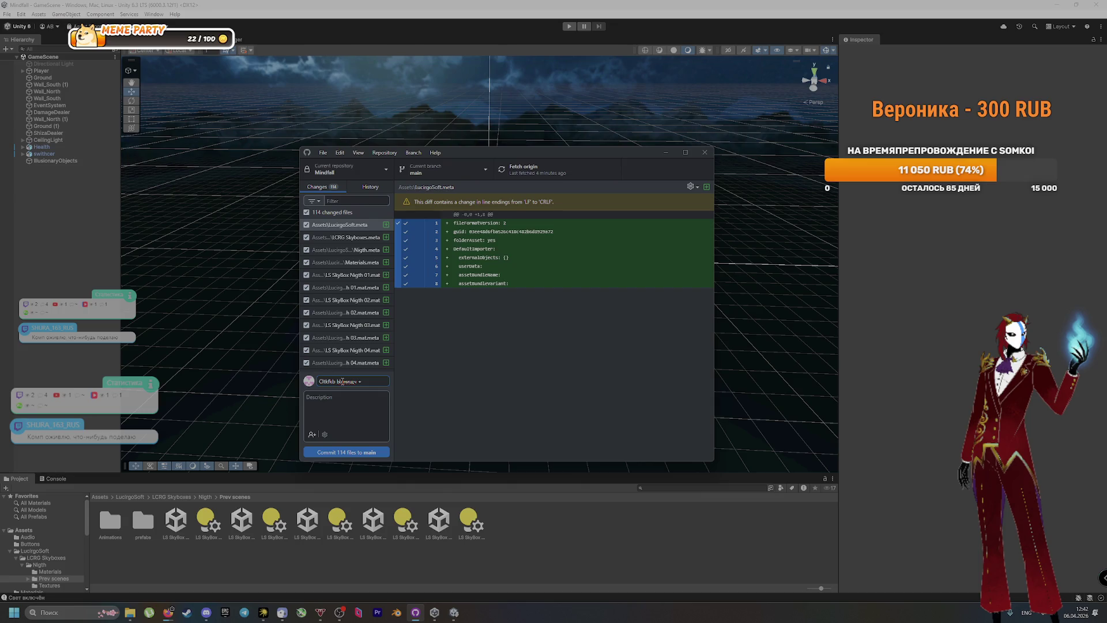
pyautogui.hotkey('ctrl', 'a')
pyautogui.press('BackSpace')
pyautogui.write('d')
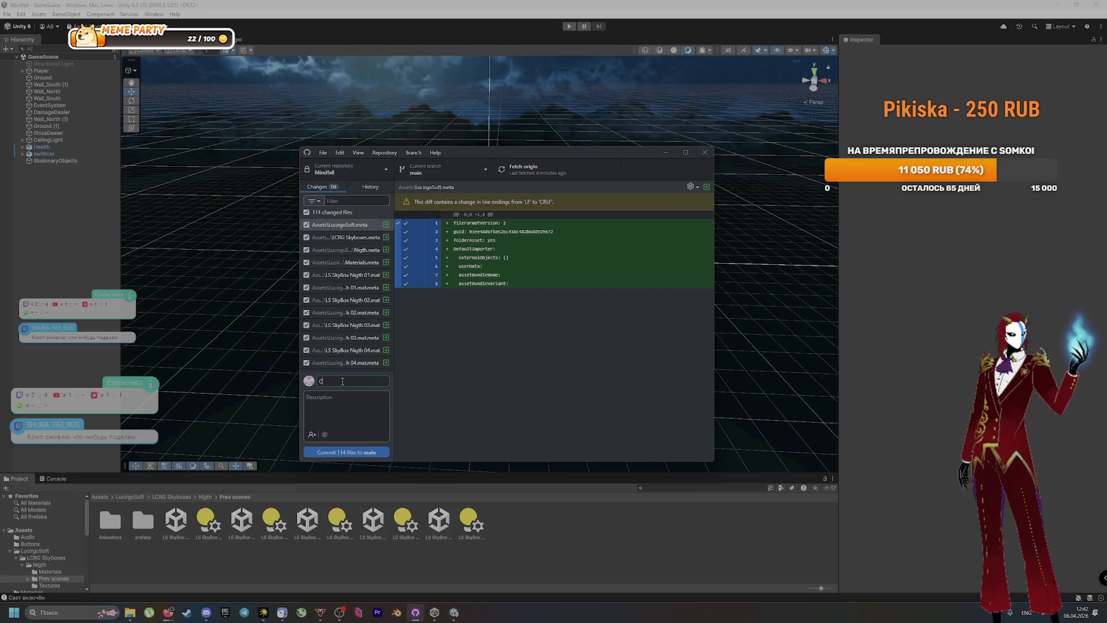
pyautogui.write('b S')
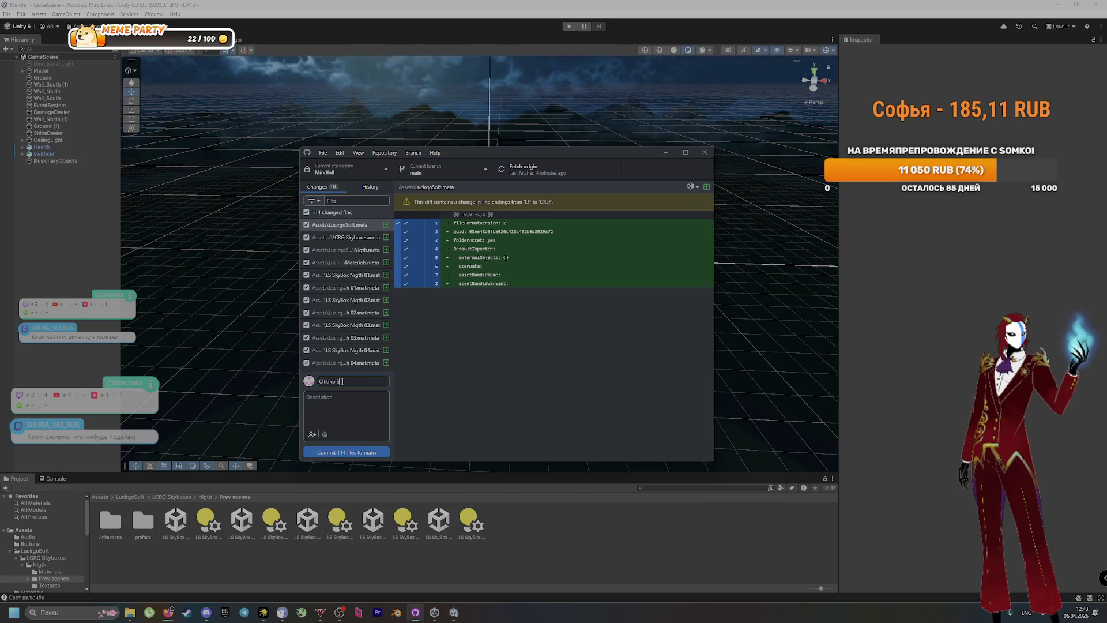
pyautogui.write('kybox')
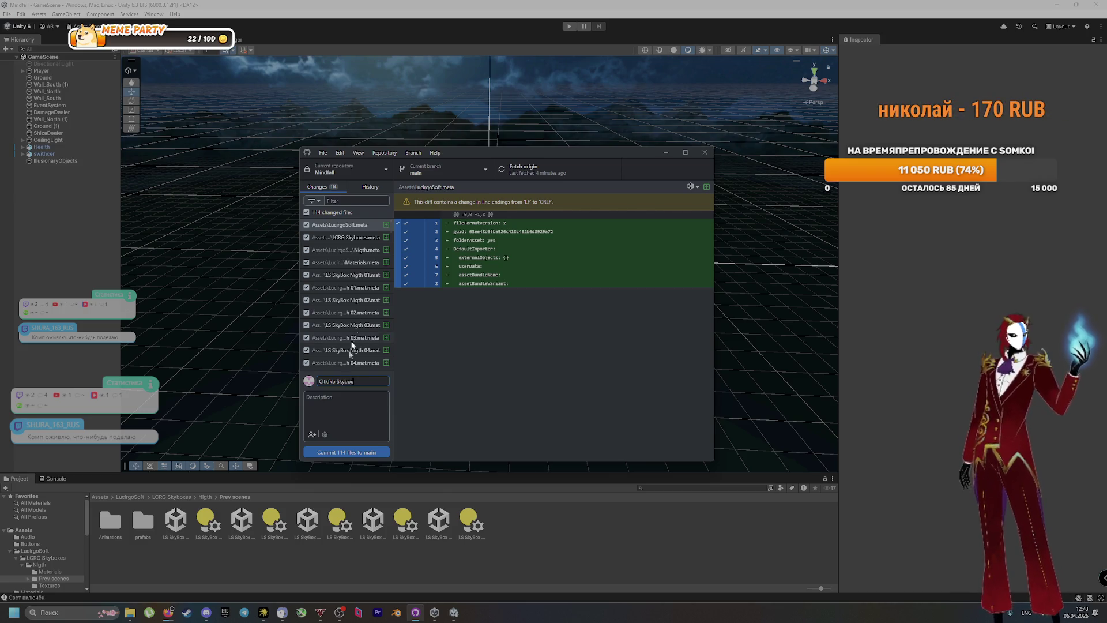
pyautogui.click(370, 187)
pyautogui.rightClick(346, 227)
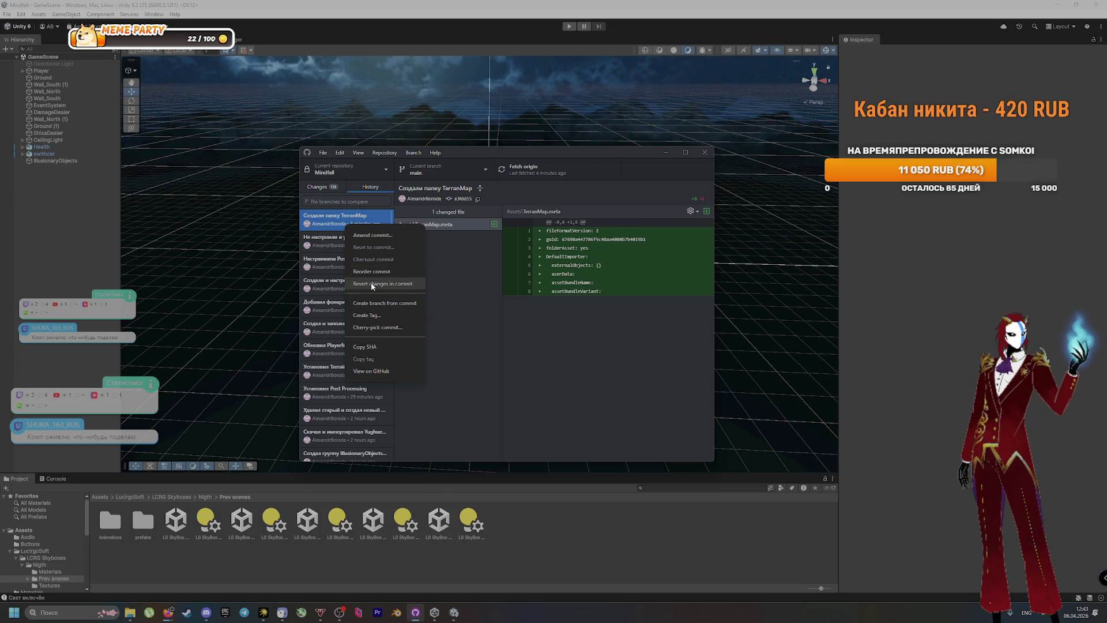
pyautogui.press('Escape')
pyautogui.hotkey('ctrl', '1')
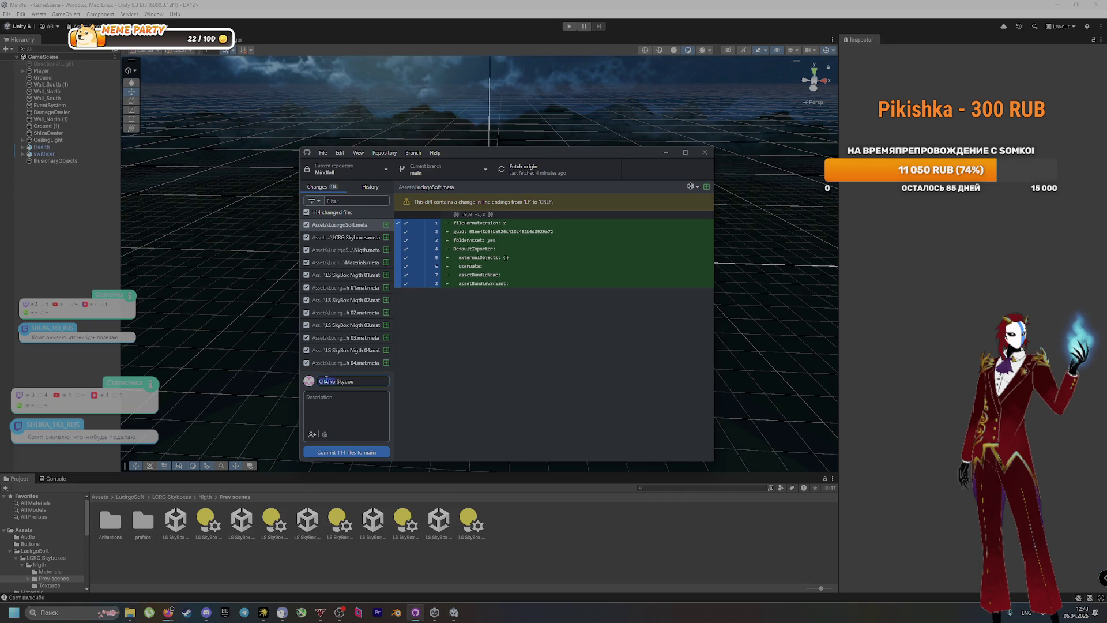
# Commit the 114 files to main as 'Создали Skybox и настроили освещение' and push to origin
pyautogui.hotkey('alt', 'shift')
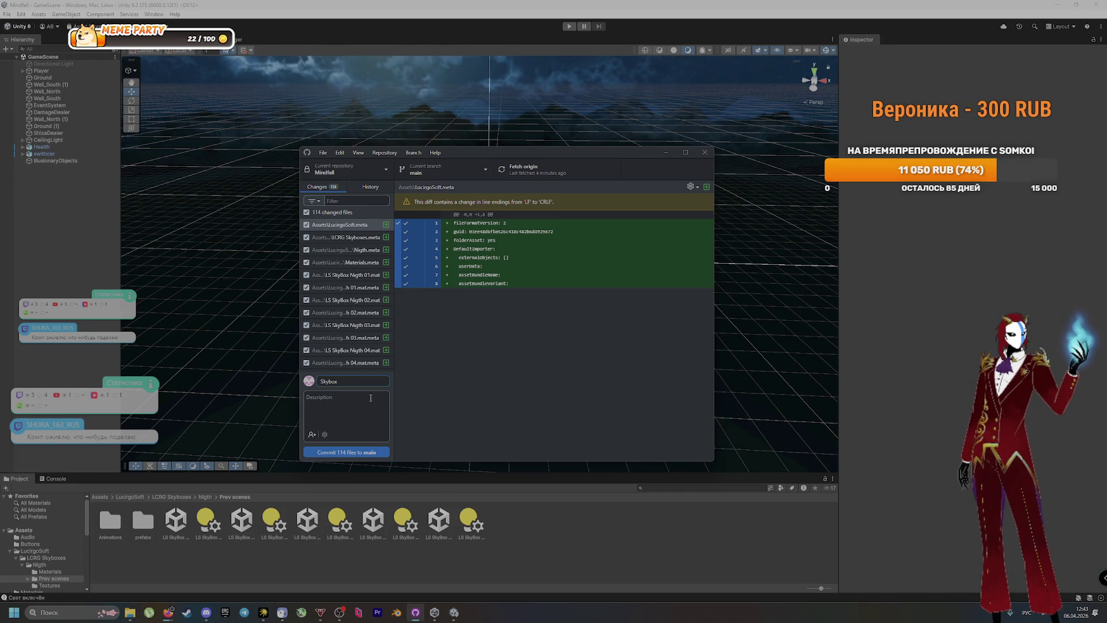
pyautogui.write('Создали')
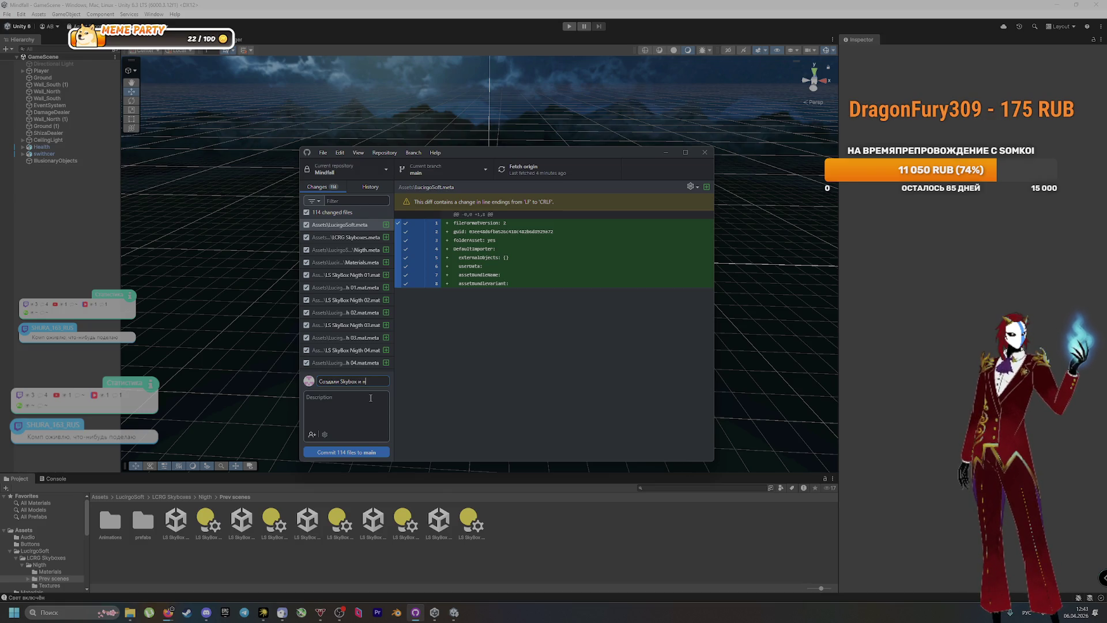
pyautogui.write(' астр')
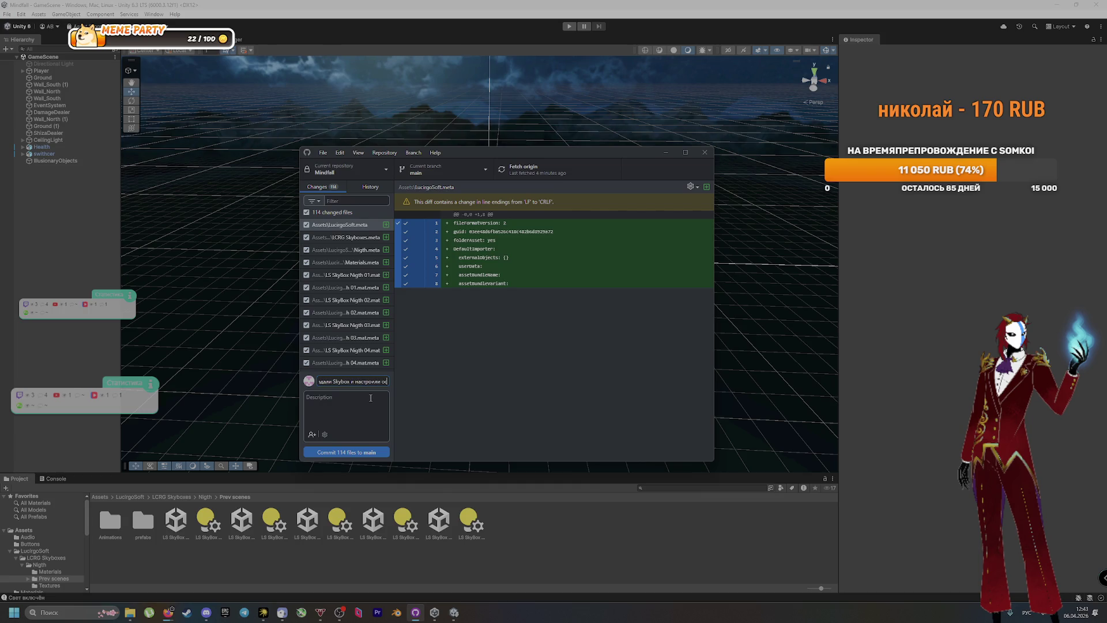
pyautogui.click(381, 452)
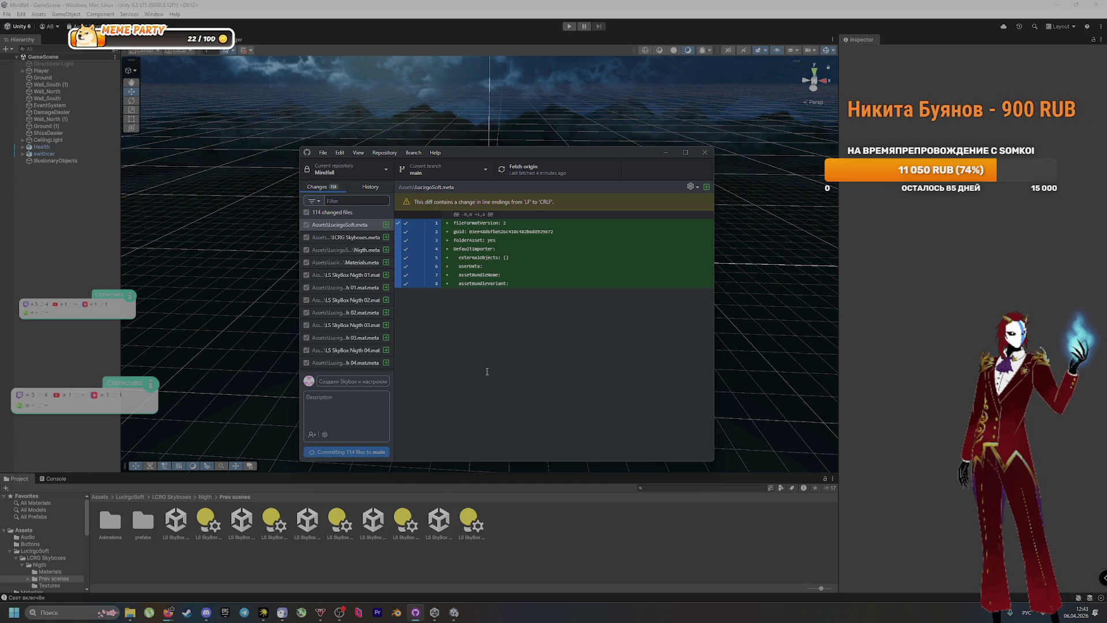
pyautogui.click(525, 169)
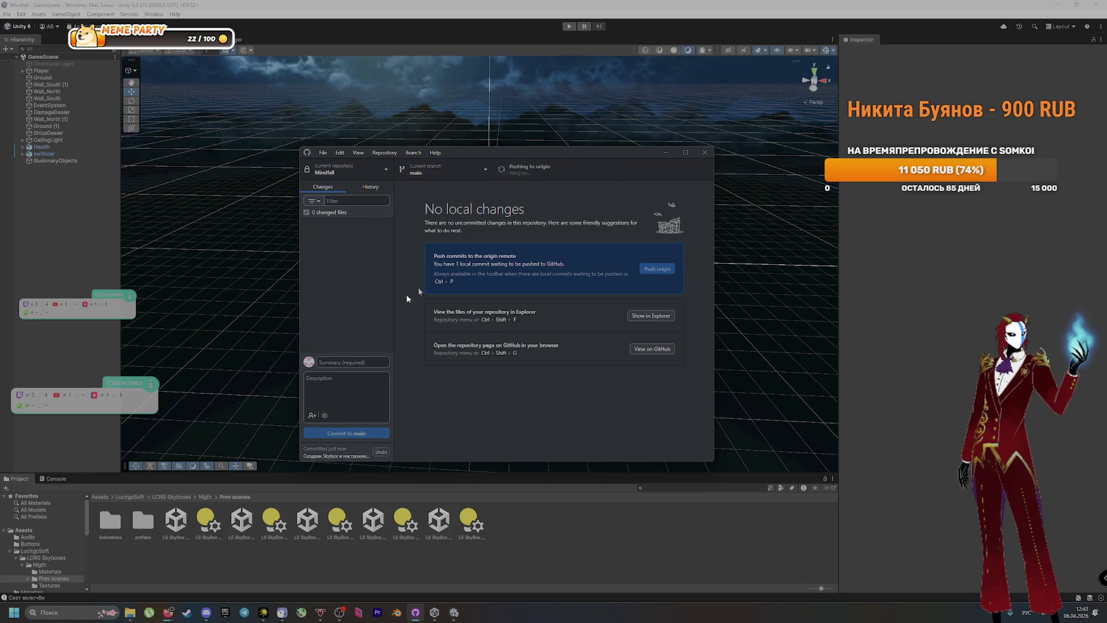
pyautogui.click(23, 71)
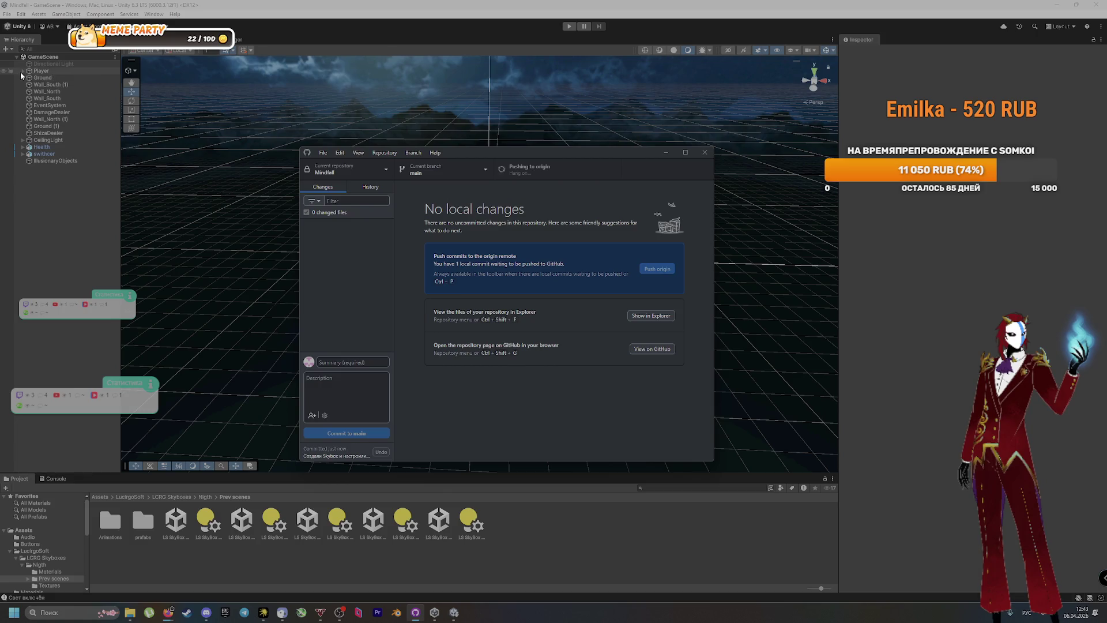
# Set the Flashlight Light script's Audio Source to Main Camera, then enter Play mode
pyautogui.click(28, 77)
pyautogui.click(57, 84)
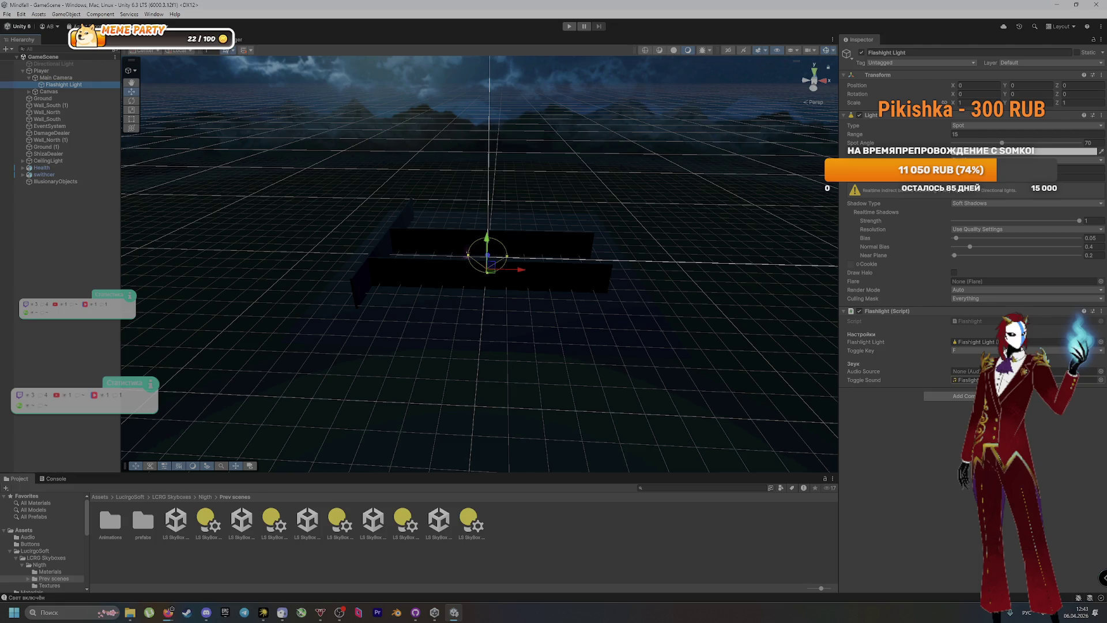
pyautogui.click(966, 381)
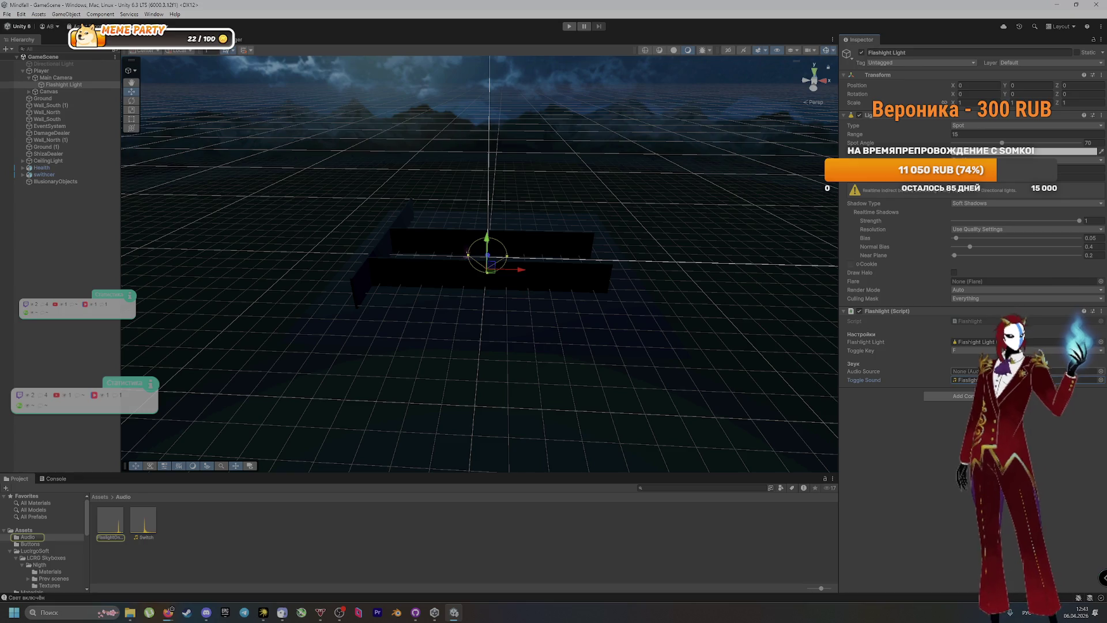
pyautogui.click(965, 371)
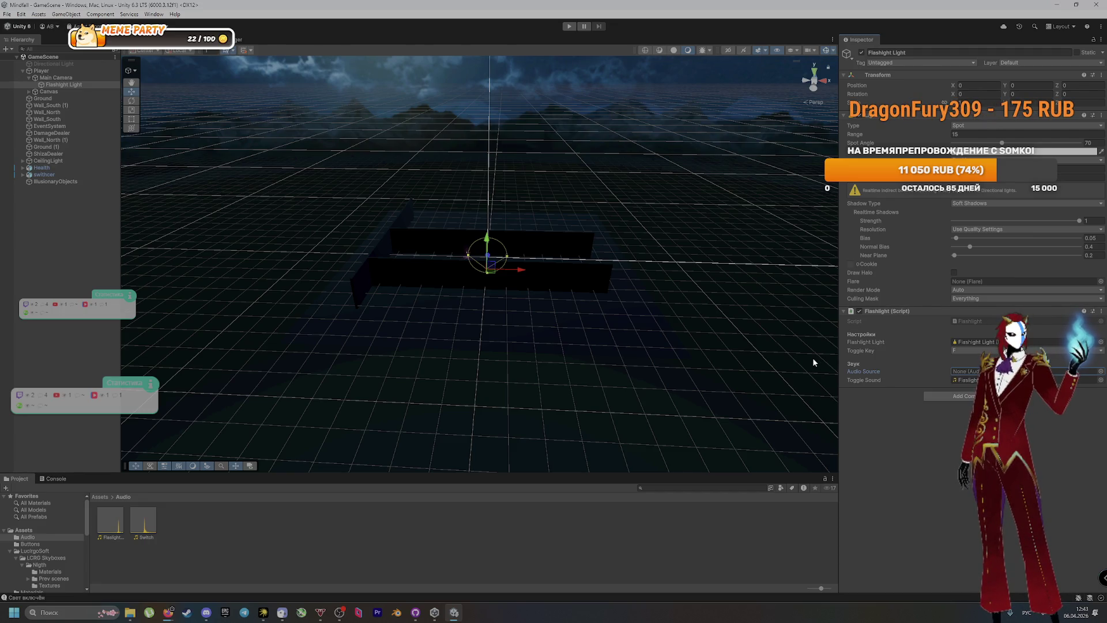
pyautogui.moveTo(780, 354)
pyautogui.mouseDown()
pyautogui.moveTo(712, 349)
pyautogui.moveTo(725, 354)
pyautogui.mouseUp()
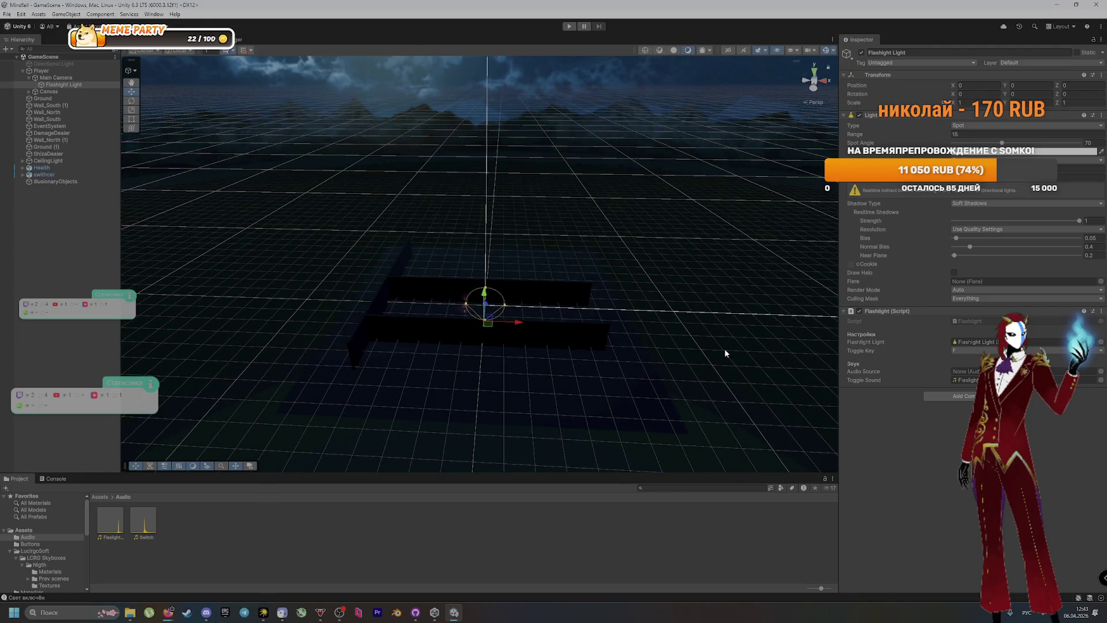
pyautogui.click(79, 79)
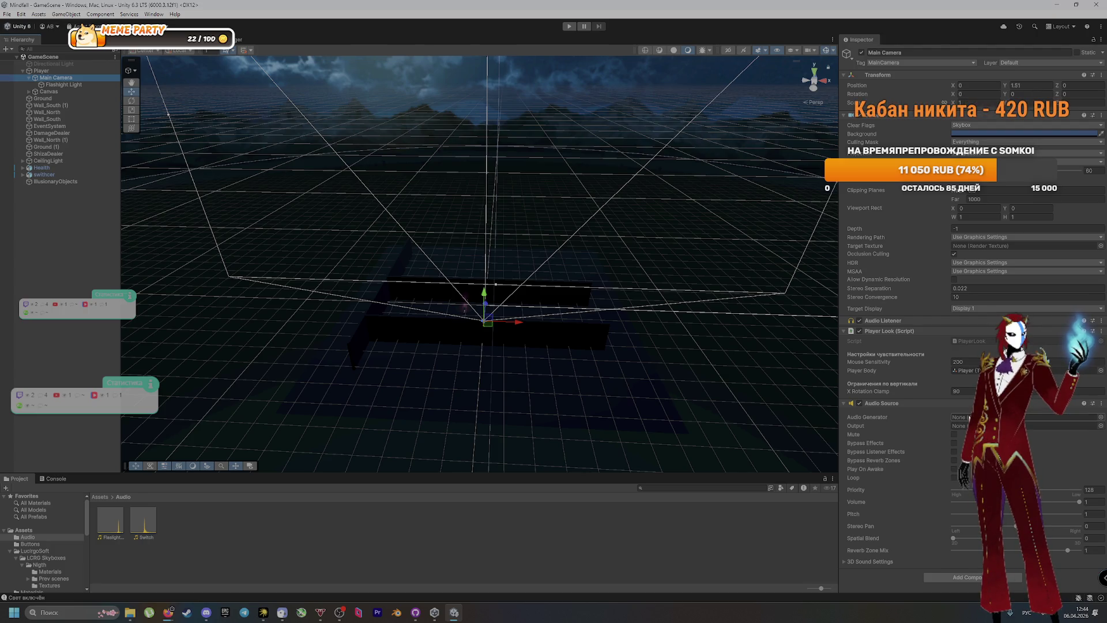
pyautogui.click(93, 85)
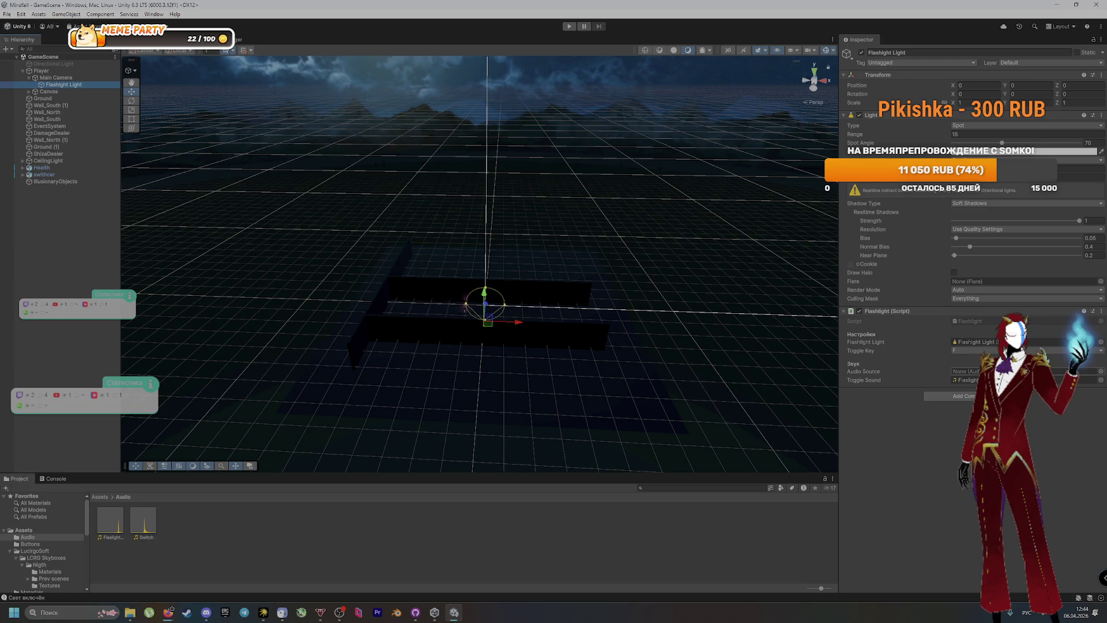
pyautogui.click(1101, 372)
pyautogui.doubleClick(800, 269)
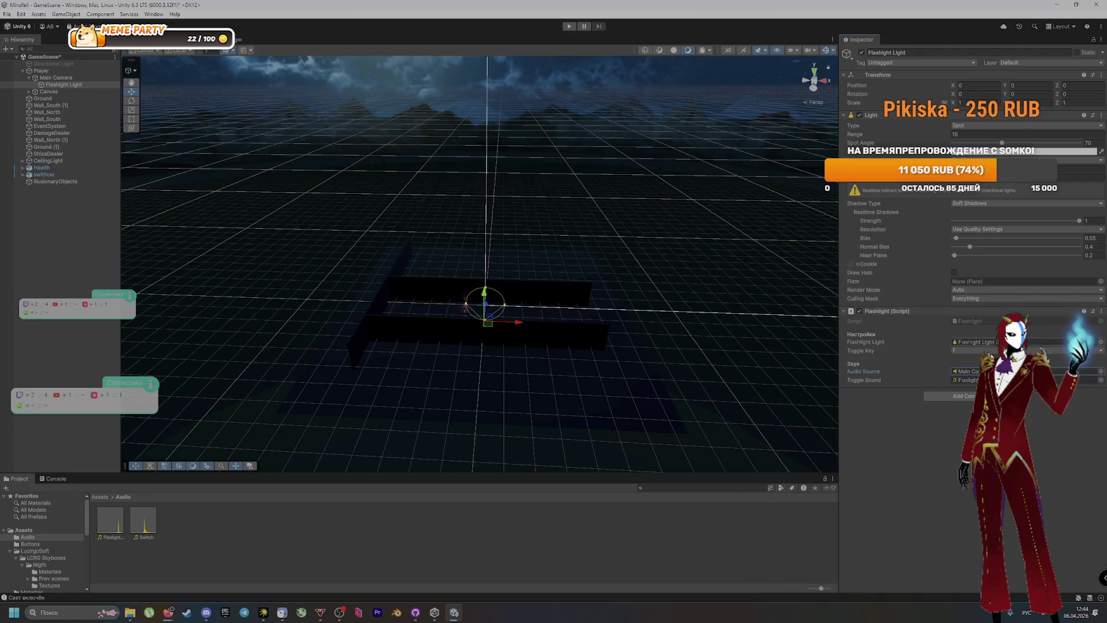
pyautogui.click(569, 26)
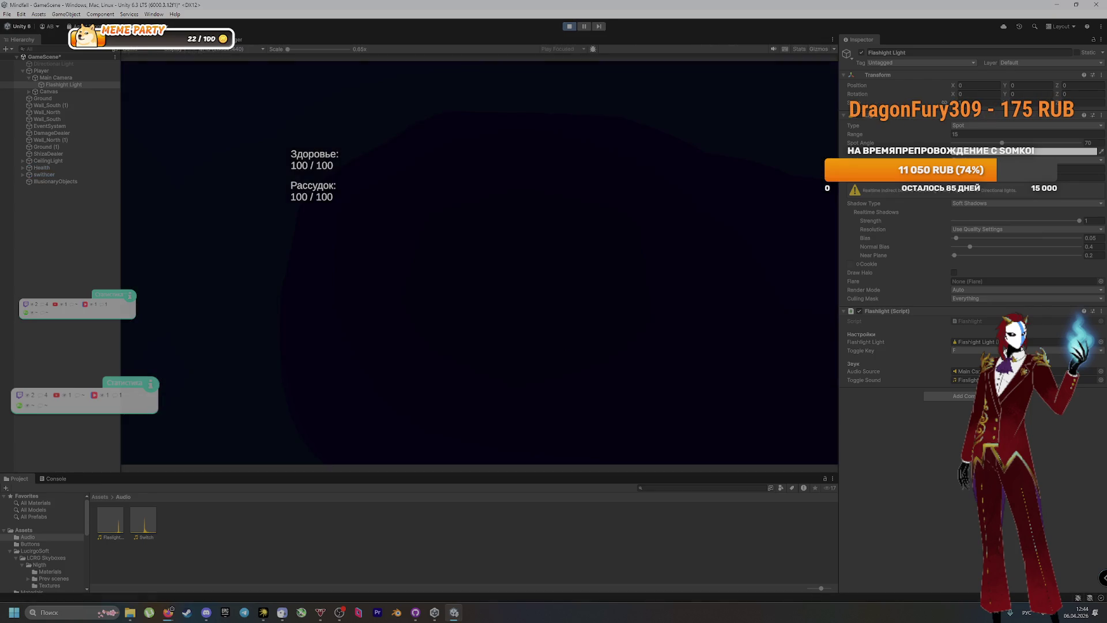
# Playtest by walking onto the crate for damage and to the medkit, toggling the flashlight, then stop
pyautogui.press('w')
pyautogui.press('f')
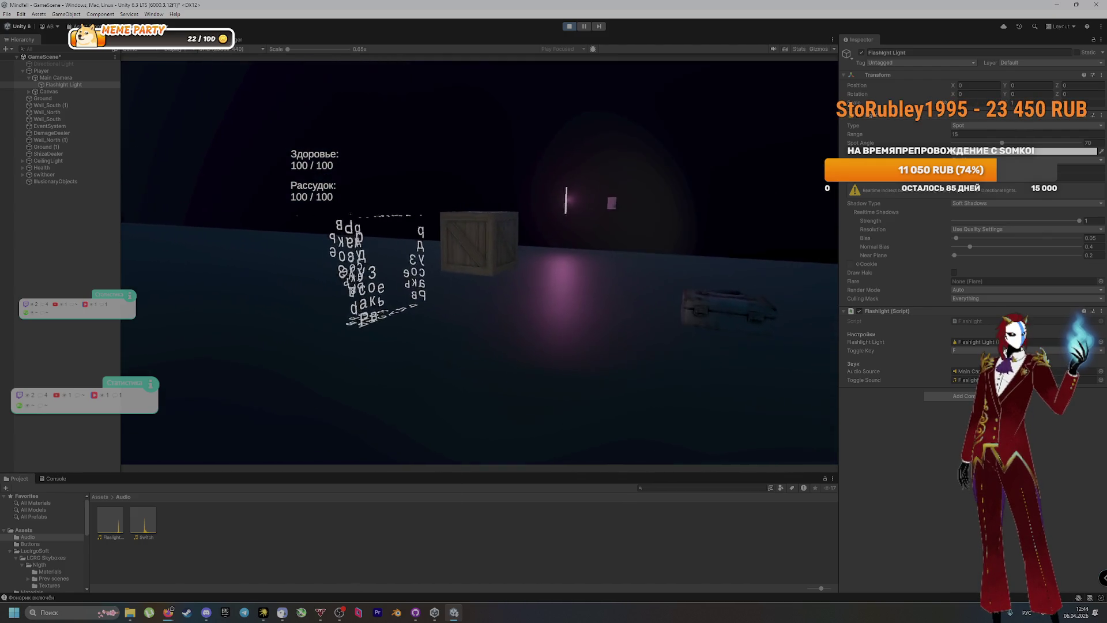
pyautogui.press('w')
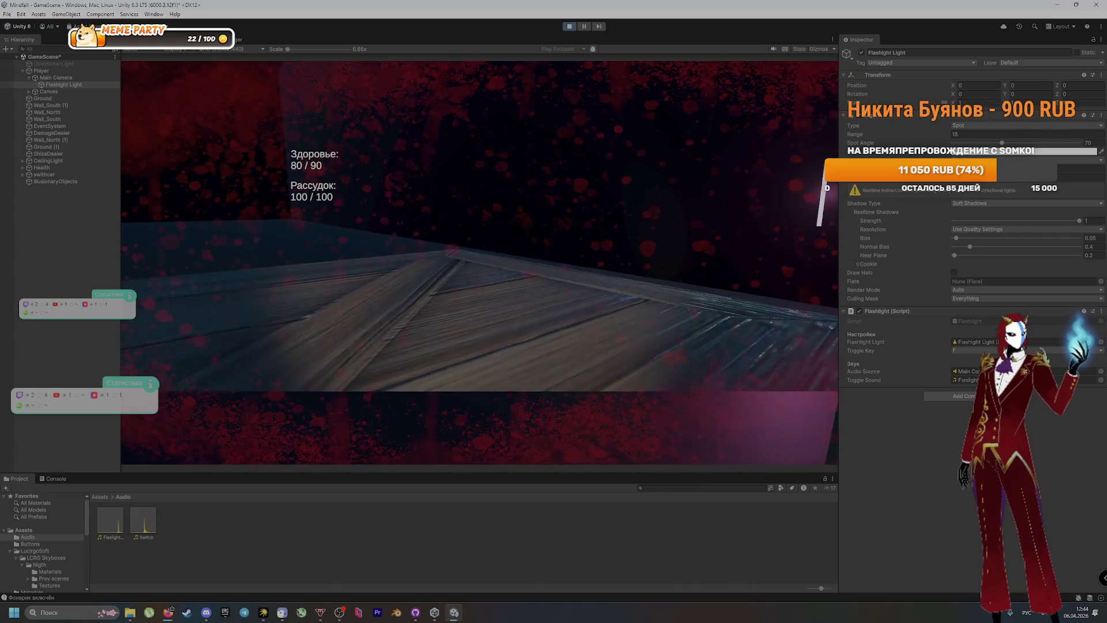
pyautogui.press('s')
pyautogui.press('w')
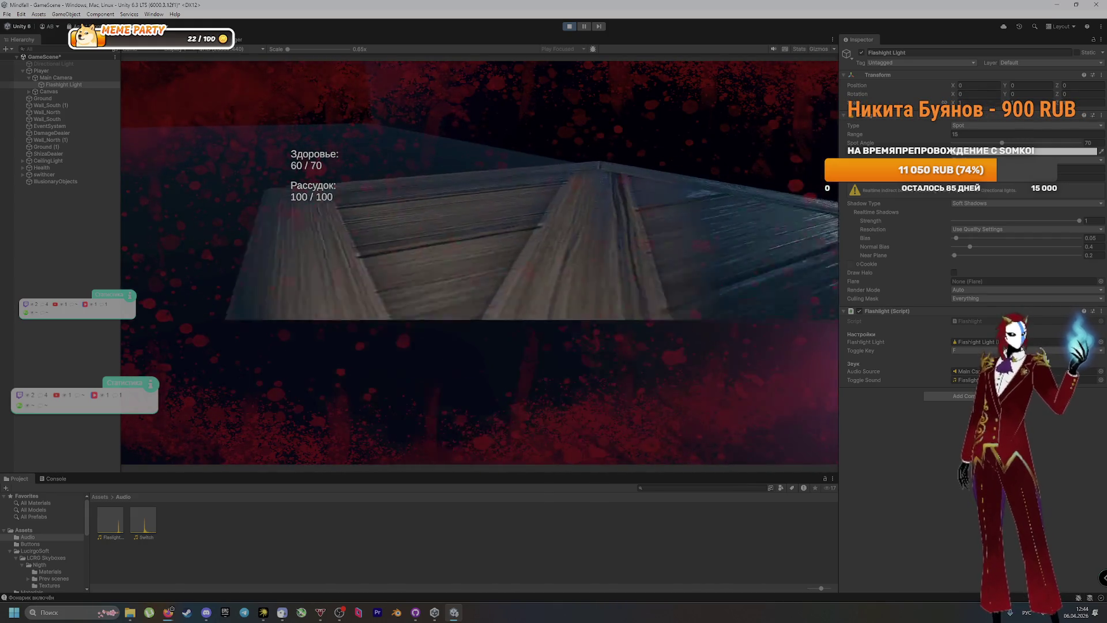
pyautogui.press('s')
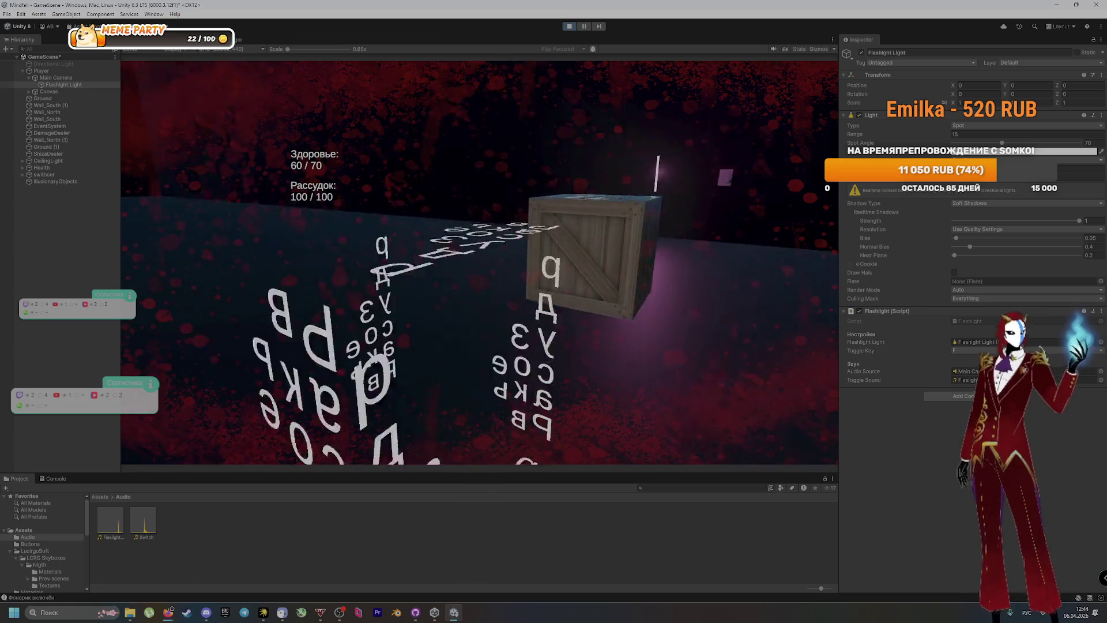
pyautogui.press('w')
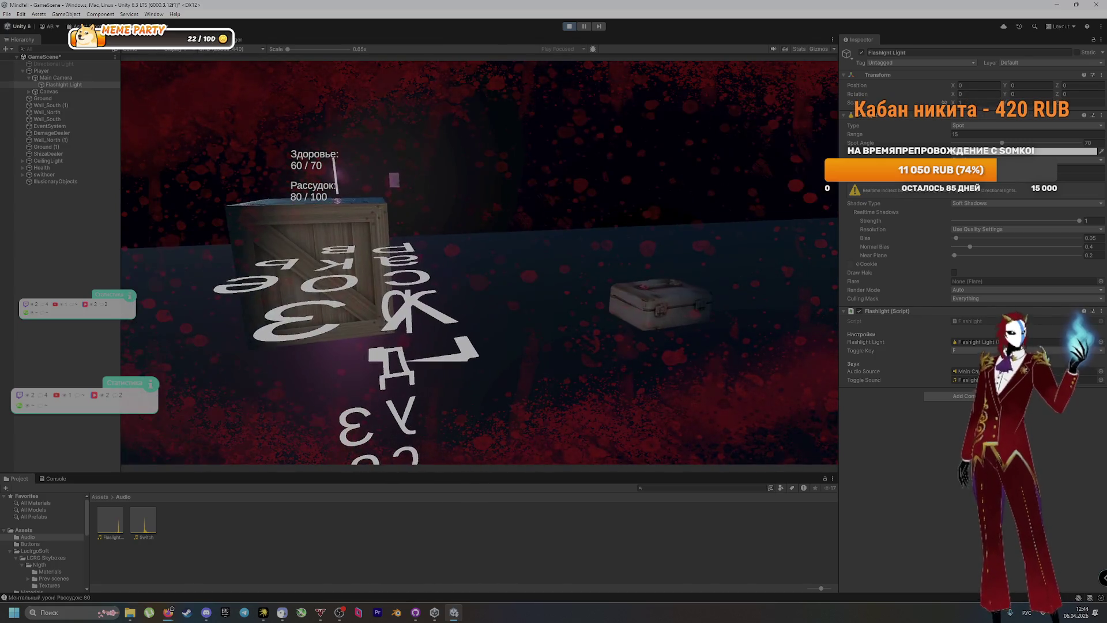
pyautogui.press('w')
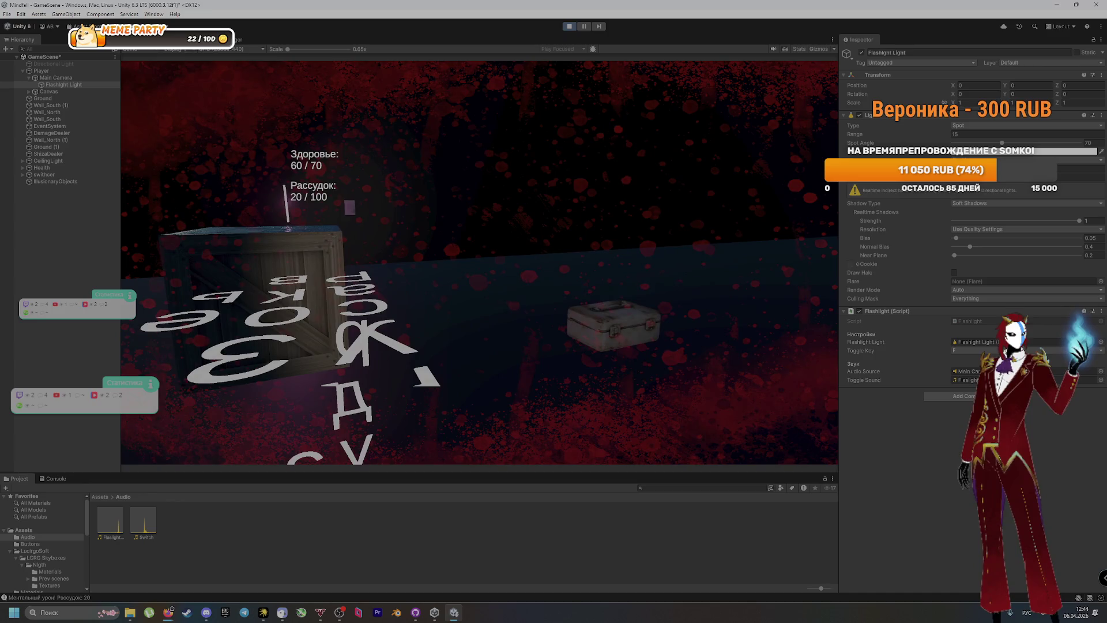
pyautogui.press('w')
pyautogui.press('w')
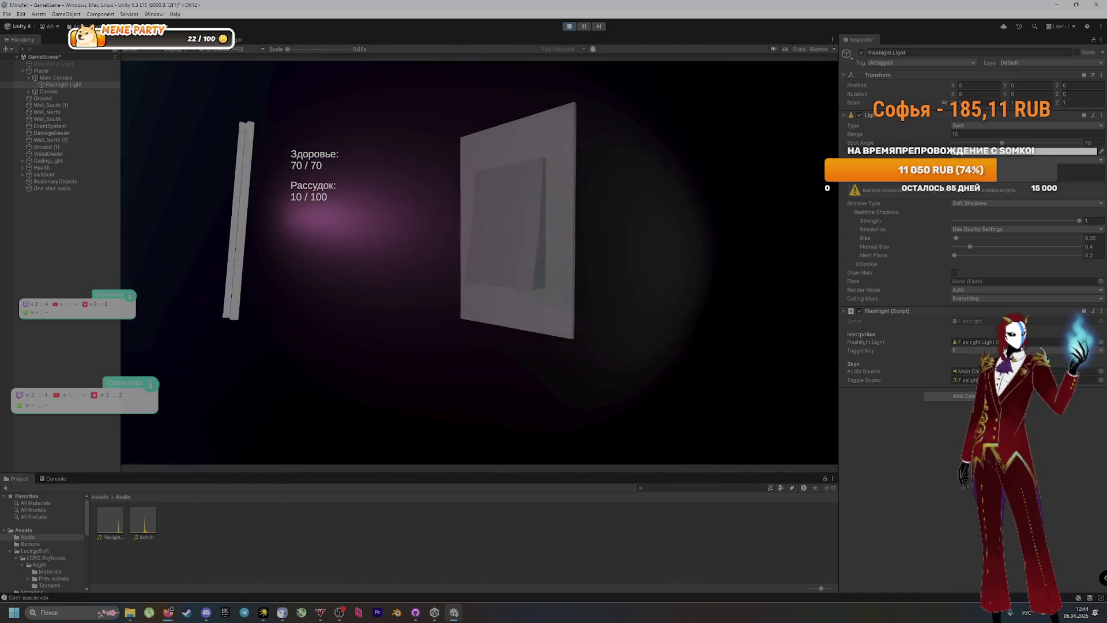
pyautogui.press('f')
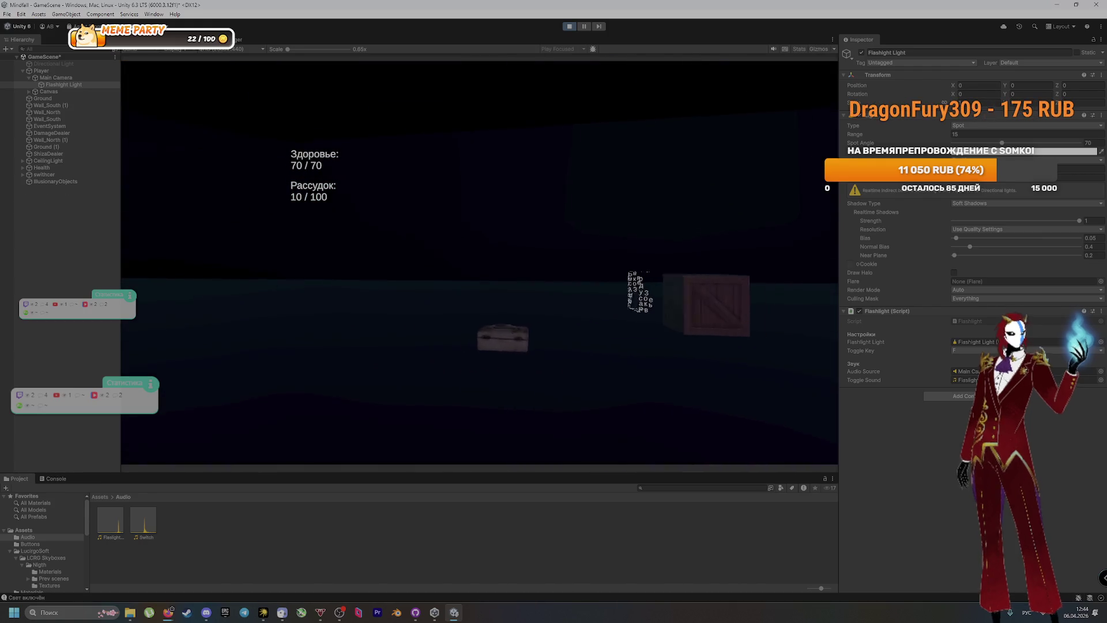
pyautogui.click(569, 26)
pyautogui.moveTo(175, 223)
pyautogui.mouseDown()
pyautogui.moveTo(507, 379)
pyautogui.moveTo(475, 386)
pyautogui.moveTo(536, 358)
pyautogui.moveTo(420, 487)
pyautogui.moveTo(493, 425)
pyautogui.moveTo(444, 396)
pyautogui.moveTo(358, 386)
pyautogui.moveTo(367, 388)
pyautogui.moveTo(361, 370)
pyautogui.moveTo(385, 384)
pyautogui.moveTo(482, 370)
pyautogui.moveTo(457, 353)
pyautogui.moveTo(467, 369)
pyautogui.moveTo(462, 361)
pyautogui.mouseUp()
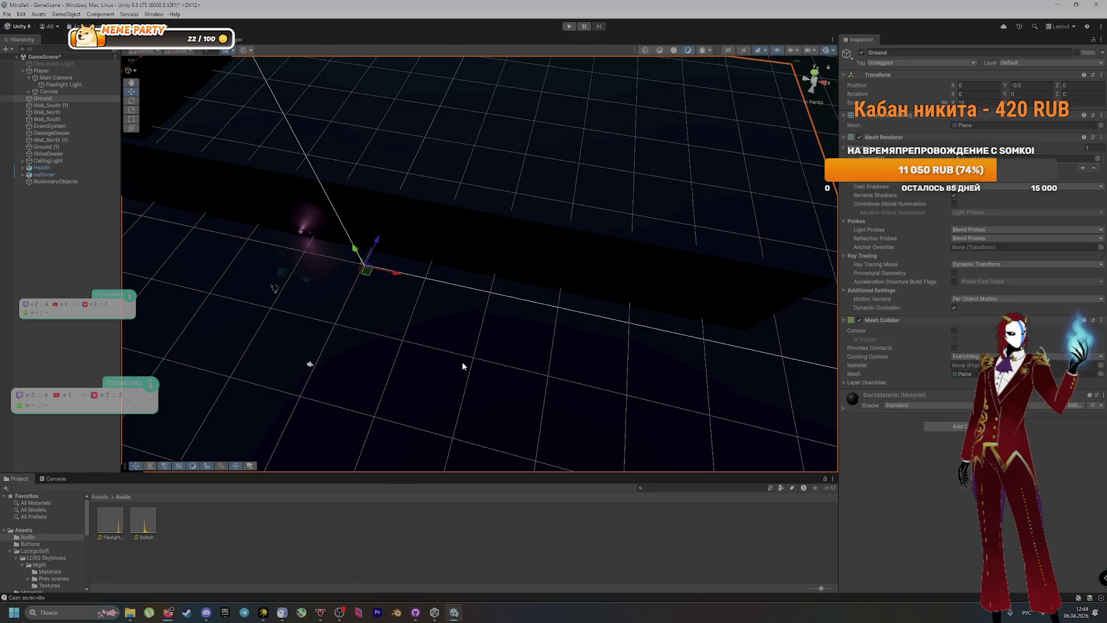
pyautogui.click(168, 611)
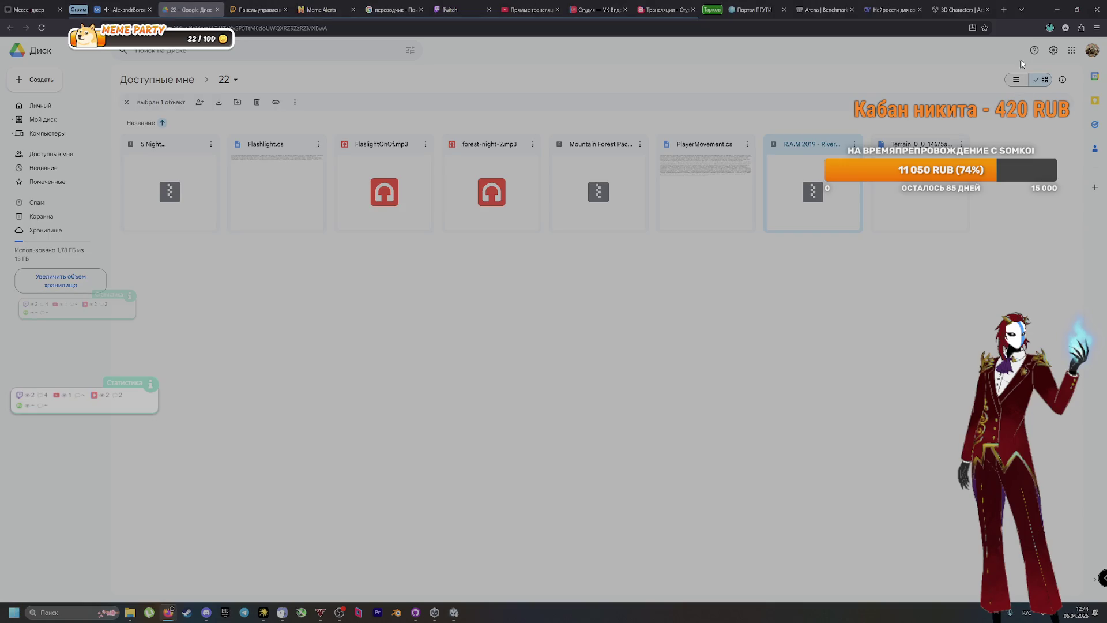
# Check the R.A.M 2019 and Mountain Forest Pack downloads, each about 1.0 of 1.7 GB
pyautogui.click(1046, 30)
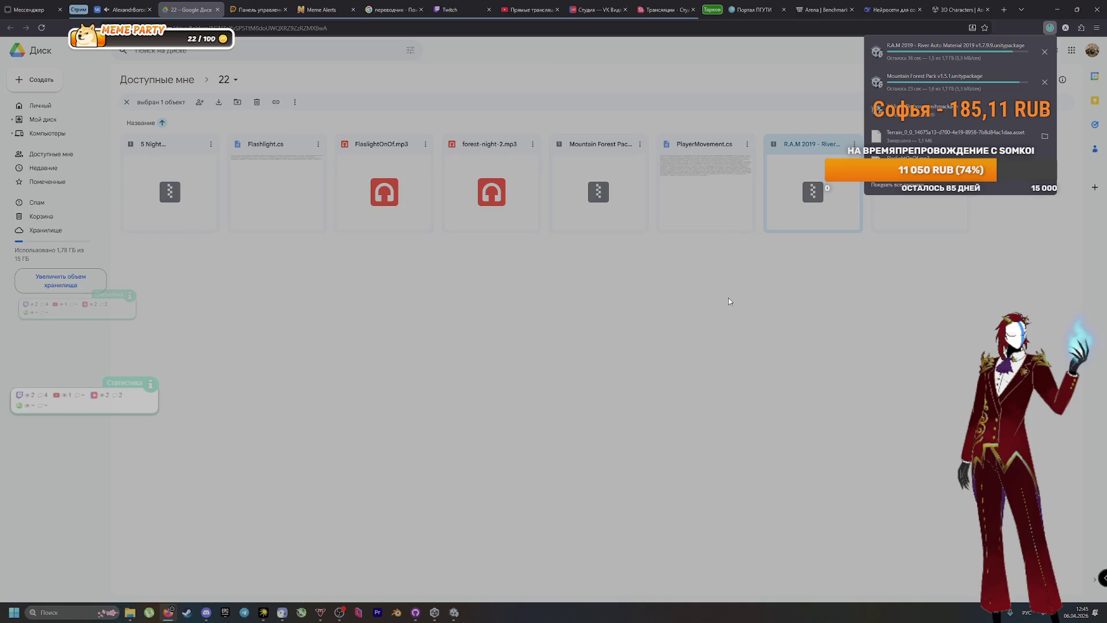
pyautogui.click(130, 613)
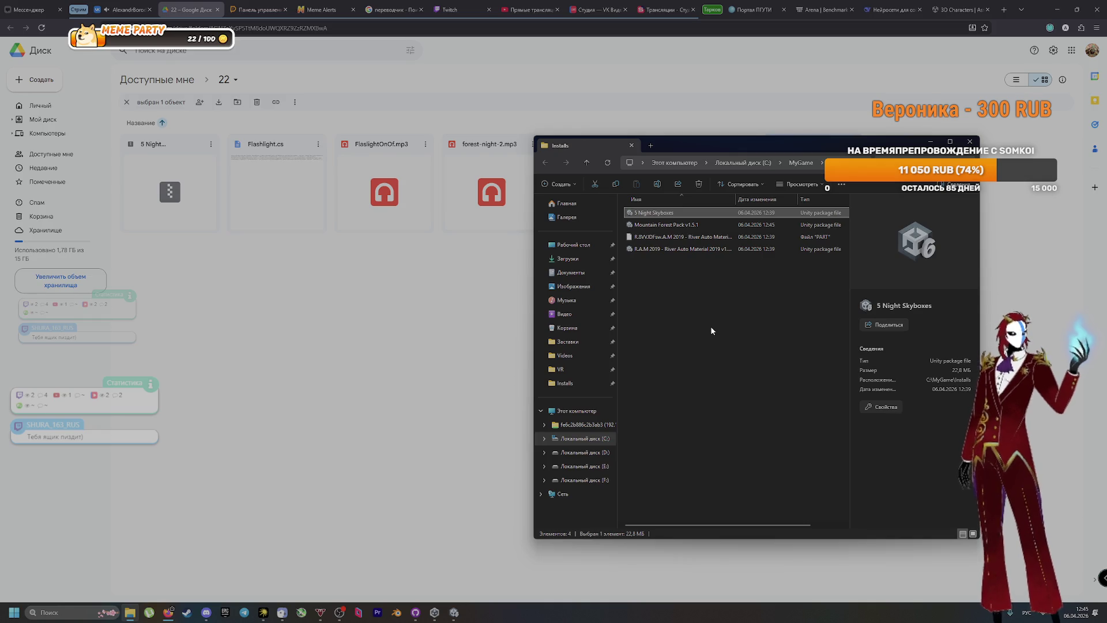
# Open Mountain Forest Pack v1.5.1 from Installs and bring up Unity's import dialog
pyautogui.press('Down')
pyautogui.press('Return')
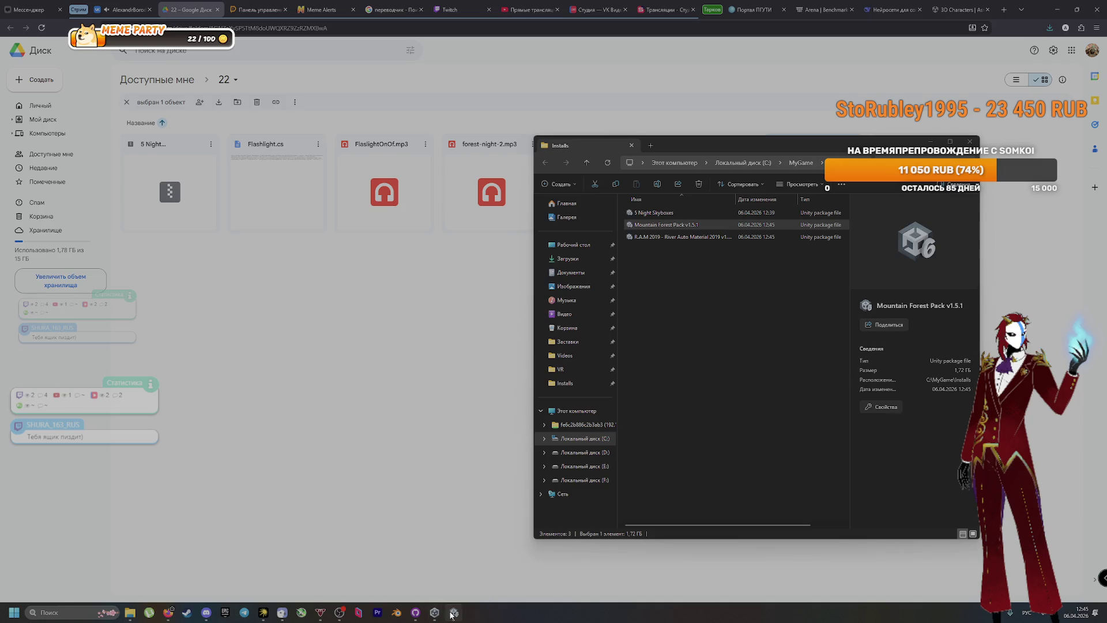
pyautogui.moveTo(452, 614)
pyautogui.click(442, 576)
# Check the full Mountain Forest Pack v1.5.1 file list and start importing every asset
pyautogui.scroll(-10, 465, 479)
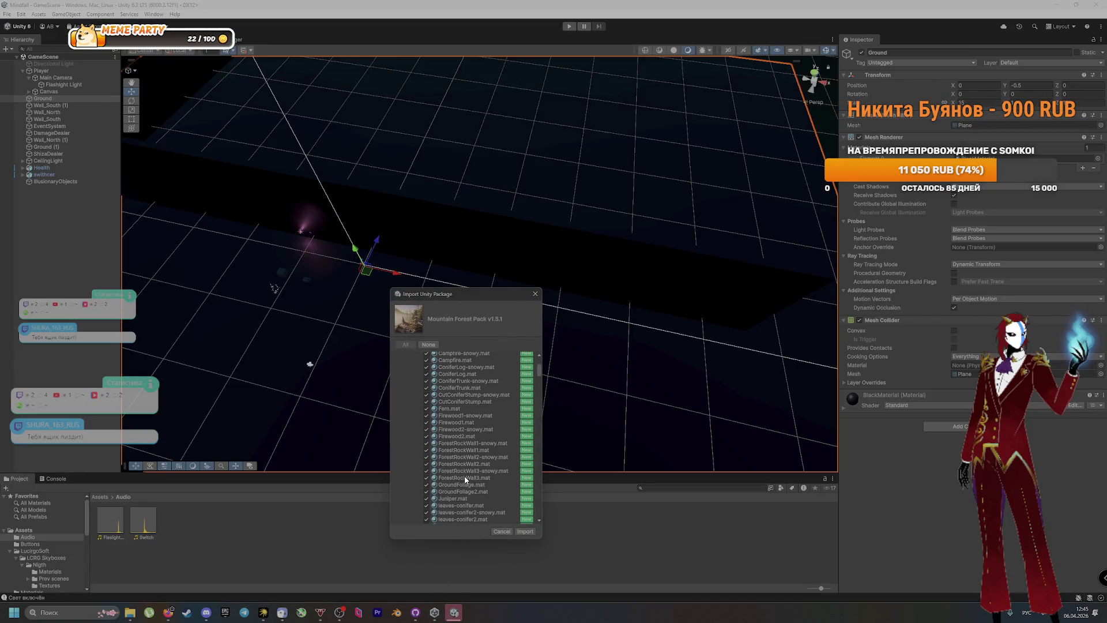
pyautogui.scroll(-15, 470, 472)
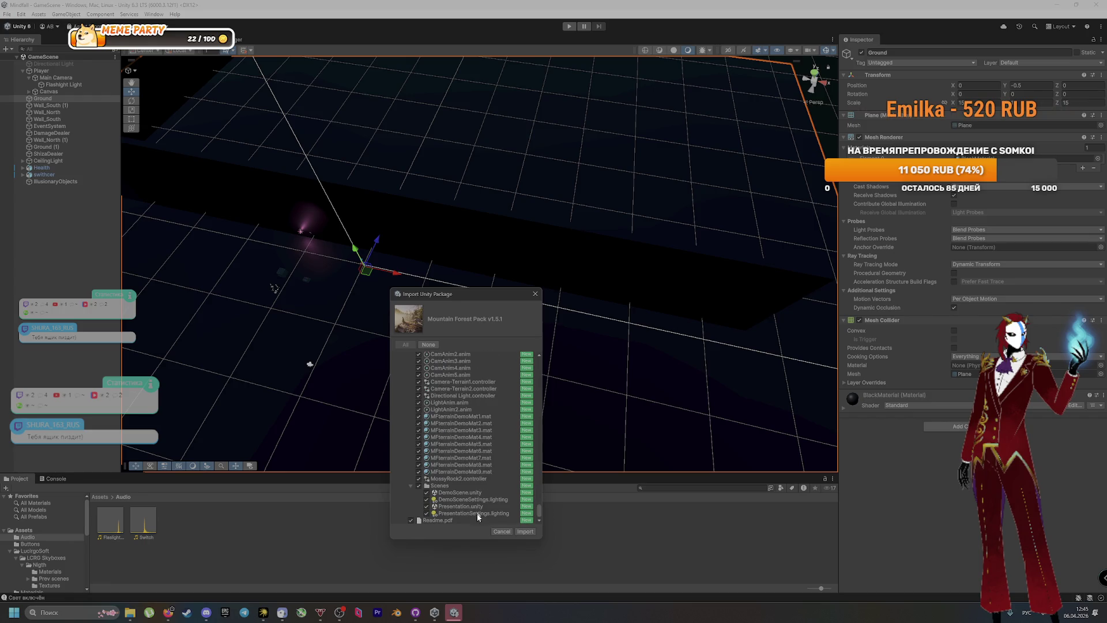
pyautogui.click(525, 531)
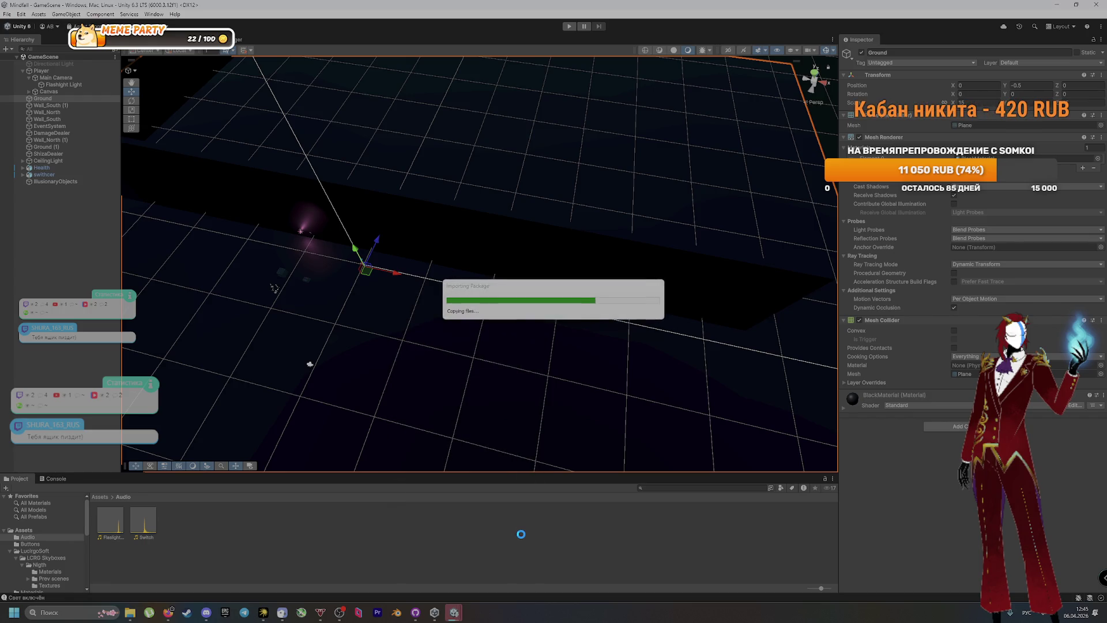
# Go back to the Installs folder, leaving the forest pack's file name unchanged
pyautogui.hotkey('alt', 'Tab')
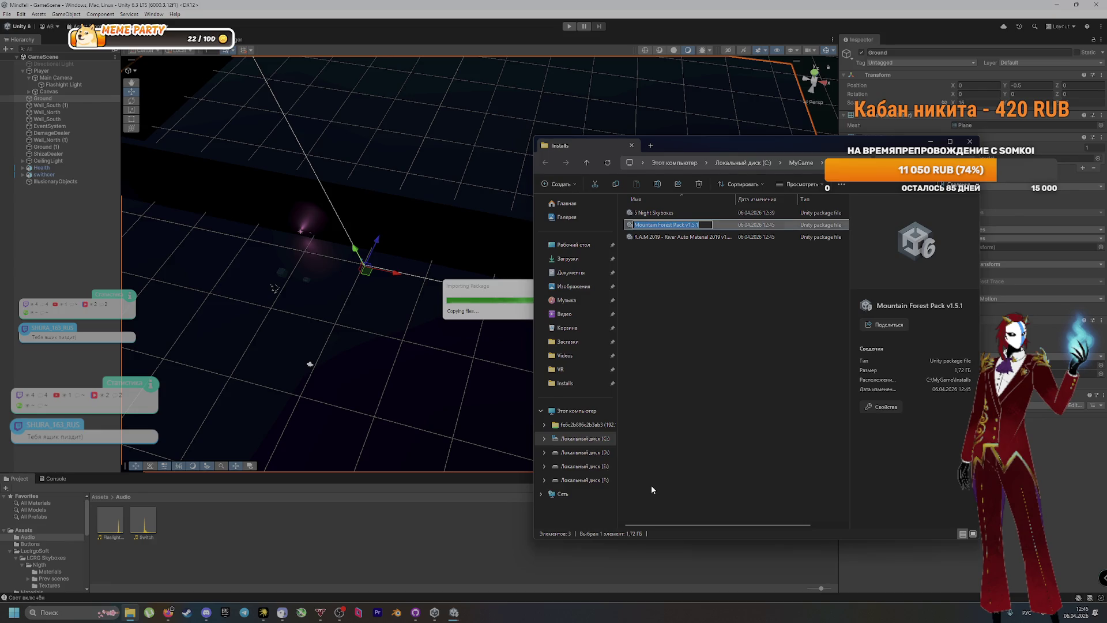
pyautogui.press('F2')
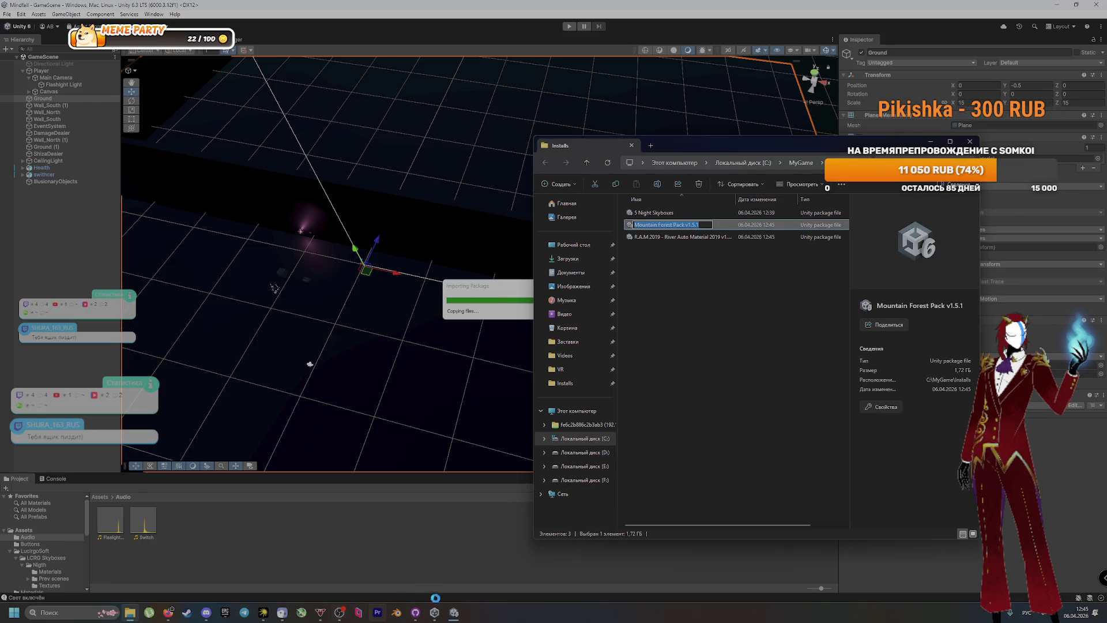
pyautogui.press('Escape')
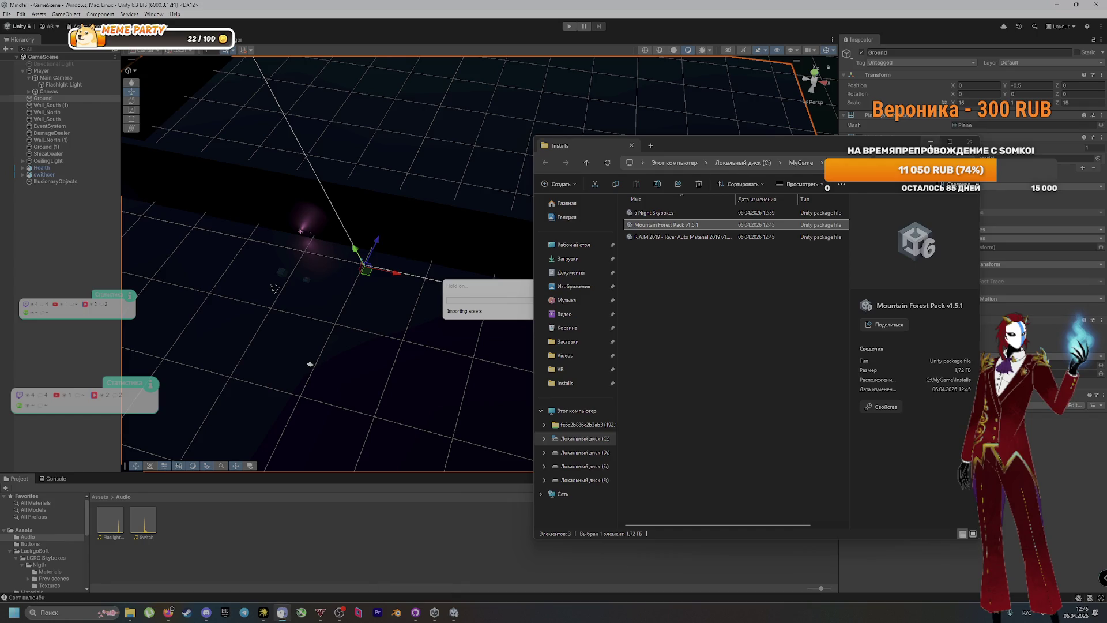
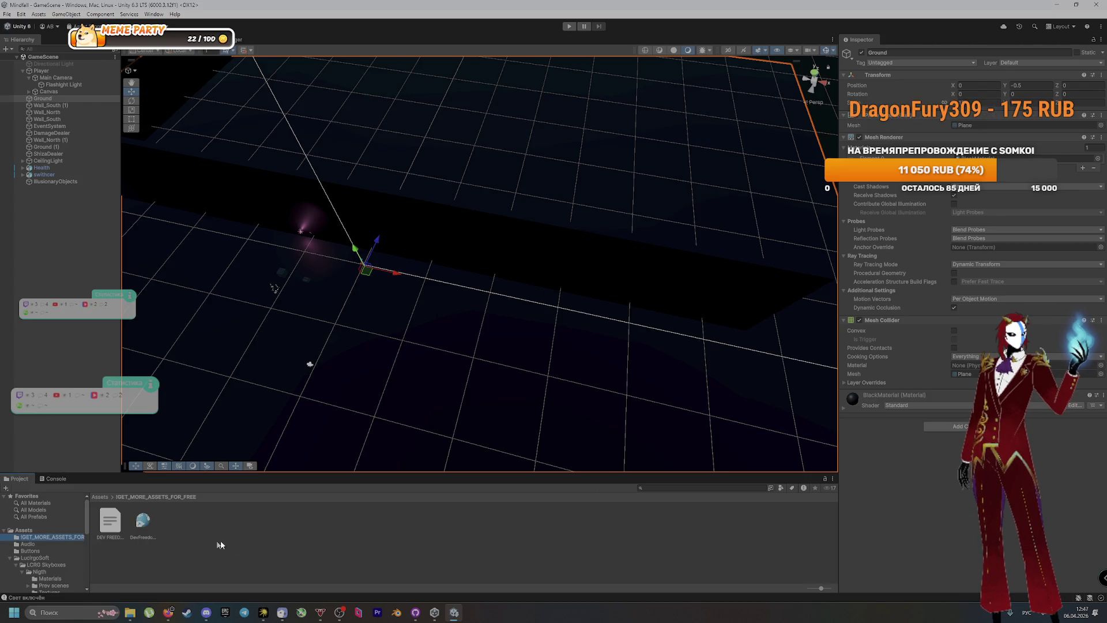
# Deselect Ground in Unity, then switch to GitHub Desktop and dismiss the failed-push error
pyautogui.click(266, 545)
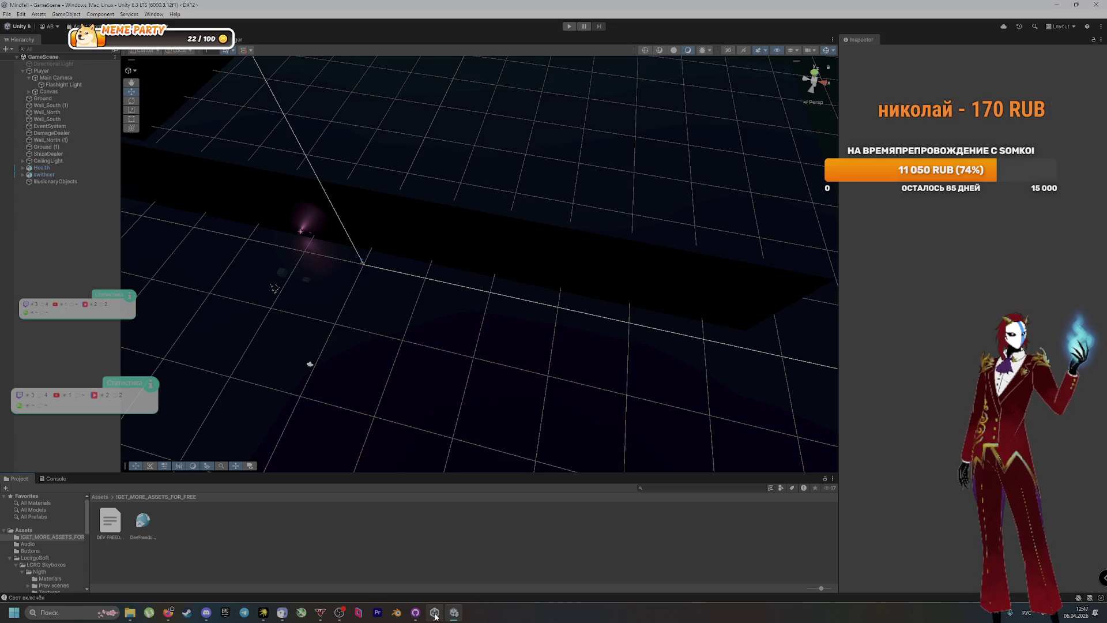
pyautogui.click(415, 612)
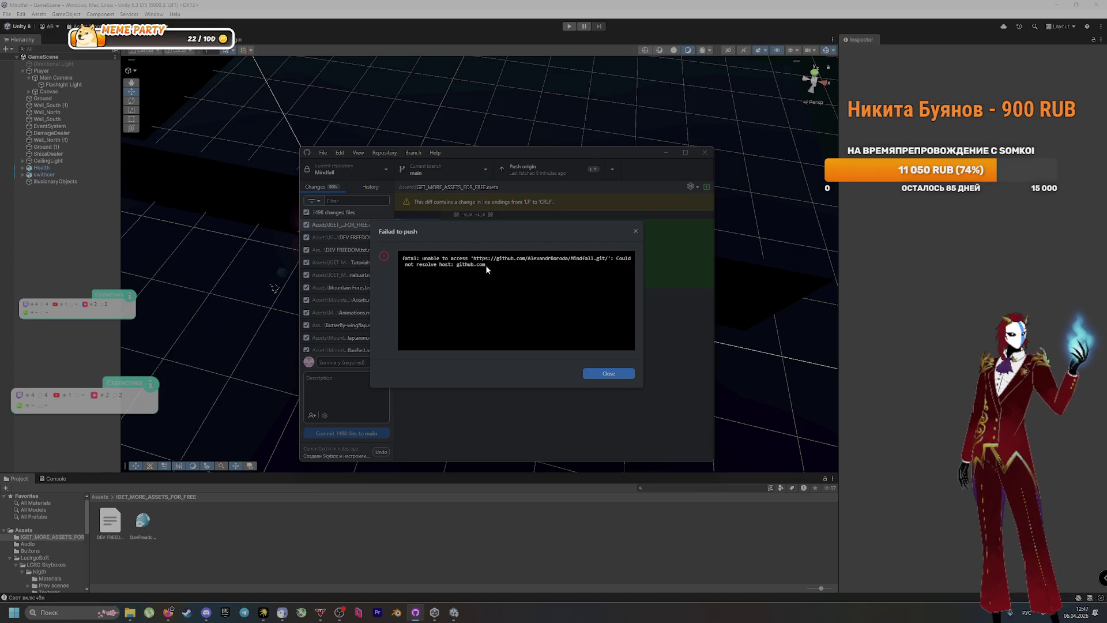
pyautogui.click(606, 375)
# Retry the push, dismiss the repeated error, and delete the IGET_MORE_ASSETS_FOR_FREE folder in Unity
pyautogui.click(541, 173)
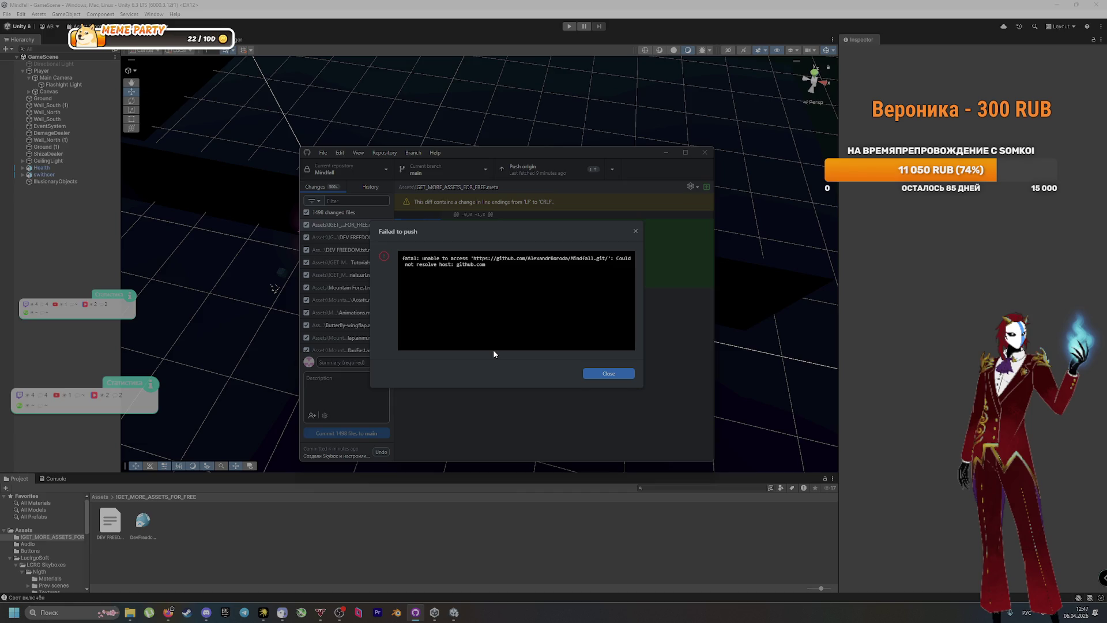
pyautogui.click(602, 374)
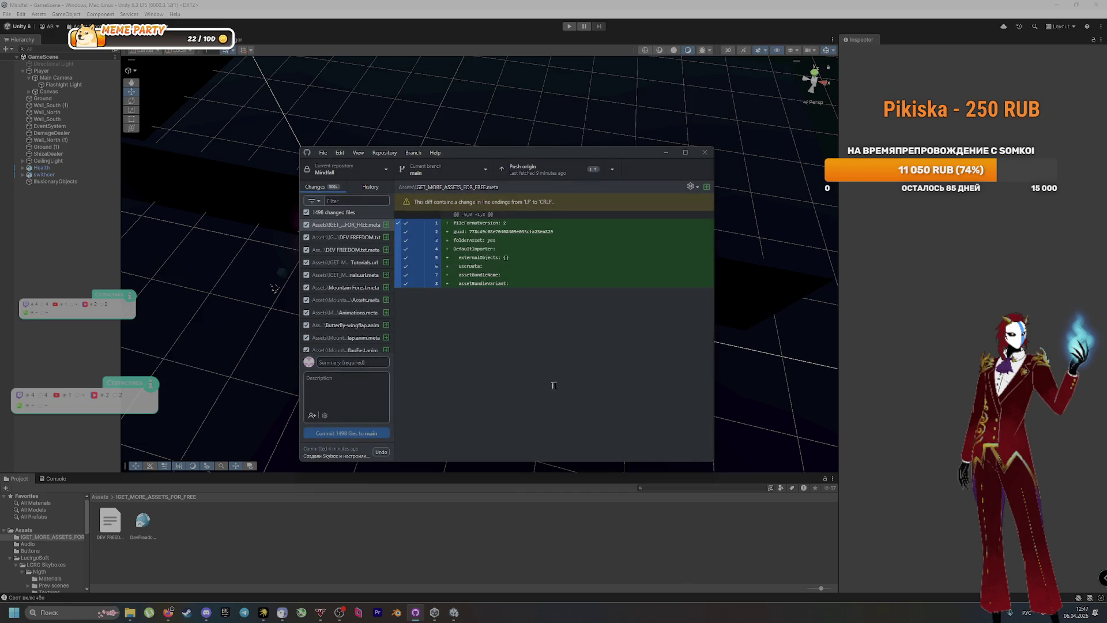
pyautogui.click(100, 497)
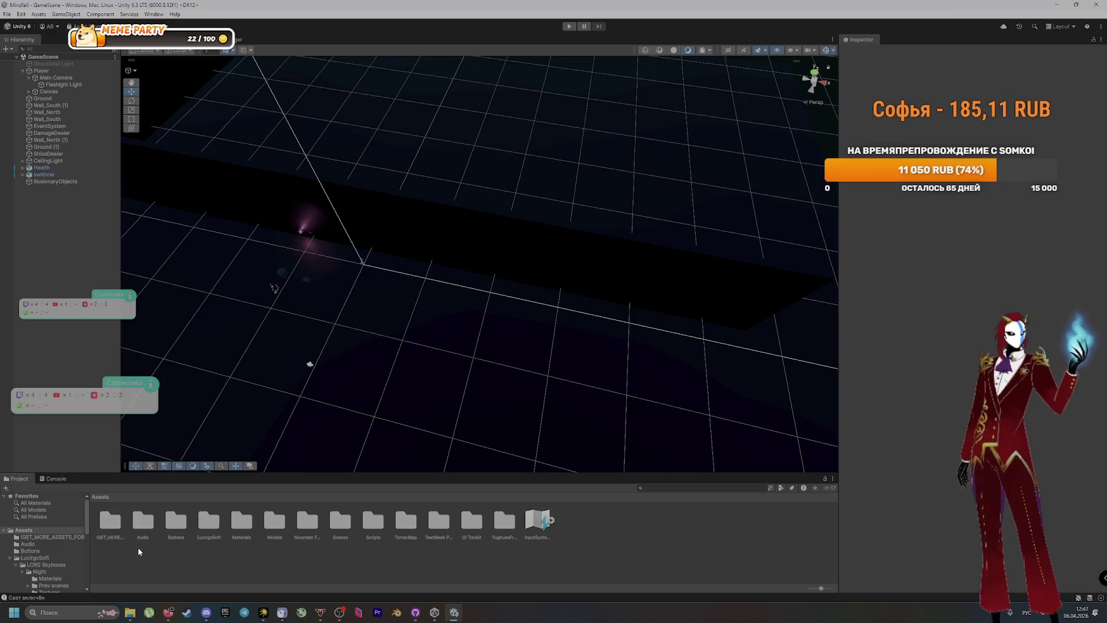
pyautogui.press('Delete')
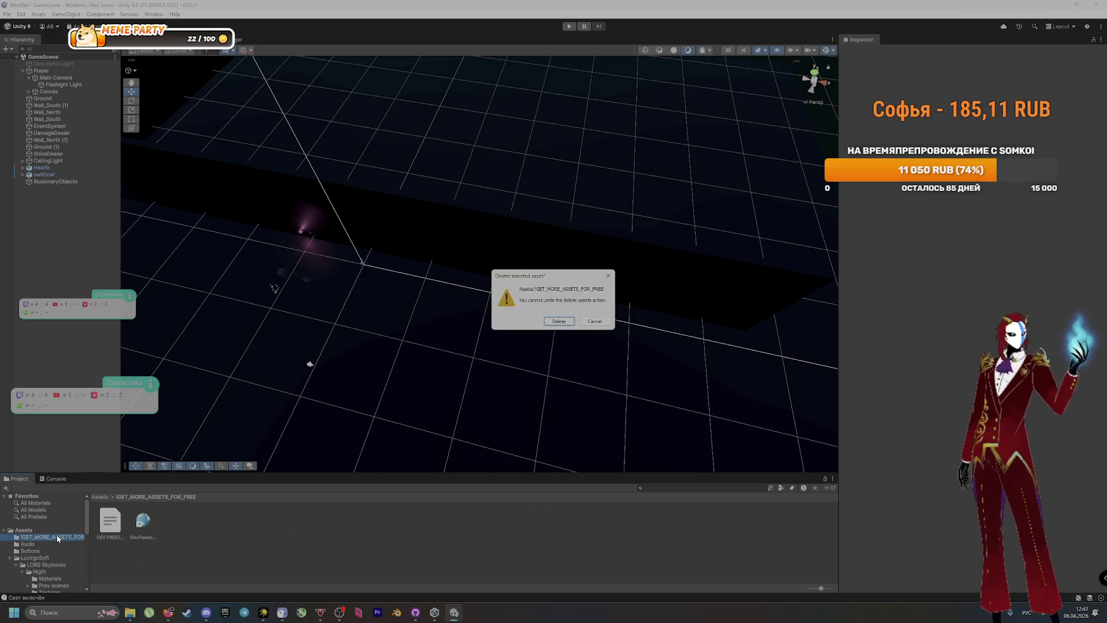
pyautogui.press('Return')
pyautogui.hotkey('alt', 'Tab')
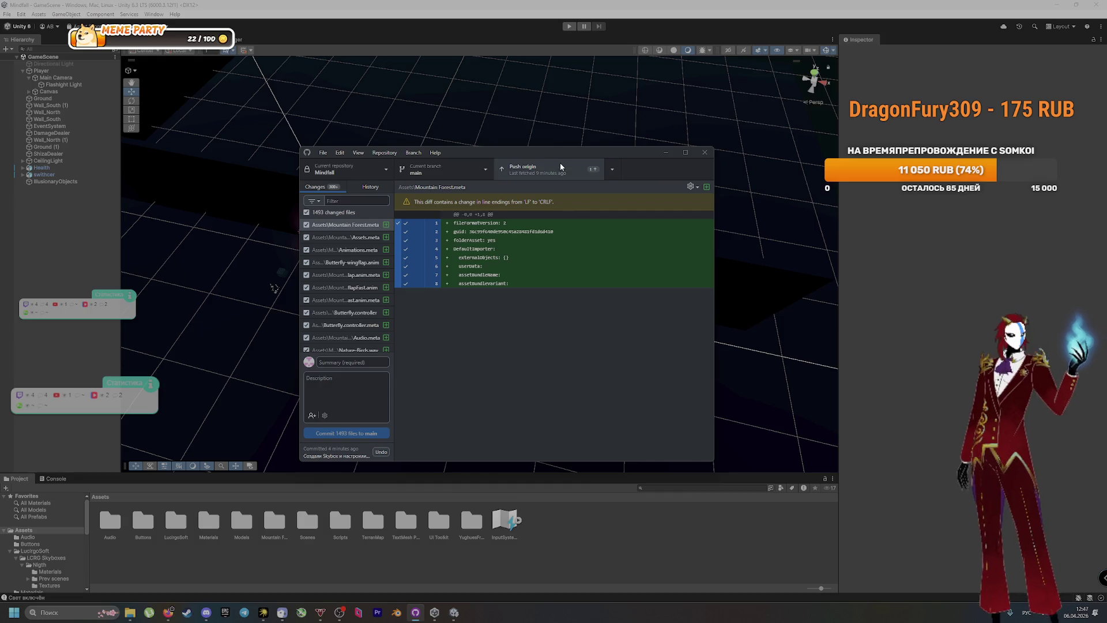
pyautogui.click(370, 188)
# Inspect the latest skybox and lighting commit, then push the local commits to origin
pyautogui.click(344, 220)
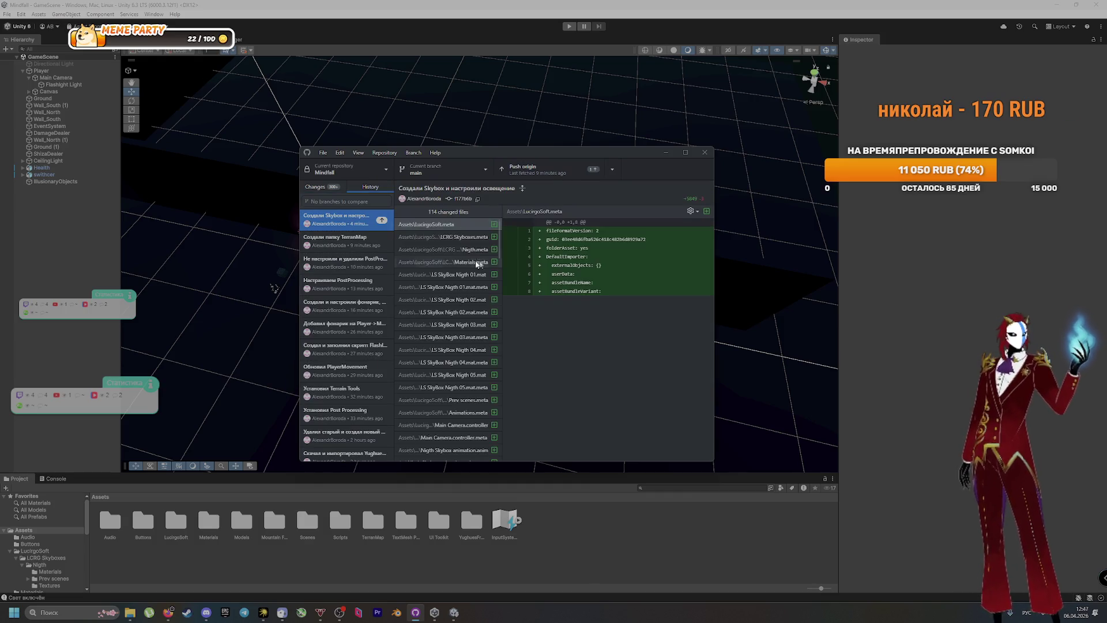
pyautogui.scroll(-10, 428, 254)
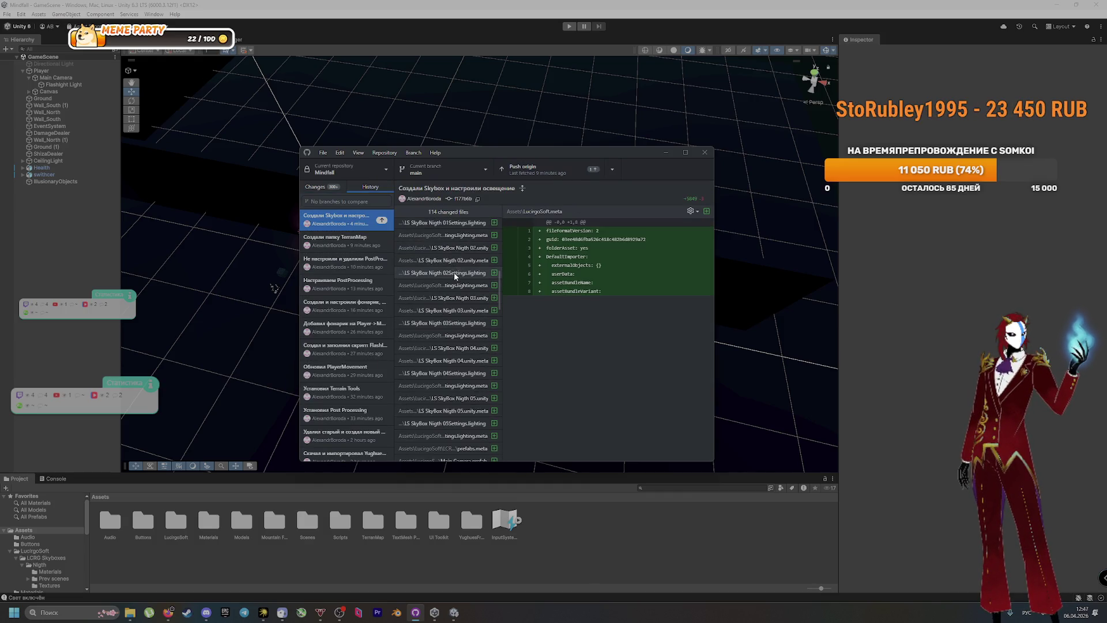
pyautogui.scroll(10, 457, 281)
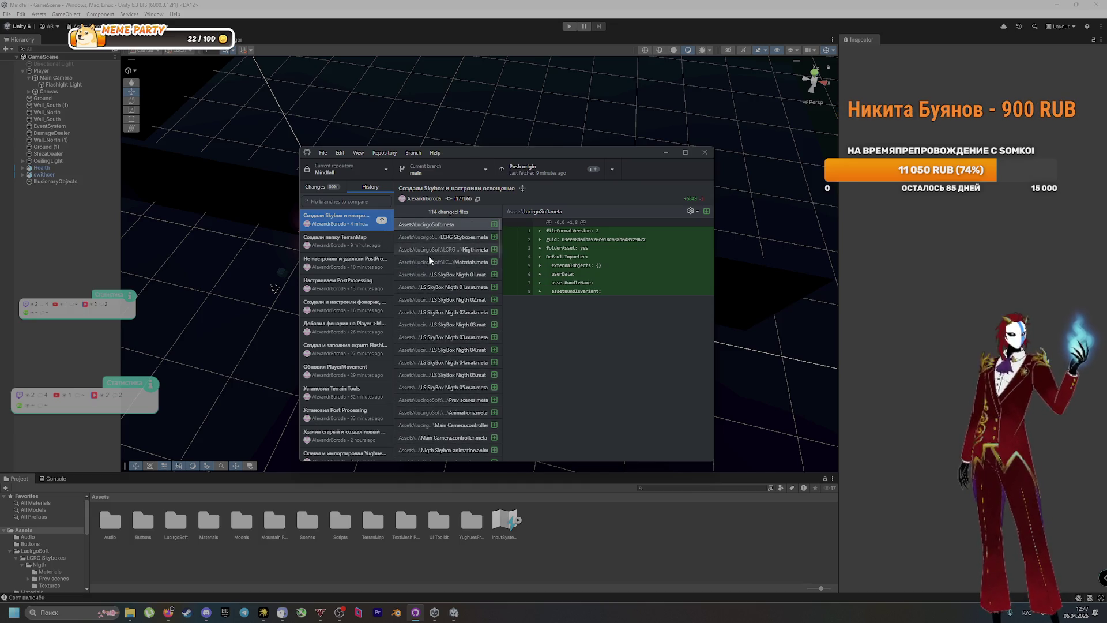
pyautogui.click(539, 168)
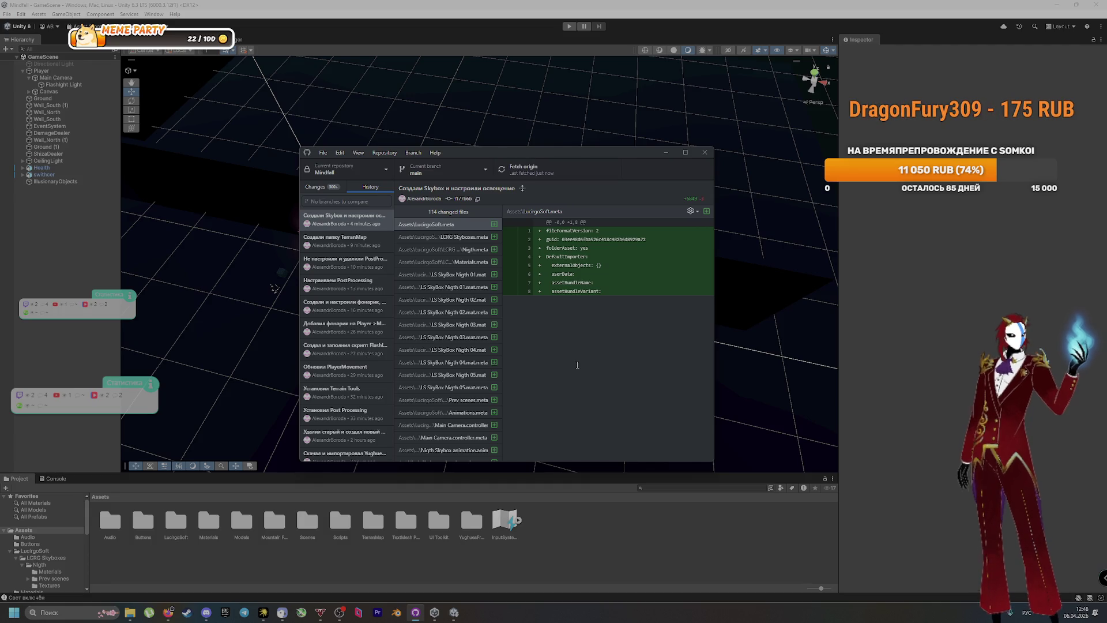
pyautogui.click(314, 187)
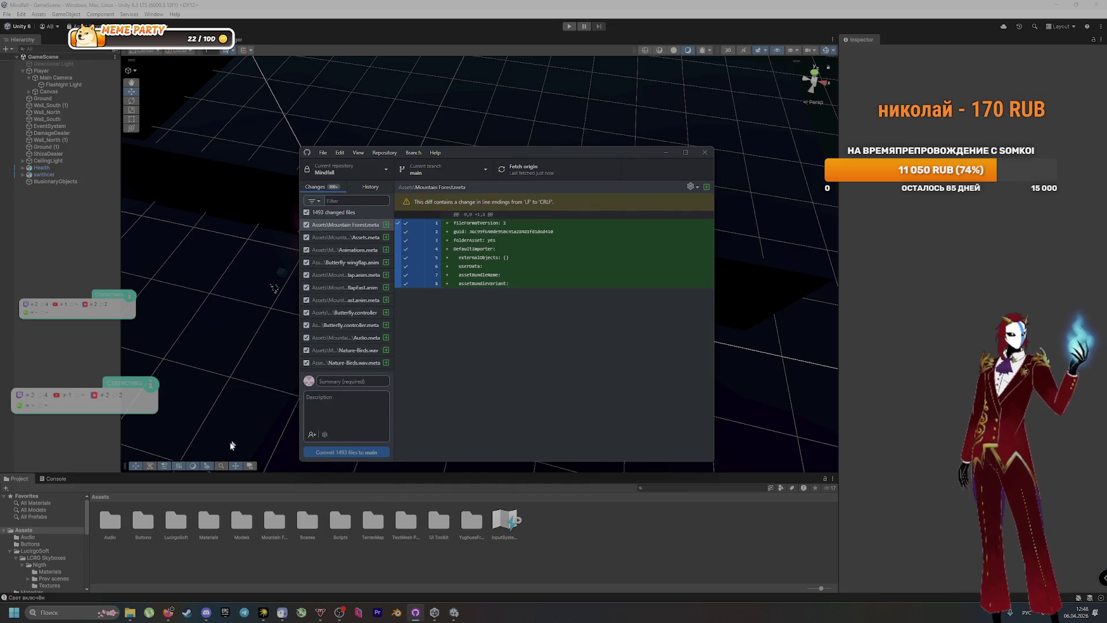
pyautogui.click(11, 552)
pyautogui.scroll(-10, 11, 552)
pyautogui.scroll(10, 26, 541)
pyautogui.click(274, 522)
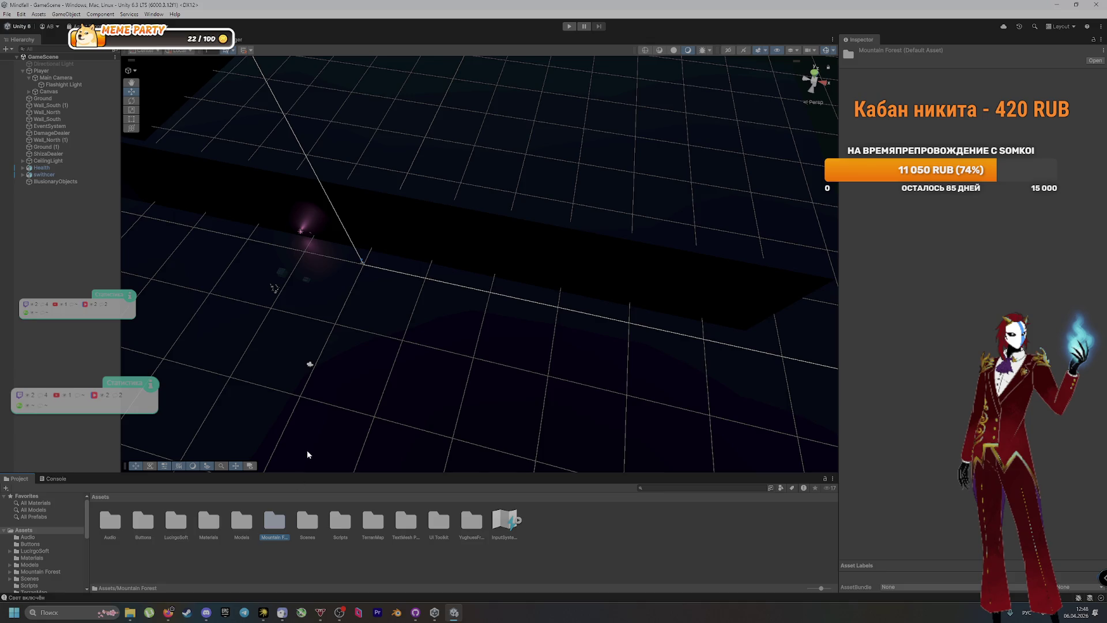
pyautogui.click(576, 549)
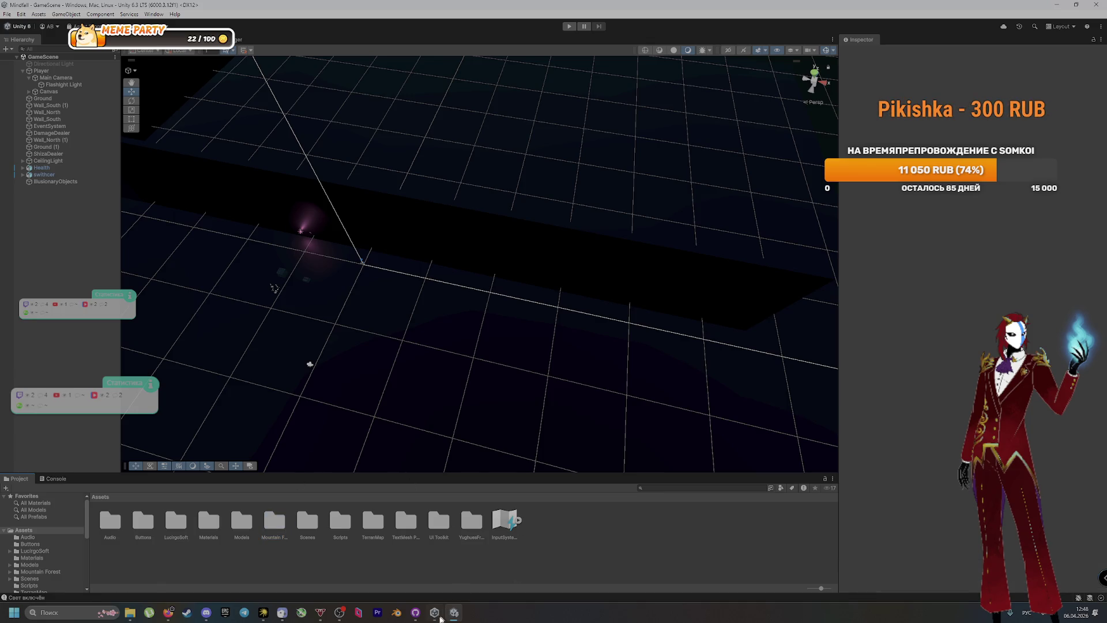
pyautogui.click(415, 612)
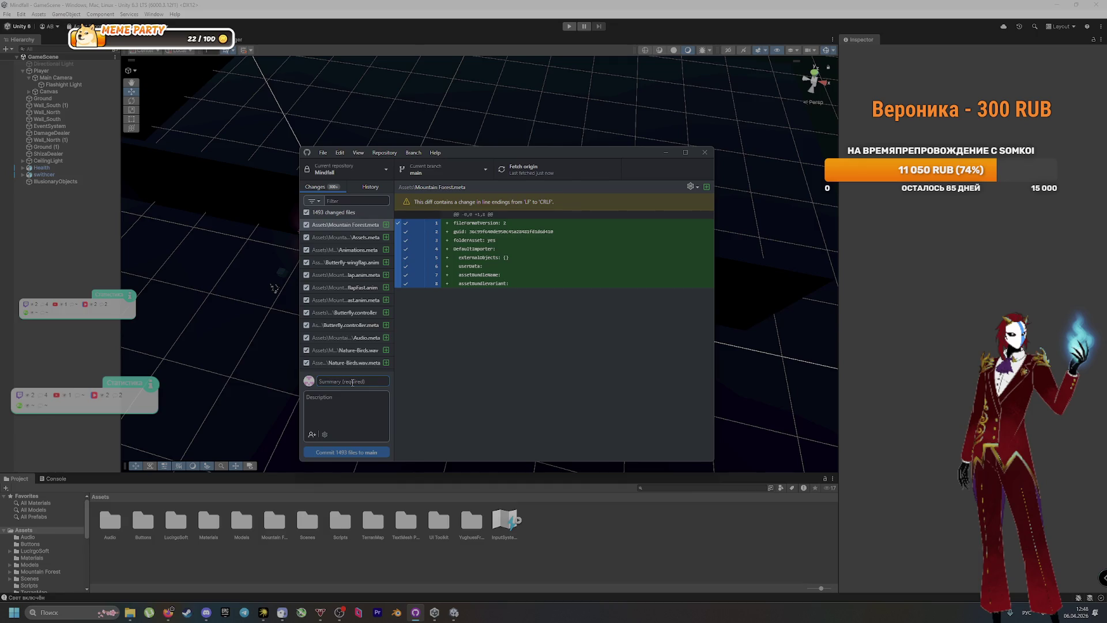
# Commit all 1493 files to main with a summary naming Mountain Forest Pack v1.5.1
pyautogui.write('Импортировали')
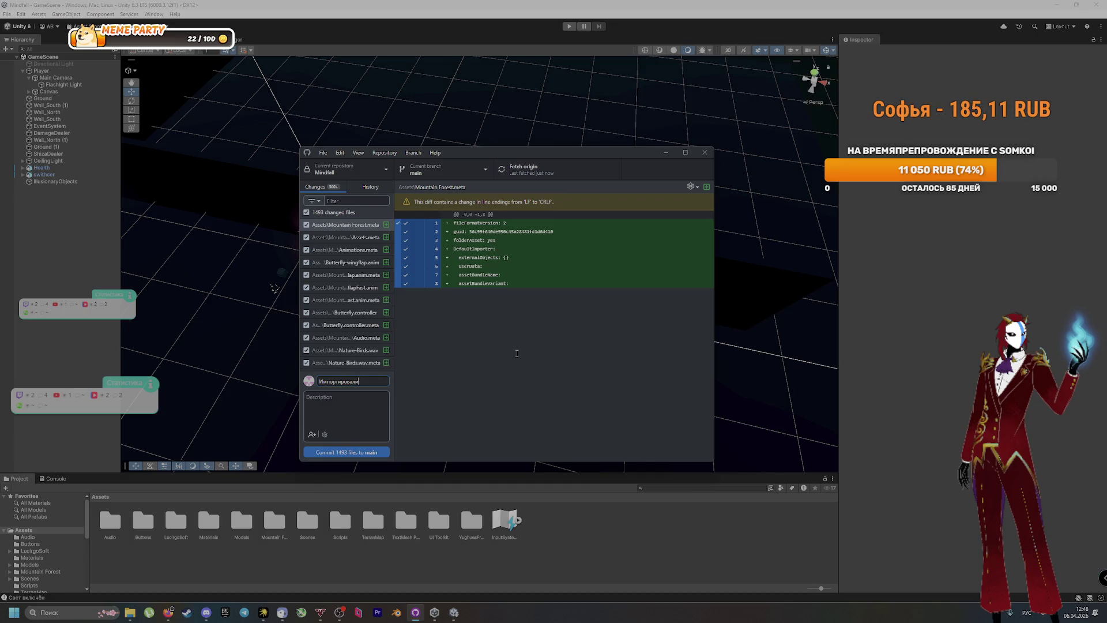
pyautogui.write('Mountain Forest Pack v1.5.1')
pyautogui.click(368, 453)
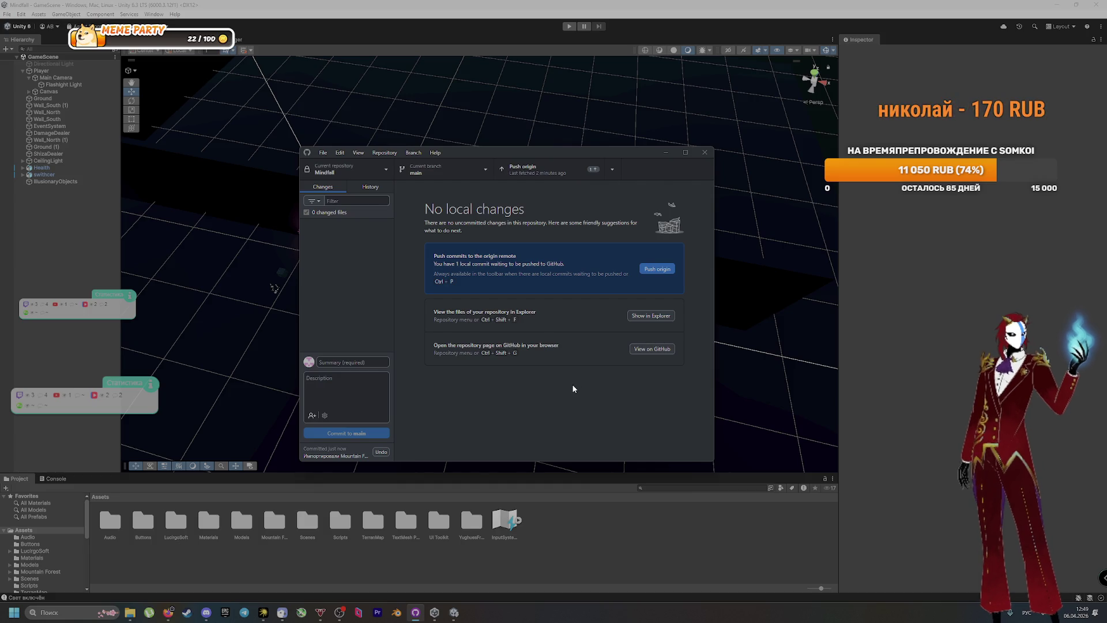
# Push the new commit to origin and focus the shared screen stream in Discord
pyautogui.click(535, 168)
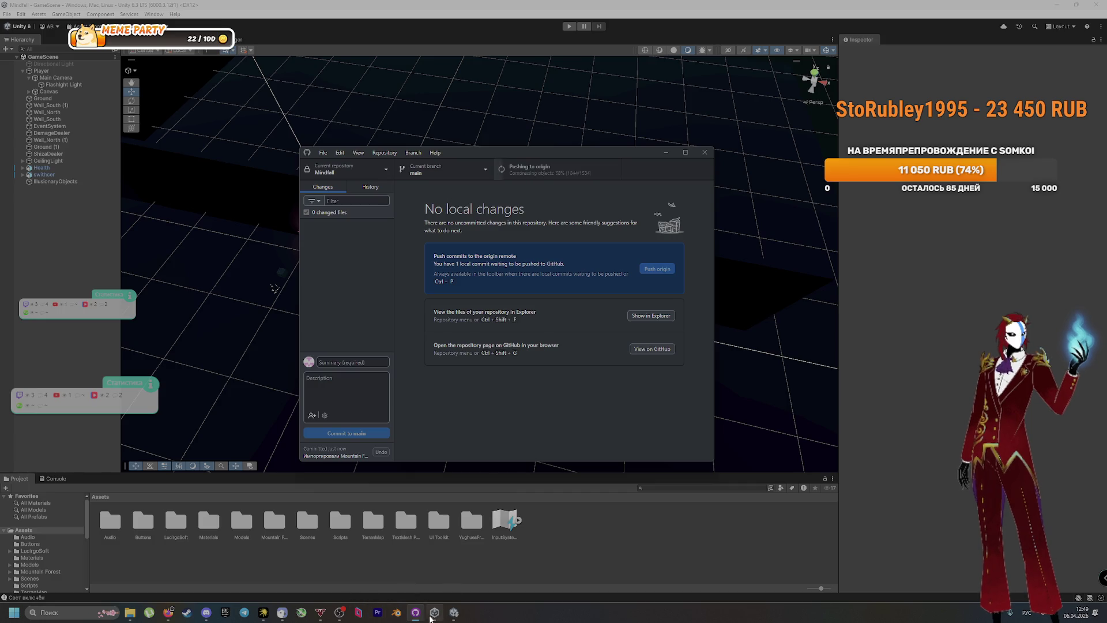
pyautogui.click(206, 612)
pyautogui.click(363, 201)
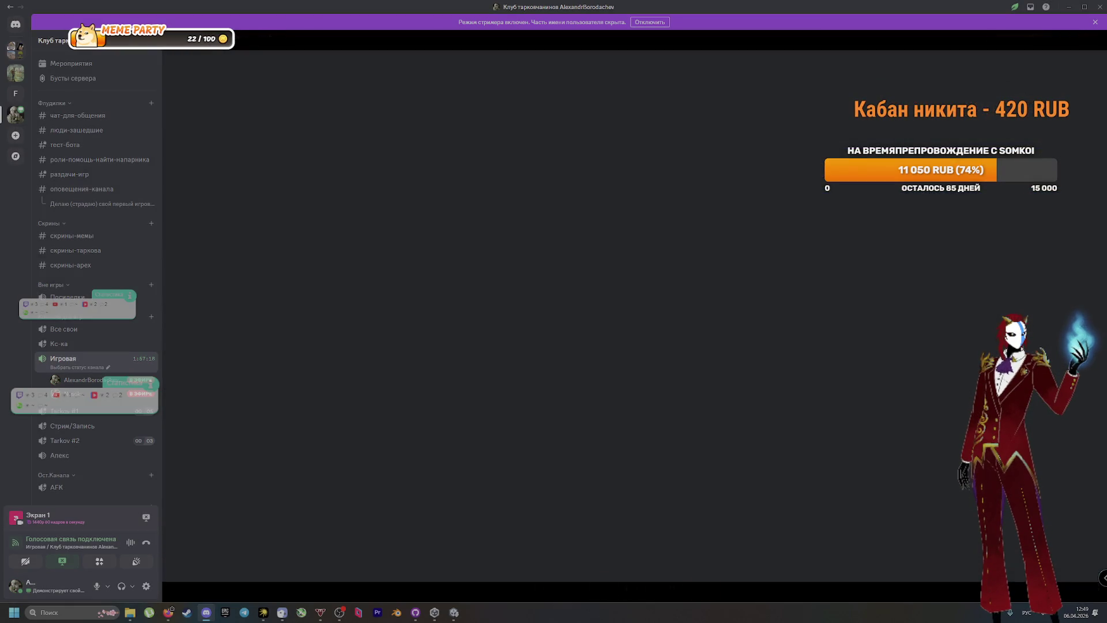
# Select the commits from Создали папку TerranMap through IllusionaryObjects in GitHub Desktop's history
pyautogui.hotkey('alt', 'Tab')
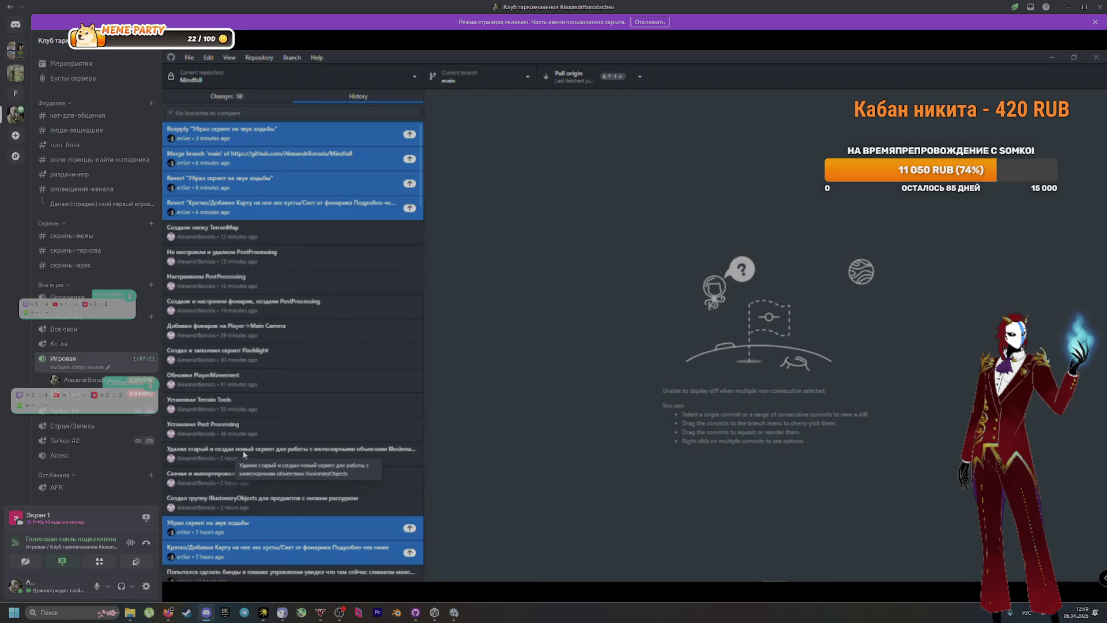
pyautogui.moveTo(439, 518)
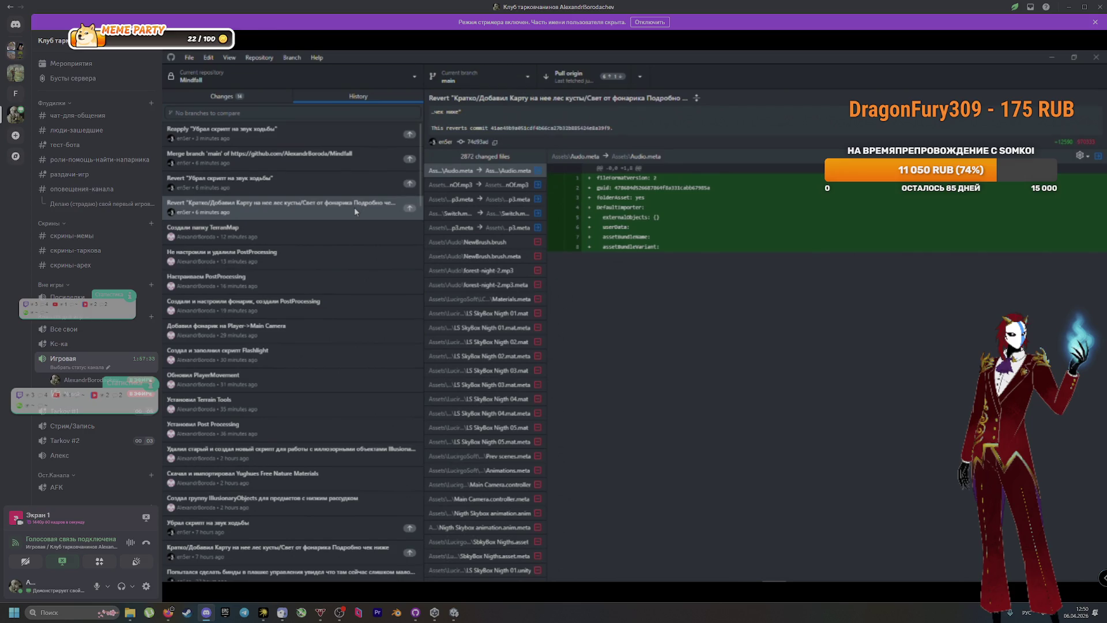
pyautogui.click(354, 207)
pyautogui.click(213, 238)
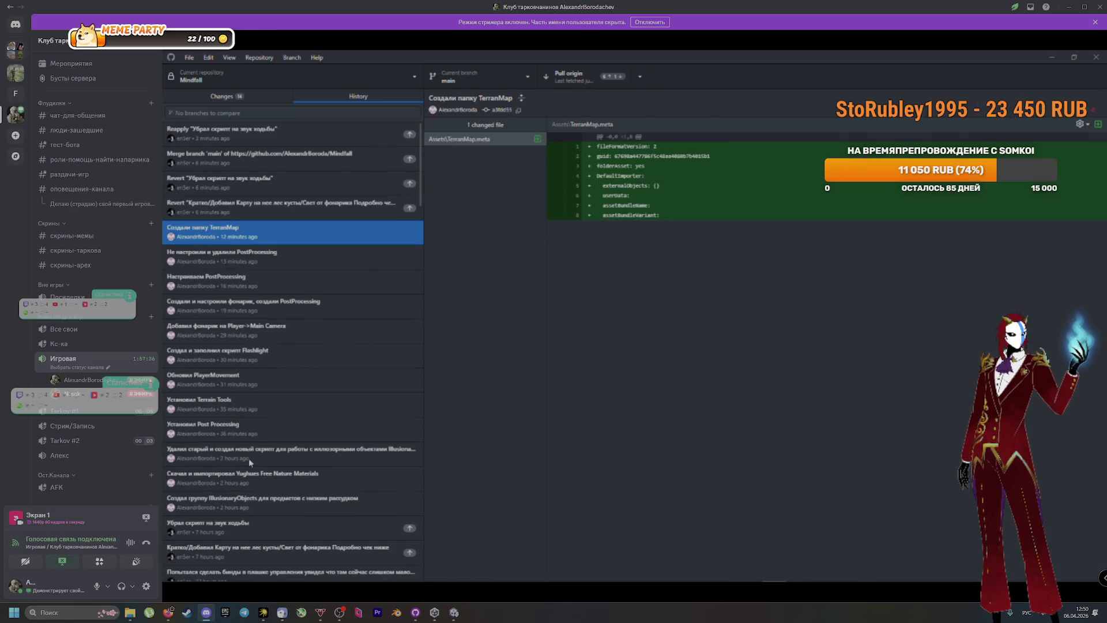
pyautogui.keyDown('shift'); pyautogui.click(257, 503); pyautogui.keyUp('shift')
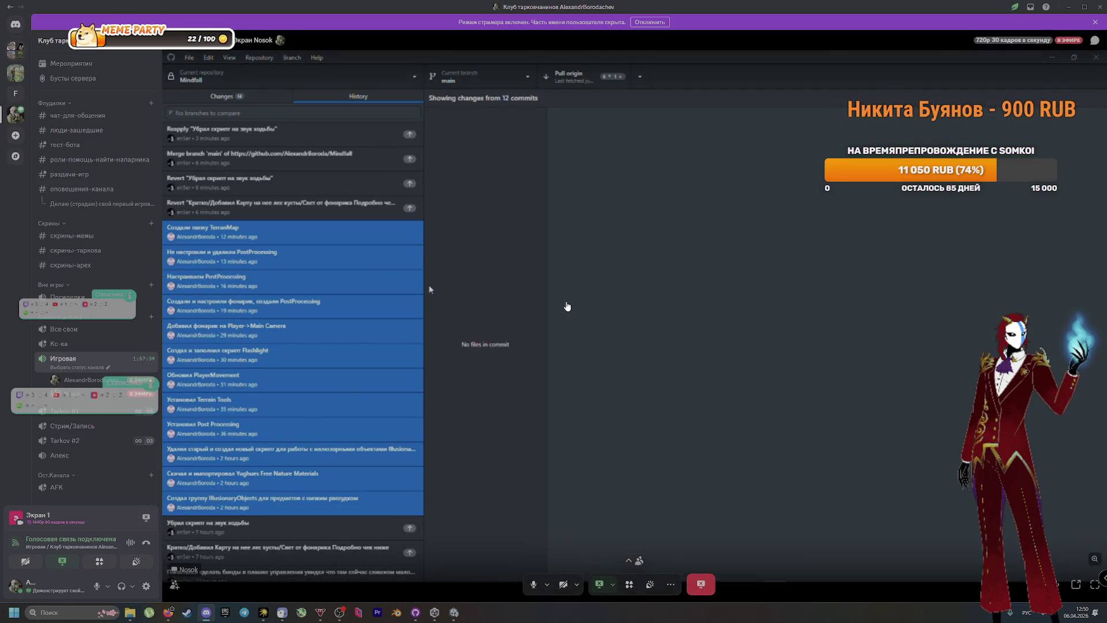